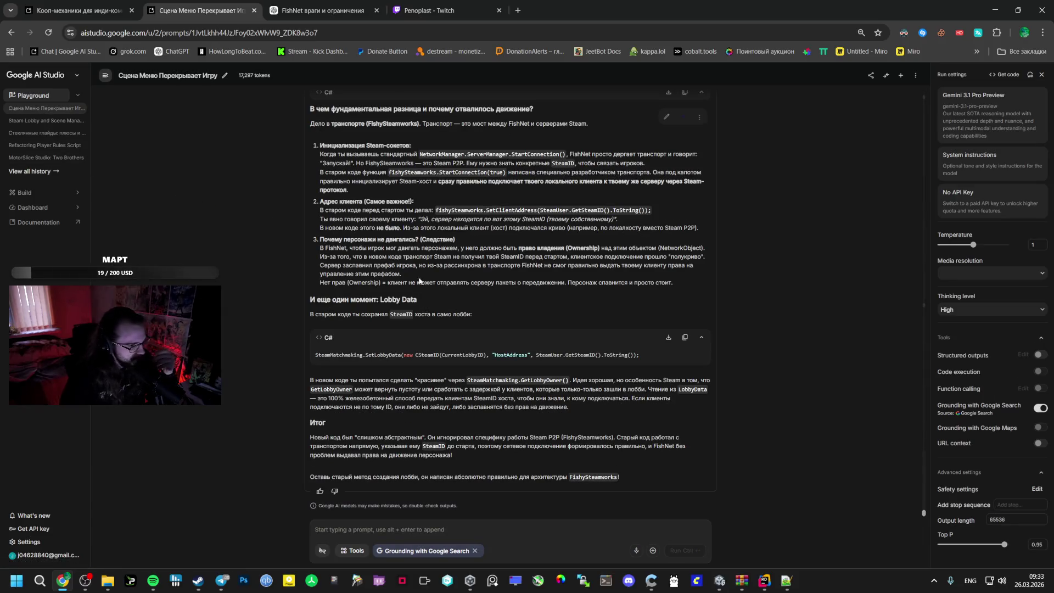
Reread the OnLobbyCreated discussion in AI Studio, then bring BootstrapManager.cs in Rider forward
scroll(449, 378, up, 10)
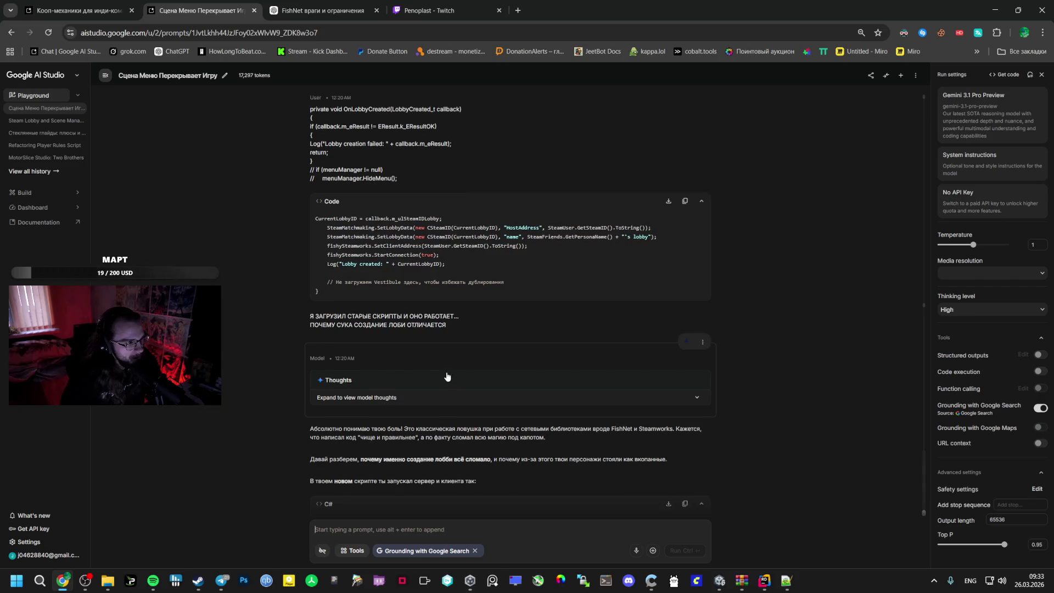
scroll(449, 378, up, 5)
scroll(442, 372, down, 3)
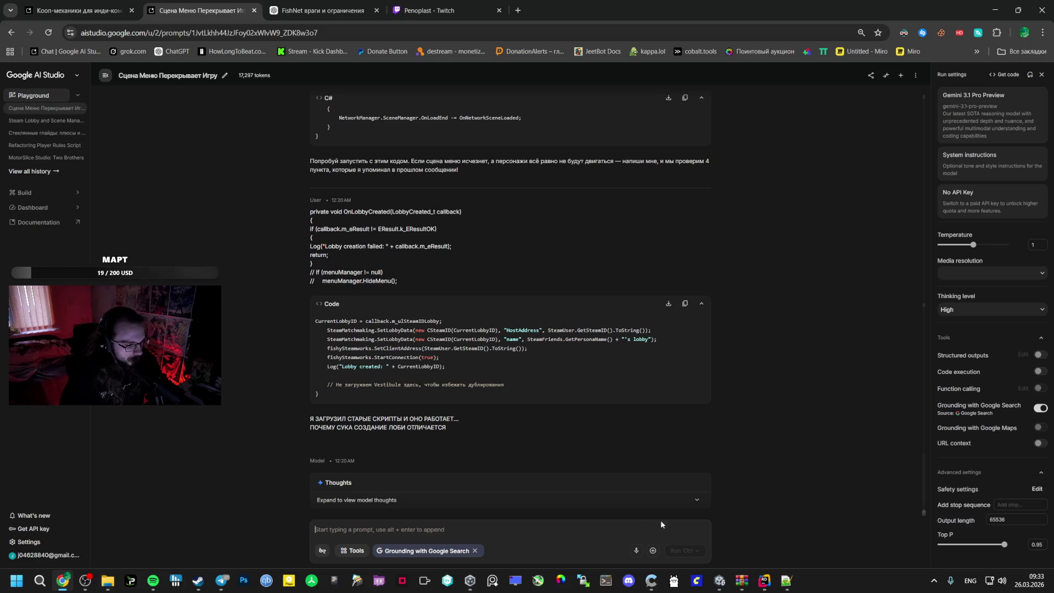
click(764, 581)
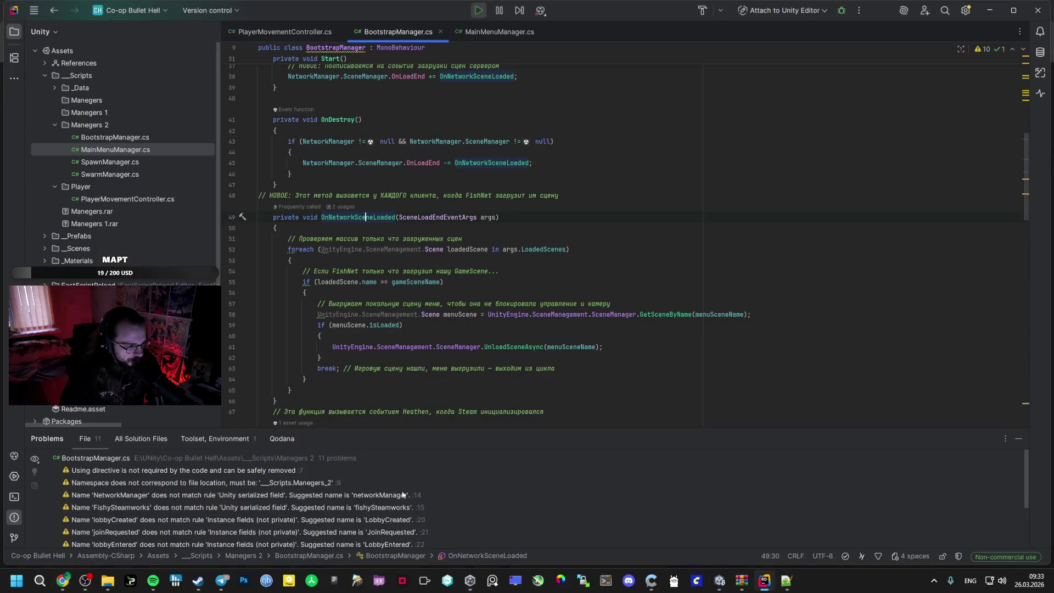
Stop the Unity play test and open the Assets/__Scripts/Manegers 2 folder
click(724, 581)
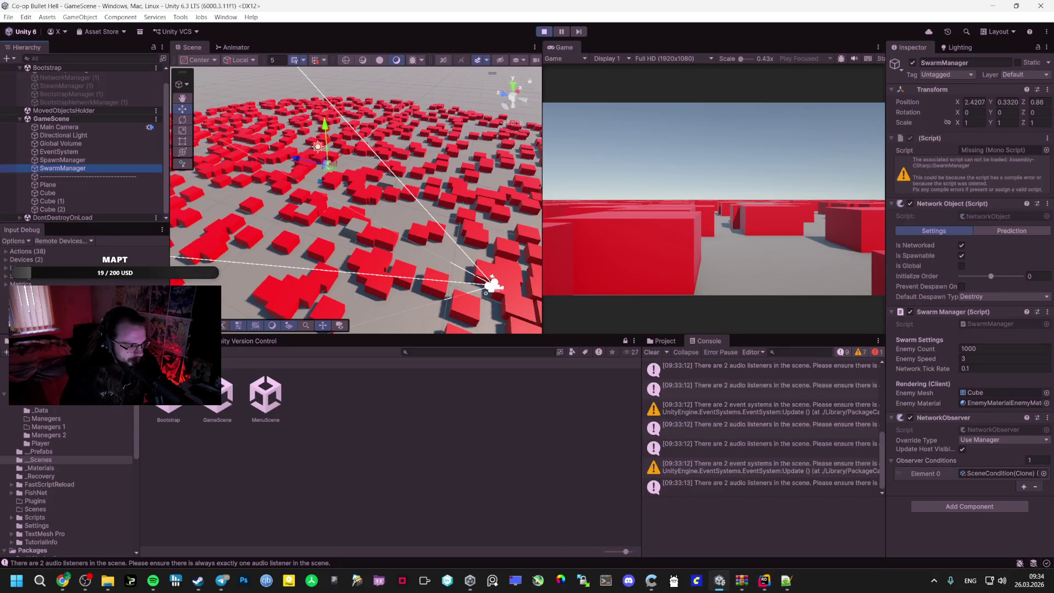
click(544, 32)
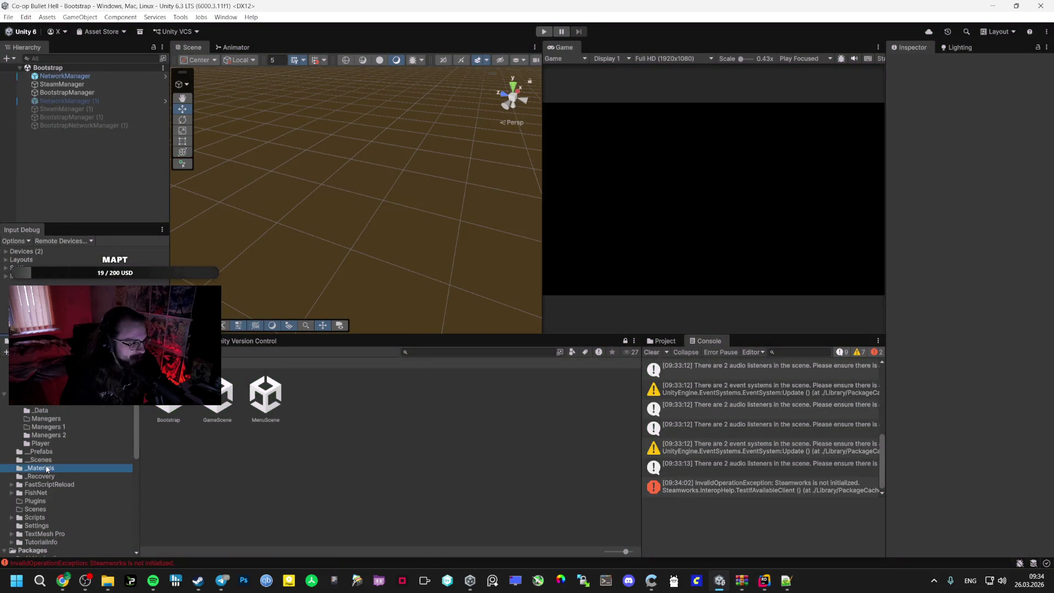
click(48, 466)
click(41, 460)
click(52, 443)
click(46, 418)
click(46, 434)
Drag BootstrapManager, MainMenuManager and SpawnManager scripts onto the AI Studio prompt
click(168, 419)
shift+click(269, 412)
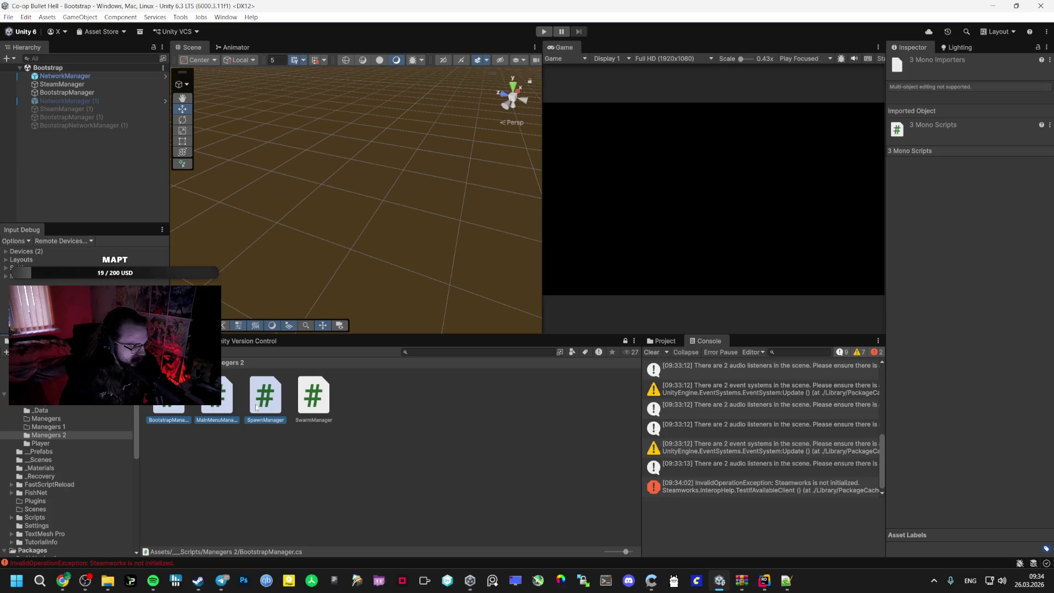
mouse_move(189, 462)
mouse_down()
mouse_move(63, 580)
mouse_move(384, 510)
mouse_up()
Ask 'Че поменять тут?' about the three attached manager scripts and run the prompt
text(Xt)
key(alt+shift)
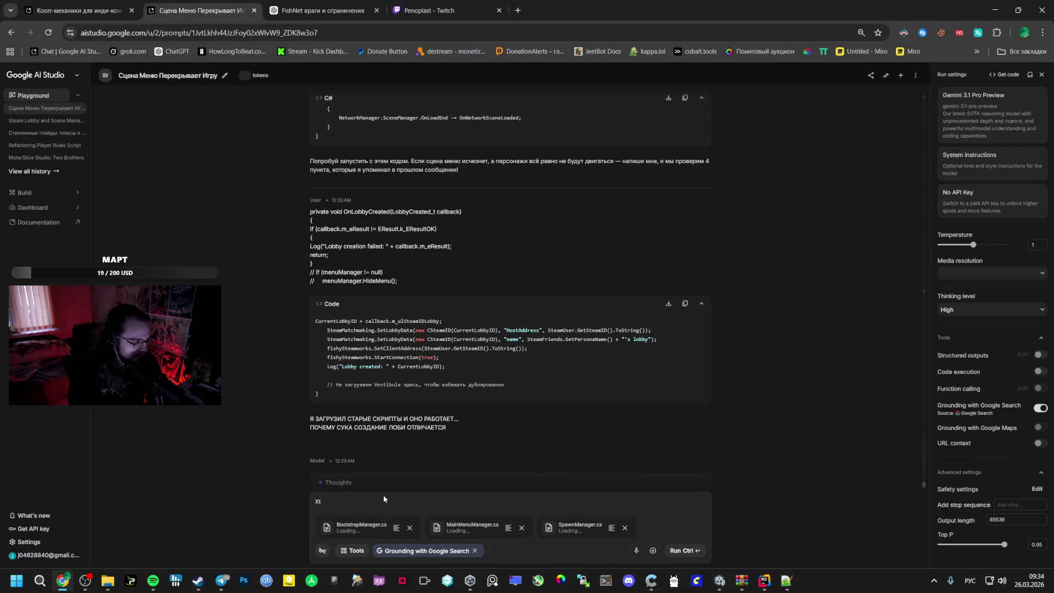
key(BackSpace)
text(Че по)
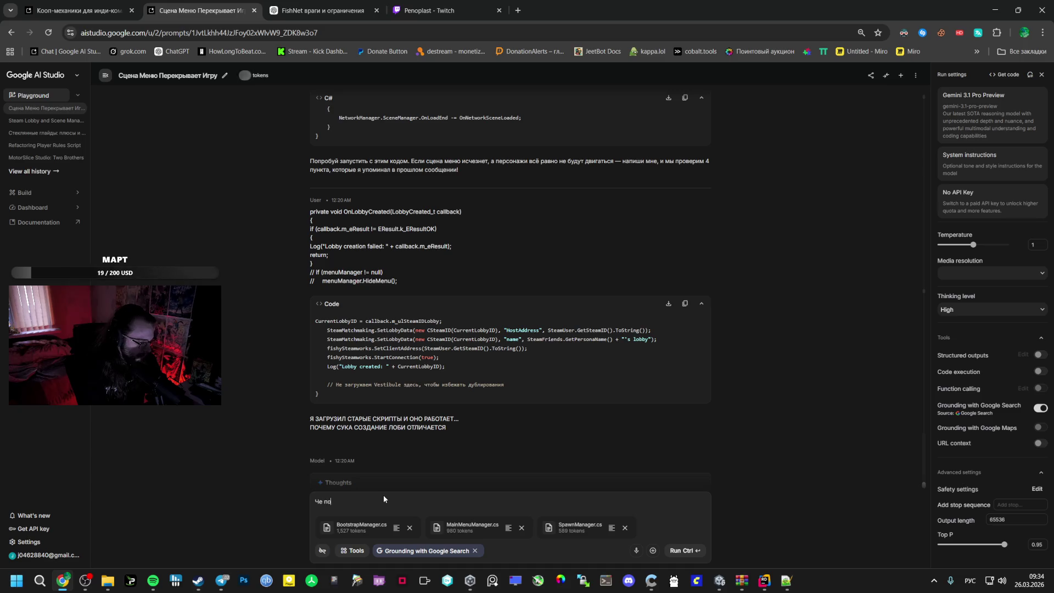
text(менять тут?)
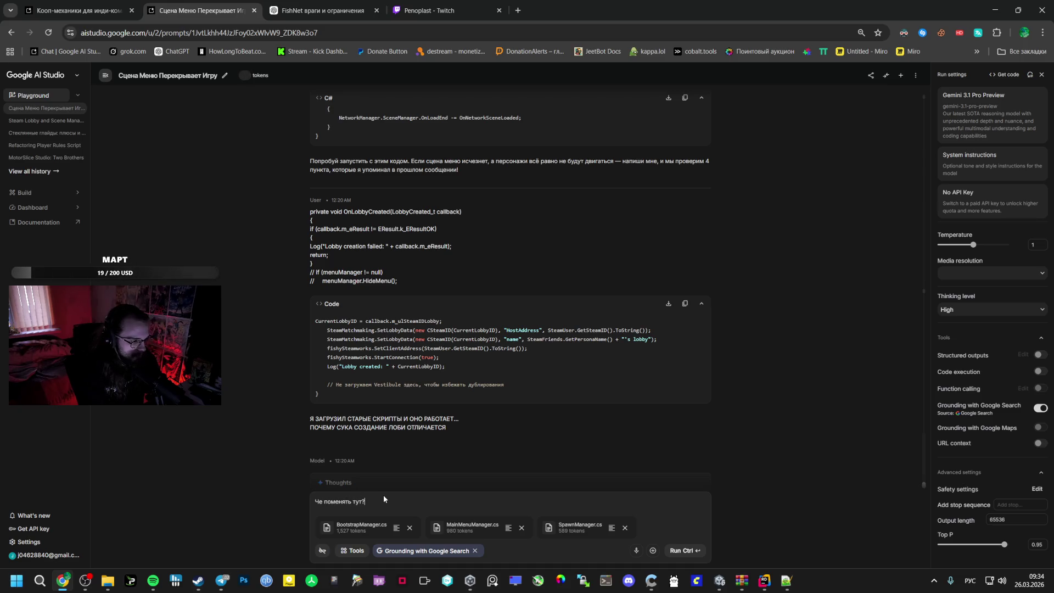
key(Return)
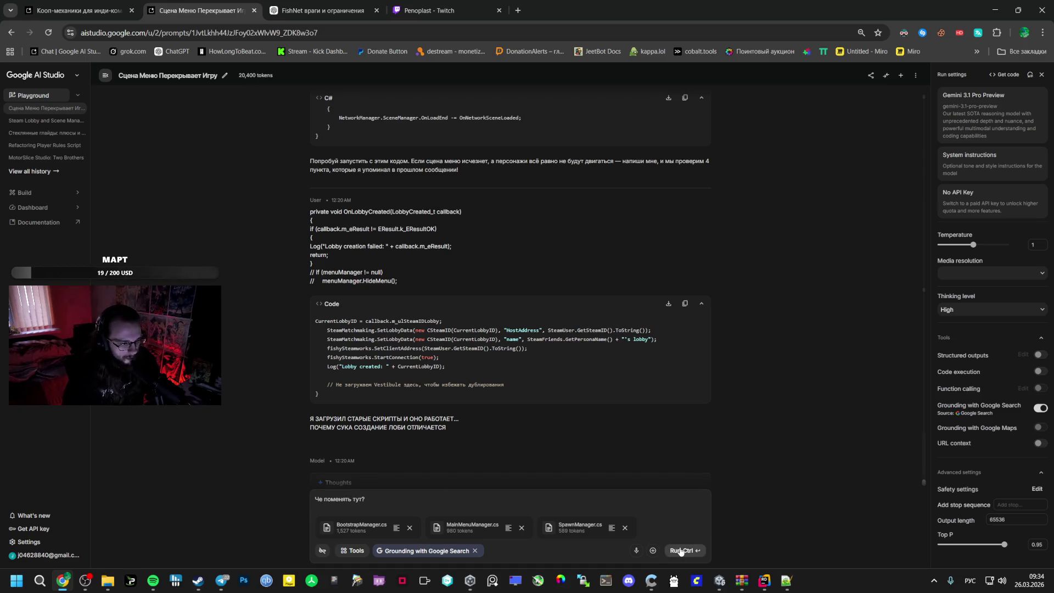
click(680, 550)
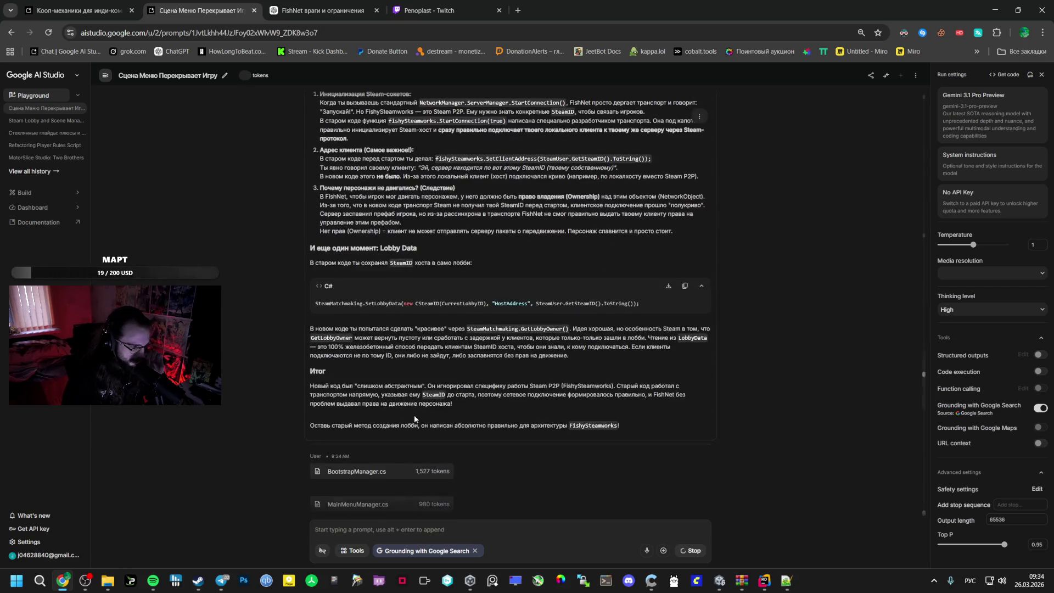
Skip three tracks in Spotify to Bring Me To Life, raise volume near maximum, return to chat
click(152, 580)
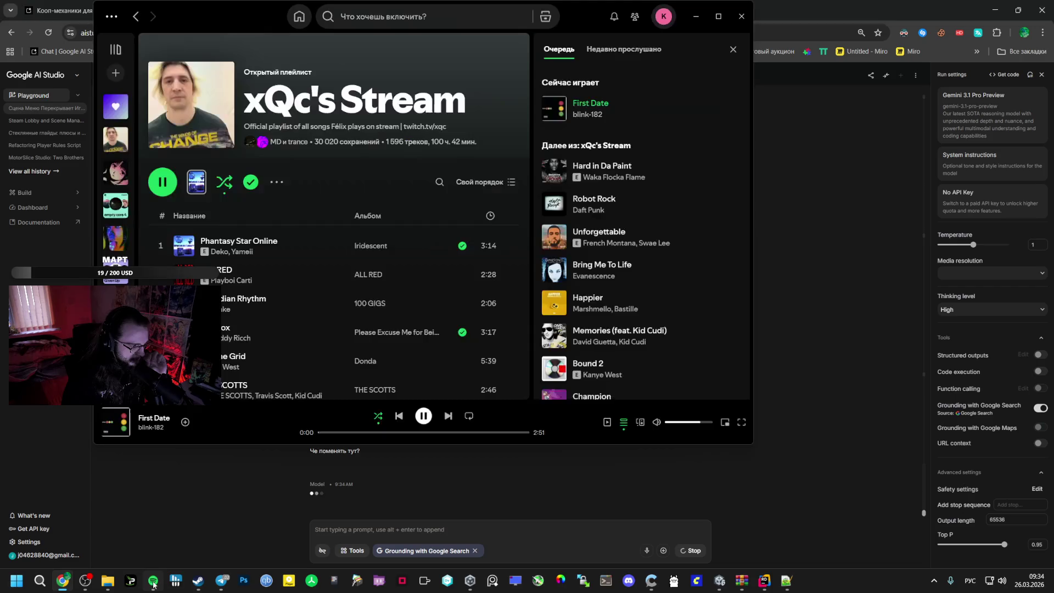
click(448, 416)
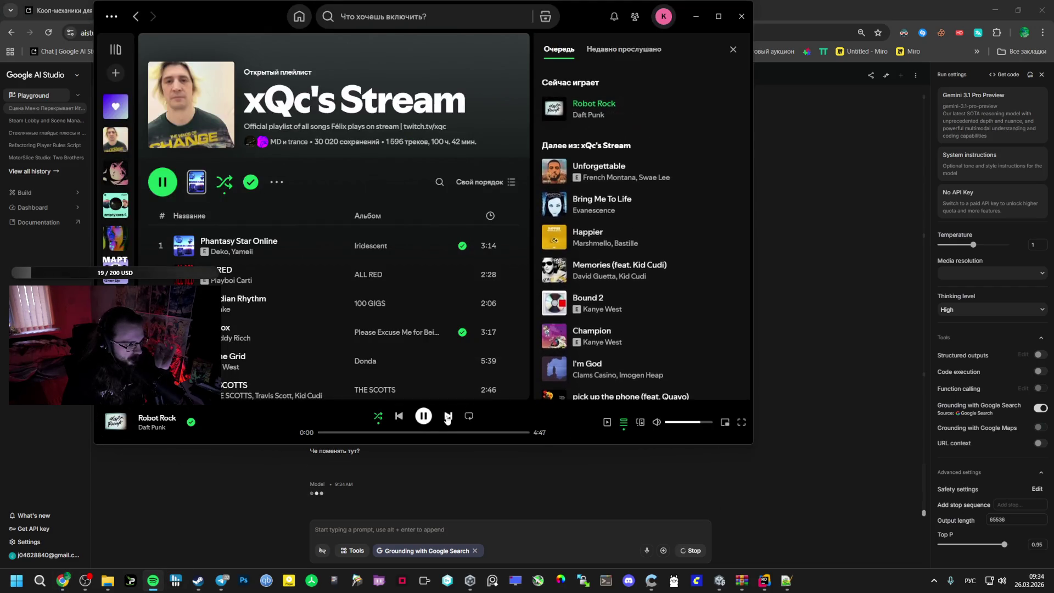
click(448, 416)
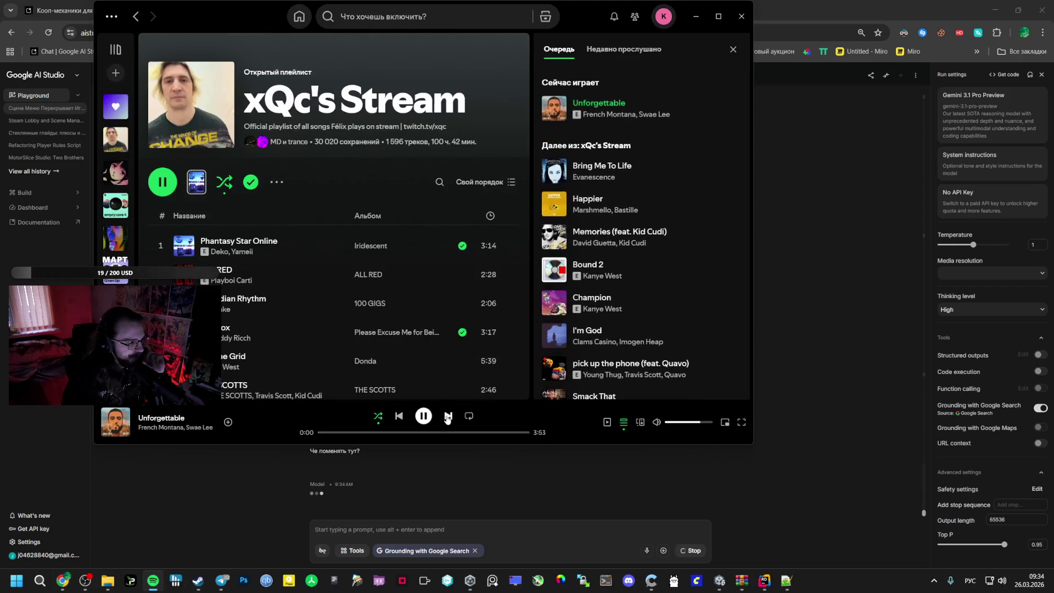
click(447, 416)
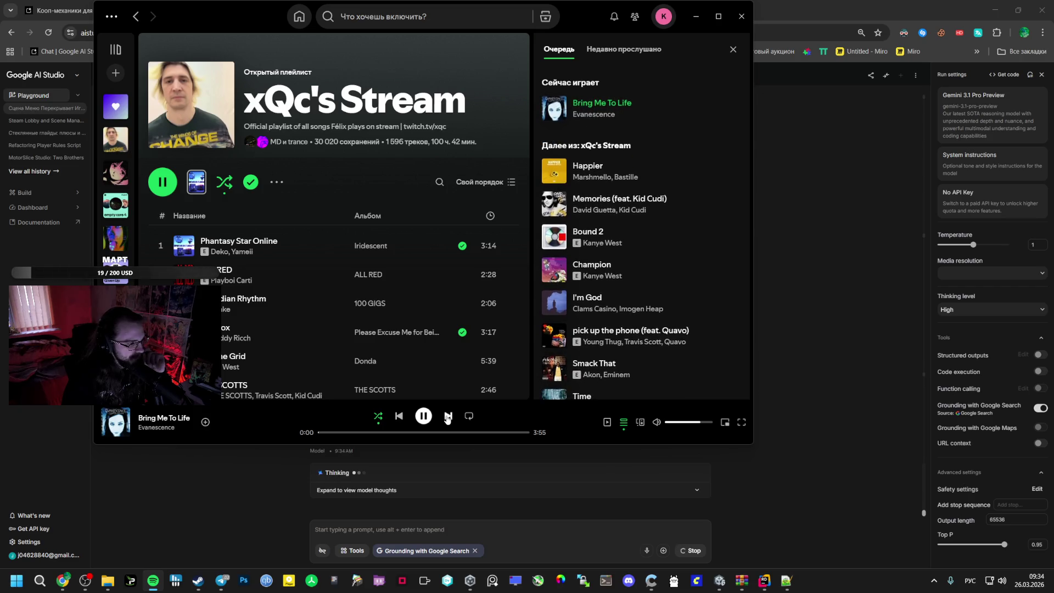
click(712, 422)
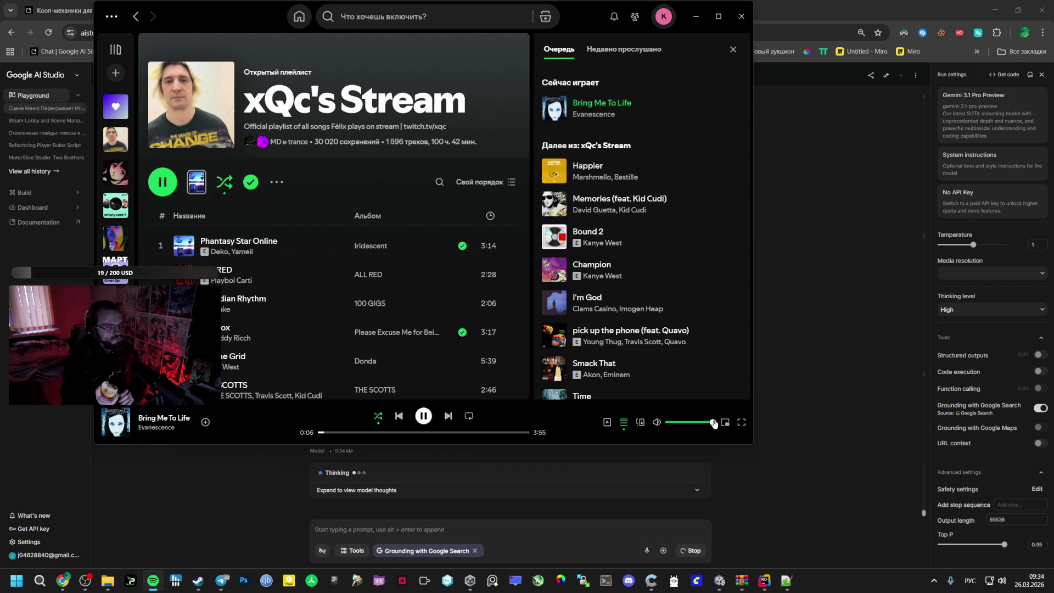
click(508, 486)
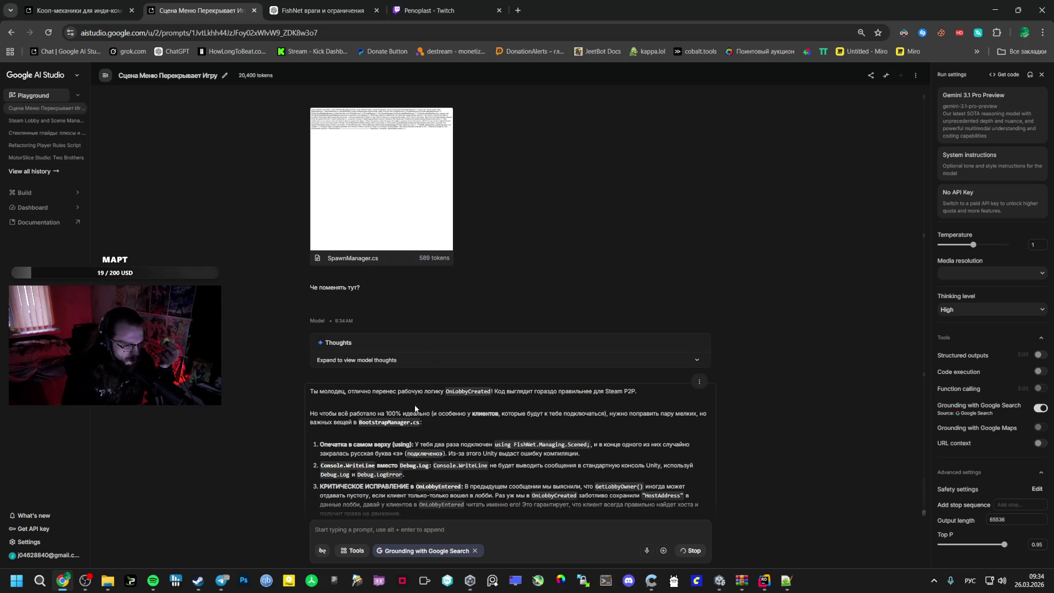
Copy Debug.Log from Gemini's reply and switch back to BootstrapManager.cs in Rider
drag(349, 474, 318, 480)
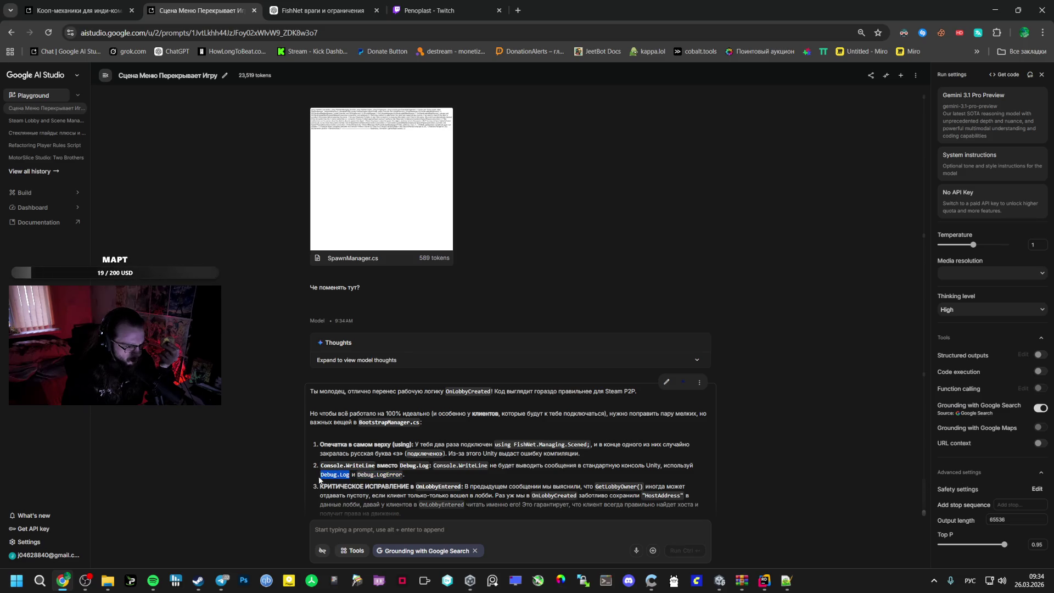
right_click(321, 478)
click(401, 421)
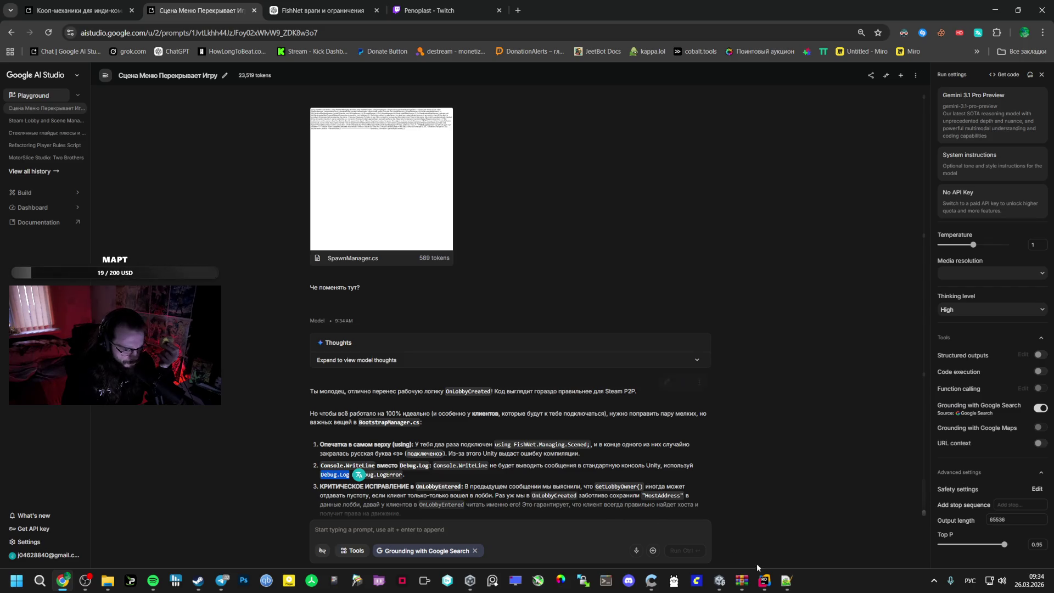
click(755, 586)
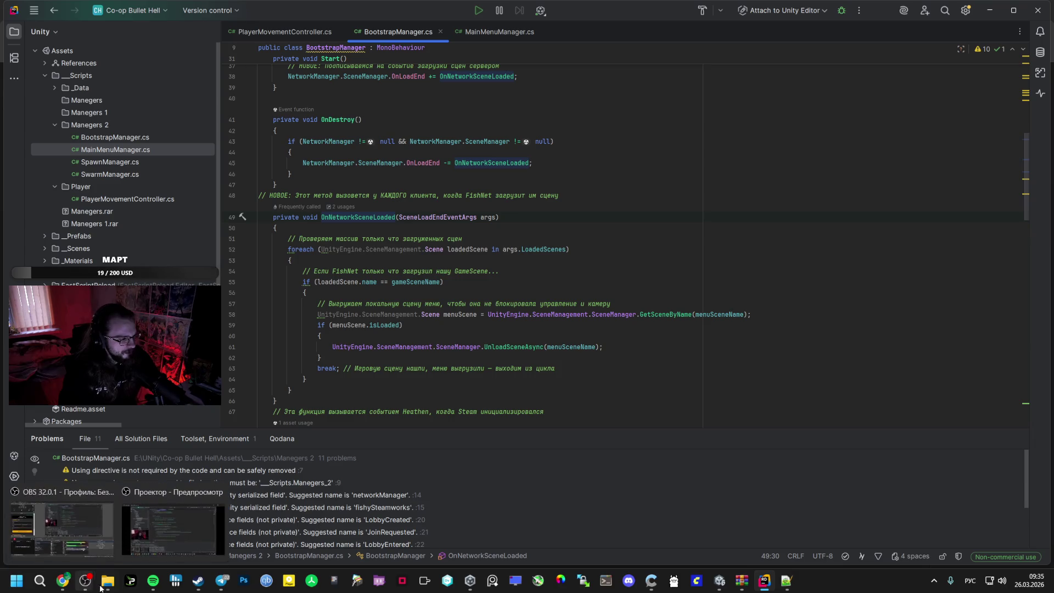
Replace all Console.WriteLine calls in BootstrapManager.cs with Debug.Log using Replace All
click(153, 580)
click(800, 384)
scroll(529, 232, down, 10)
click(368, 173)
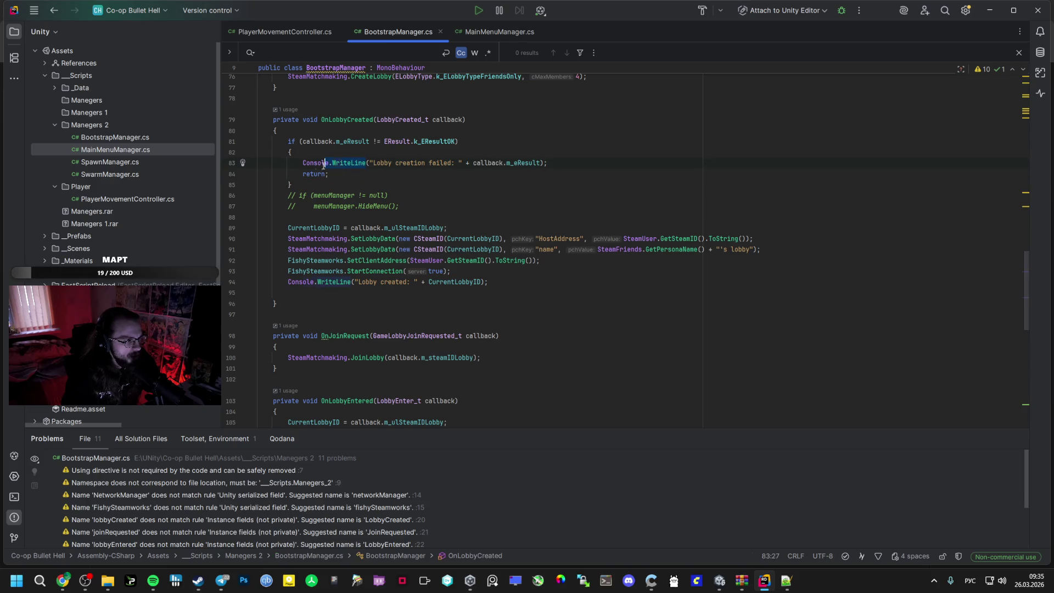
key(ctrl+r)
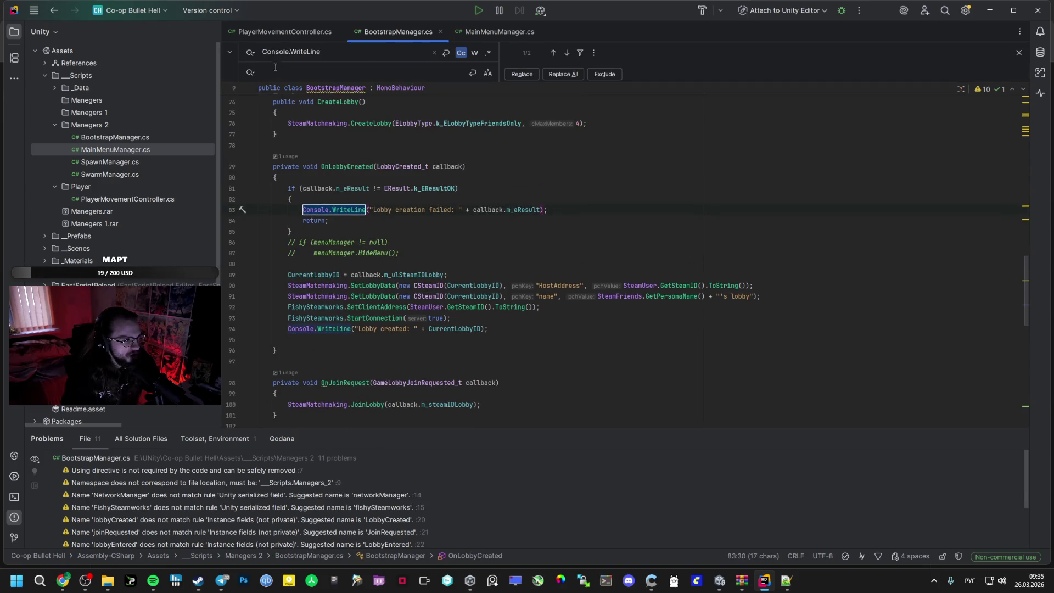
click(563, 76)
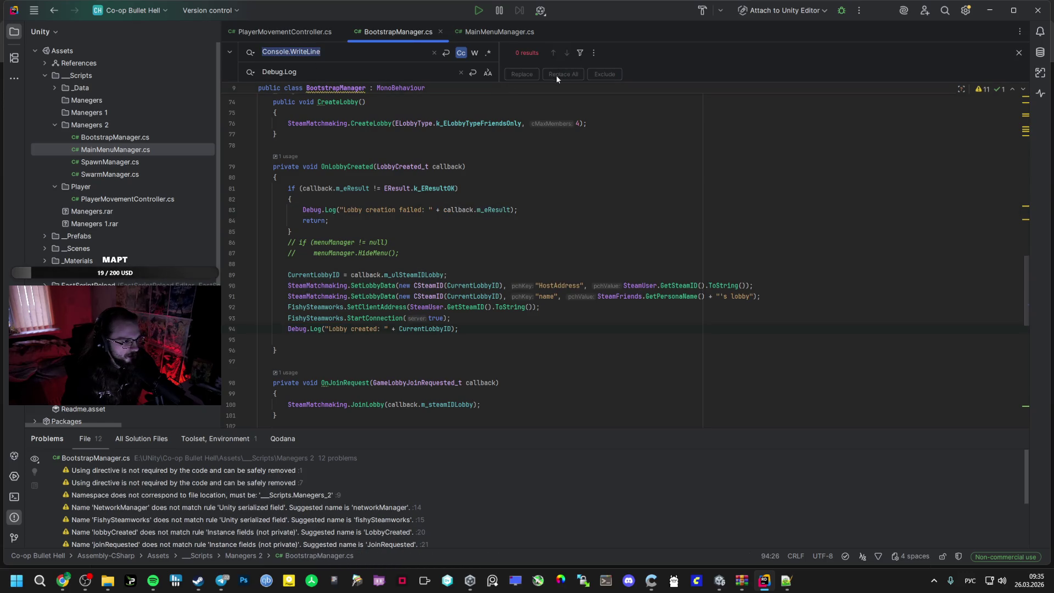
scroll(494, 184, down, 10)
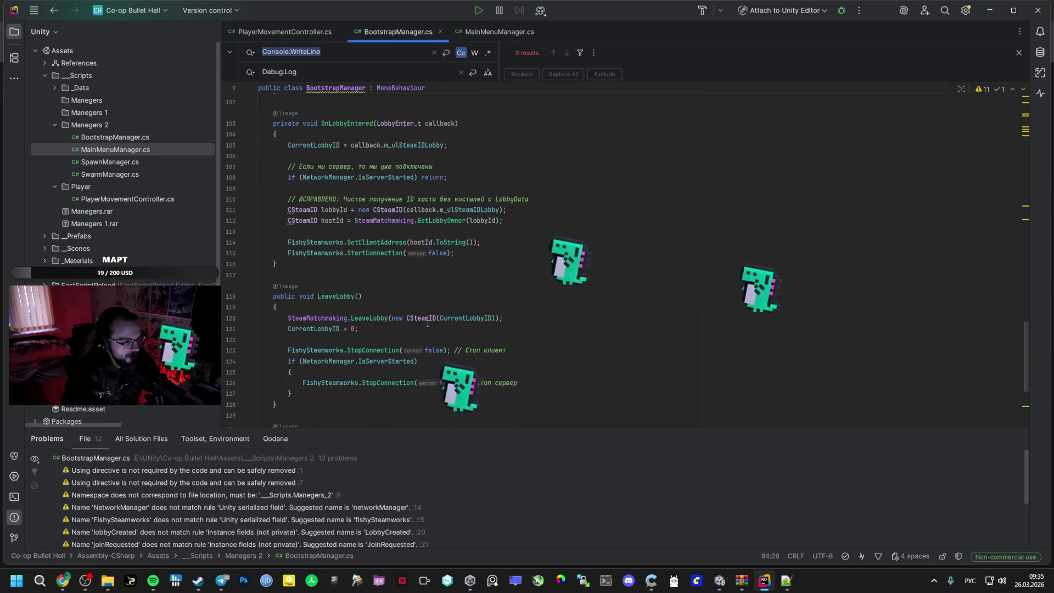
key(alt+Tab)
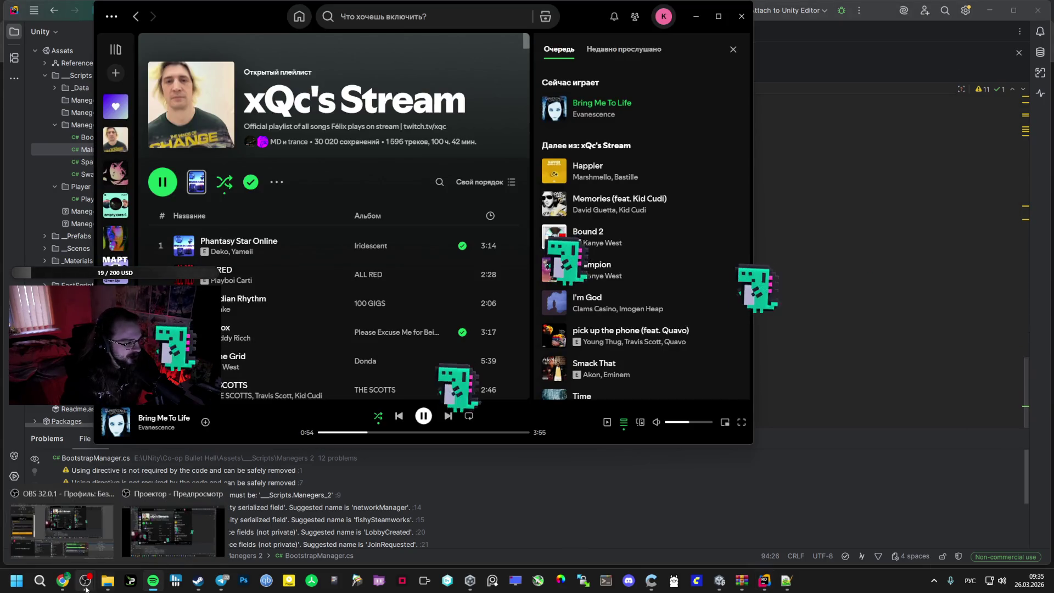
Return to AI Studio and scroll to Gemini's full rewritten BootstrapManager.cs code
key(alt+Tab)
scroll(363, 388, down, 5)
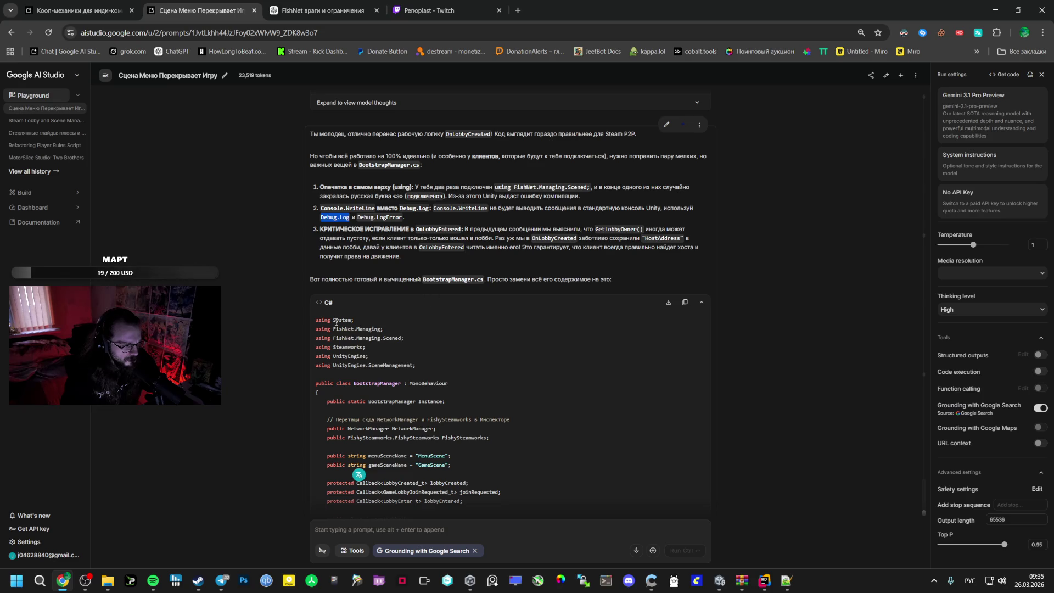
Copy Gemini's entire rewritten BootstrapManager.cs code block and return to the script in Rider
mouse_move(312, 322)
mouse_down()
mouse_move(351, 329)
mouse_move(422, 308)
mouse_move(449, 316)
mouse_move(435, 353)
mouse_move(355, 422)
mouse_up()
scroll(423, 308, down, 5)
scroll(450, 329, down, 4)
scroll(449, 327, down, 1)
scroll(450, 327, down, 10)
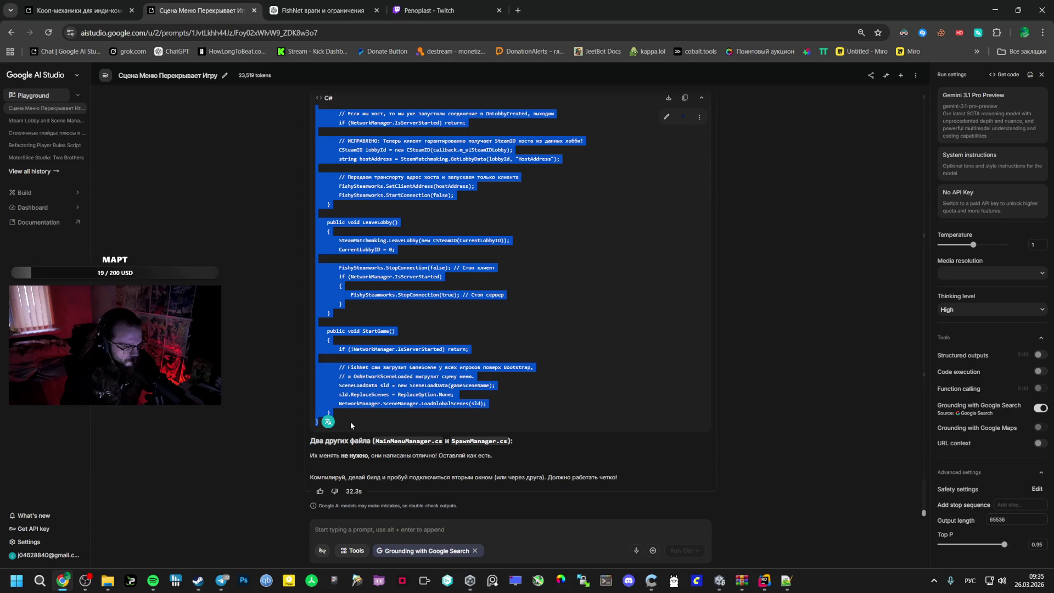
click(764, 580)
click(490, 385)
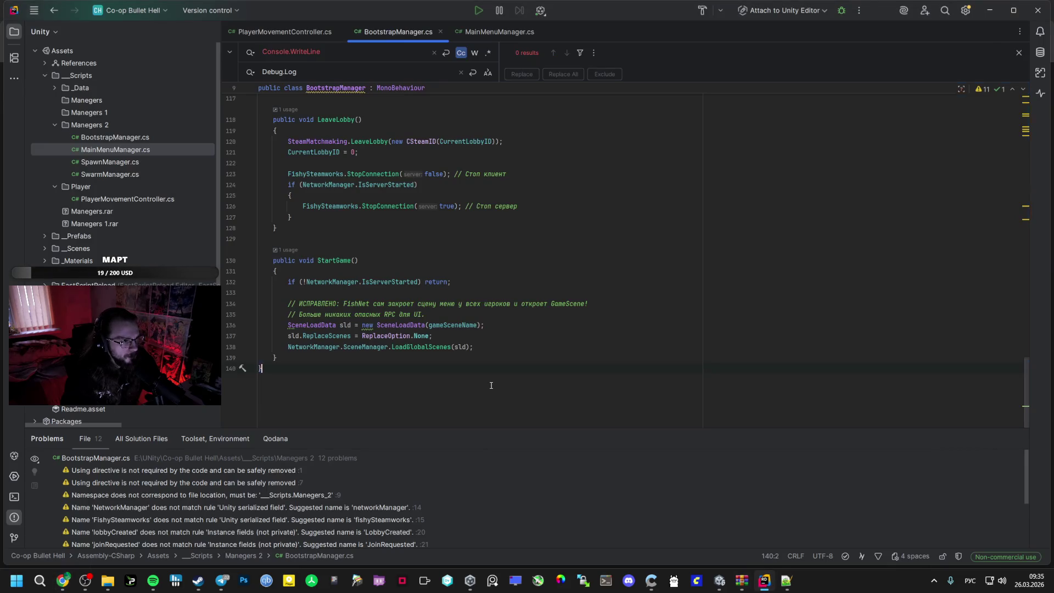
Paste the rewritten code over BootstrapManager.cs, making it 144 lines long
key(ctrl+v)
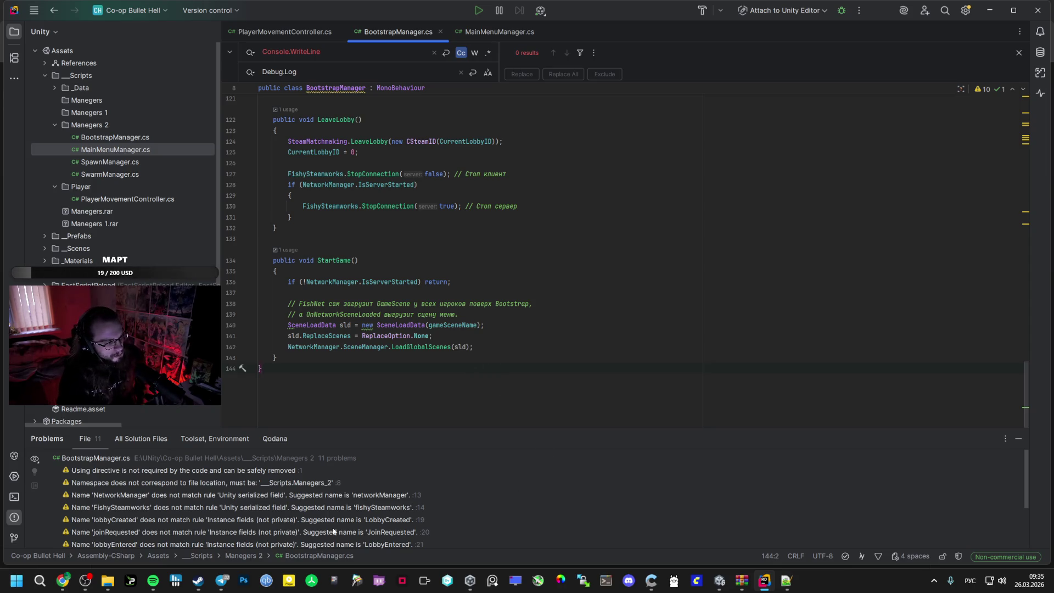
key(alt+Tab)
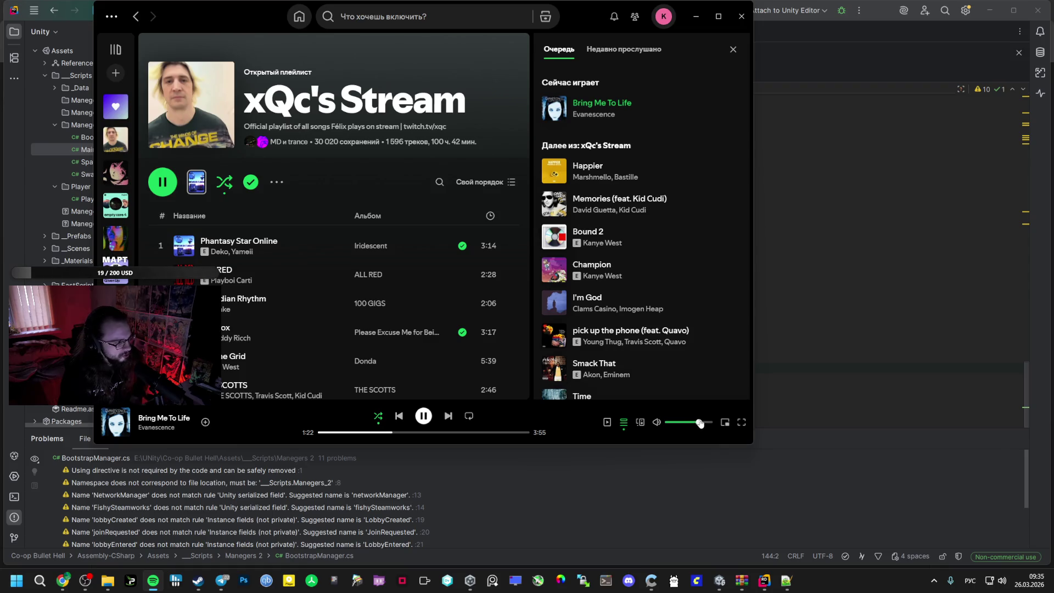
Nudge Spotify's volume up to about maximum, then bring Unity Editor to the front
drag(703, 420, 709, 419)
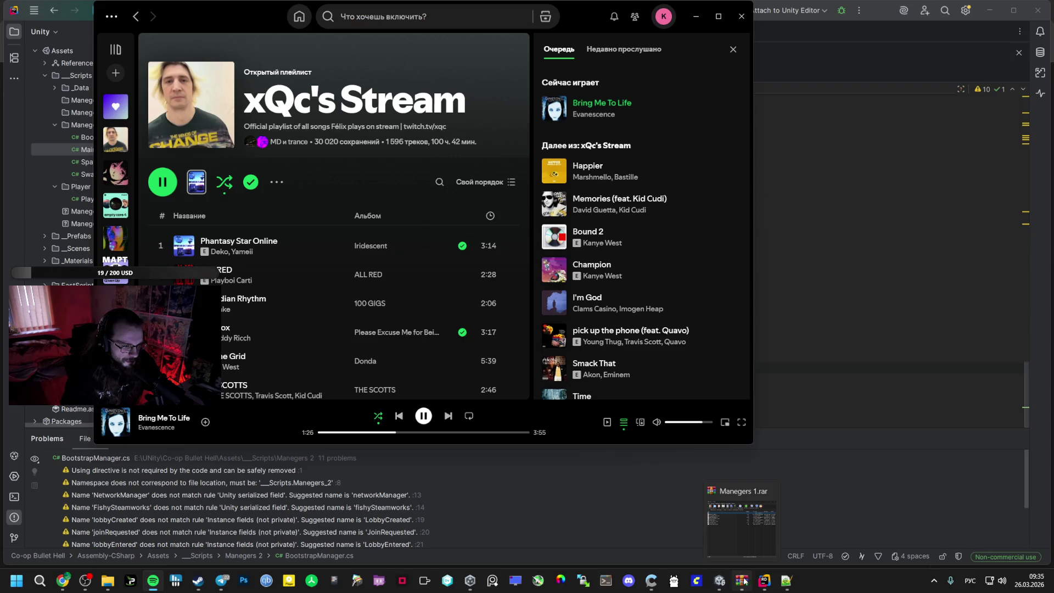
click(722, 579)
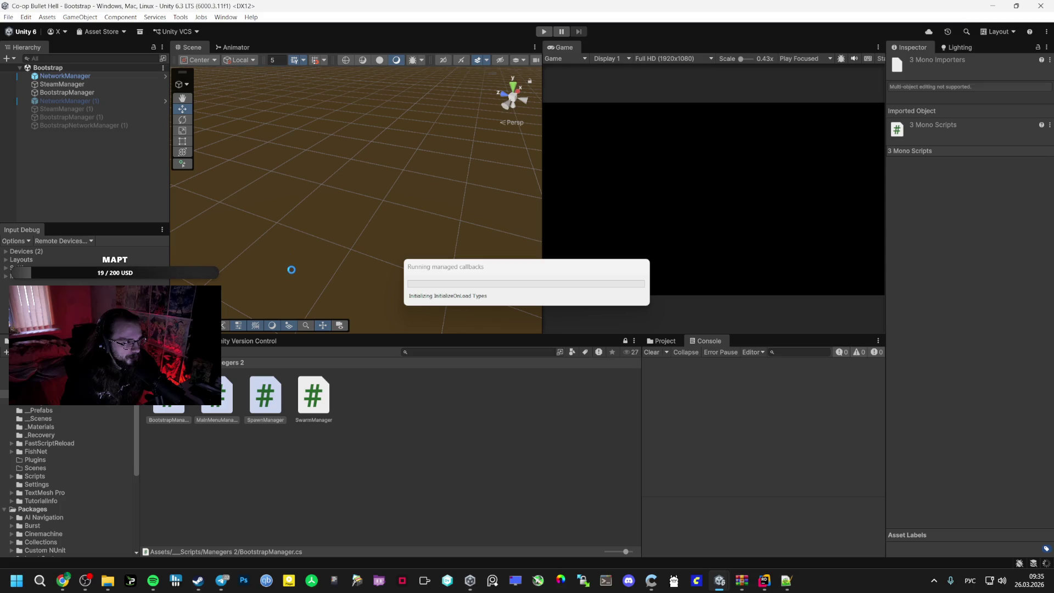
Select NetworkManager and review its Fishy Steamworks transport settings
click(76, 76)
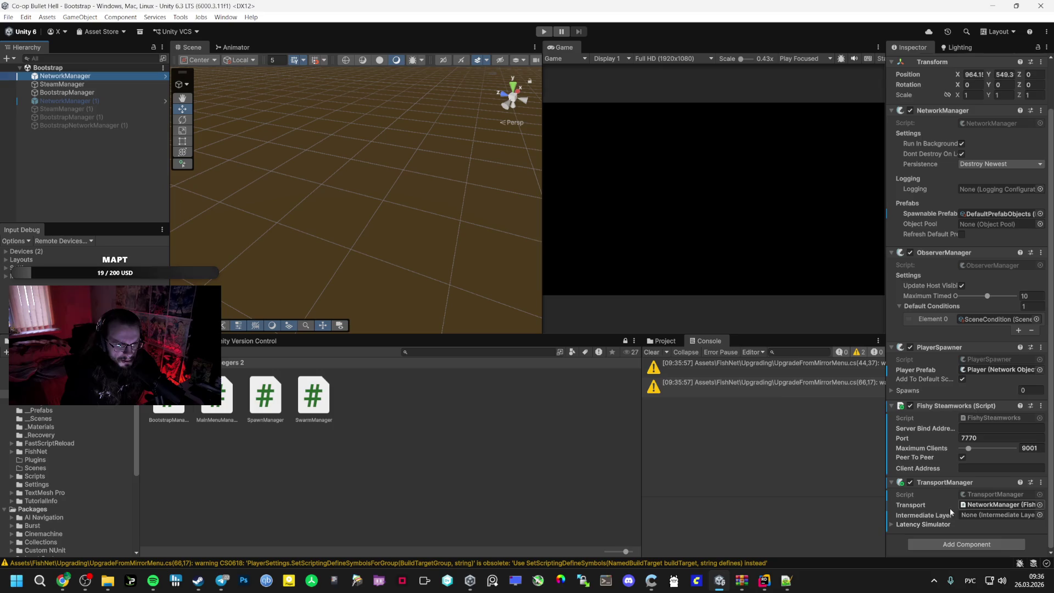
click(988, 504)
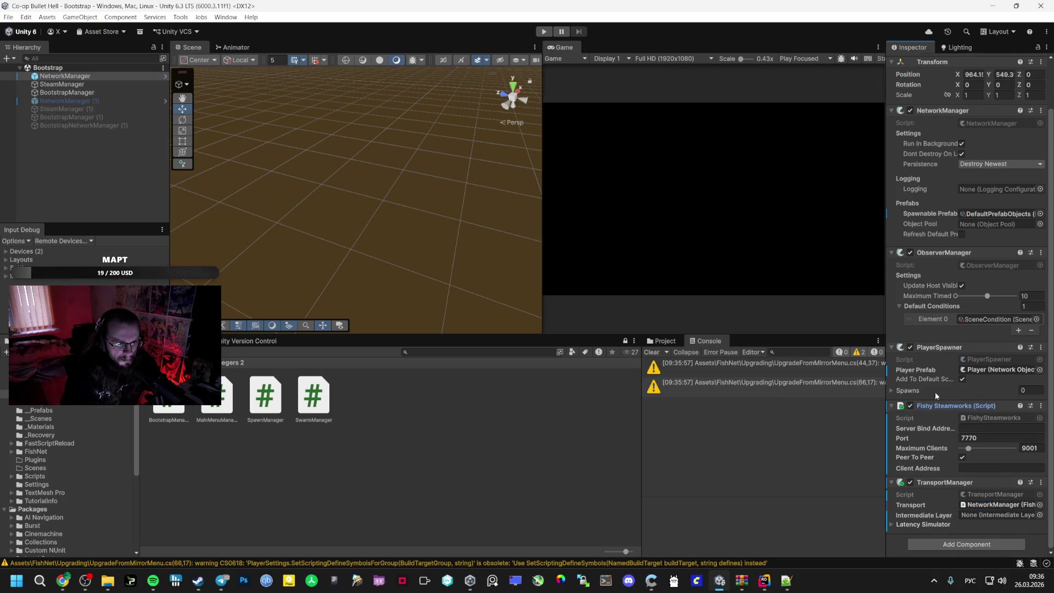
scroll(934, 391, up, 2)
key(alt+Tab)
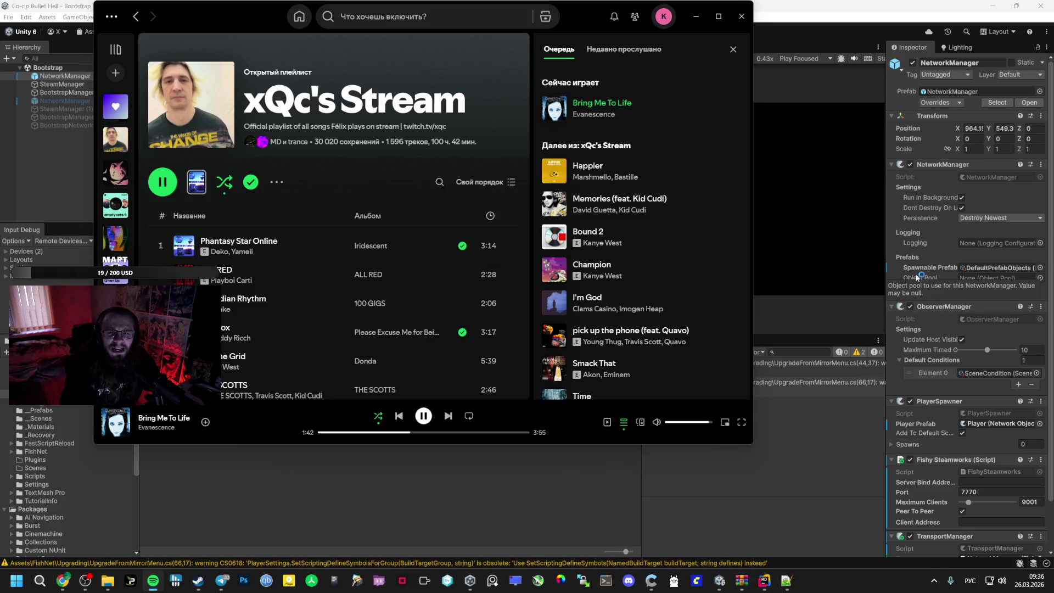
scroll(936, 256, down, 2)
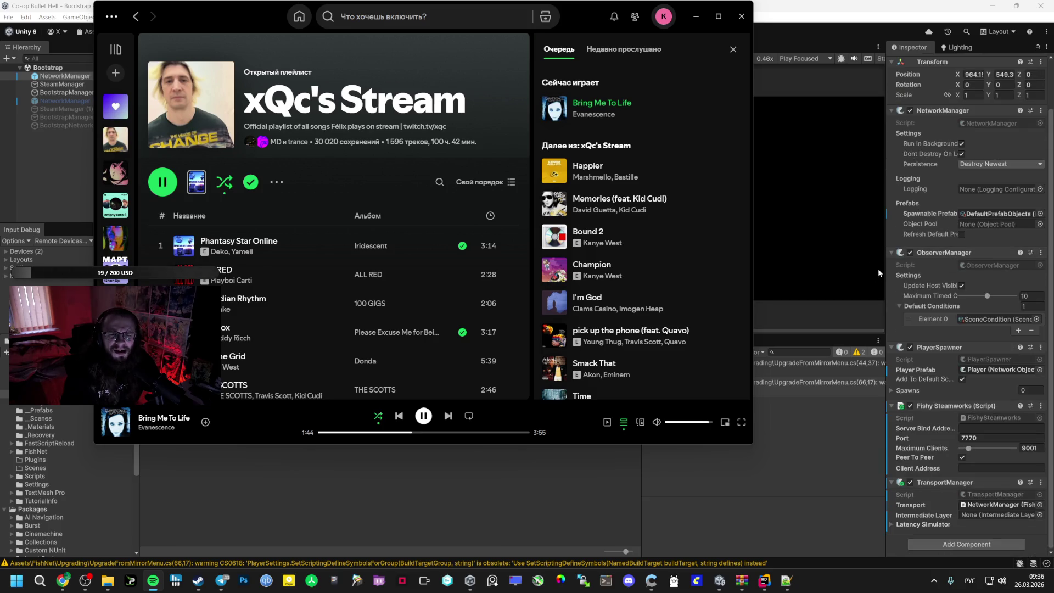
Clear PlayerSpawner's Player Prefab reference to None and start a play test
click(985, 369)
key(Delete)
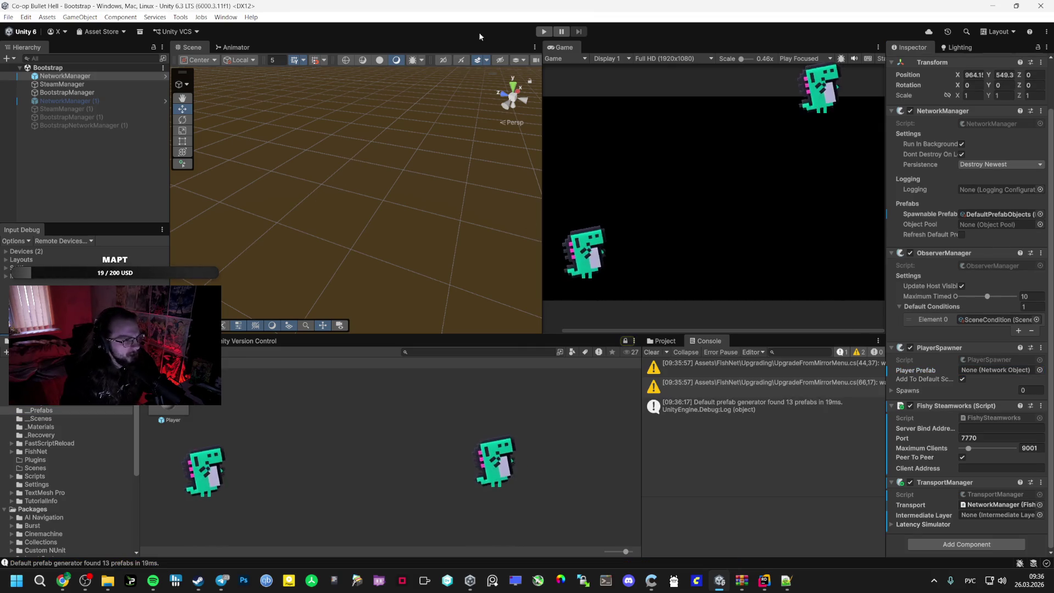
click(543, 31)
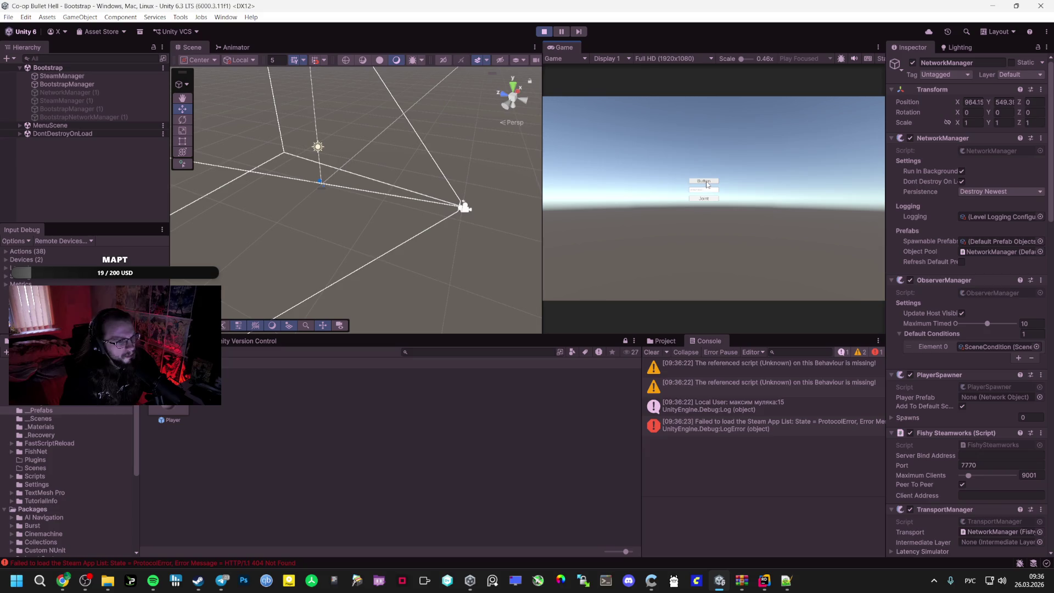
Host a lobby from the in-game menu and start the game
click(704, 181)
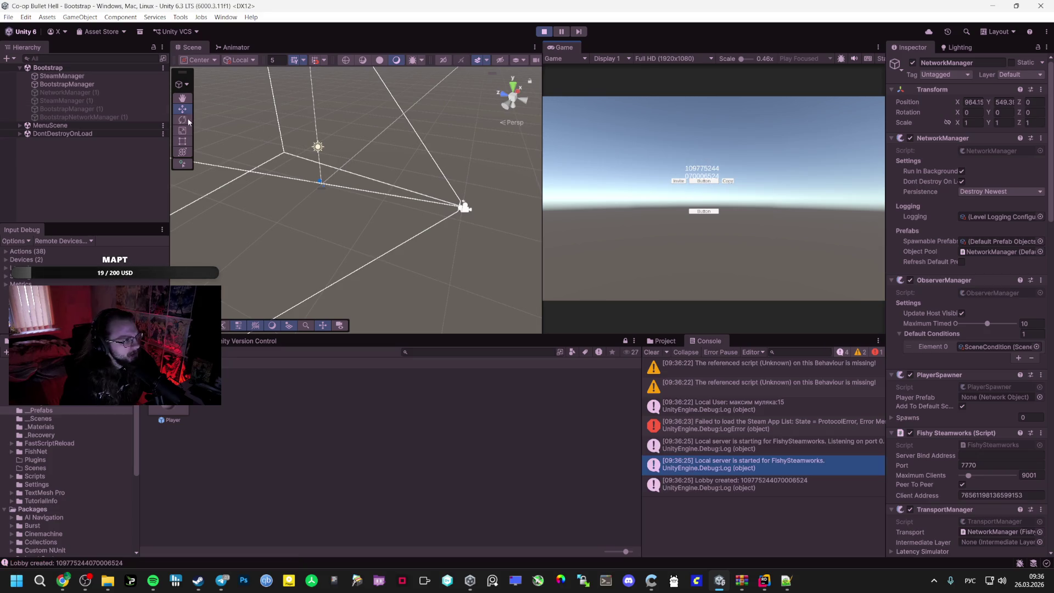
click(21, 125)
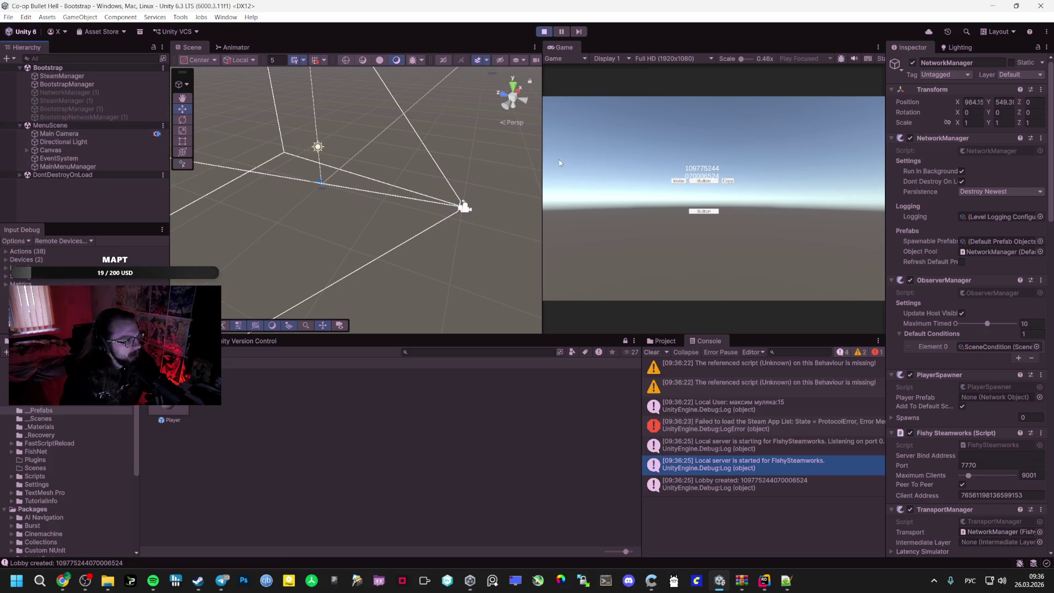
click(704, 181)
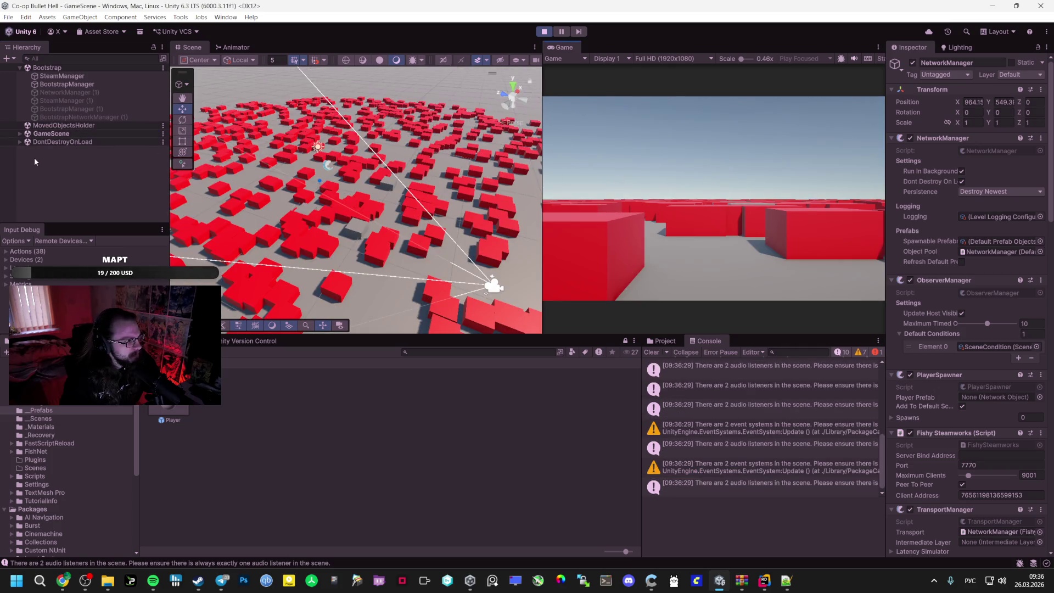
Expand GameScene in the Hierarchy and inspect SwarmManager, SpawnManager and EventSystem
click(35, 162)
right_click(49, 133)
click(38, 162)
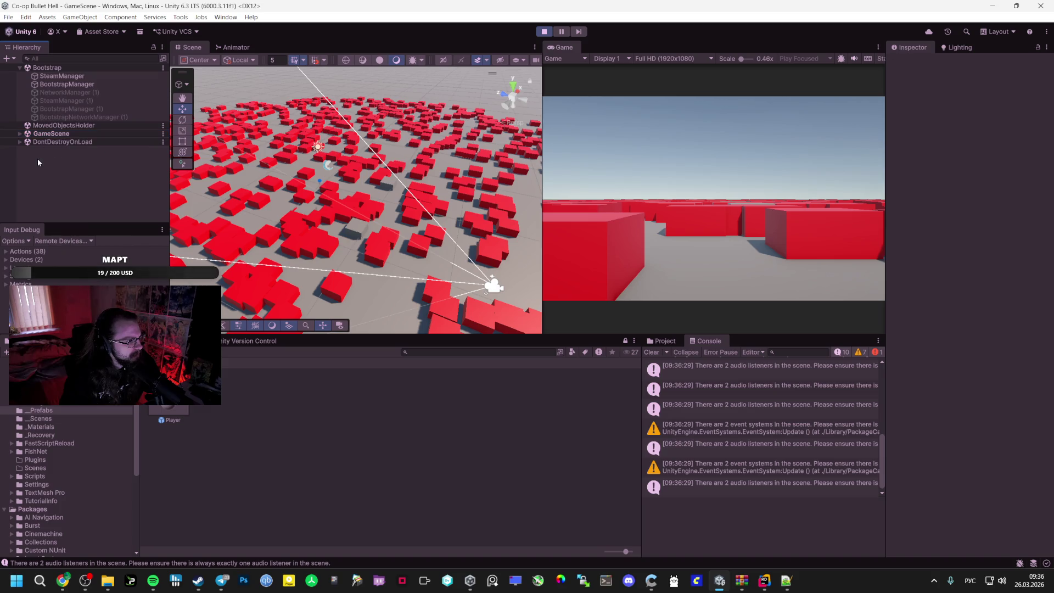
click(20, 133)
scroll(69, 186, down, 1)
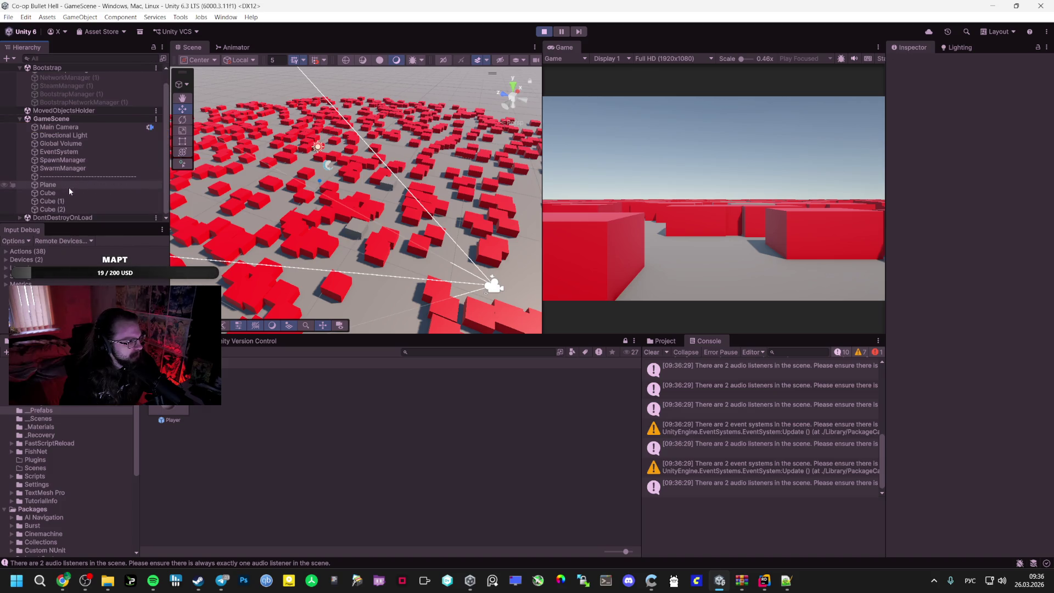
click(74, 168)
key(Up)
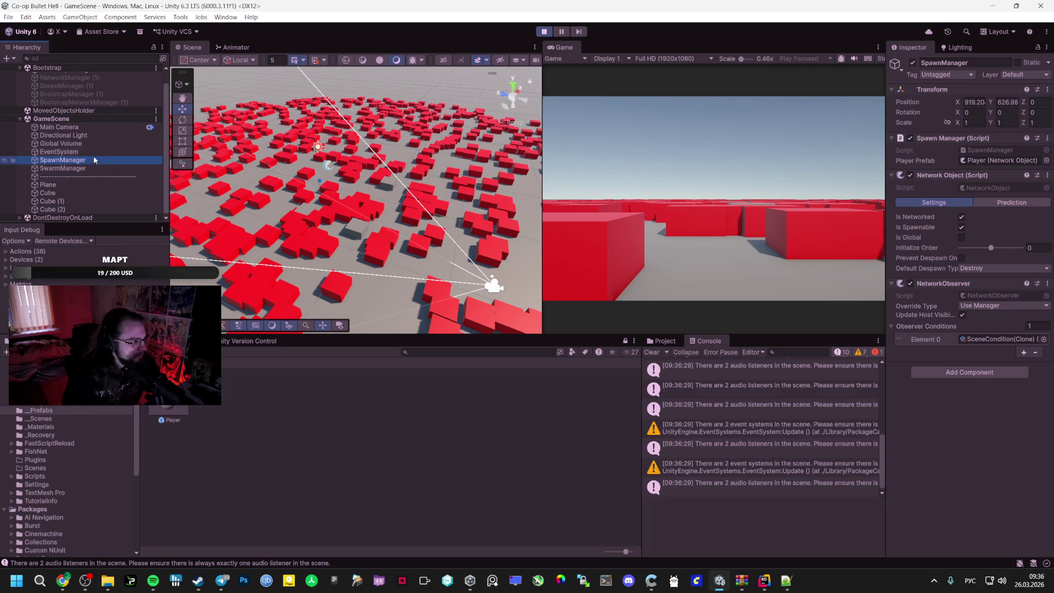
click(93, 151)
Inspect NetworkManager, EventSystem and MovedObjectsHolder, and read the duplicate audio listener warning
scroll(82, 137, down, 1)
scroll(22, 218, down, 1)
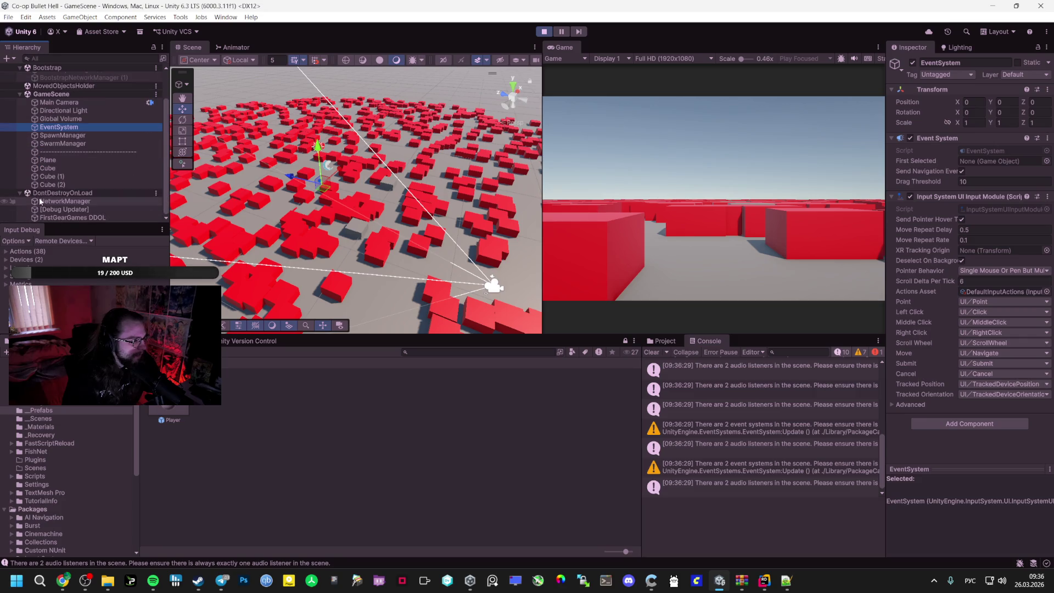
click(85, 201)
scroll(85, 201, up, 2)
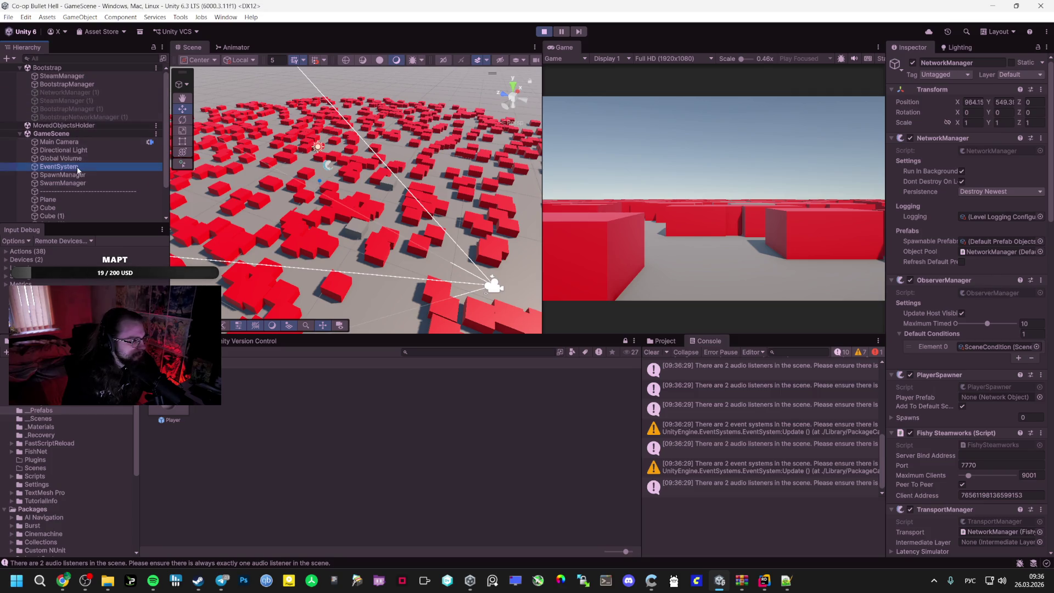
click(78, 166)
scroll(74, 173, down, 2)
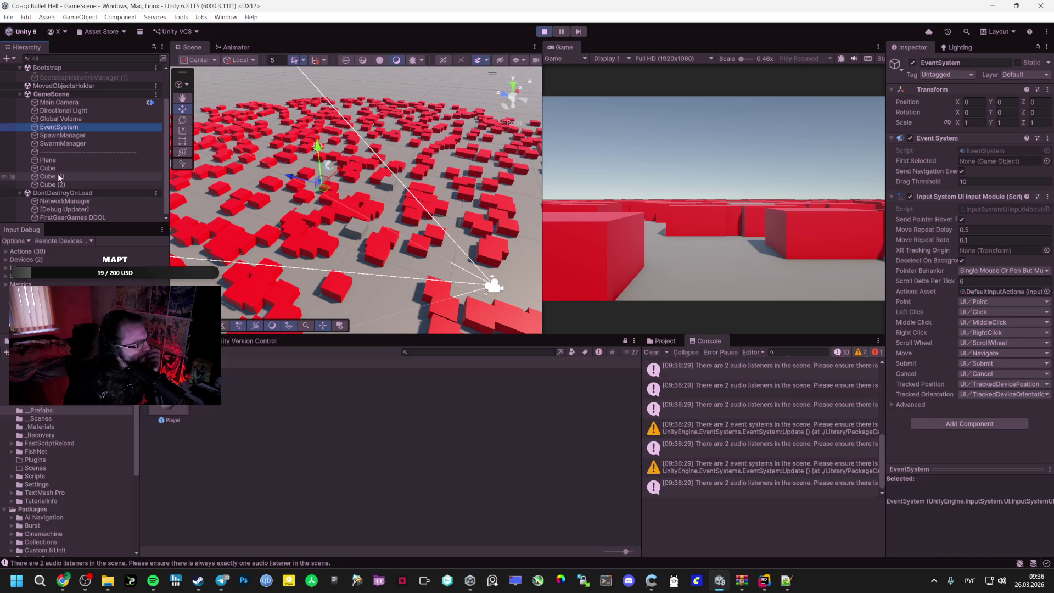
scroll(50, 137, up, 2)
click(34, 127)
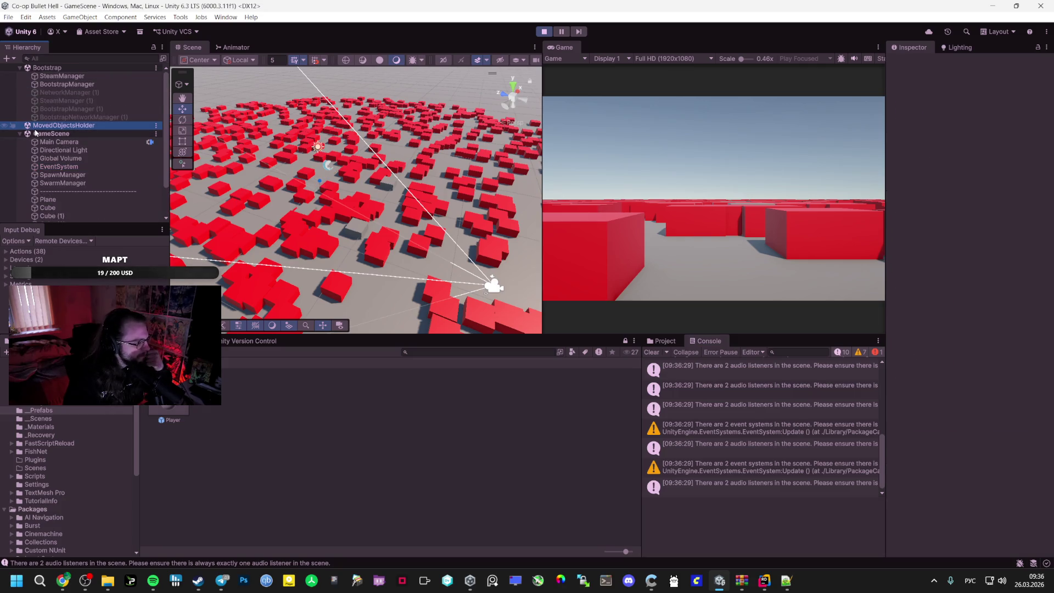
scroll(58, 148, down, 3)
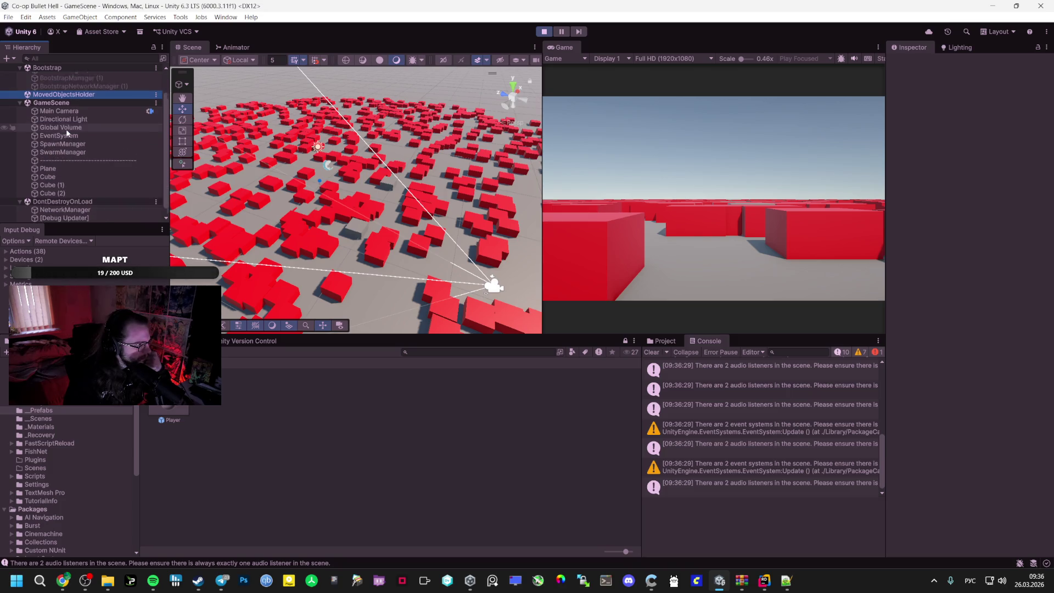
click(762, 405)
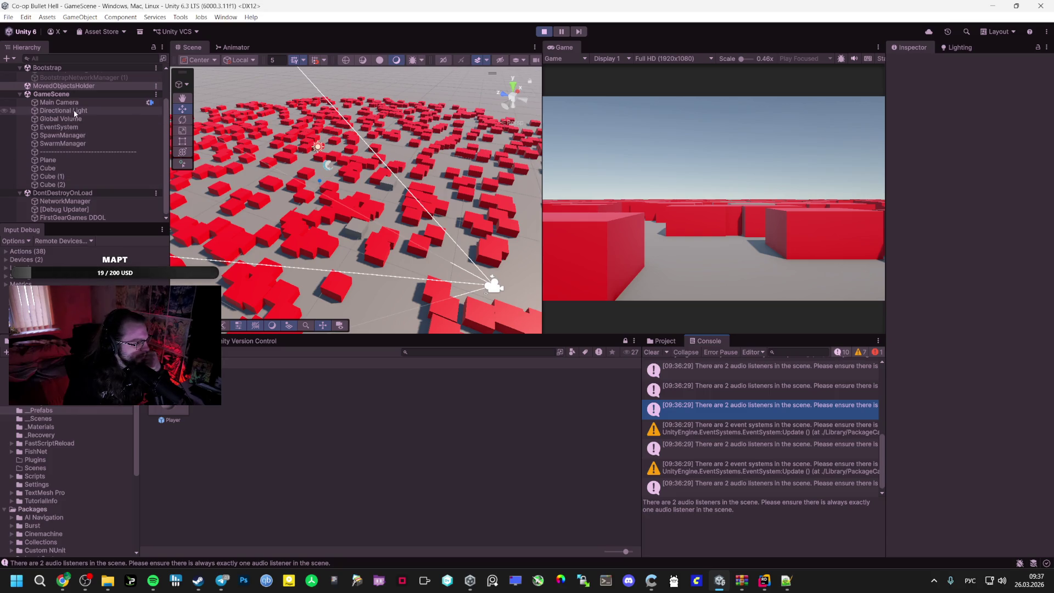
Inspect BootstrapManager, SteamManager and SwarmManager's components, then stop play mode
scroll(49, 181, up, 3)
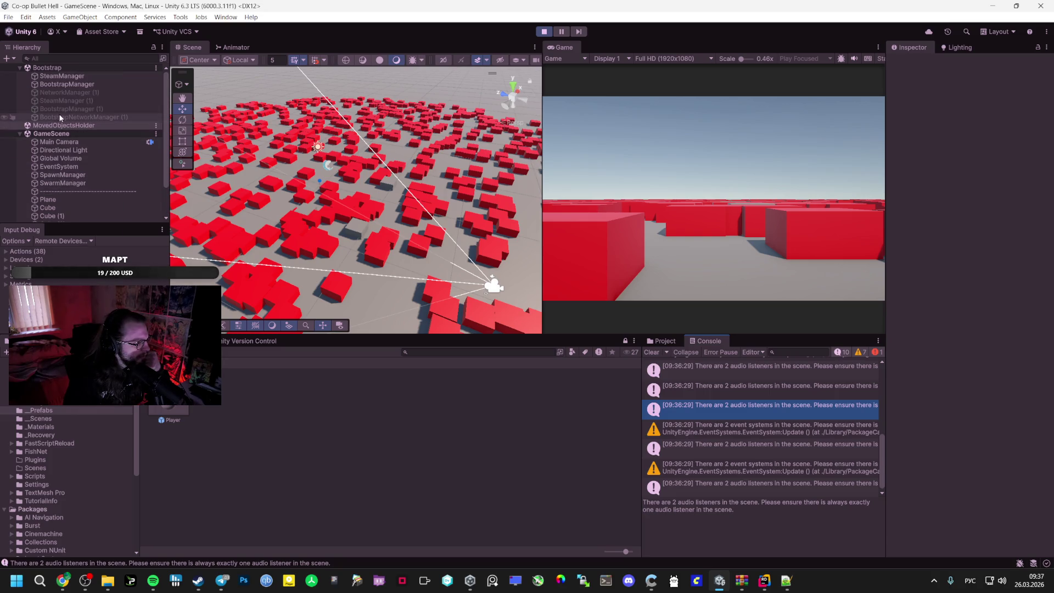
click(62, 84)
click(61, 76)
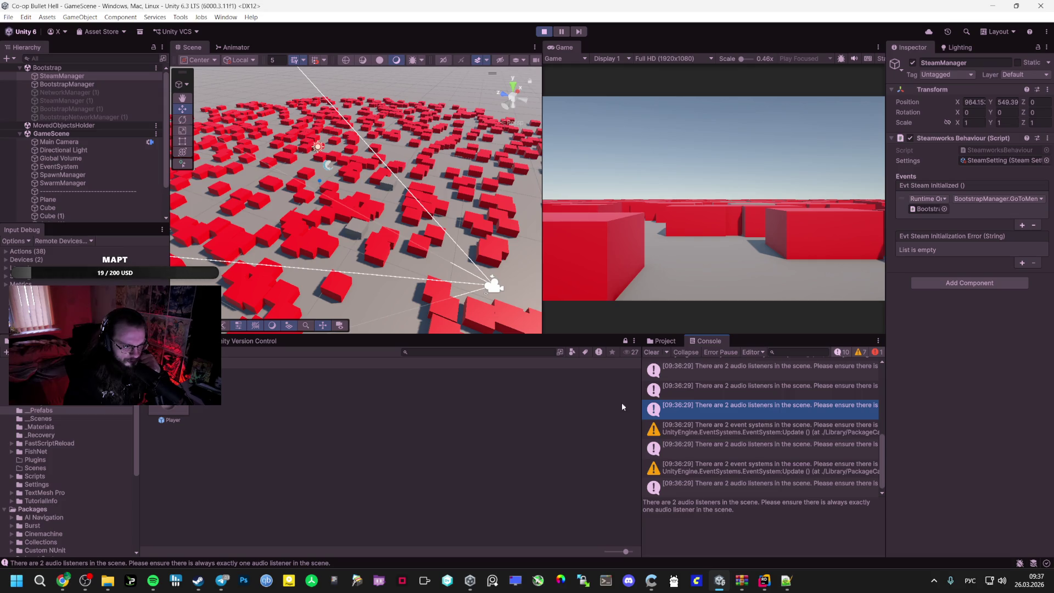
click(81, 183)
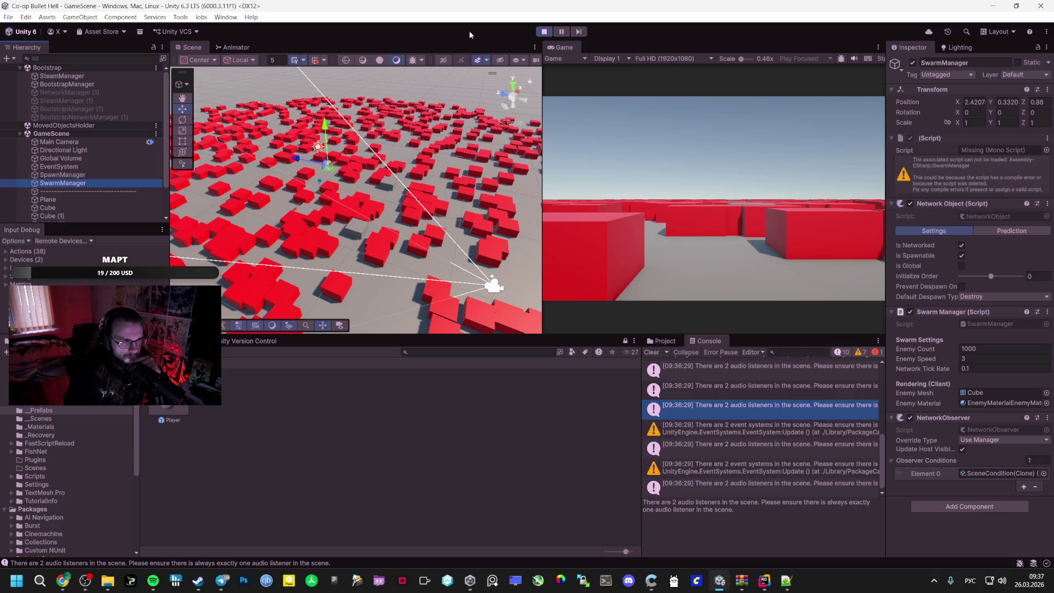
click(544, 32)
Open GameScene and remove SwarmManager's Missing Script component
click(41, 418)
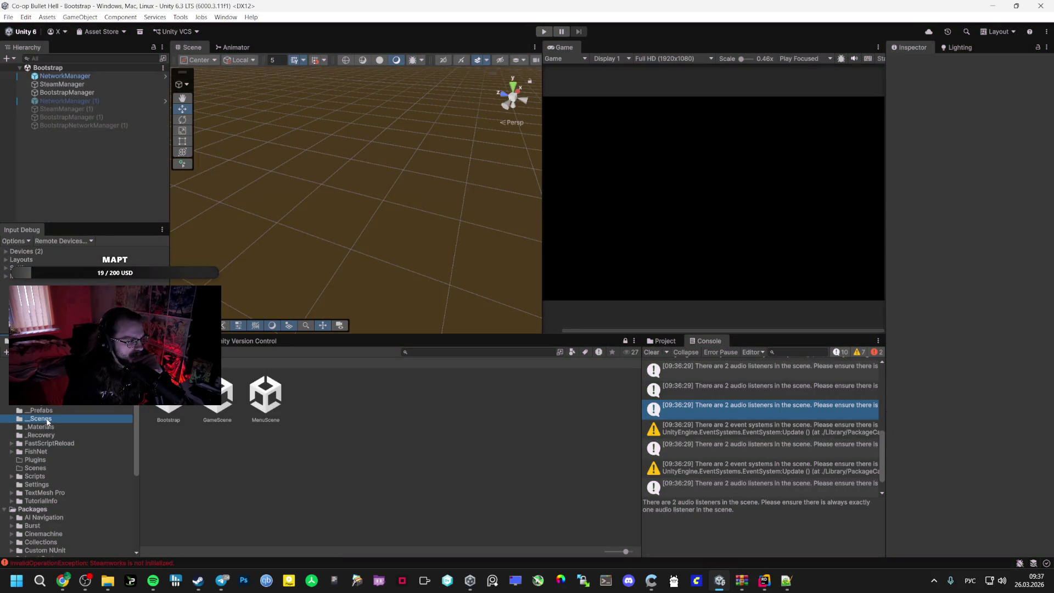
click(266, 395)
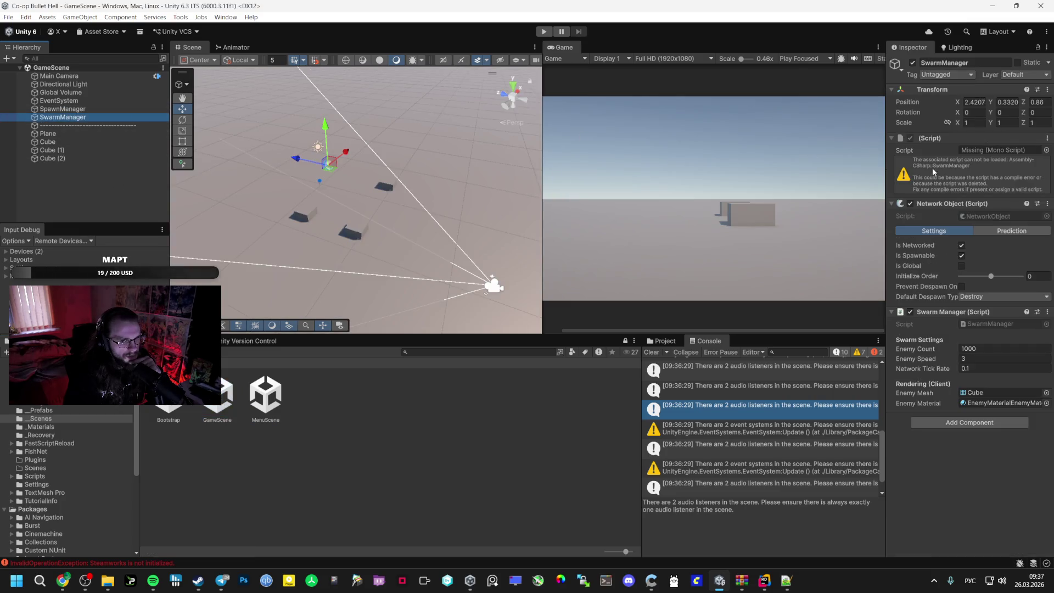
click(1047, 138)
click(993, 174)
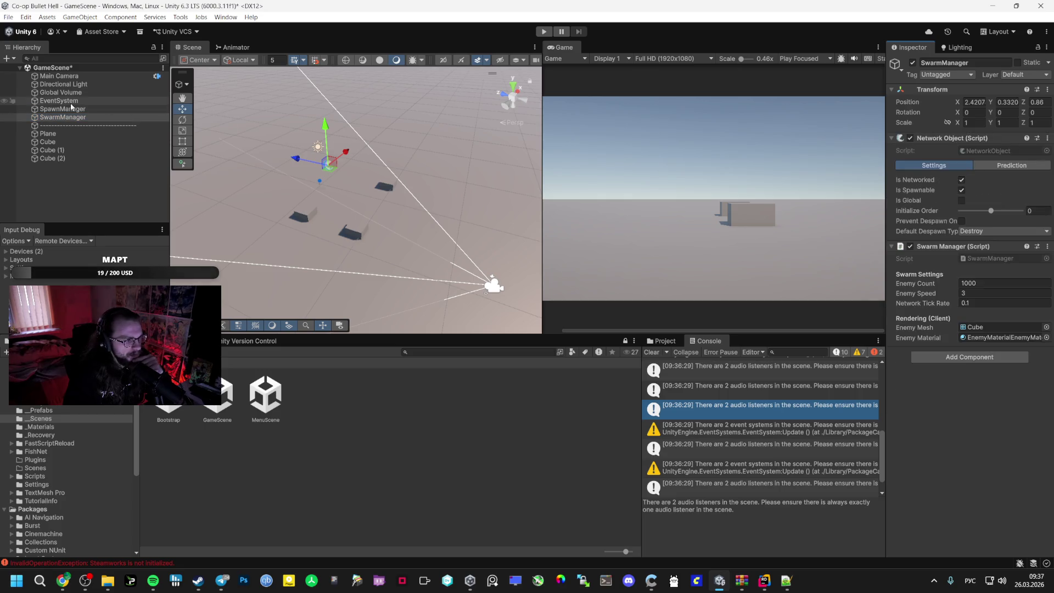
Try adding the SpawnManager script from Manegers 2 onto the SpawnManager object
click(55, 141)
click(72, 109)
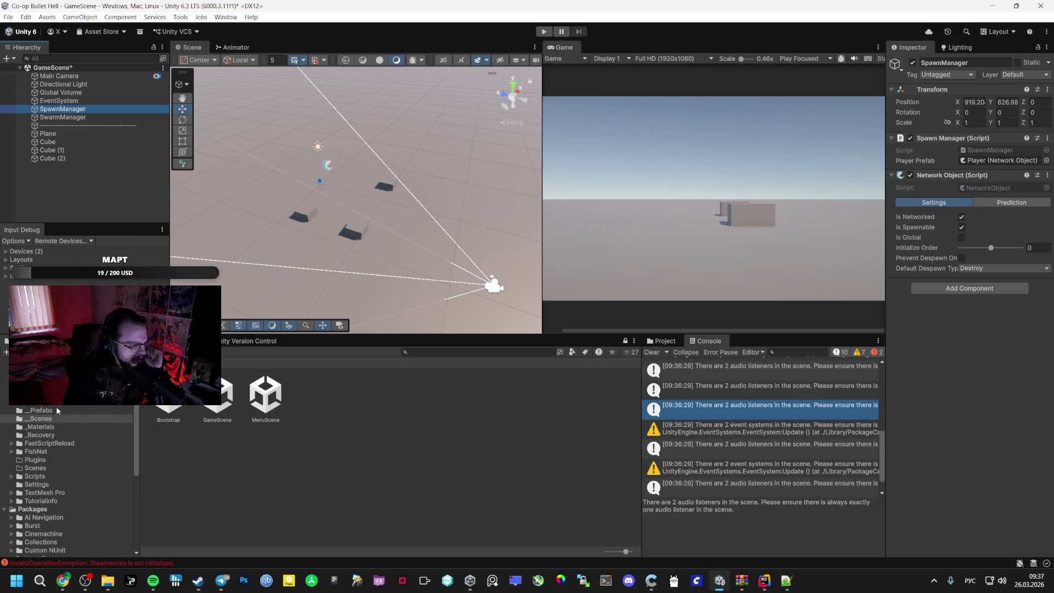
click(41, 410)
scroll(48, 421, up, 2)
click(46, 424)
mouse_move(265, 395)
mouse_down()
mouse_move(336, 396)
mouse_move(950, 289)
mouse_move(985, 244)
mouse_move(985, 138)
mouse_up()
Open SpawnManager.cs in Rider, select SpawnPlayer's random spawn offset lines, then return to Unity
double_click(265, 395)
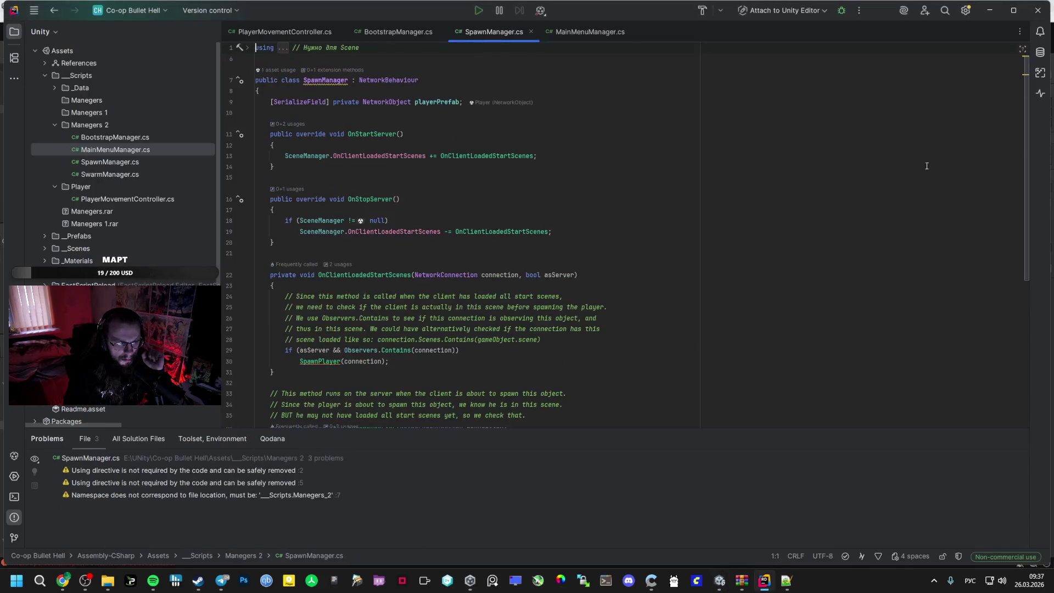
scroll(508, 251, down, 5)
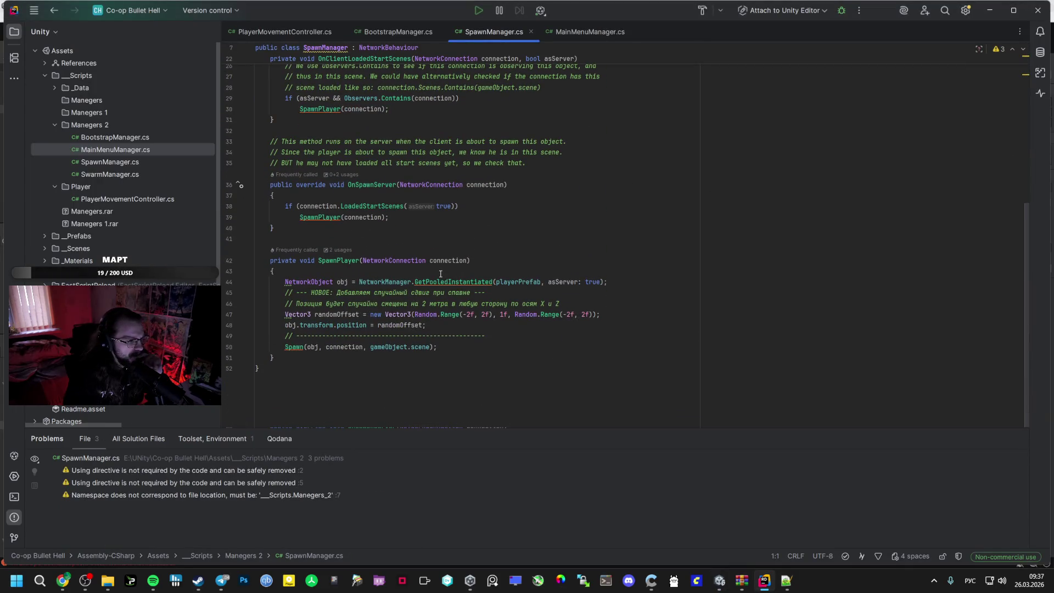
drag(436, 322, 281, 316)
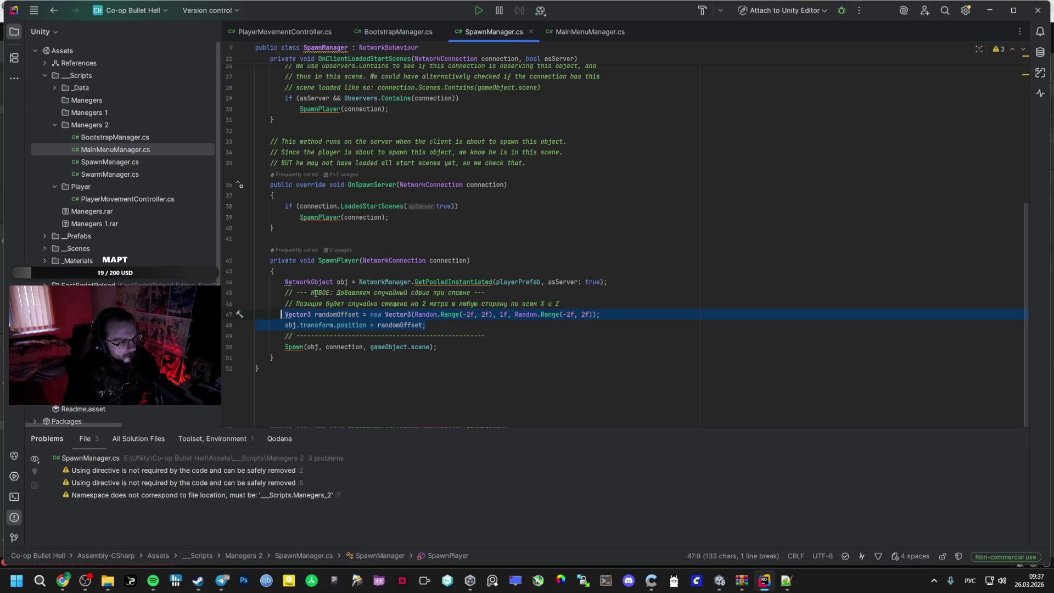
key(alt+Tab)
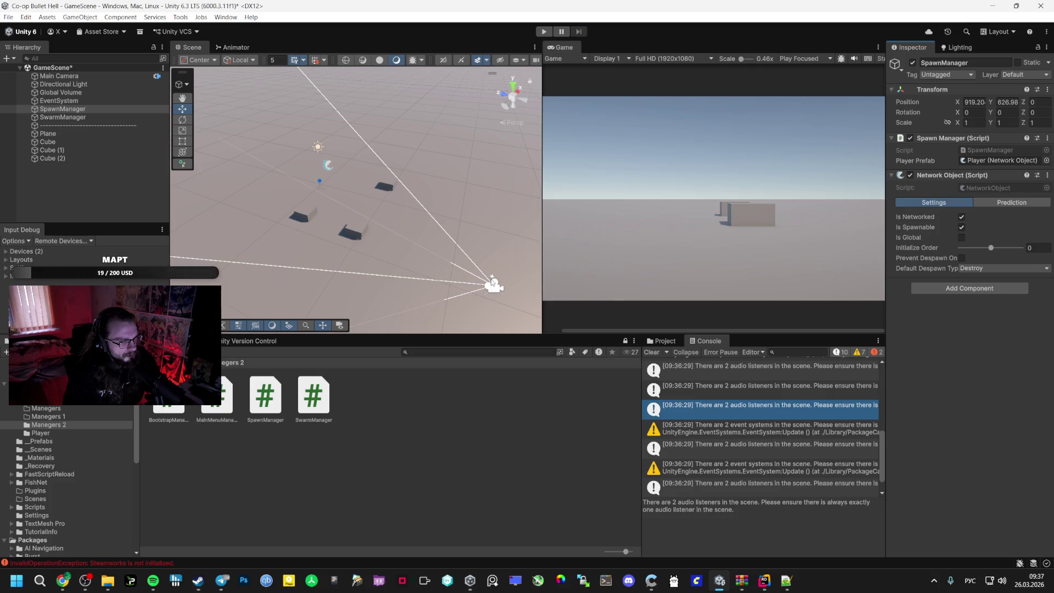
Open the Bootstrap scene from _Scenes, saving the modified GameScene
click(42, 442)
click(43, 449)
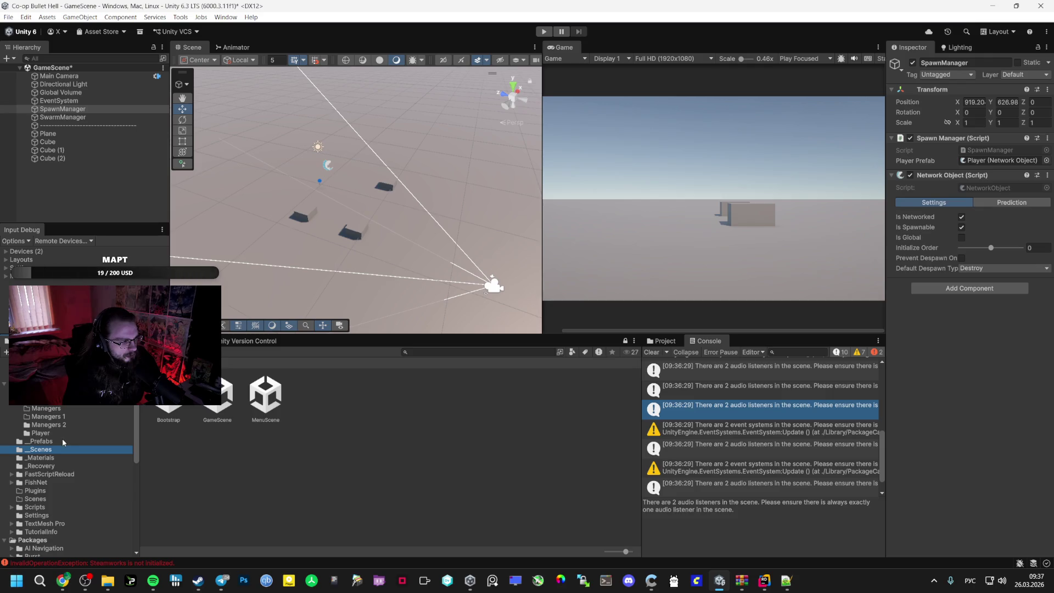
double_click(169, 409)
click(504, 311)
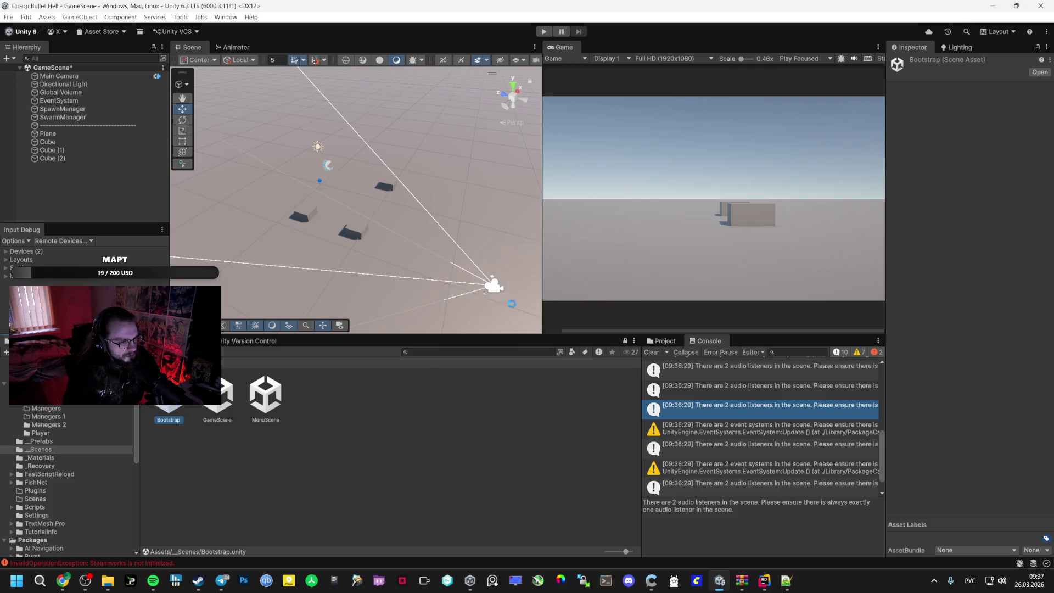
Play-test Bootstrap in a maximized game view, hosting a lobby and starting the game
click(545, 32)
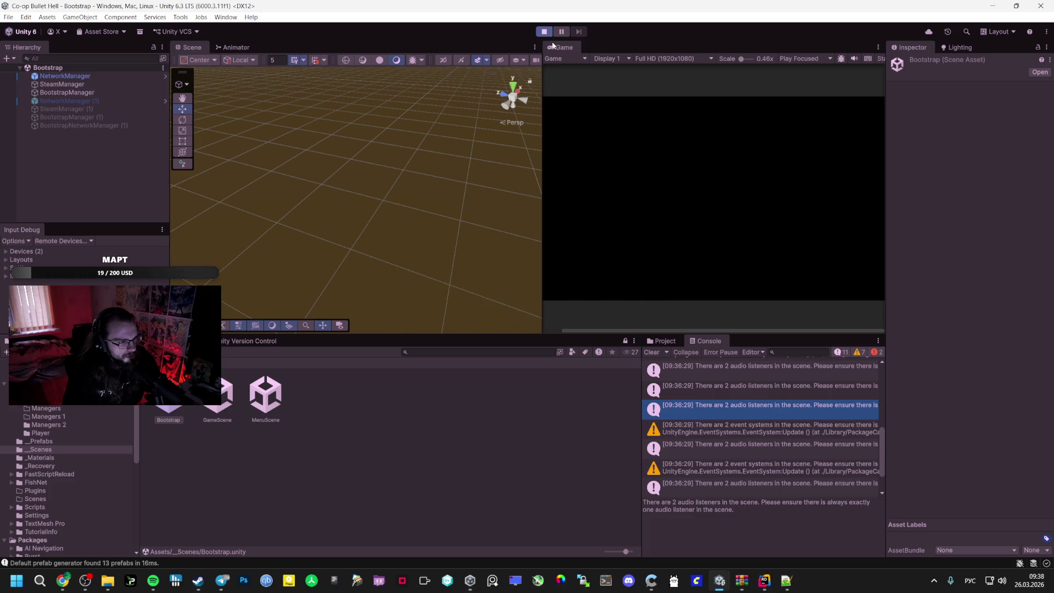
key(shift+space)
click(513, 275)
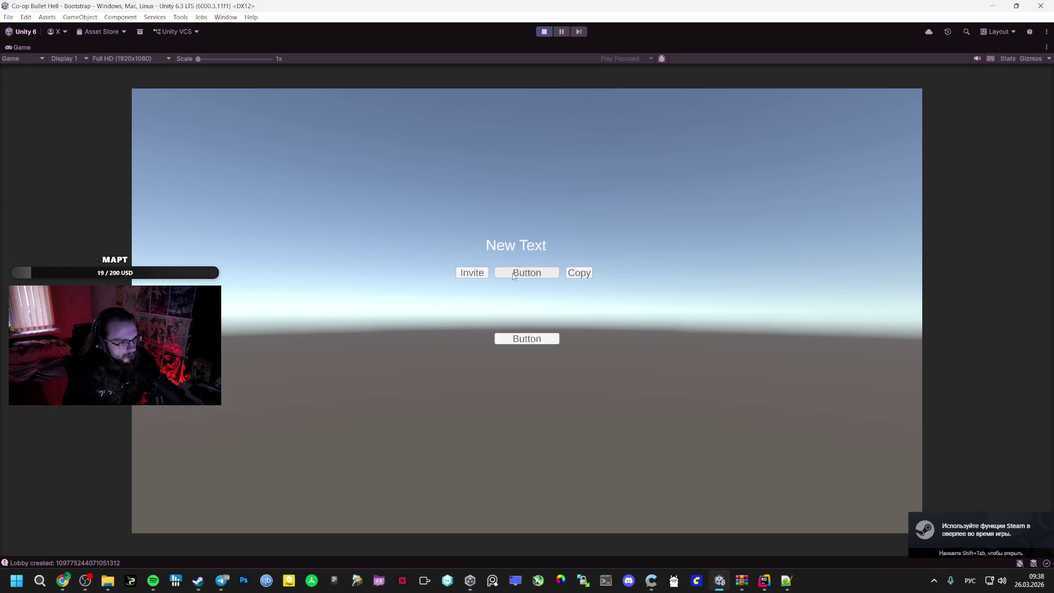
click(511, 272)
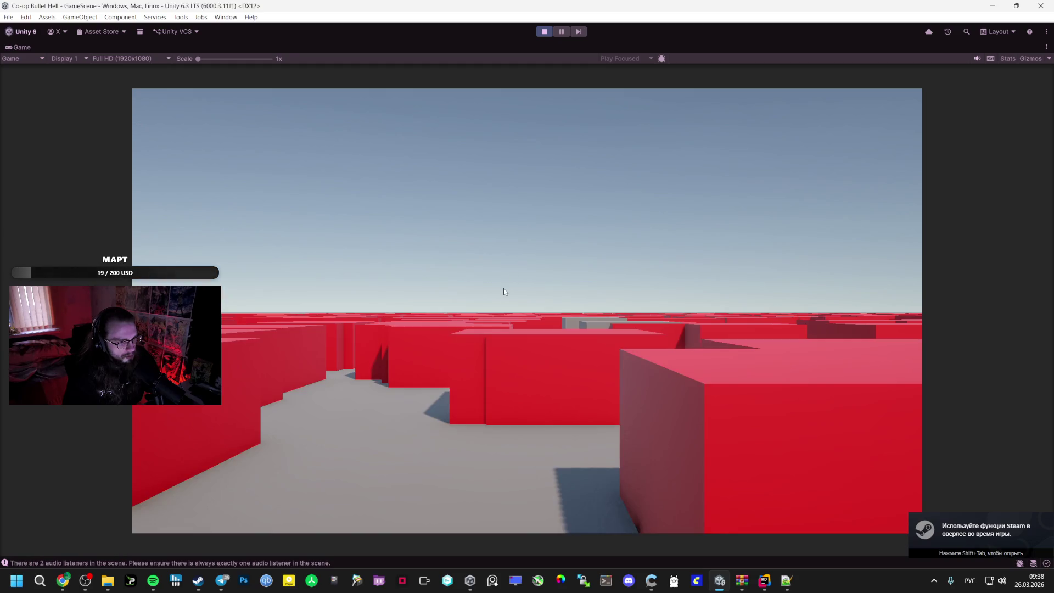
key(shift+space)
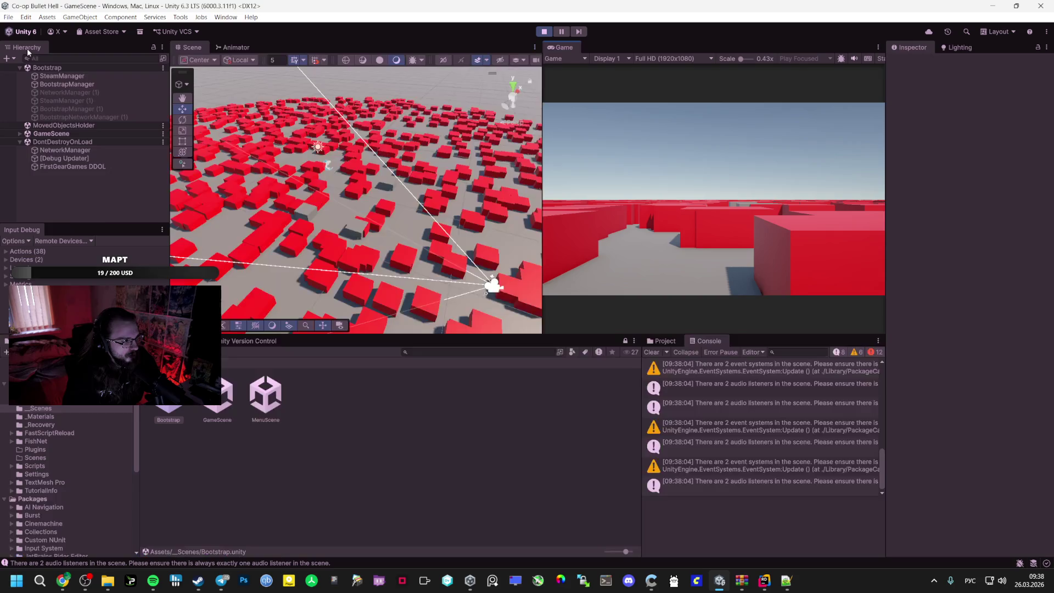
Expand GameScene in the Hierarchy to check its objects for duplicates
click(24, 134)
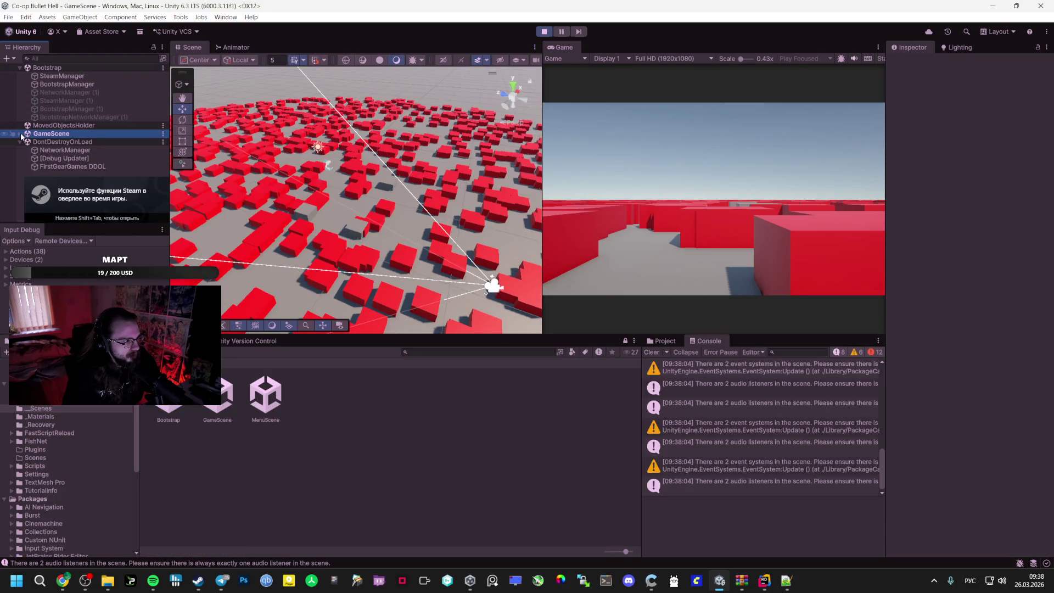
click(20, 134)
scroll(63, 188, down, 1)
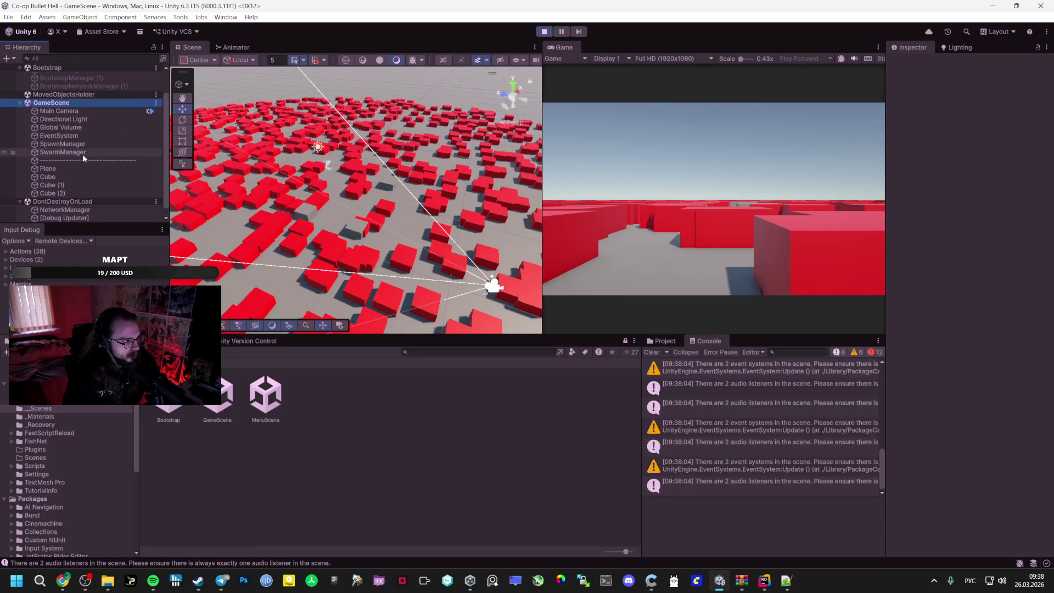
scroll(66, 195, up, 1)
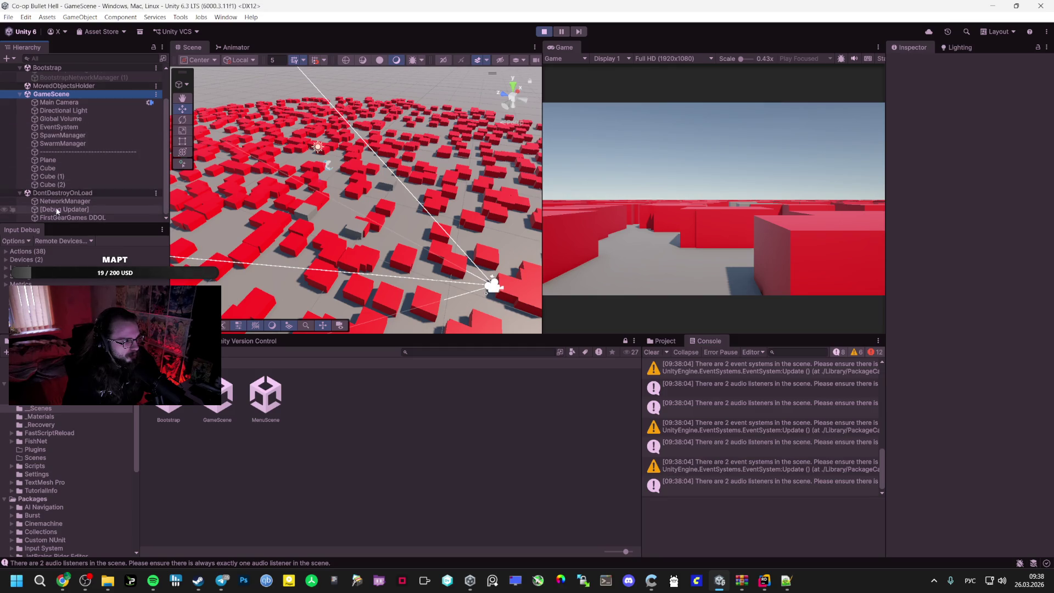
scroll(67, 195, down, 1)
scroll(69, 196, up, 1)
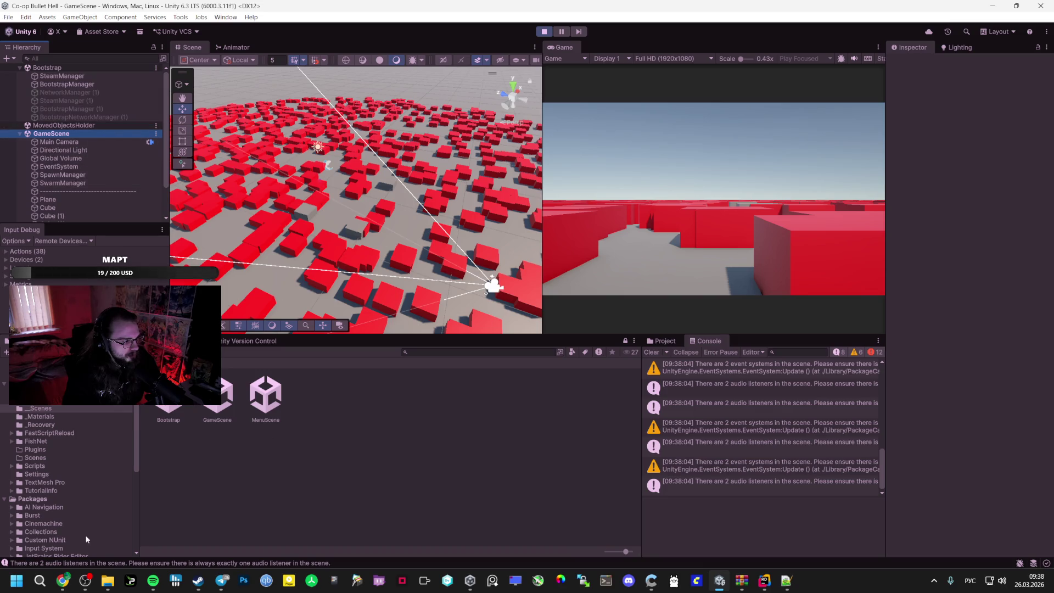
click(63, 580)
Ask Gemini 'Почему не создает персонажа?' and stop Unity's play test with Ctrl+P
click(364, 526)
text(П)
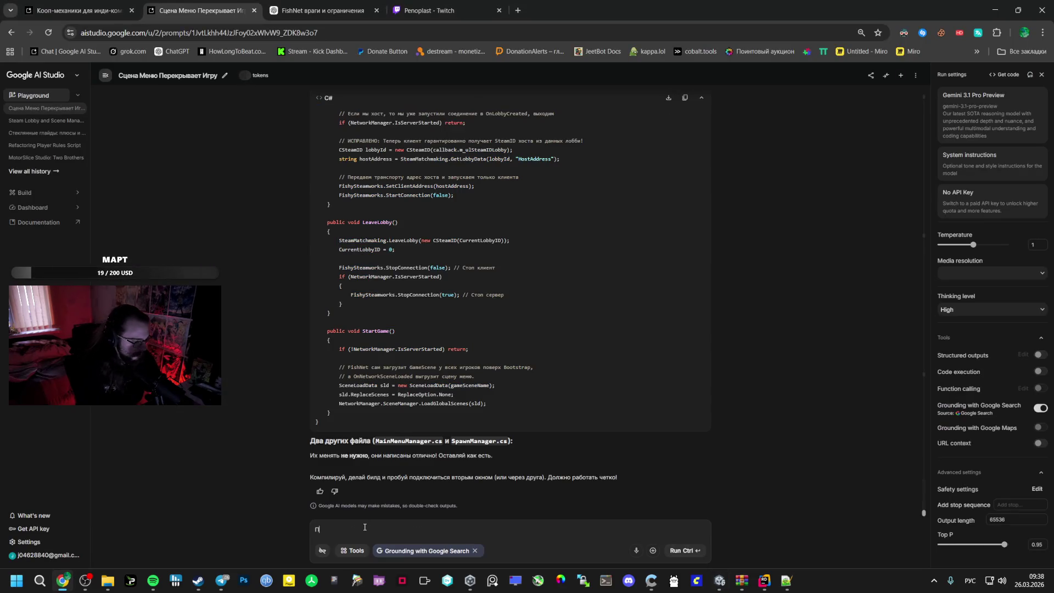
text(очему не создает персонажа)
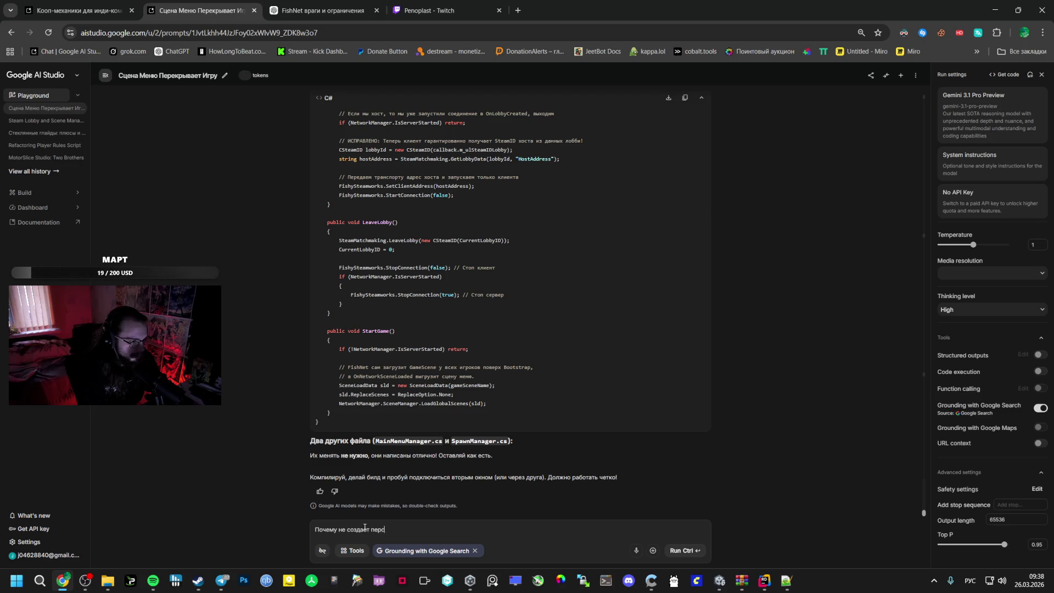
key(BackSpace)
text(?)
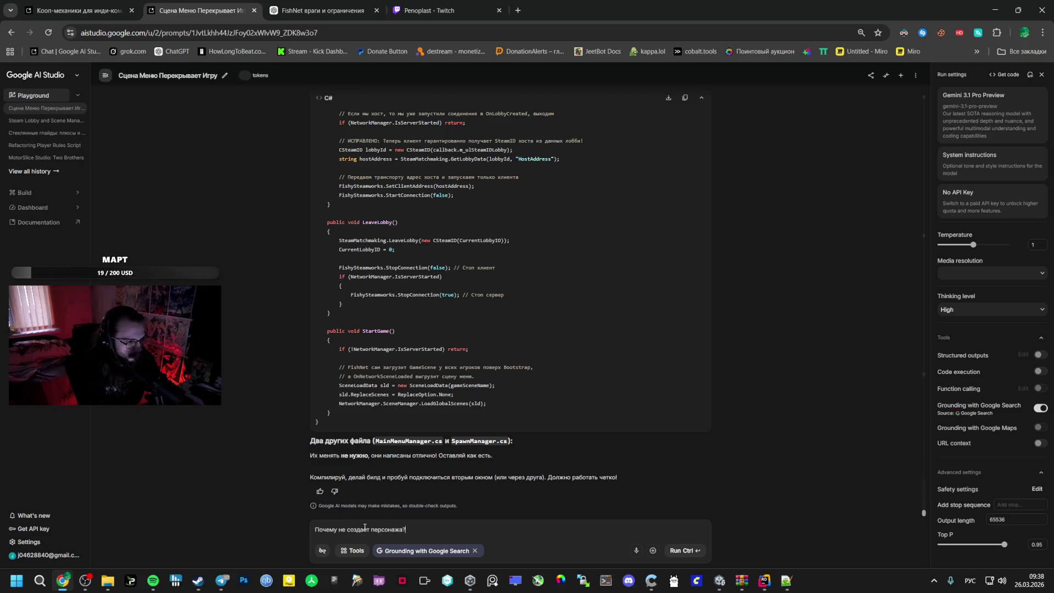
click(680, 548)
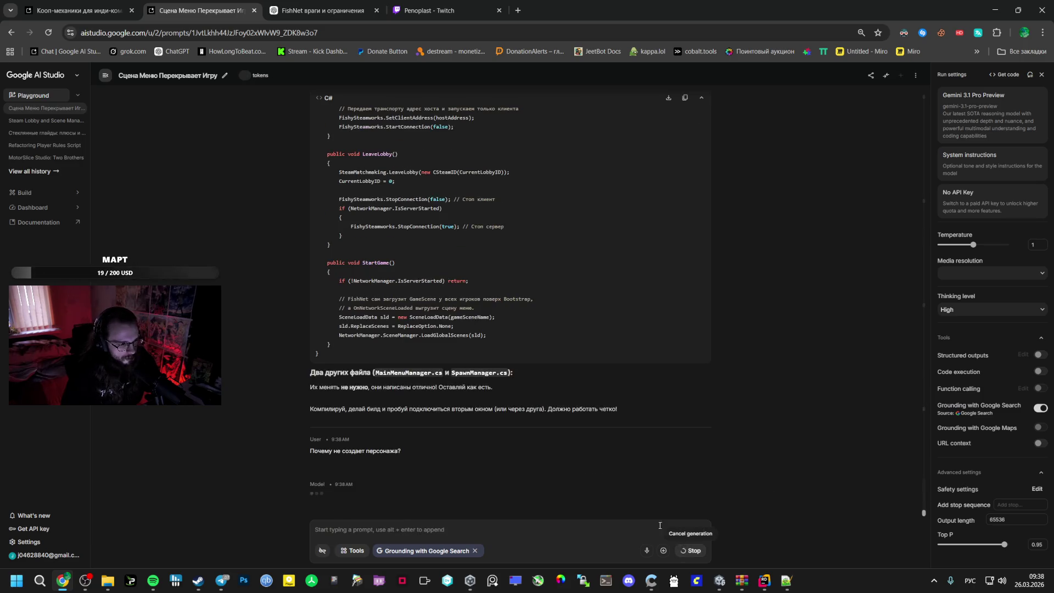
key(alt+Tab)
key(ctrl+p)
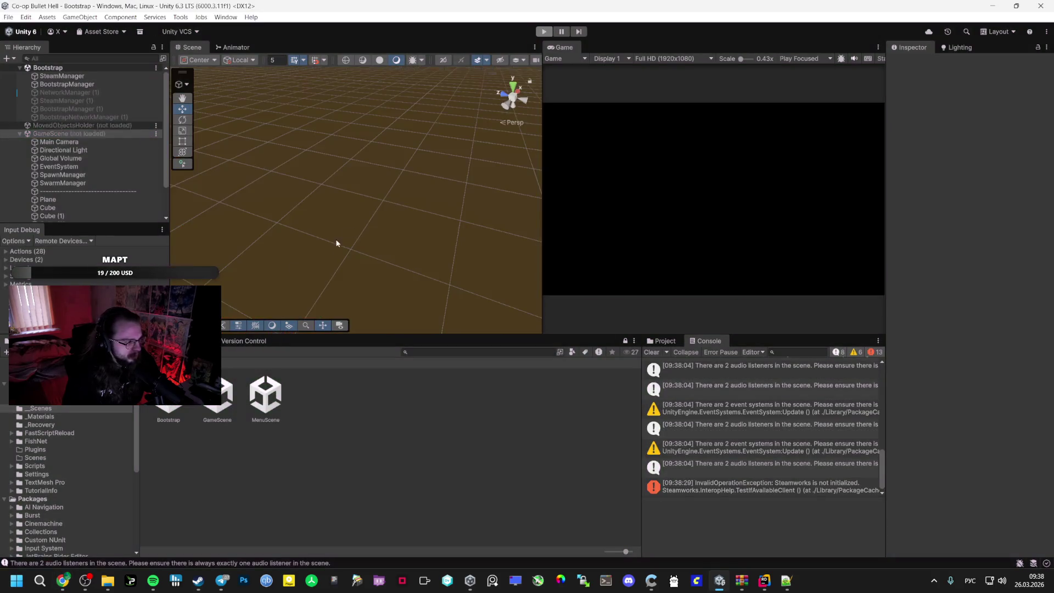
Return to Unity and browse the project folders, ending in _Prefabs
click(152, 580)
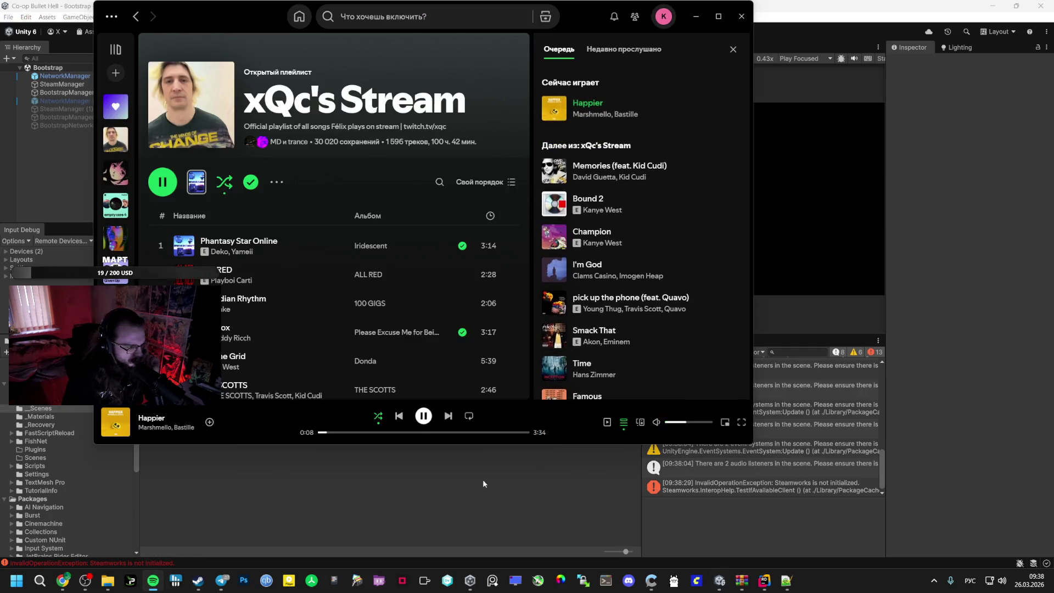
key(alt+Tab)
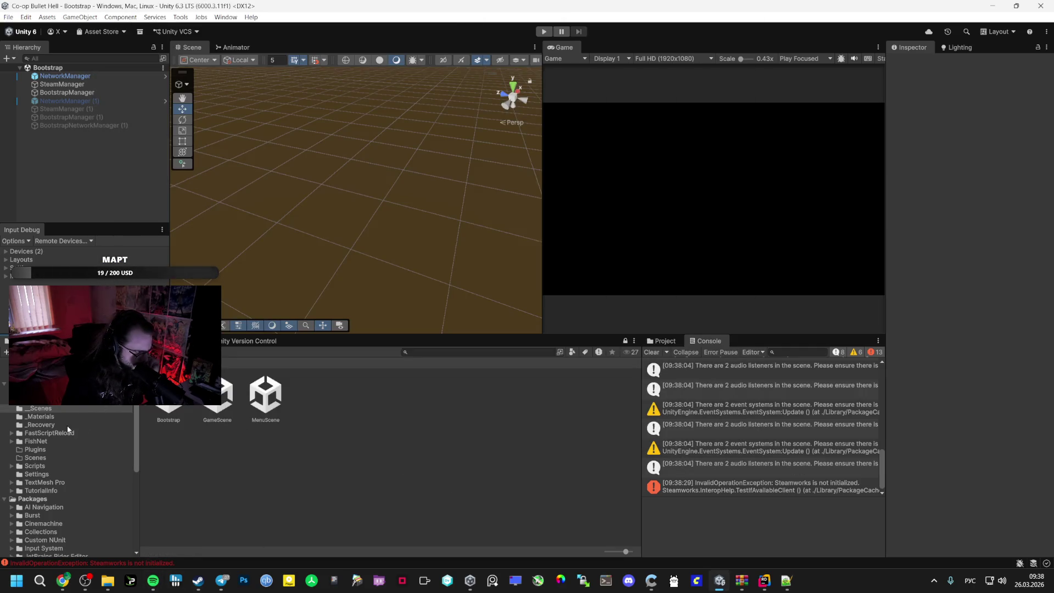
click(39, 466)
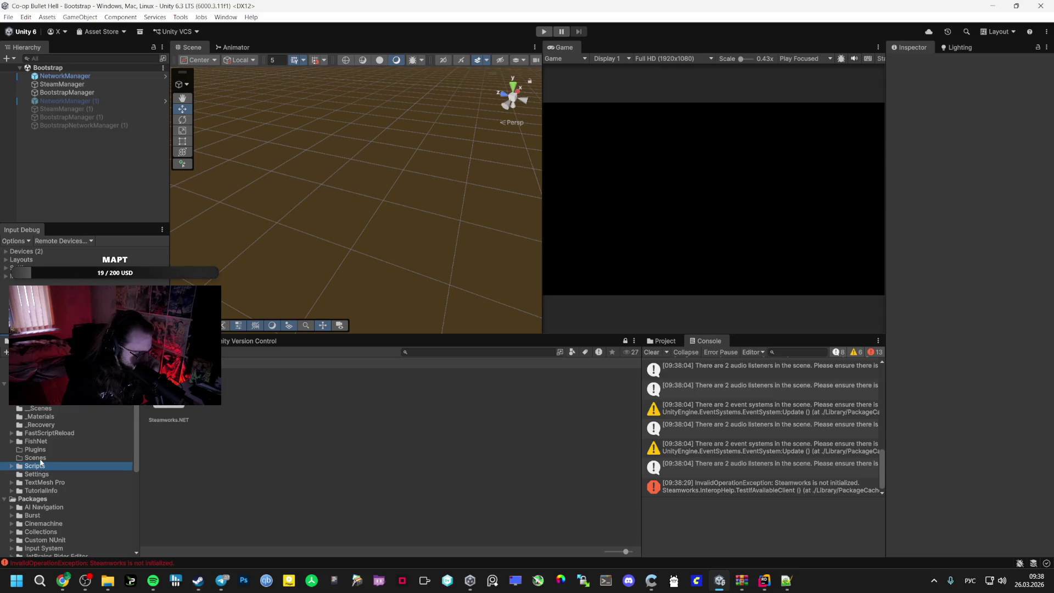
click(41, 459)
click(41, 449)
click(41, 441)
click(41, 424)
click(33, 404)
click(34, 425)
click(35, 409)
click(38, 403)
Open the Player prefab, inspect its PlayerModel and CameraHolder children, then exit it
double_click(168, 411)
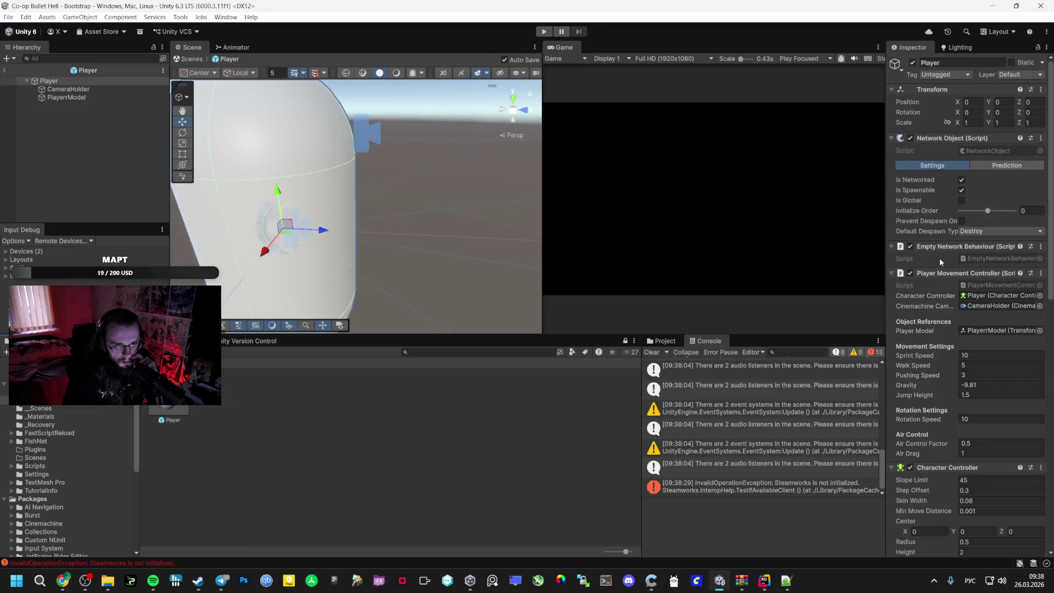
scroll(939, 258, down, 10)
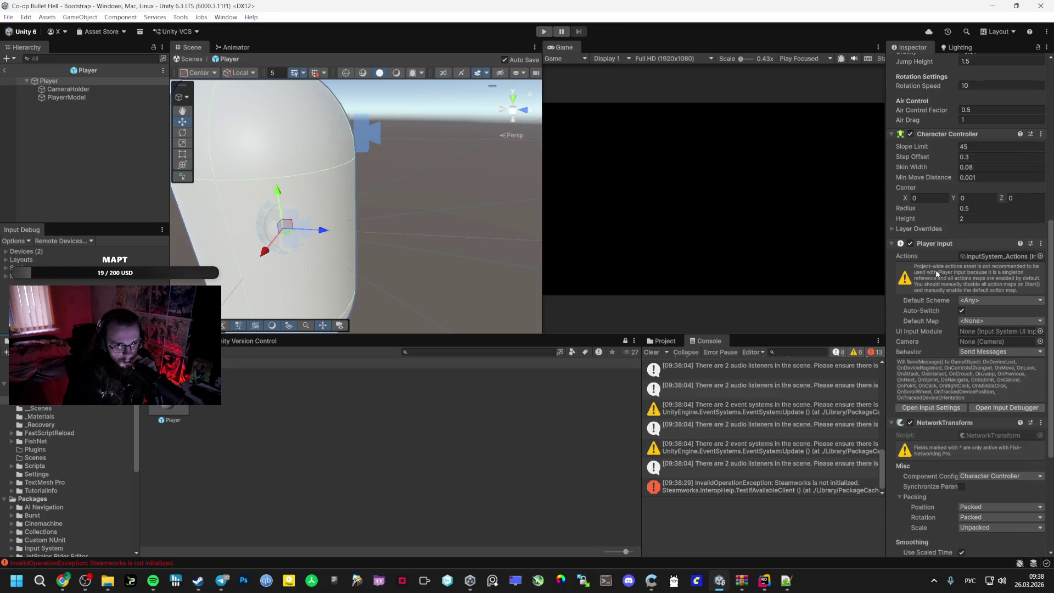
scroll(935, 269, down, 4)
scroll(927, 283, down, 3)
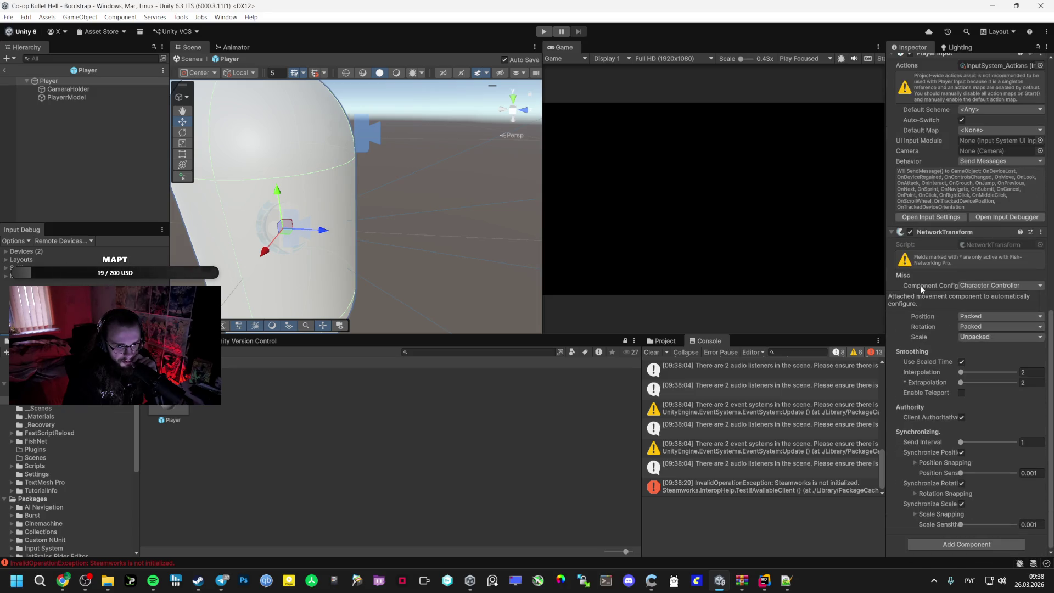
scroll(914, 281, up, 2)
scroll(908, 275, up, 5)
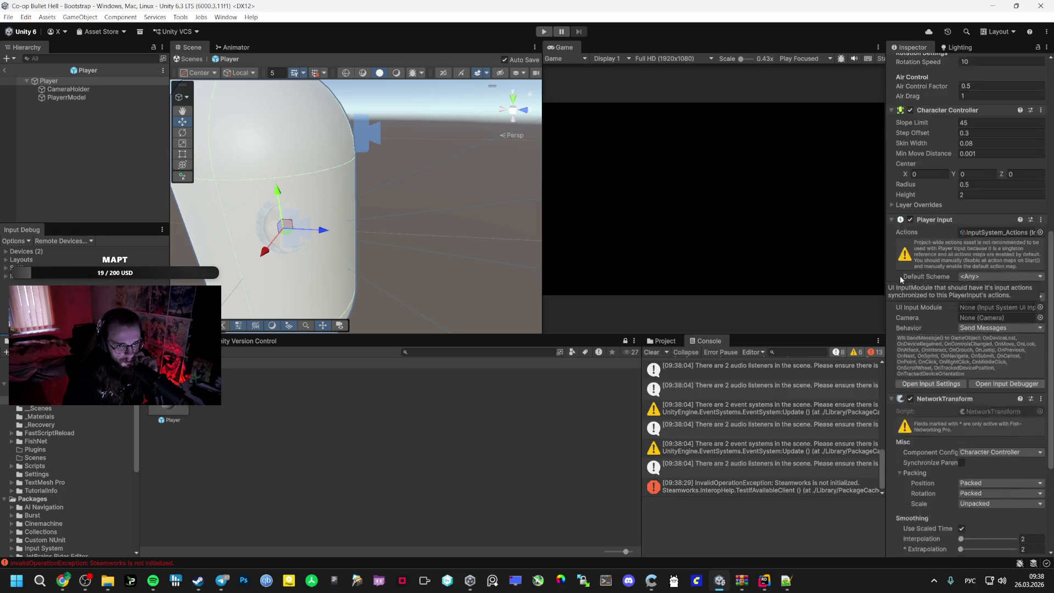
click(69, 97)
click(80, 90)
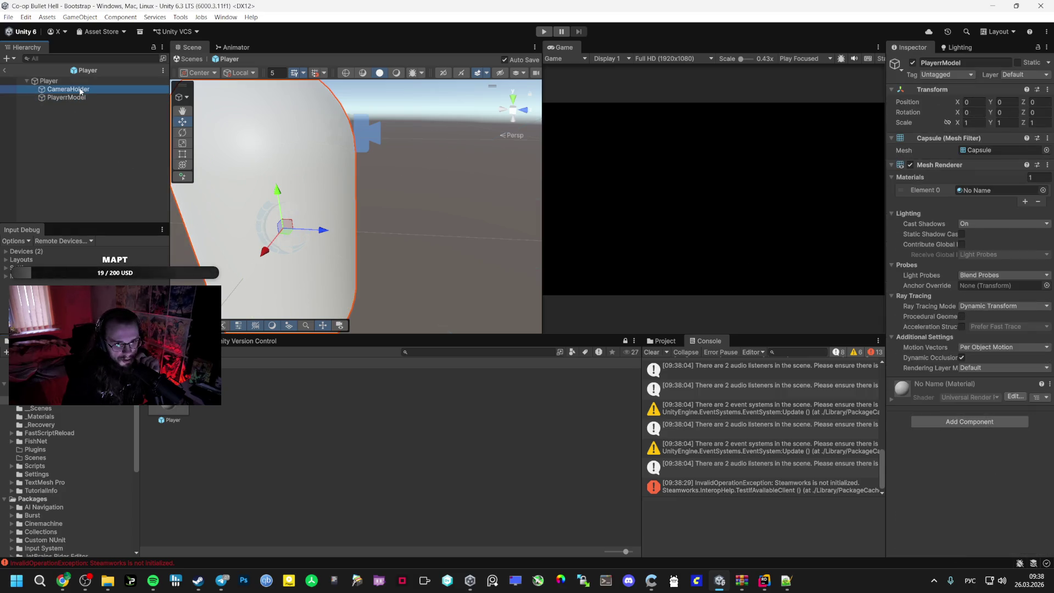
scroll(926, 385, down, 1)
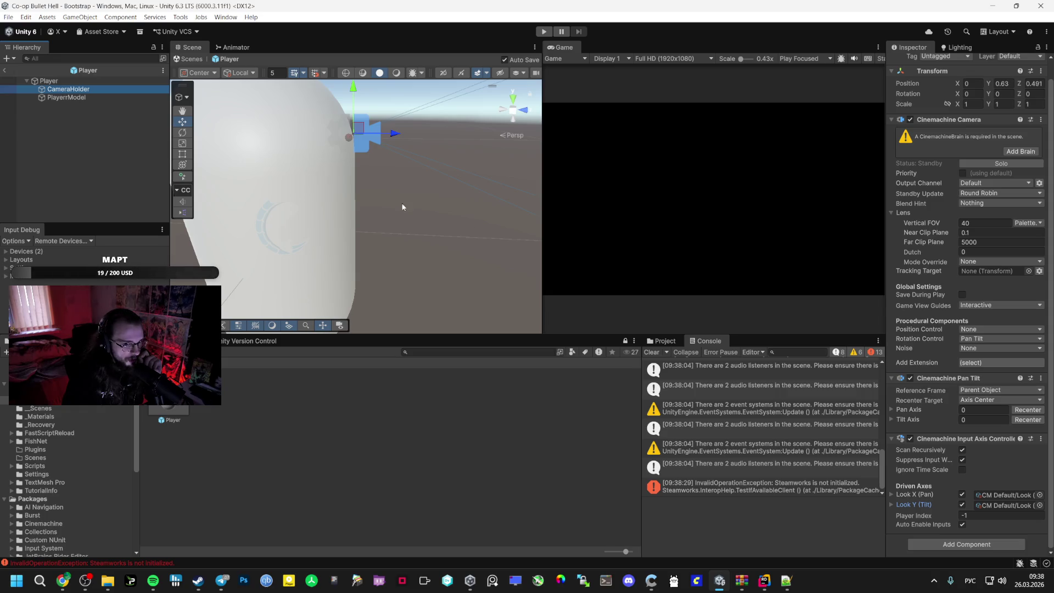
click(6, 70)
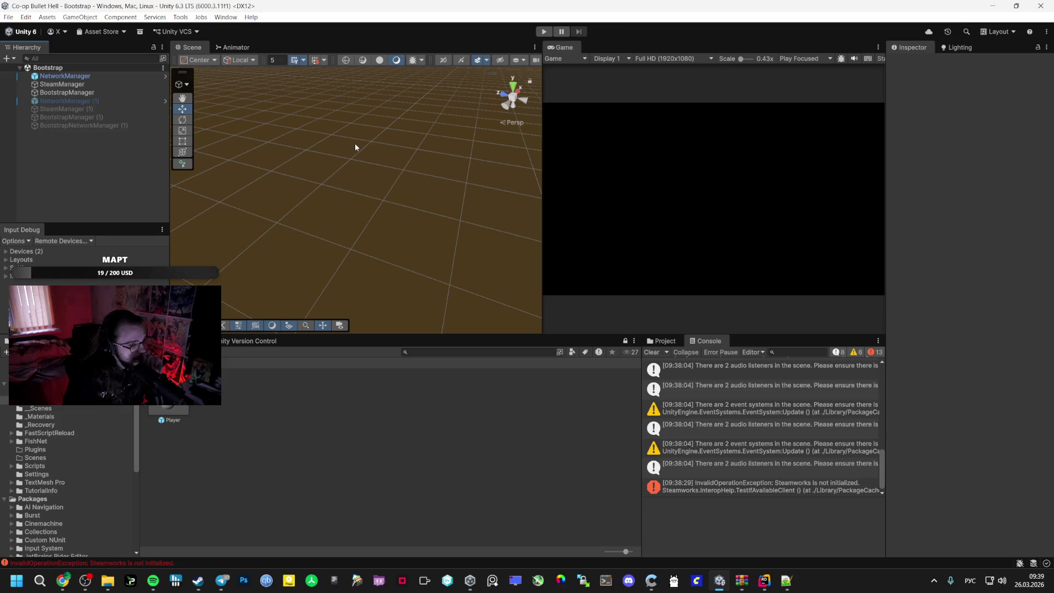
Show the __Scripts folder contents and cycle through AI Studio back to Unity
click(33, 391)
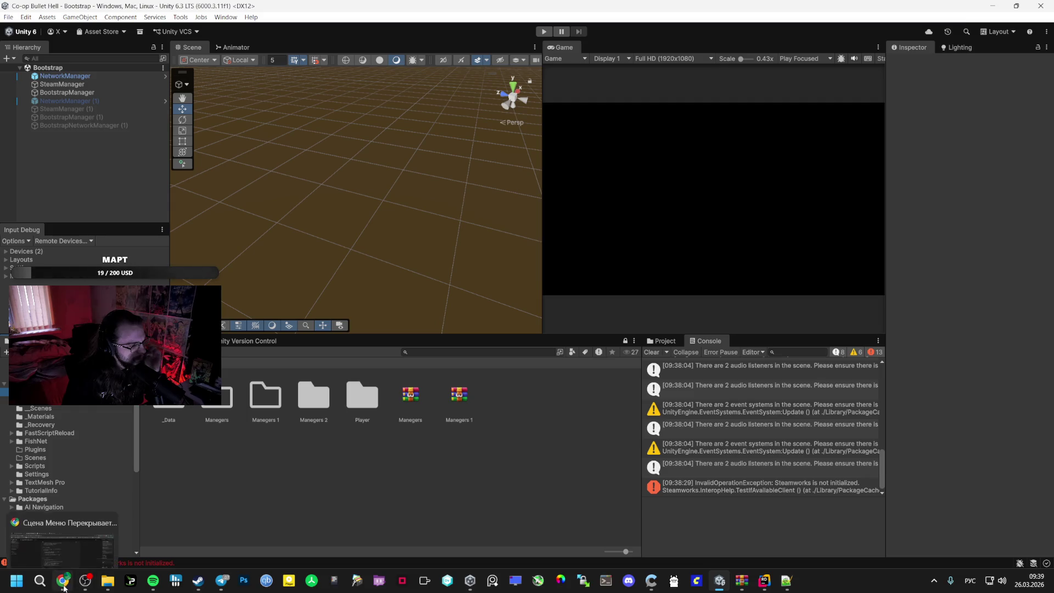
mouse_move(85, 580)
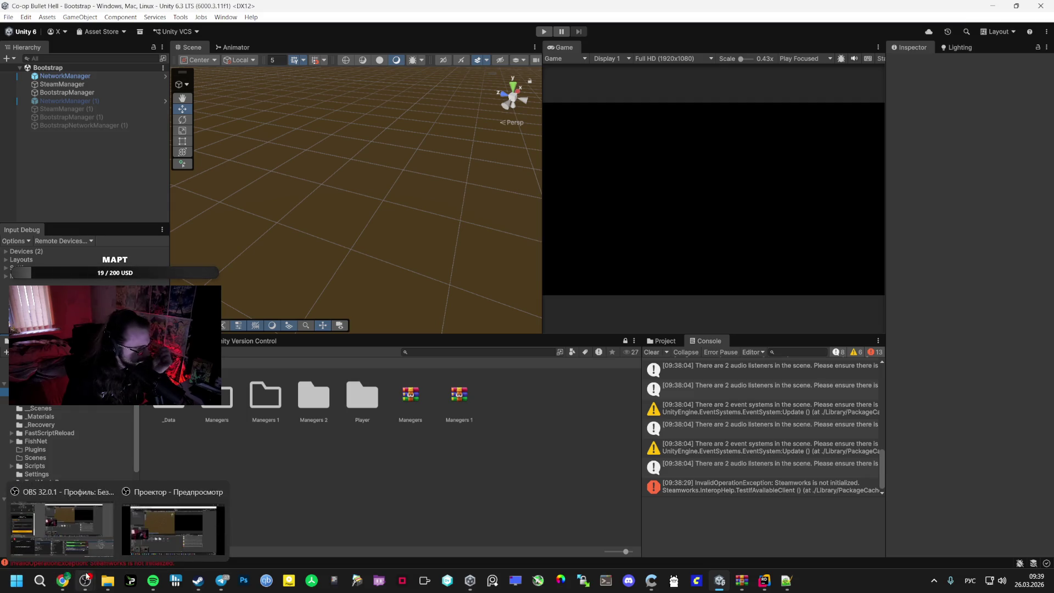
click(60, 533)
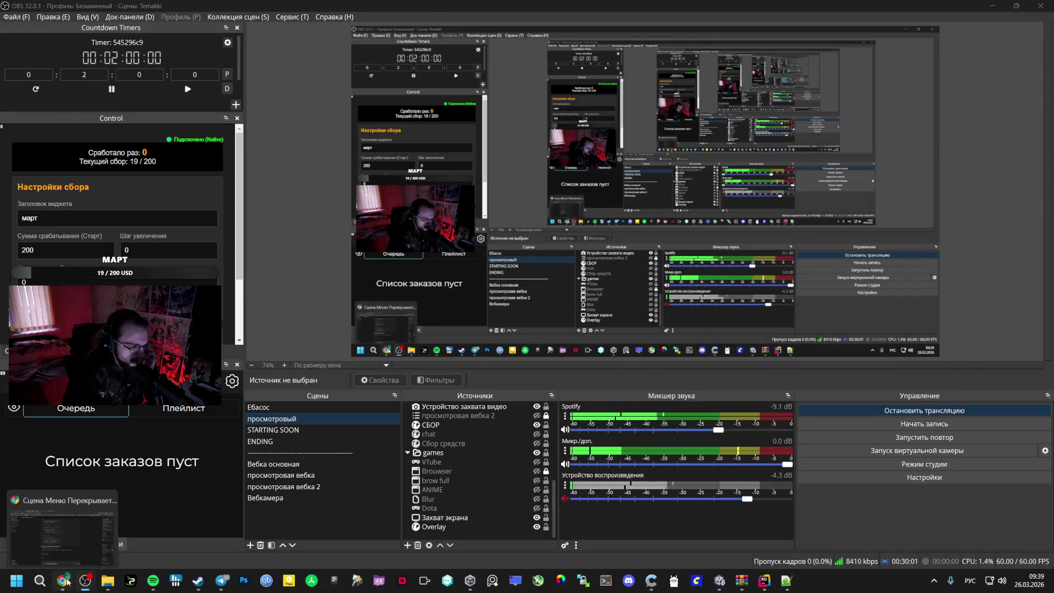
click(63, 580)
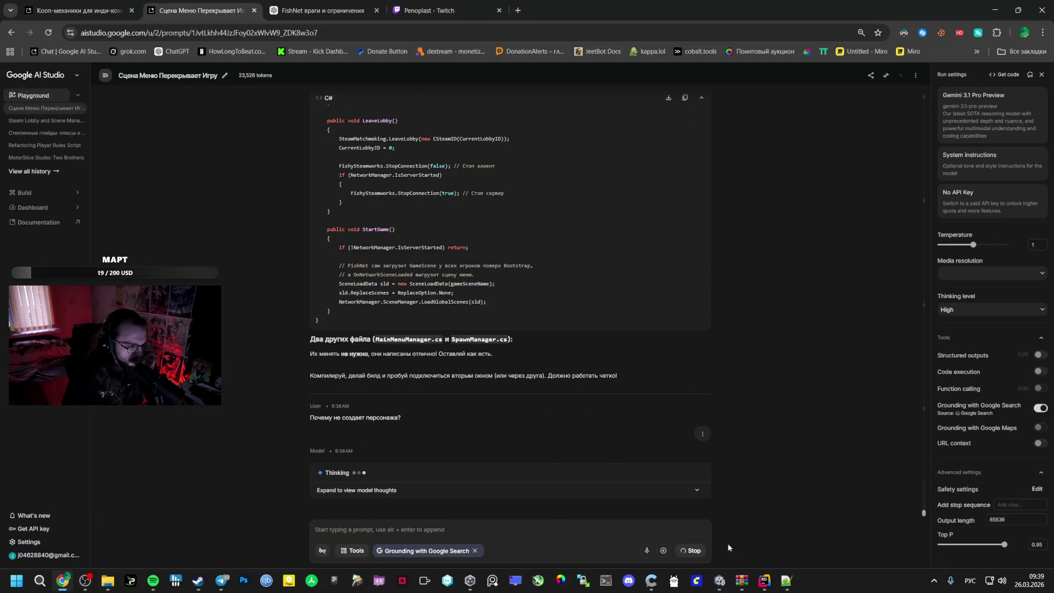
click(717, 586)
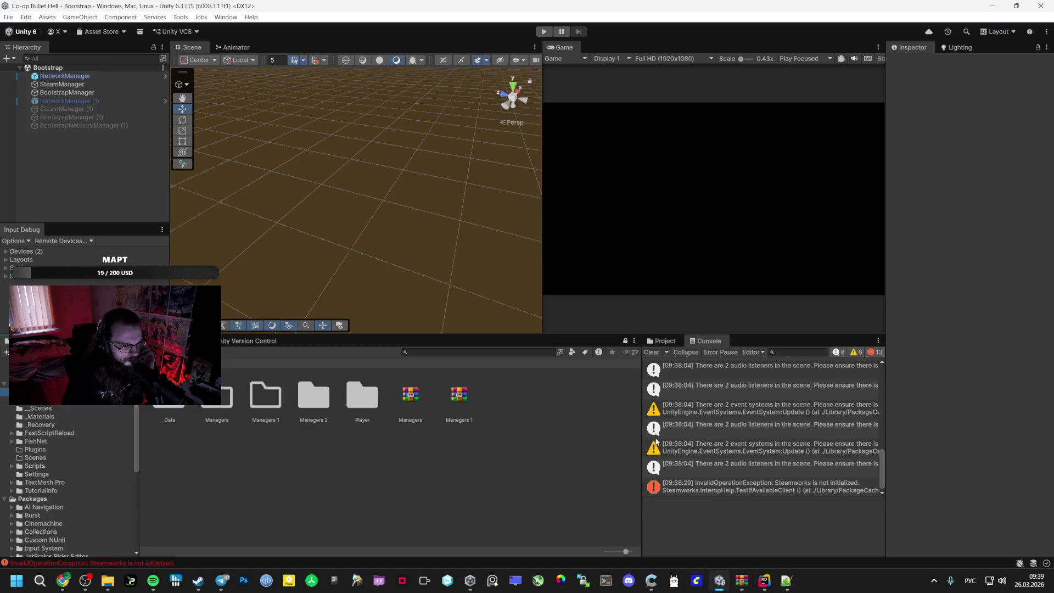
Read the duplicate audio listener warning and inspect the duplicate NetworkManager (1) object
click(730, 463)
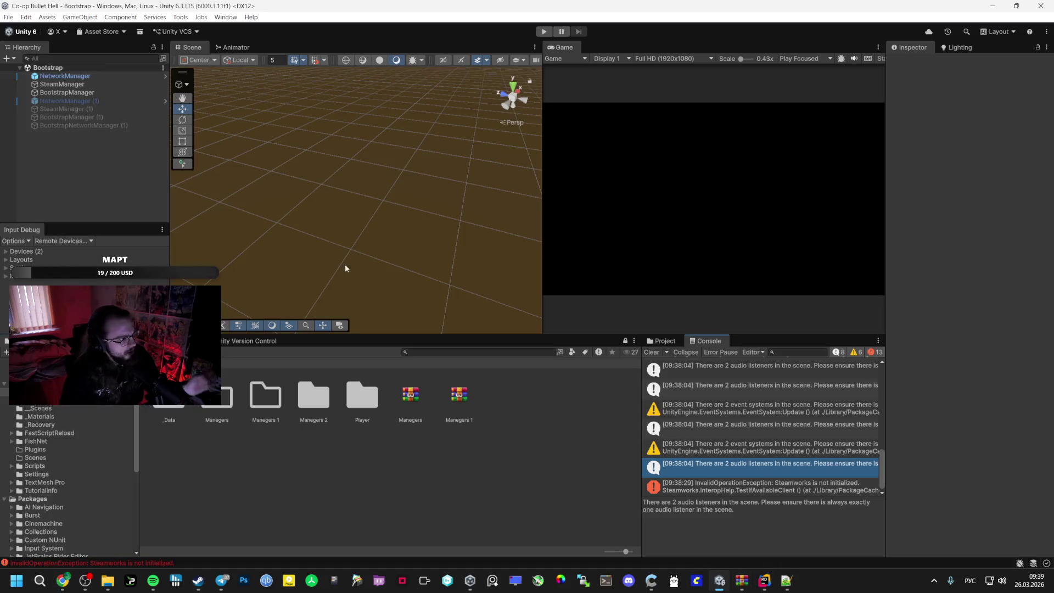
click(74, 101)
shift+click(76, 124)
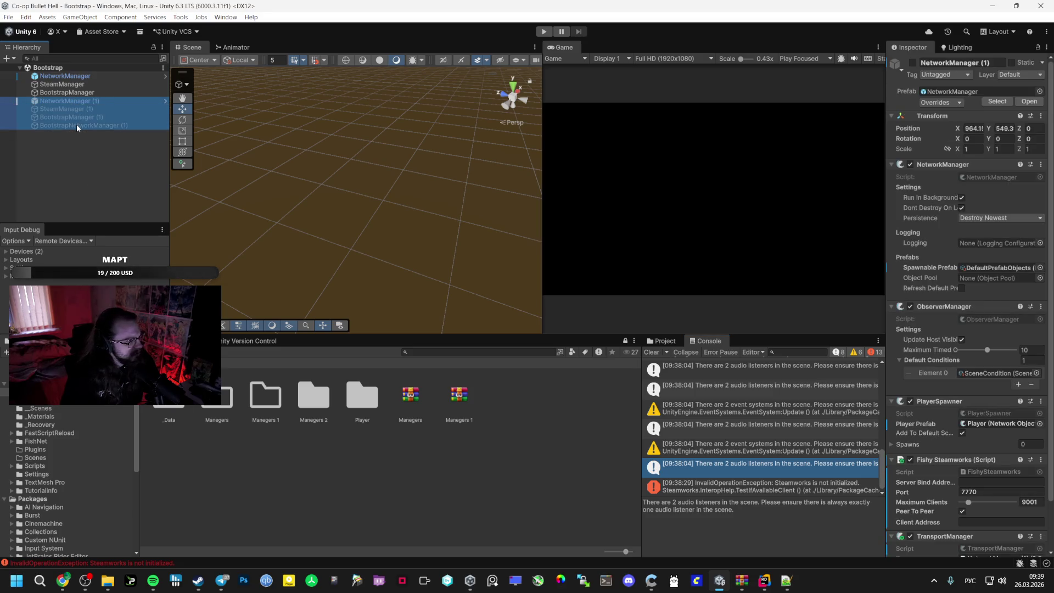
click(84, 101)
click(84, 92)
click(78, 100)
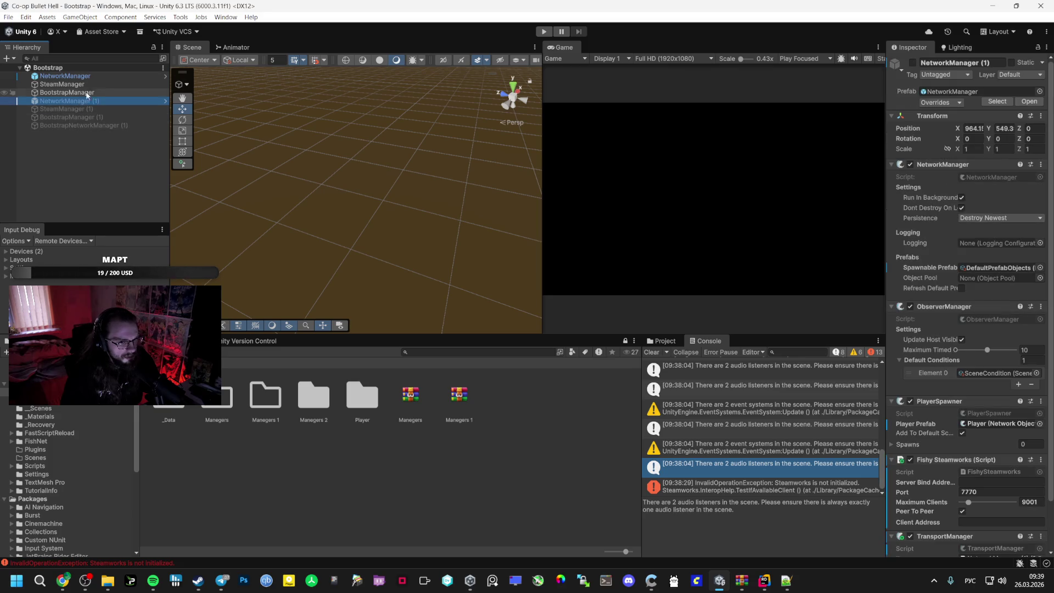
Check BootstrapManager, SteamManager and the original NetworkManager's Transport reference, then go to the AI chat
click(87, 91)
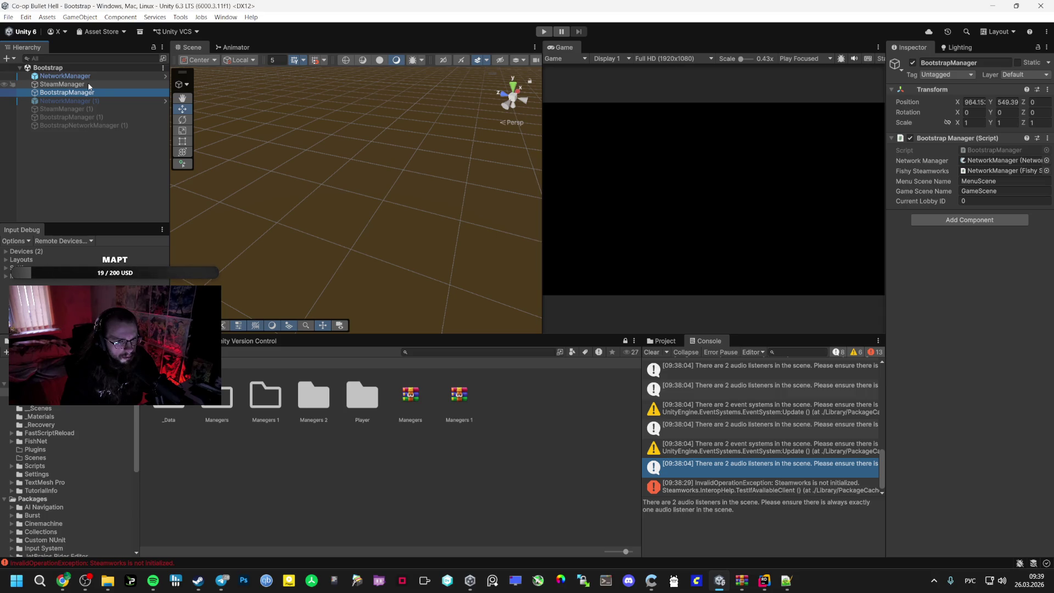
click(88, 84)
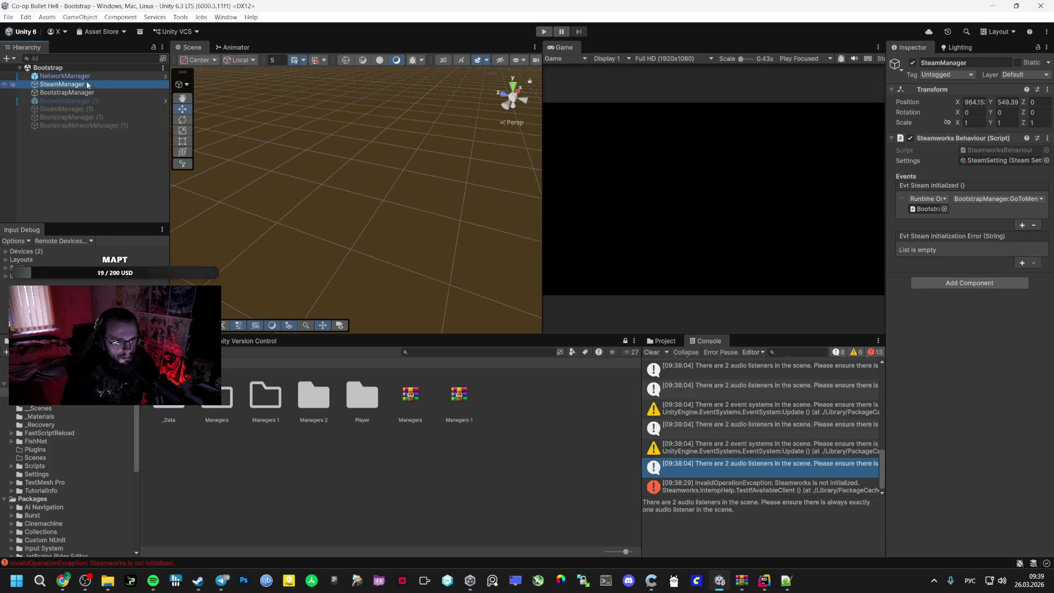
click(78, 78)
click(82, 85)
click(82, 77)
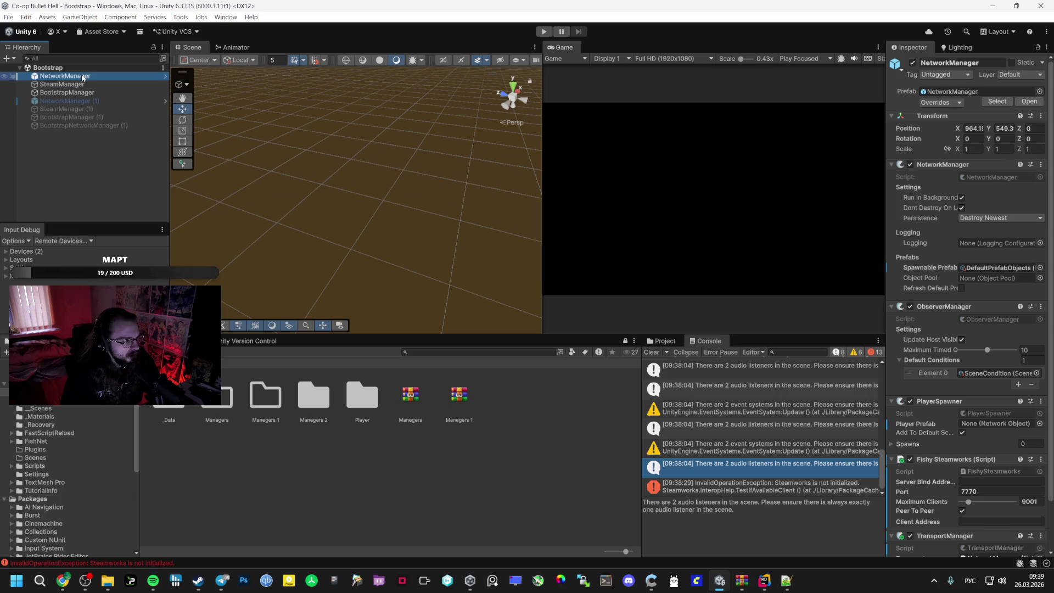
scroll(1019, 345, down, 3)
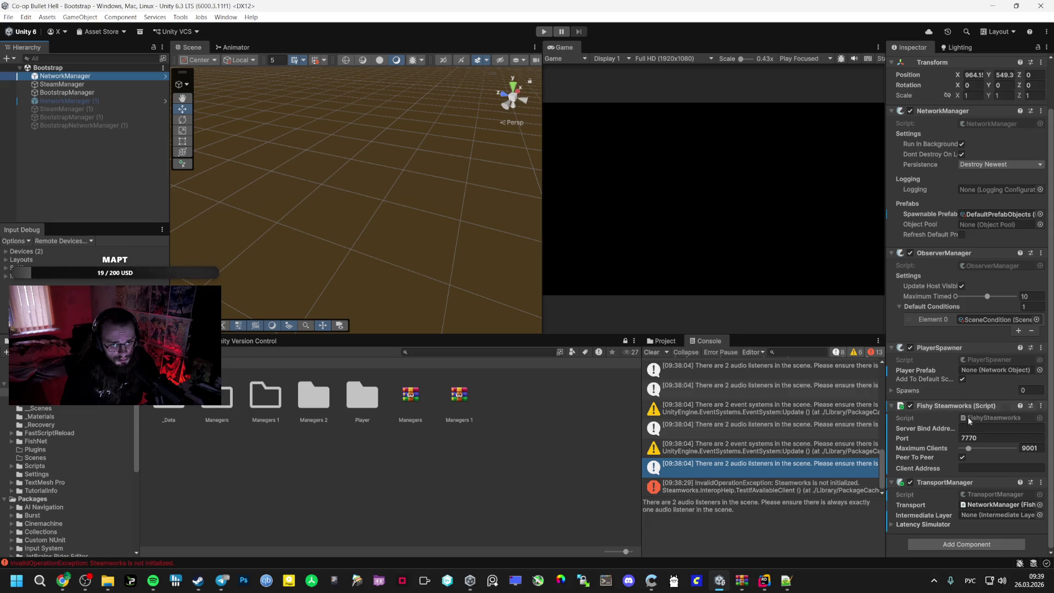
click(986, 506)
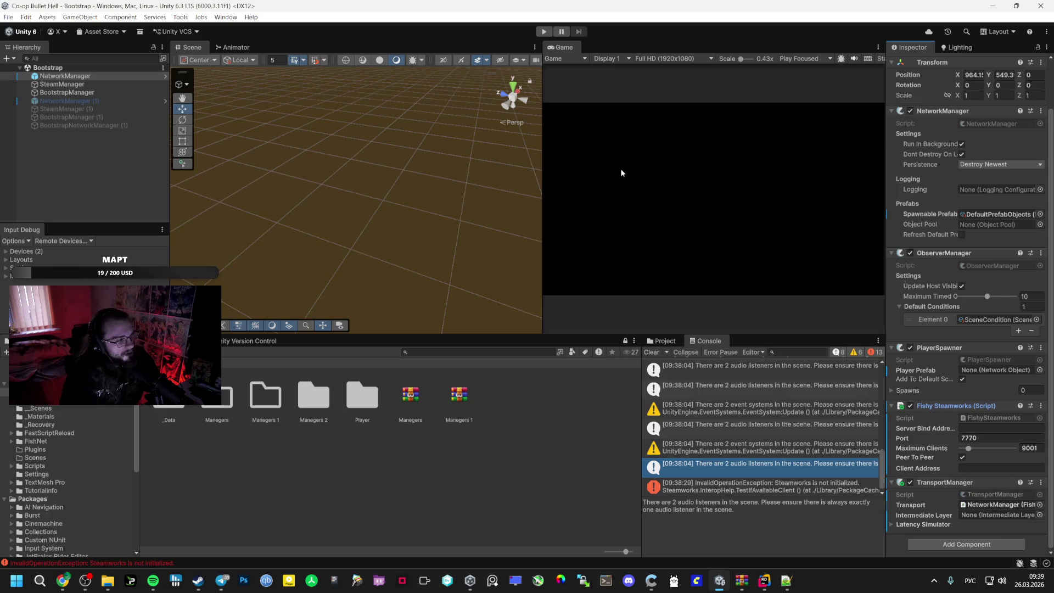
key(alt+Tab)
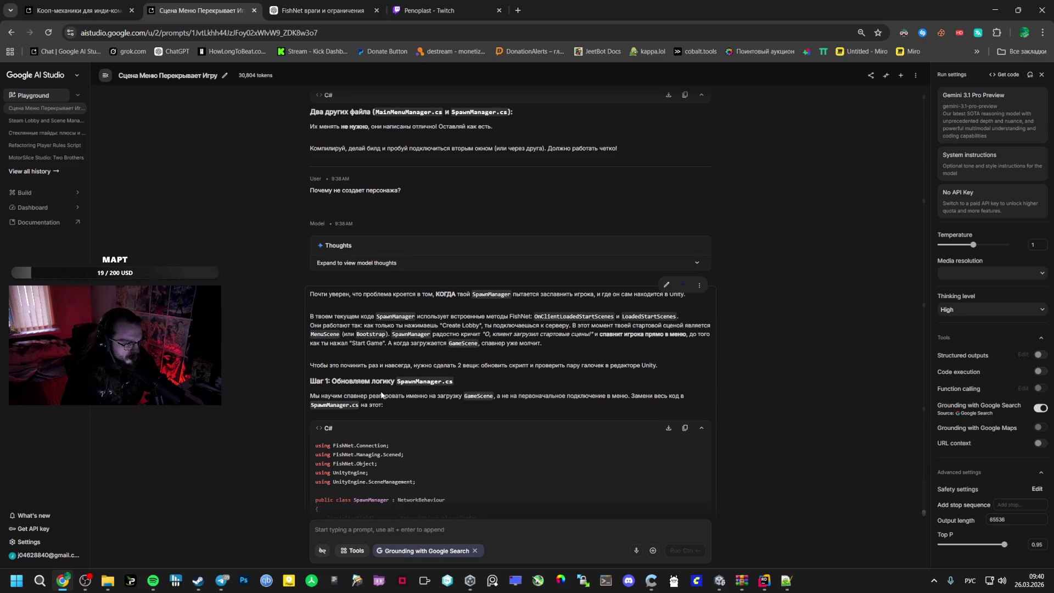
Select the AI's rewritten SpawnManager.cs code in the reply and switch to Rider
scroll(318, 392, down, 1)
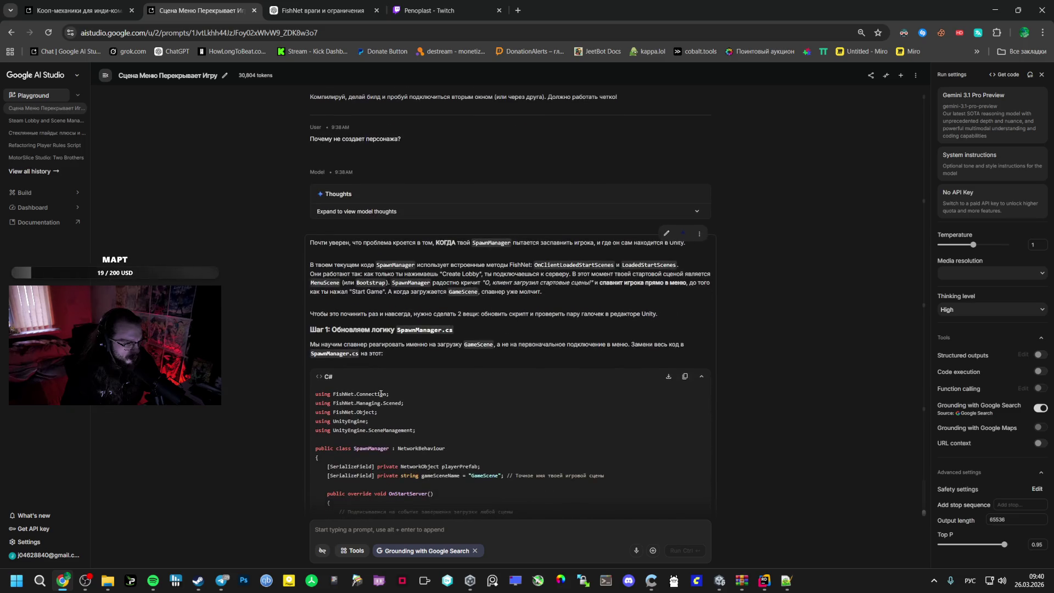
scroll(384, 379, down, 8)
mouse_move(319, 393)
mouse_down()
mouse_move(384, 378)
mouse_move(444, 383)
mouse_up()
scroll(444, 383, down, 5)
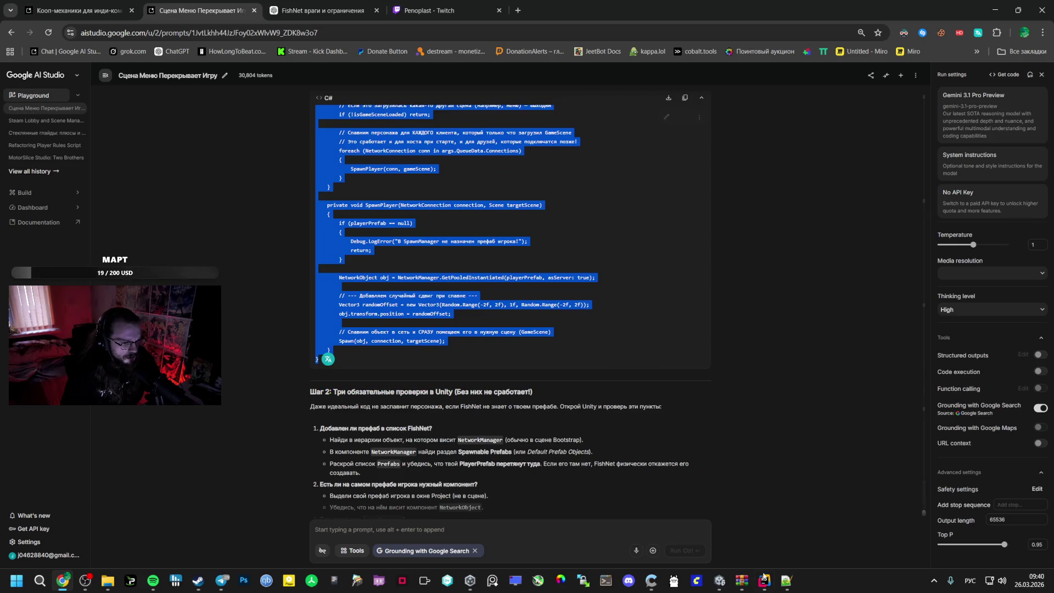
click(758, 580)
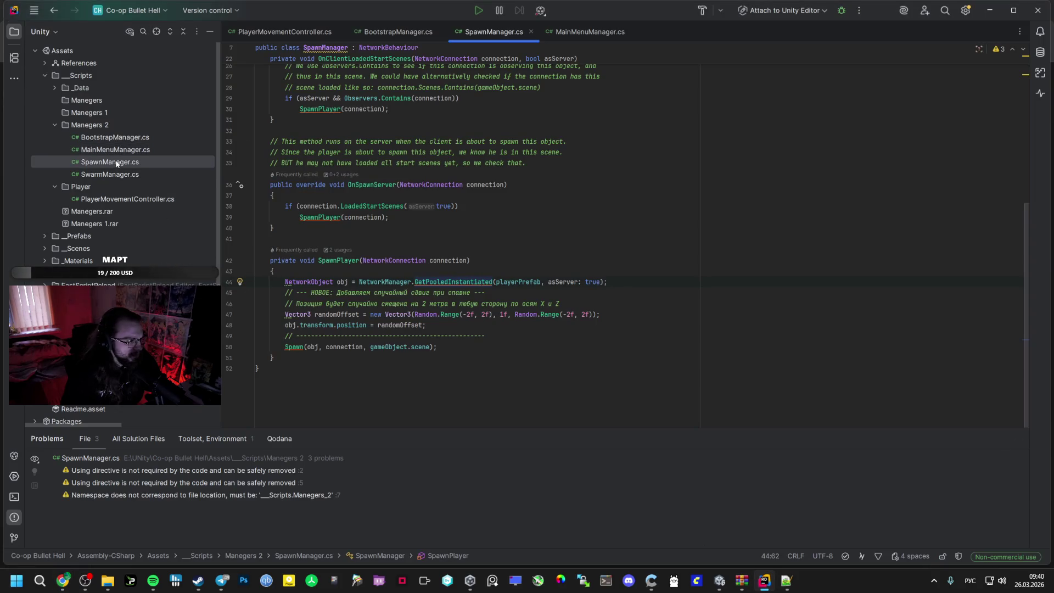
Replace all of SpawnManager.cs with the AI's new GameScene-only player spawning code
key(ctrl+a)
key(ctrl+v)
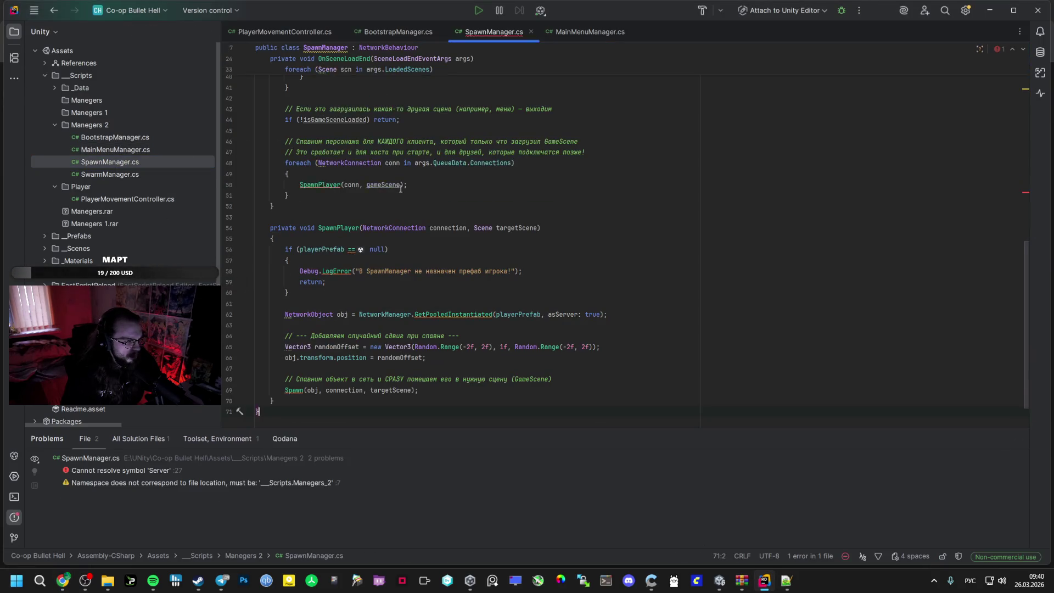
scroll(400, 188, up, 2)
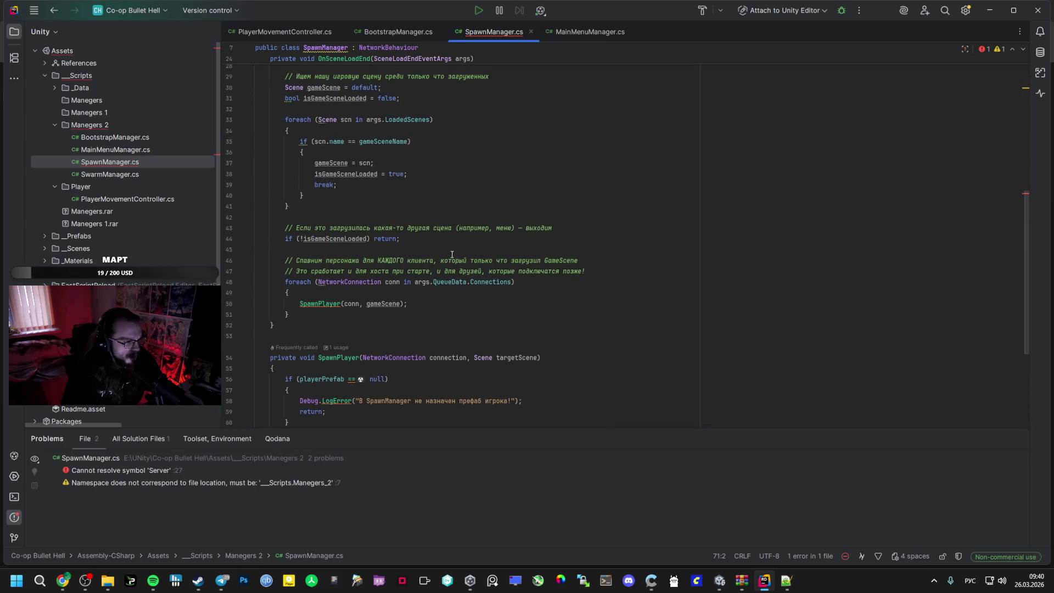
Return to the AI chat, then bring the Steam window to the front
key(alt+Tab)
scroll(442, 289, down, 2)
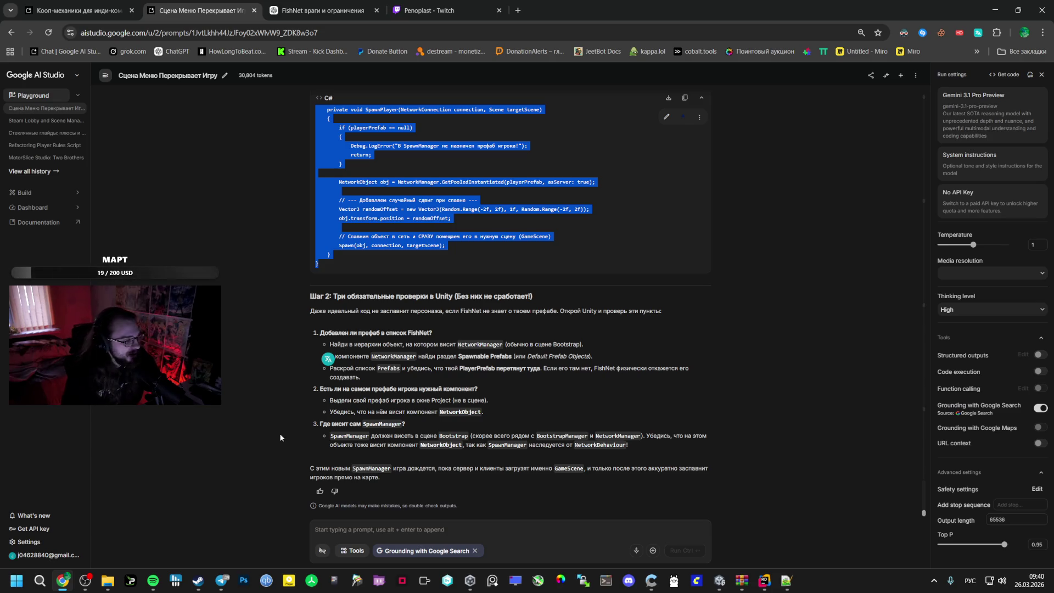
mouse_move(197, 580)
click(160, 532)
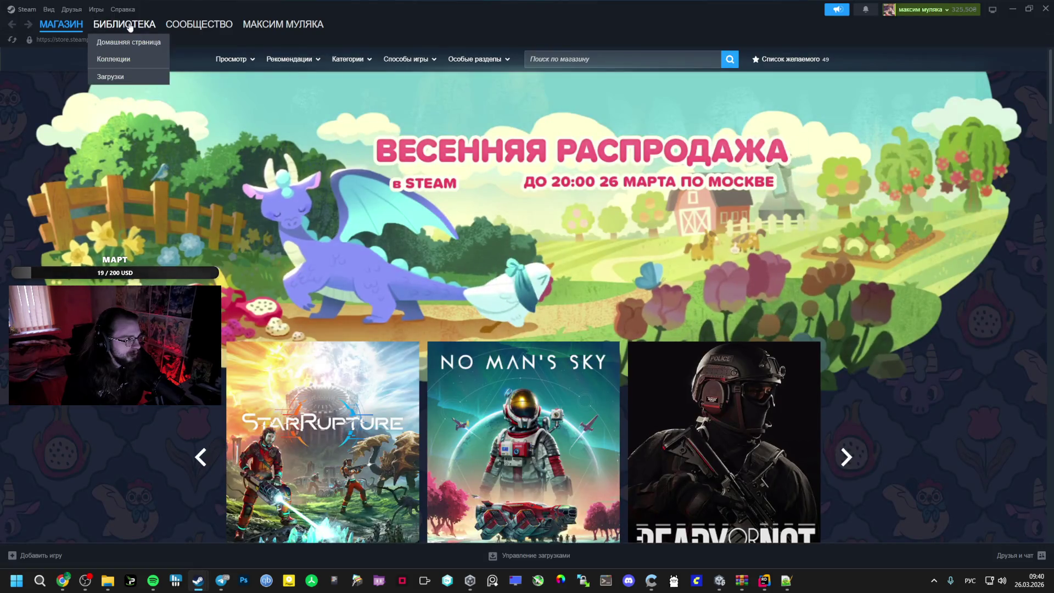
Search the Steam library for 'sig', open the SIGNALIS game page, then return to the browser
click(124, 24)
key(alt+shift)
text(sig)
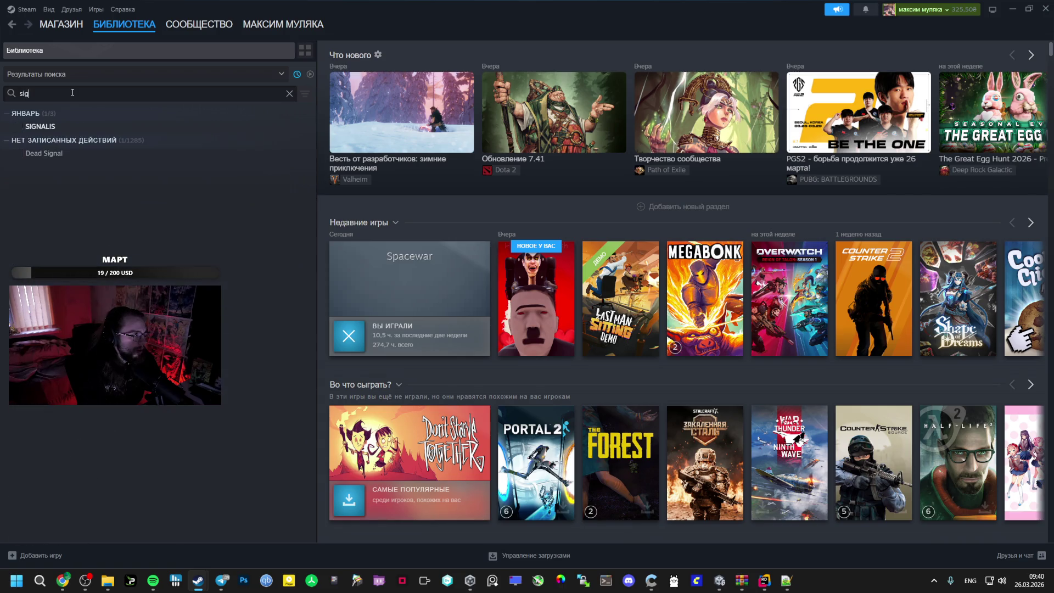
click(87, 127)
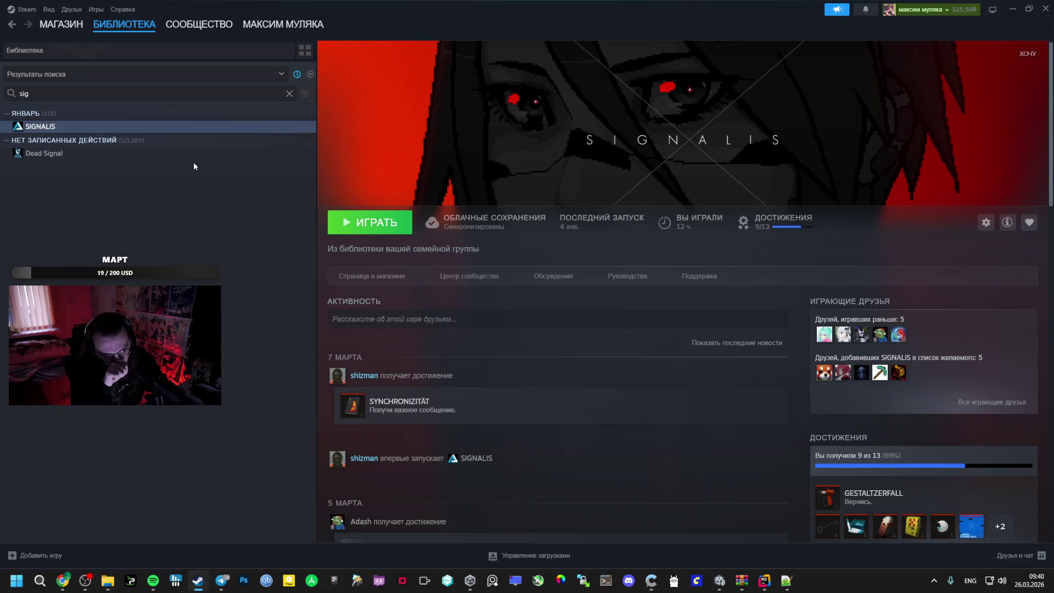
key(alt+Tab)
key(alt+Tab)
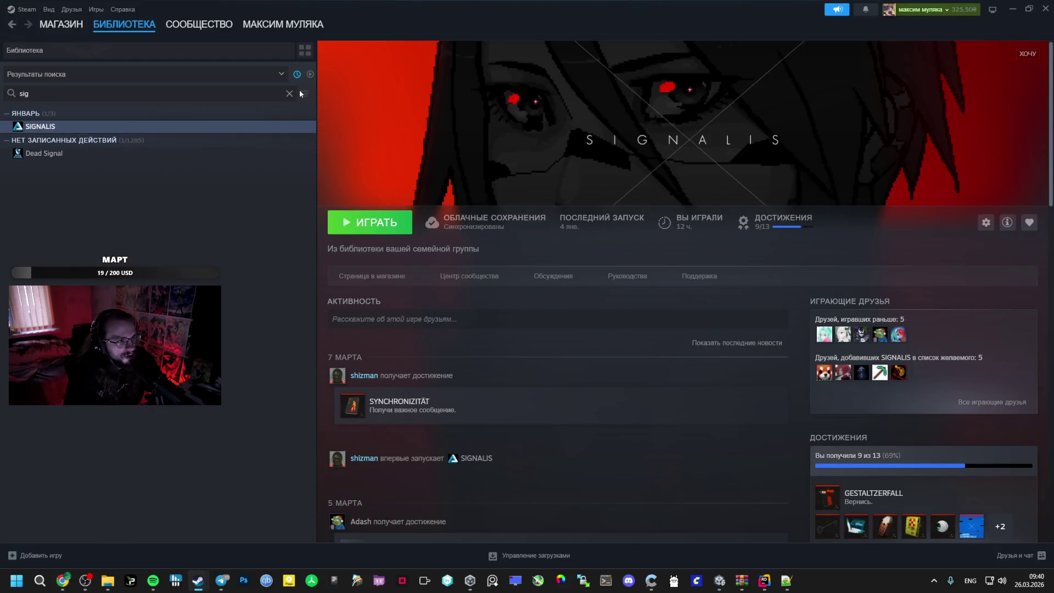
key(alt+Tab)
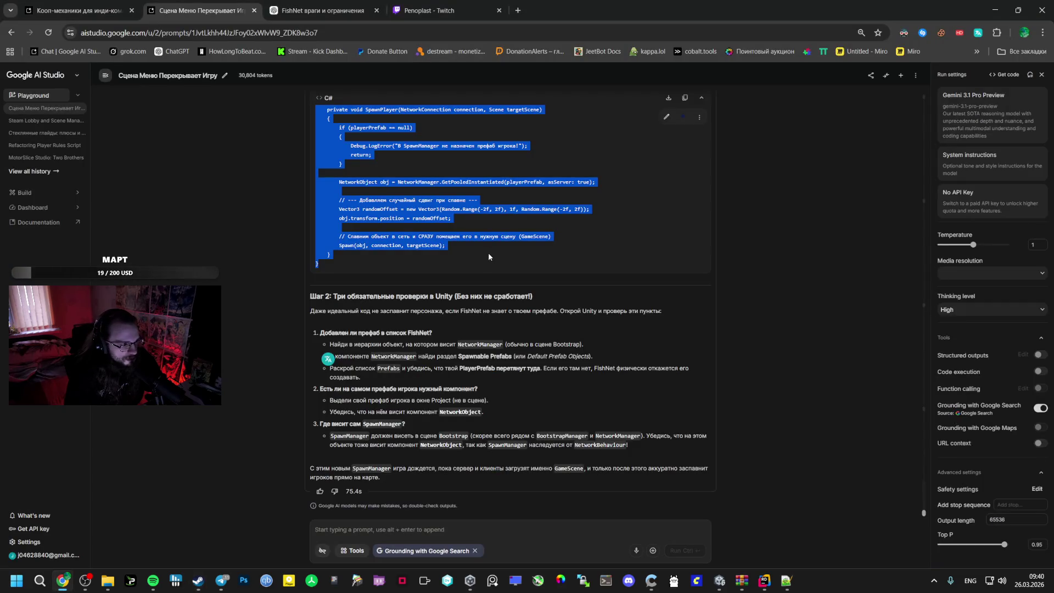
Open SpawnManager's CS1061 compile error from Unity's Console at the args.Server line in Rider
click(419, 344)
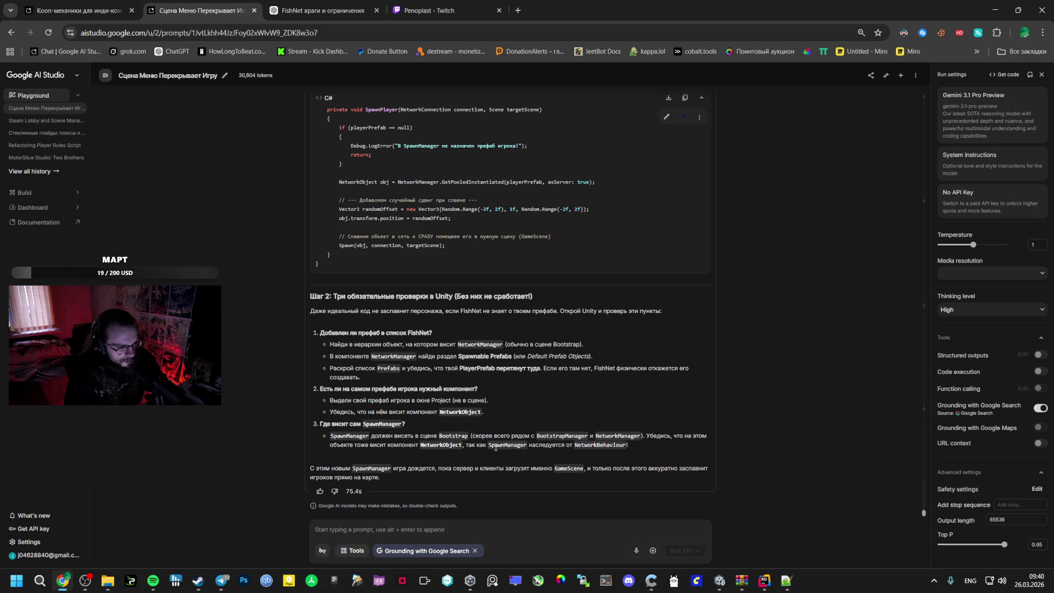
key(alt+Tab)
click(721, 570)
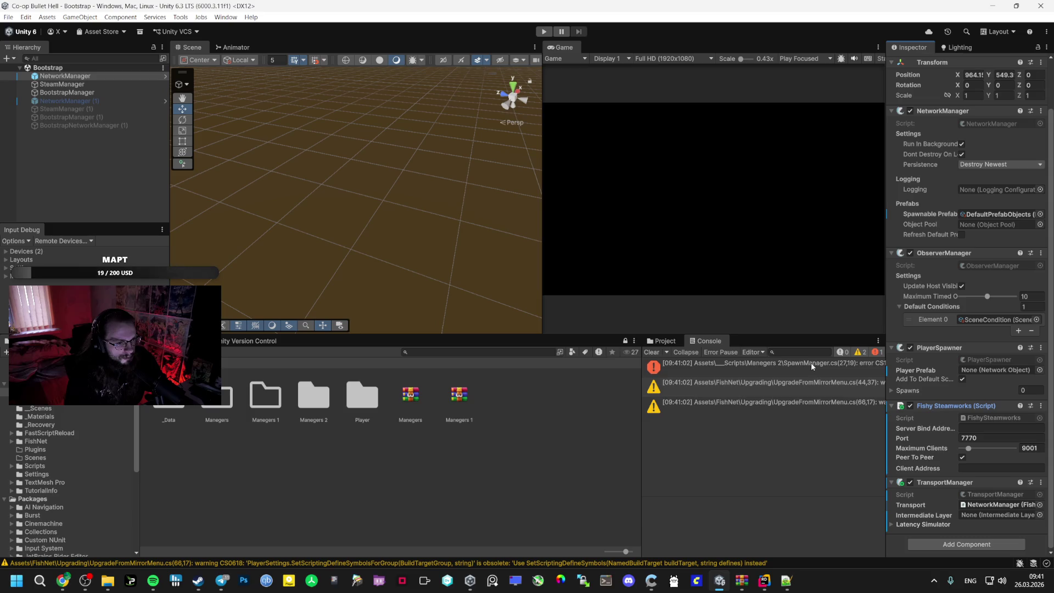
click(811, 364)
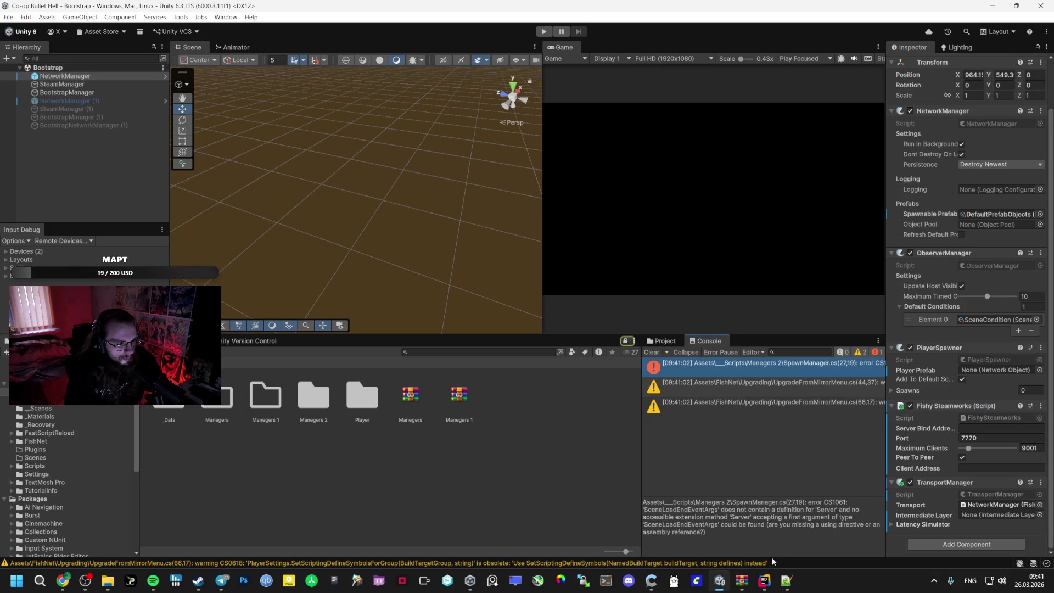
double_click(719, 366)
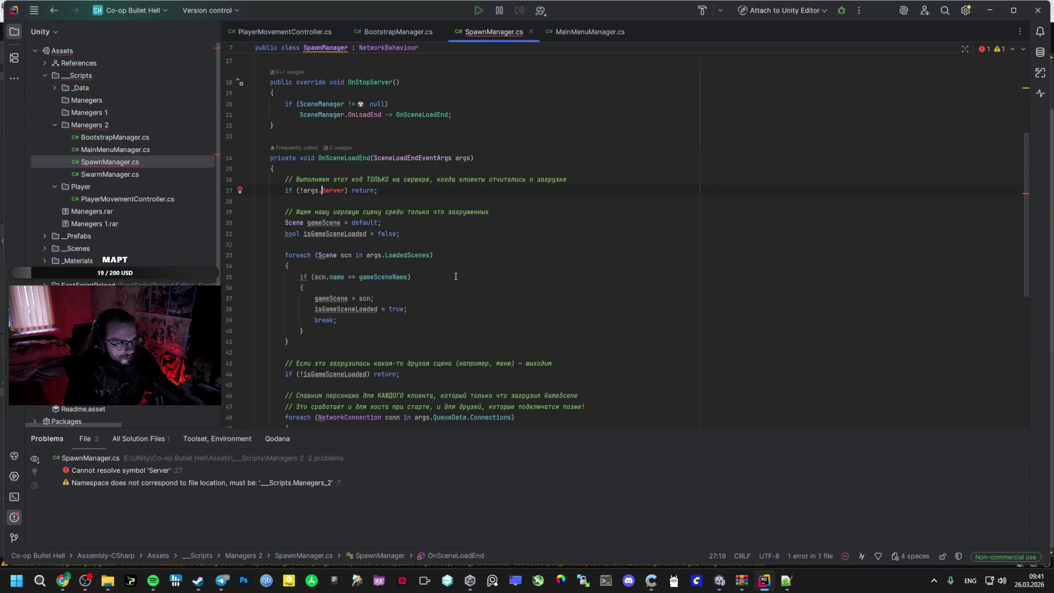
Jump to the unresolved Server on line 27 and retype it, listing args members with autocomplete
mouse_move(337, 190)
key(alt+6)
key(Escape)
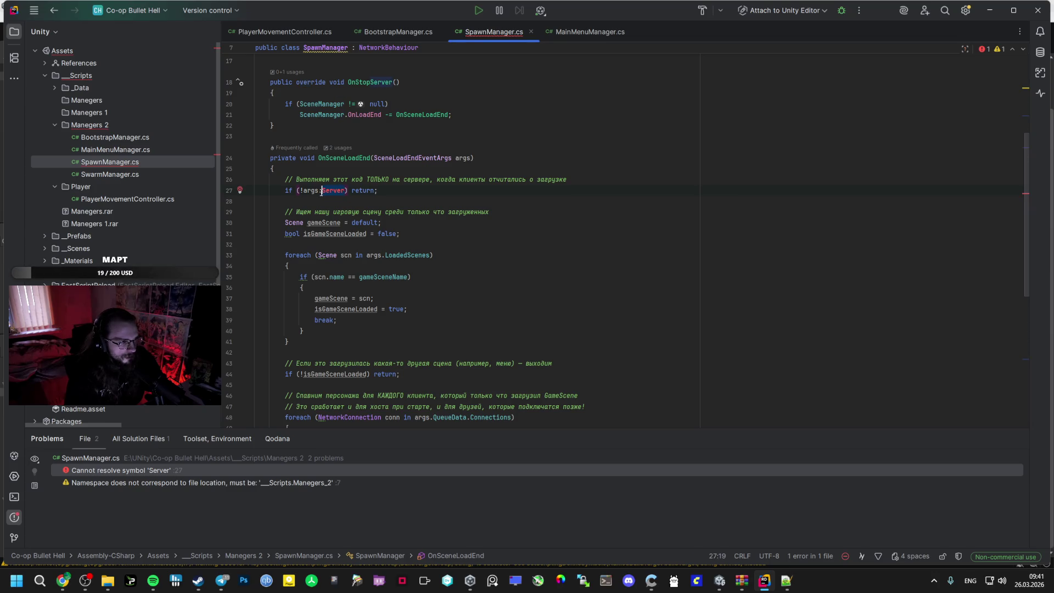
double_click(322, 191)
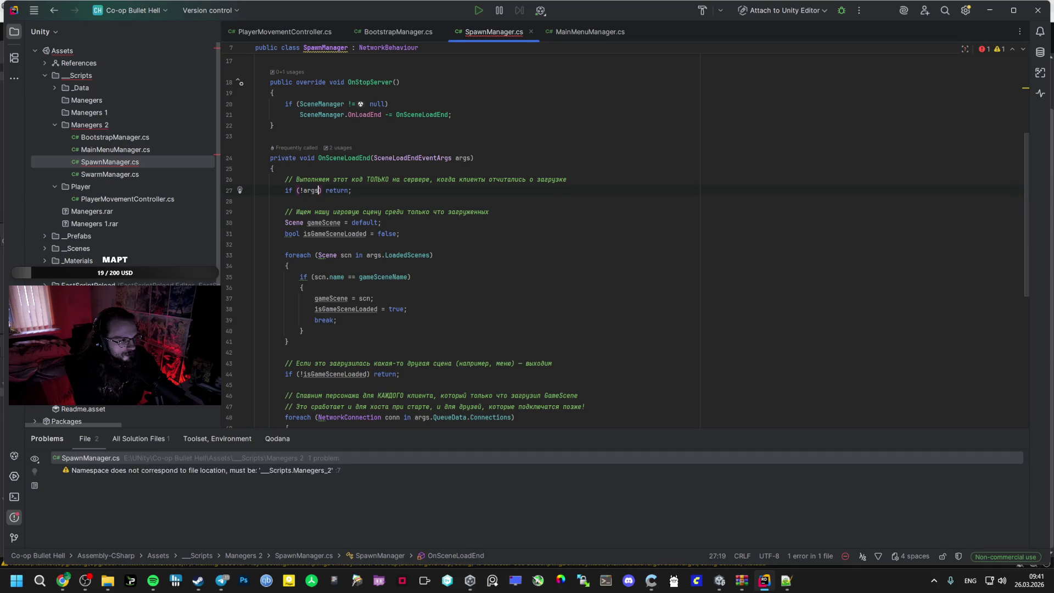
key(BackSpace)
key(ctrl+space)
text(ser)
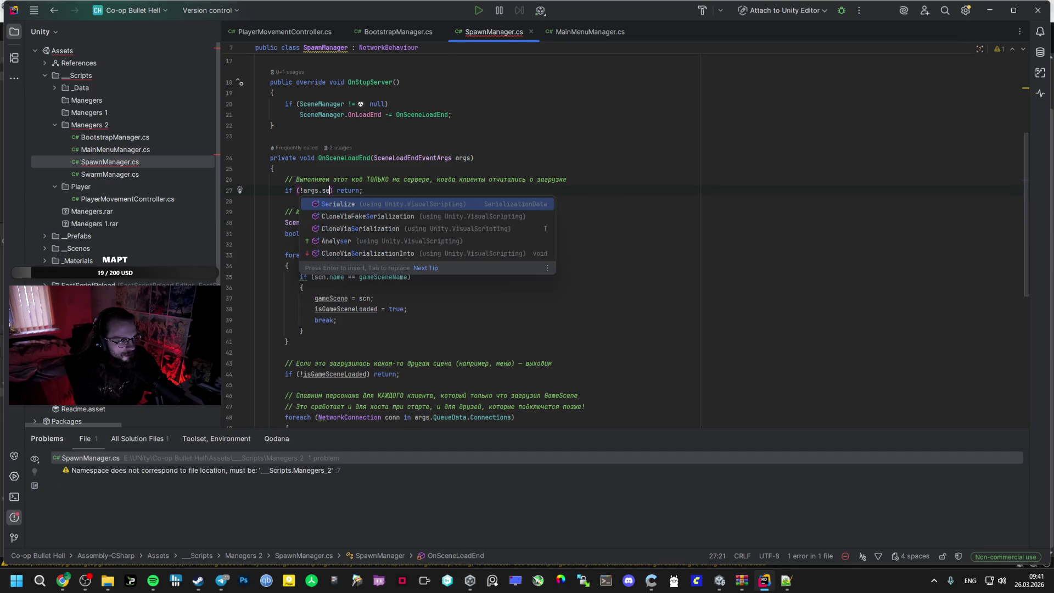
key(BackSpace)
key(BackSpace)
key(BackSpace)
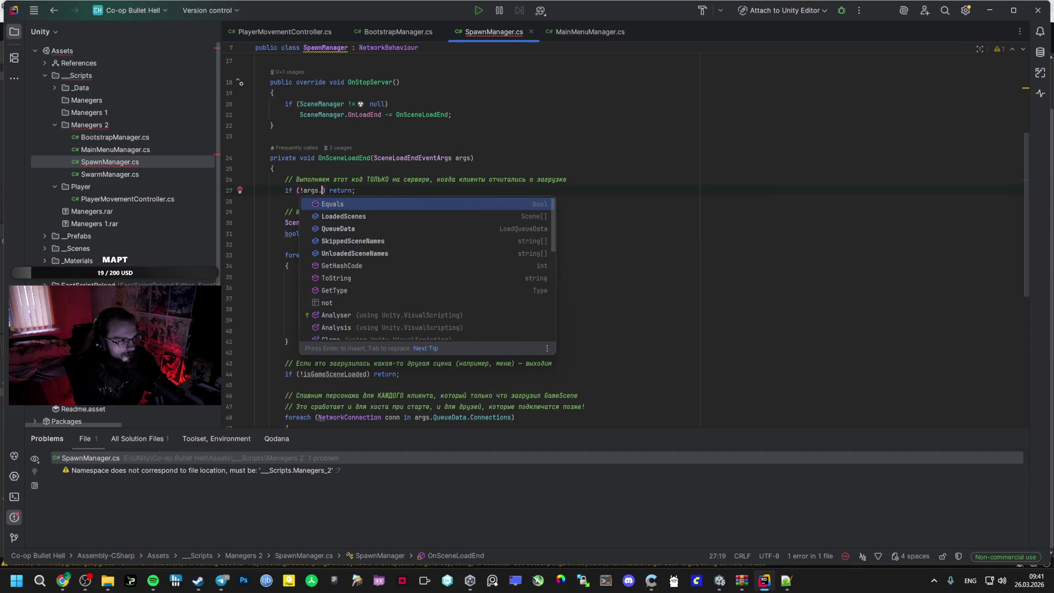
Undo the accidental edits to restore args.Server on line 27, then bring the browser forward
key(alt+Tab)
key(alt+Tab)
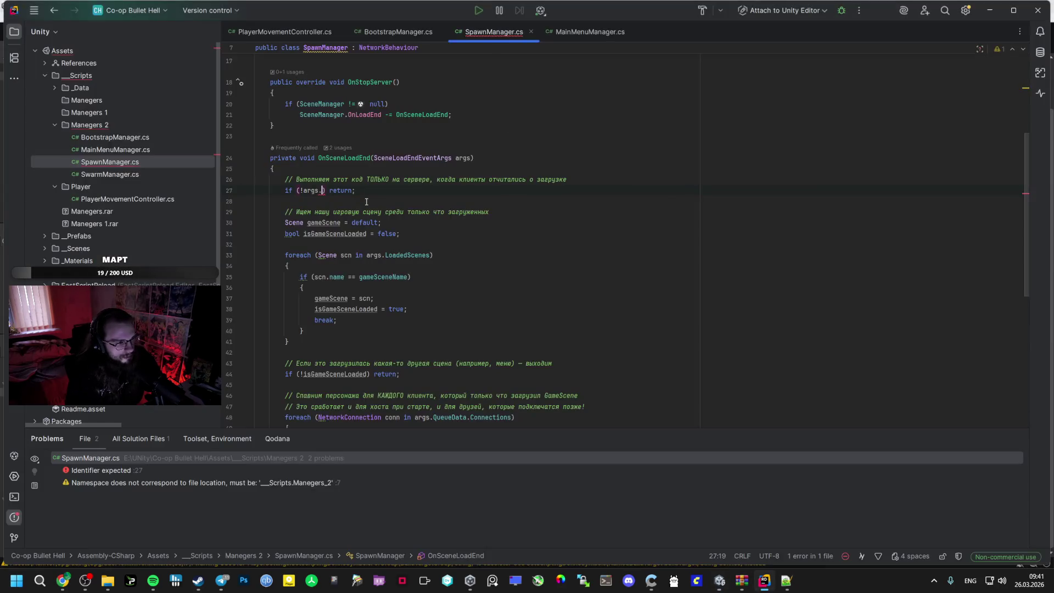
key(ctrl+a)
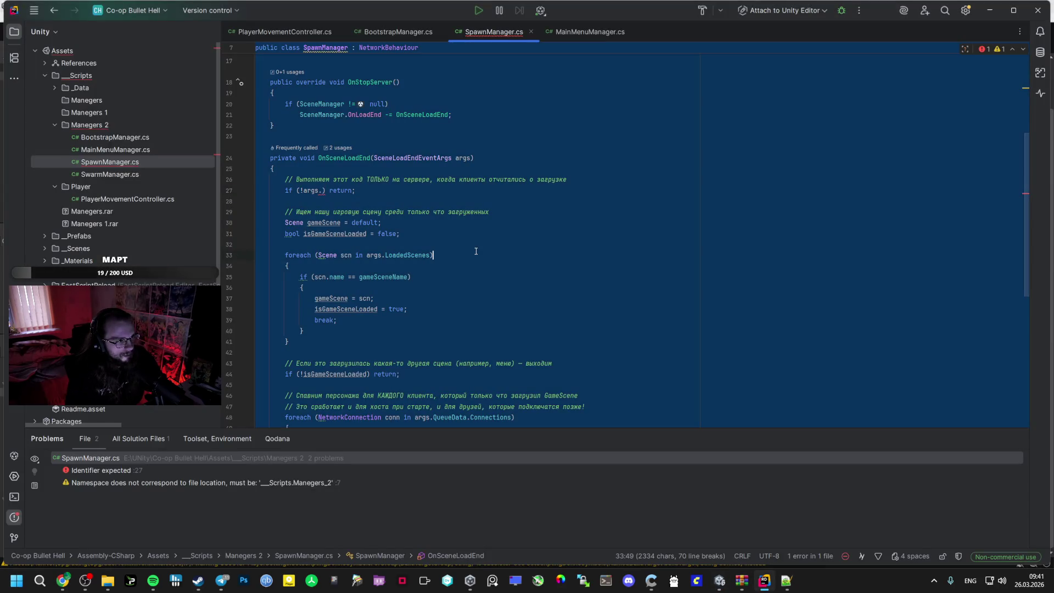
key(ctrl+z)
key(alt+Tab)
key(alt+Tab)
key(ctrl+z)
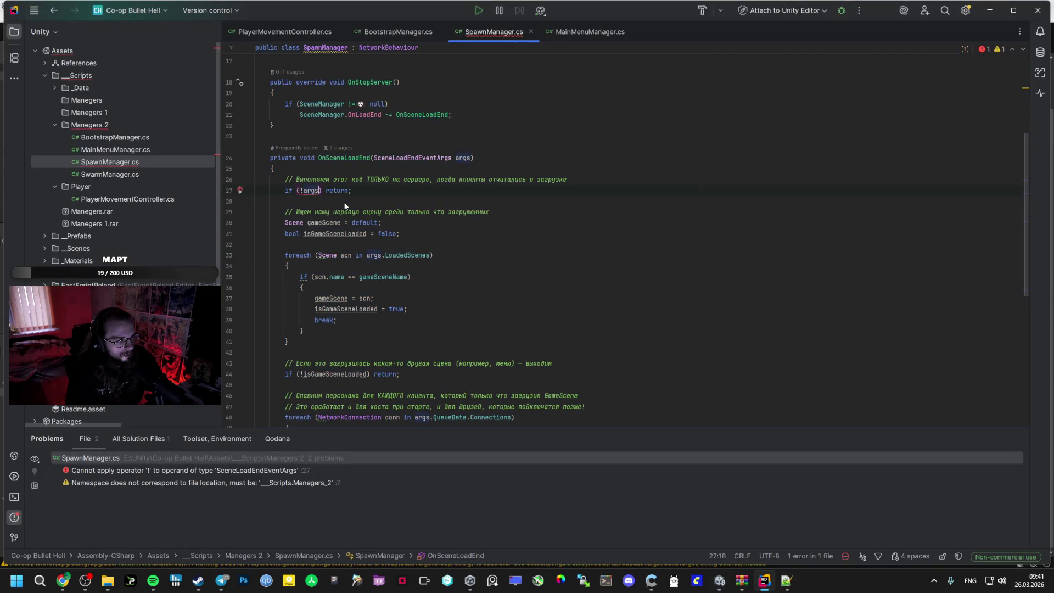
key(alt+Tab)
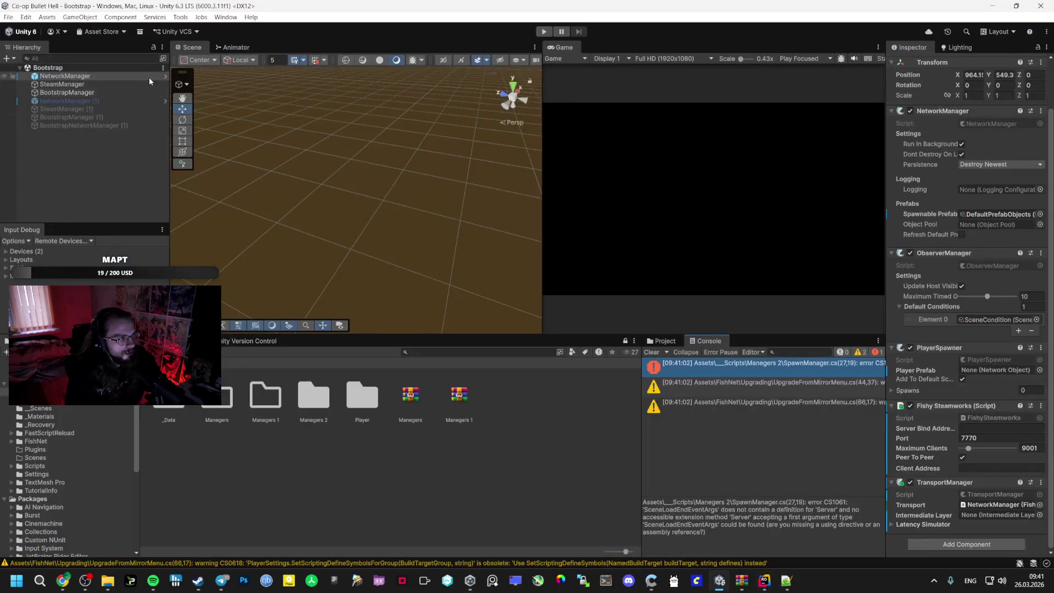
key(alt+Tab)
key(Tab)
key(alt+Tab)
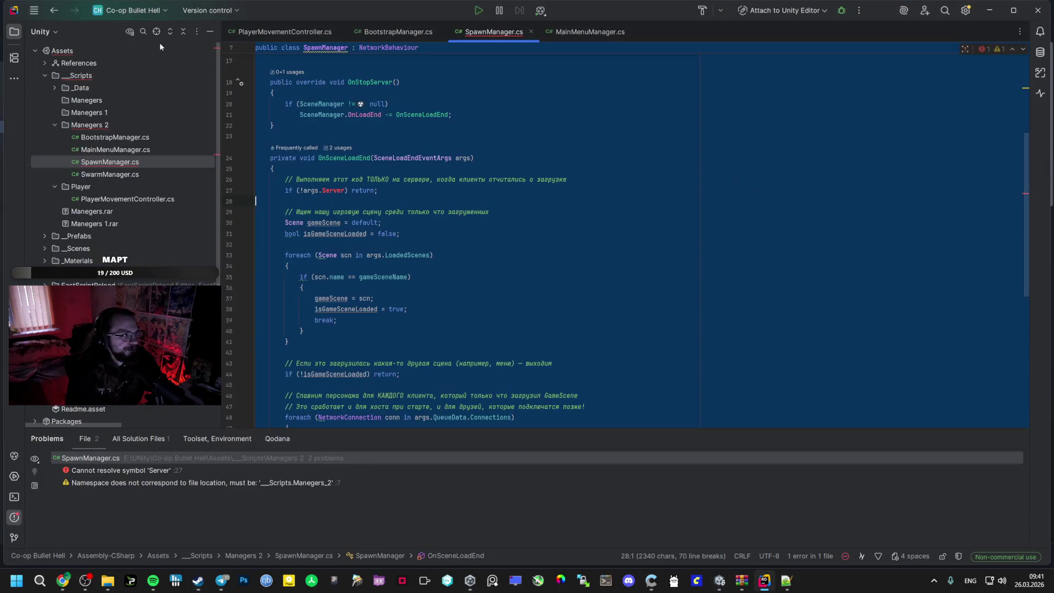
click(75, 577)
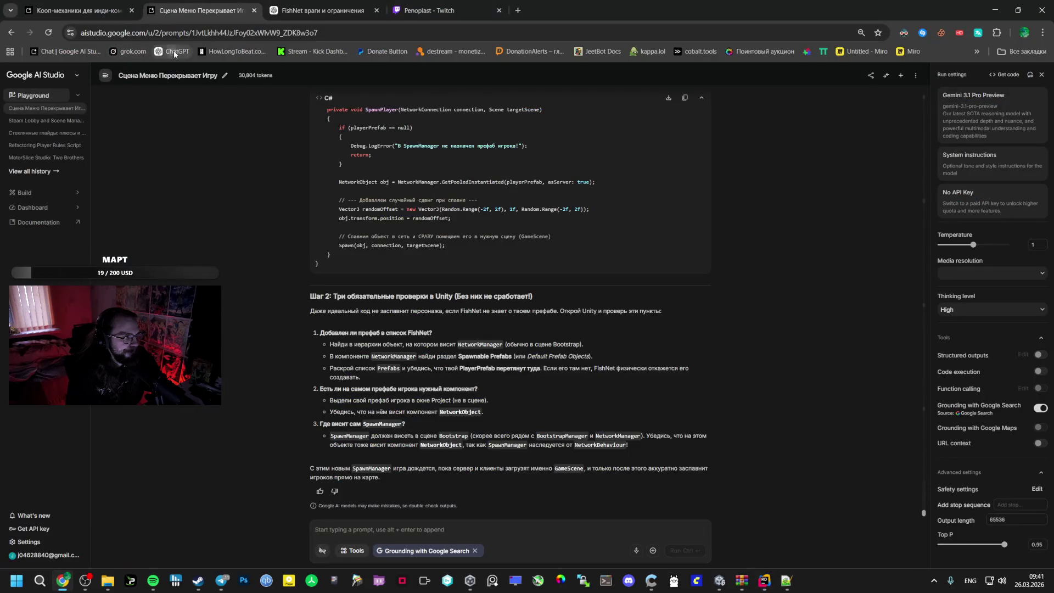
Send a new ChatGPT chat the SpawnManager code and the Cannot resolve symbol 'Server' error line
click(328, 7)
click(588, 7)
key(ctrl+v)
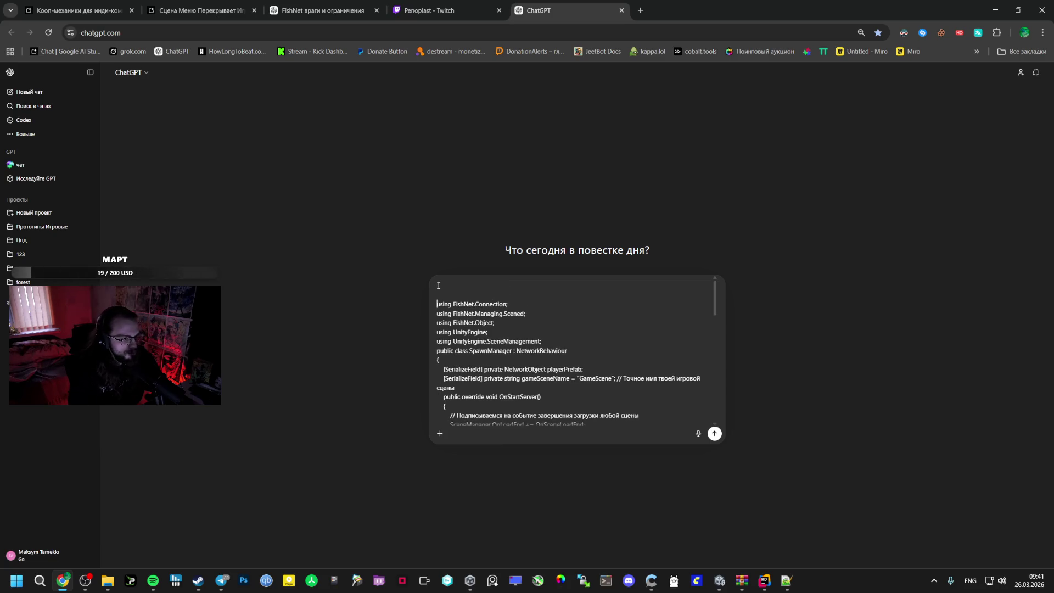
key(alt+Tab)
drag(378, 190, 271, 189)
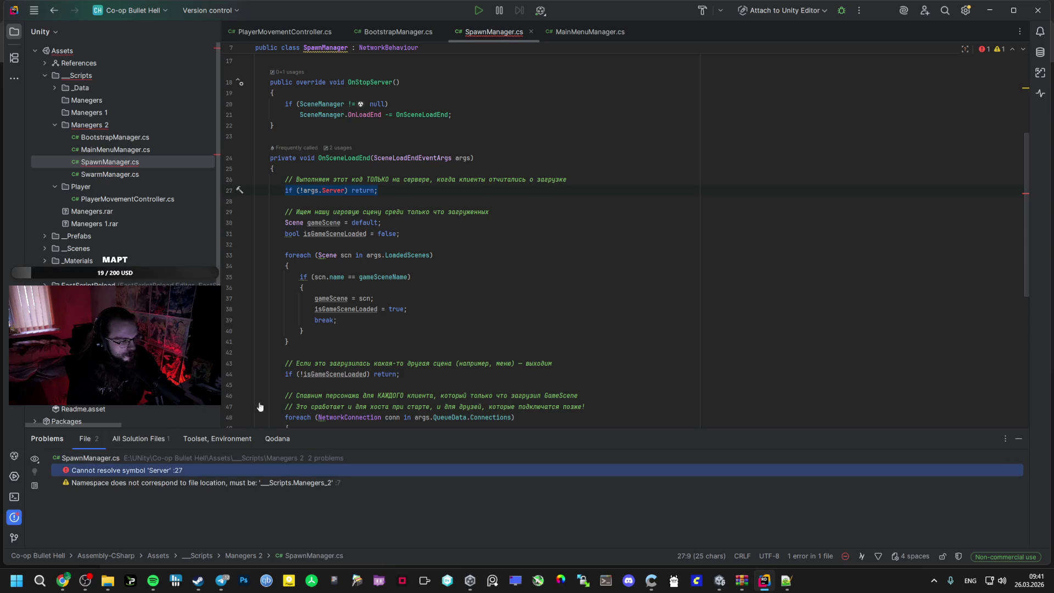
key(alt+Tab)
text(')
key(shift+Return)
key(shift+Return)
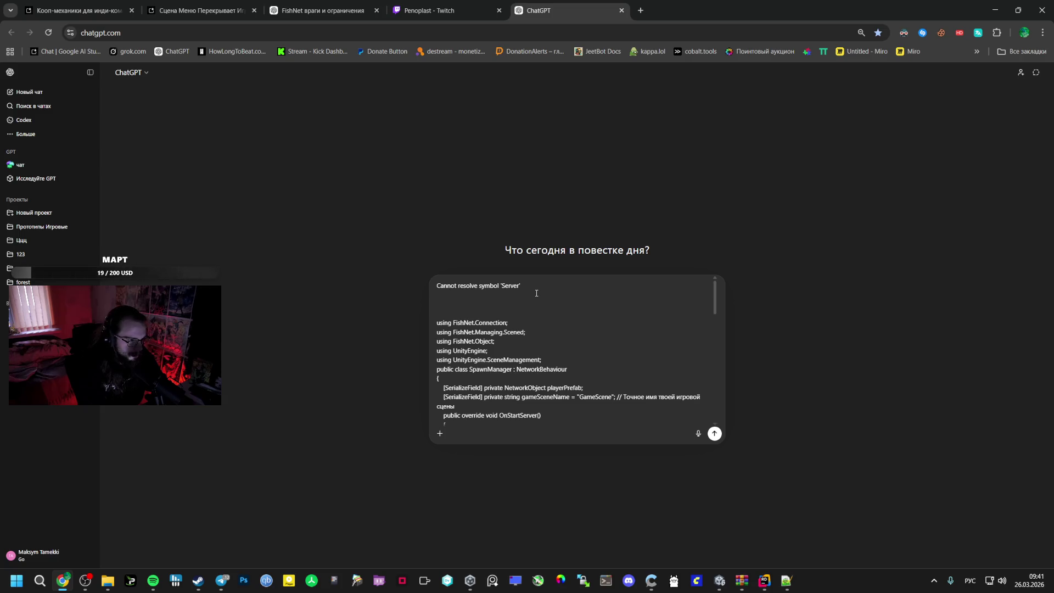
key(Return)
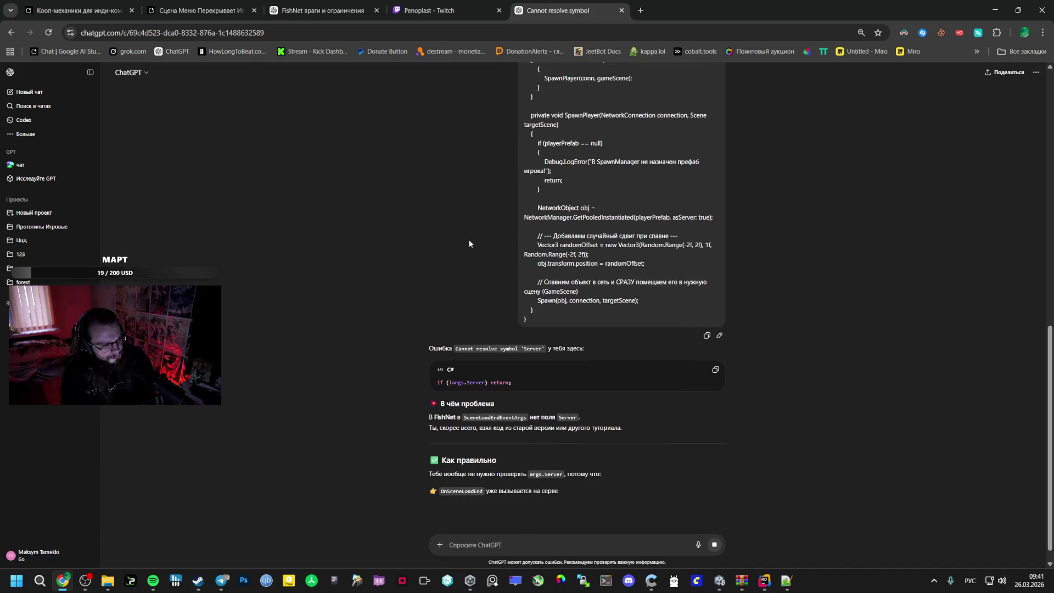
Read ChatGPT's answer about SceneLoadEndEventArgs lacking Server, then switch to the AI Studio chat
double_click(516, 400)
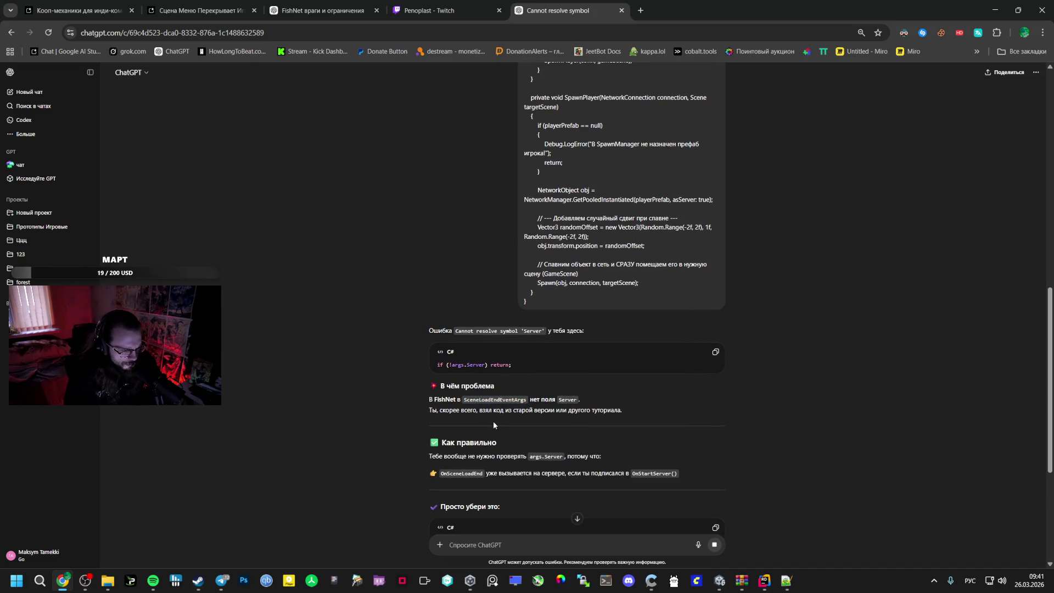
scroll(492, 424, down, 2)
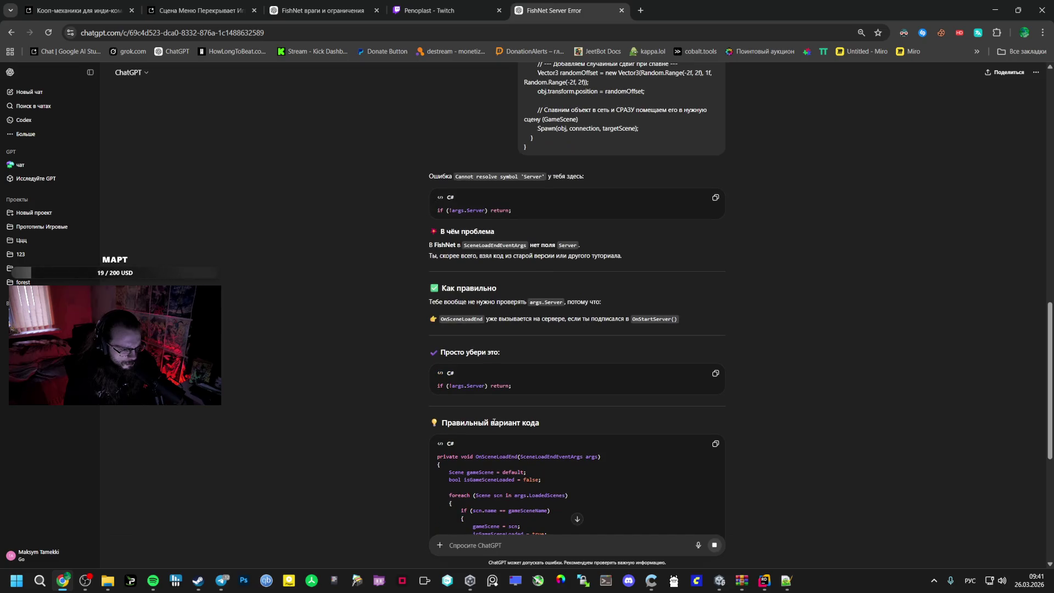
click(197, 10)
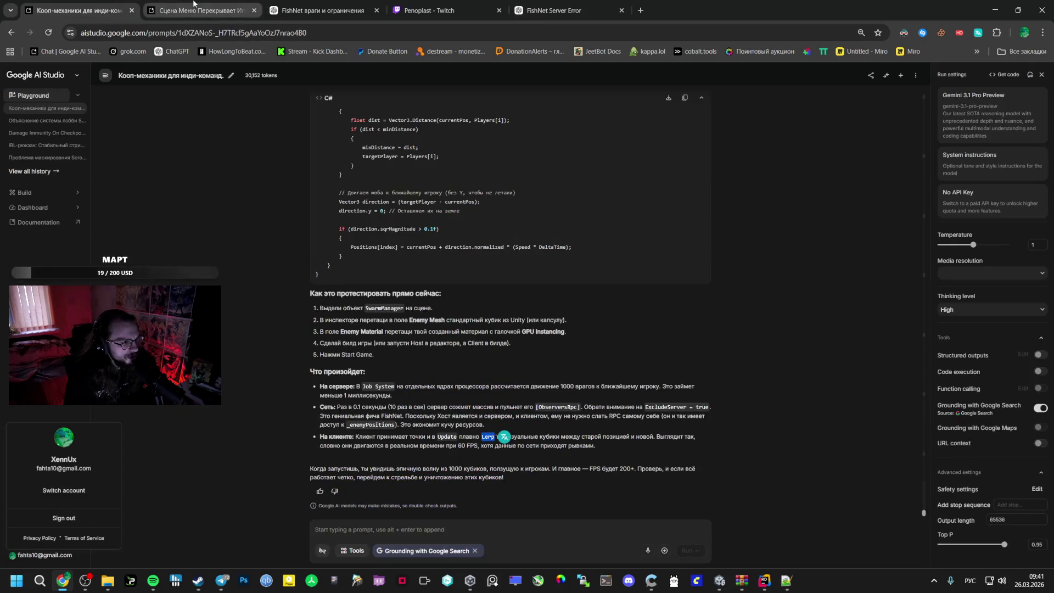
Submit "Cannot resolve symbol 'Server'" plus a demand to use only the latest FISHNET, no old code
scroll(548, 384, up, 6)
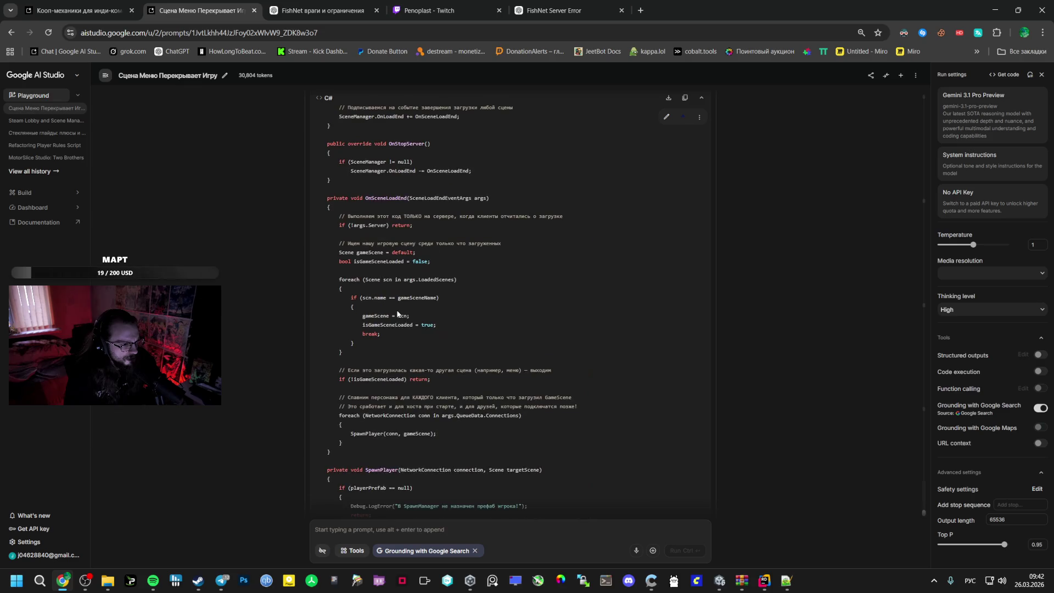
click(515, 523)
text(Cannot resolve symbol 'Server')
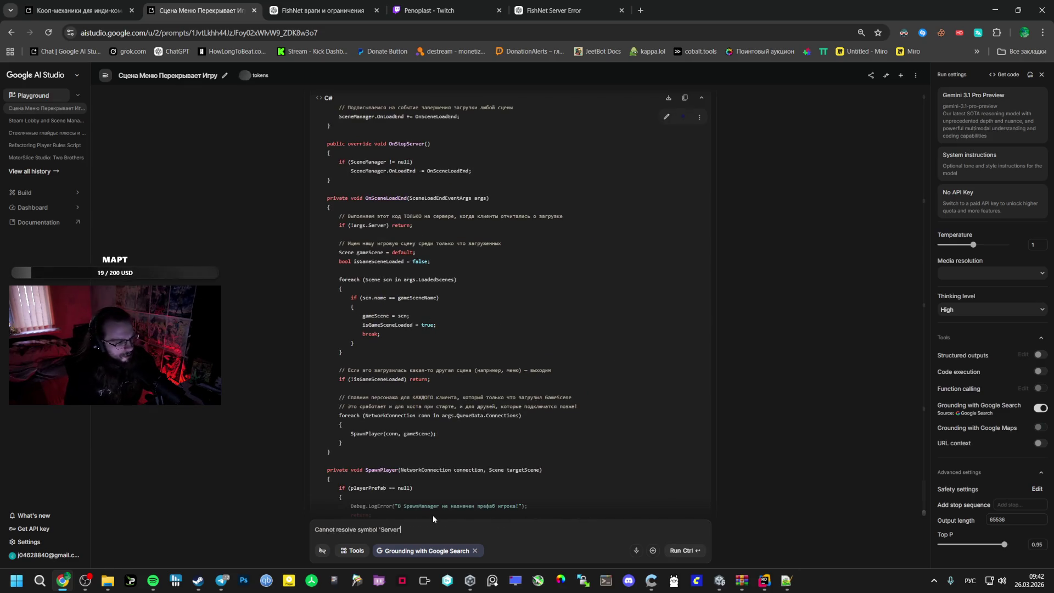
key(shift+Return)
text(т)
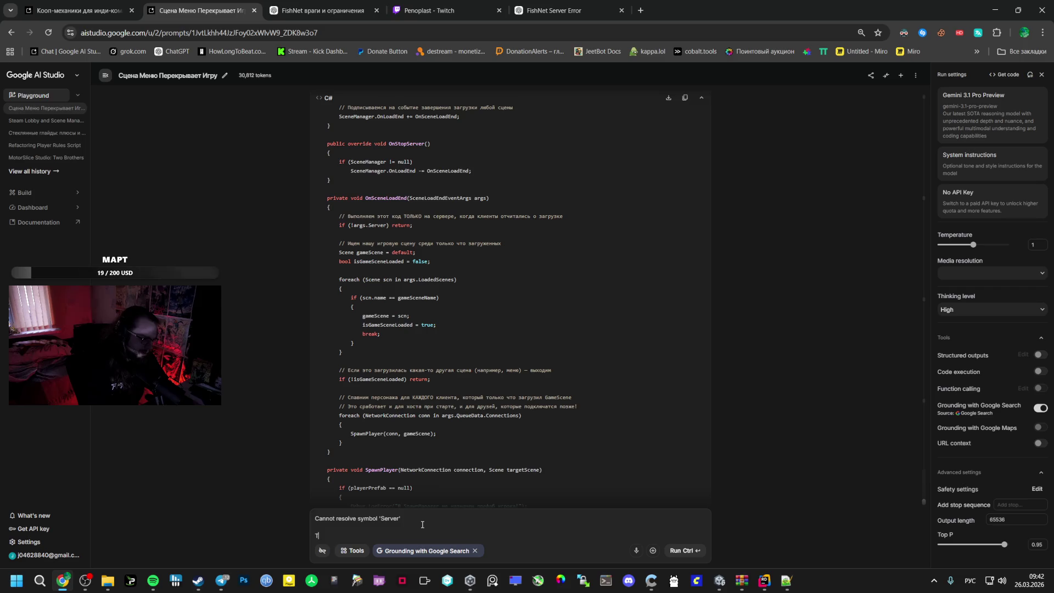
text(по)
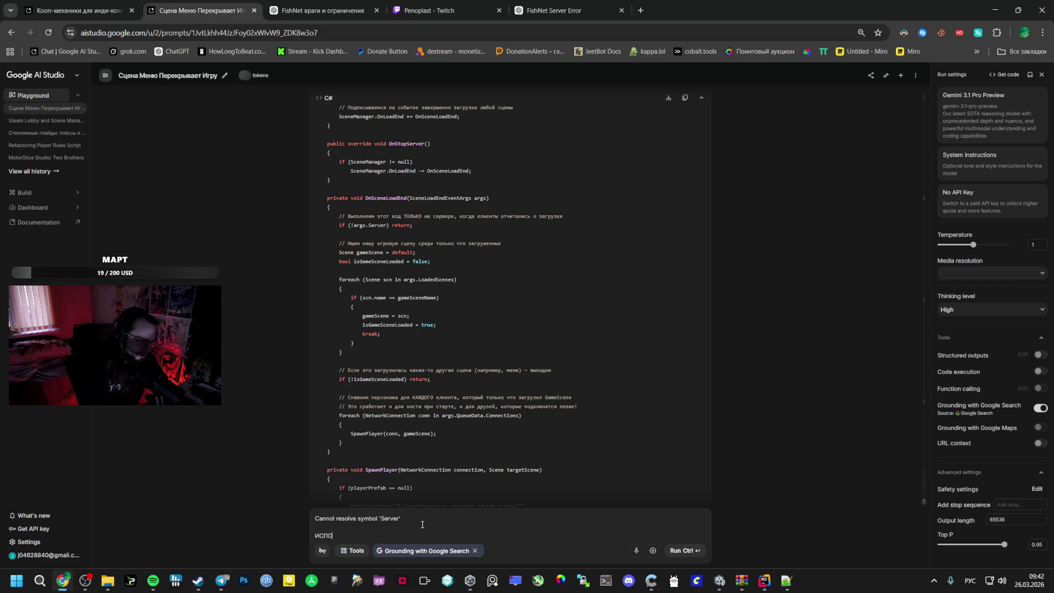
text(льз только после)
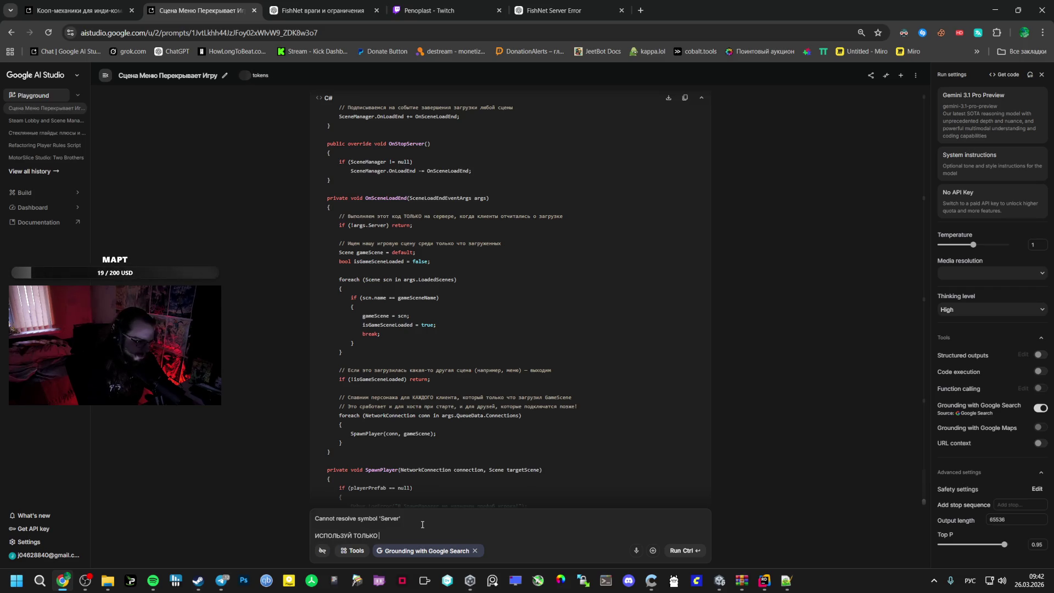
text(ю версию)
key(alt+shift)
text(FISHNET PR)
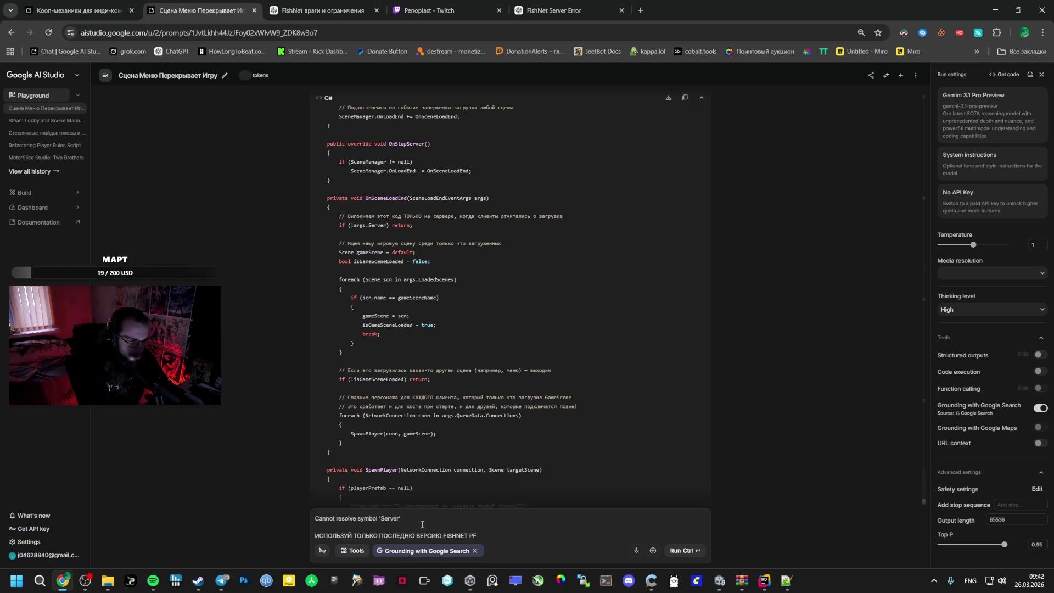
key(alt+shift)
text(ЗАПОМНИ)
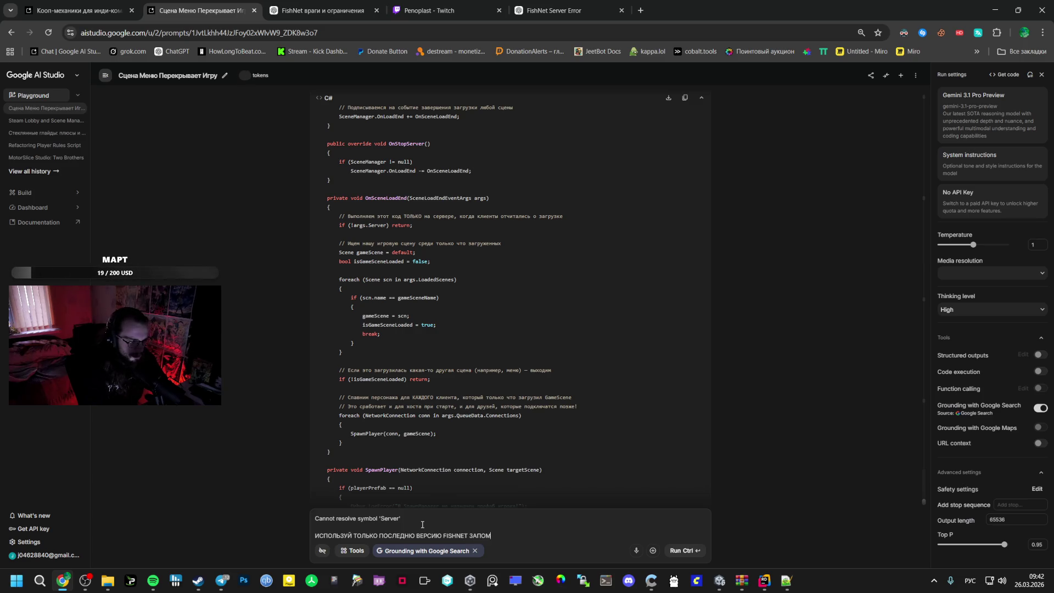
text(, НЕ ЮЗА)
text(Й СТАР)
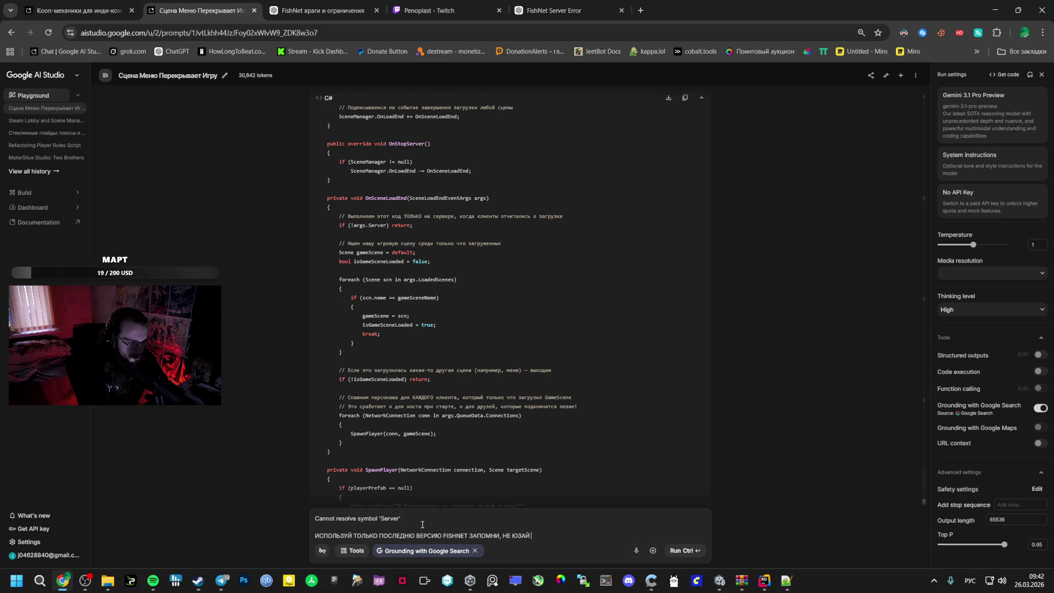
text(ЫЙ )
text(КОД)
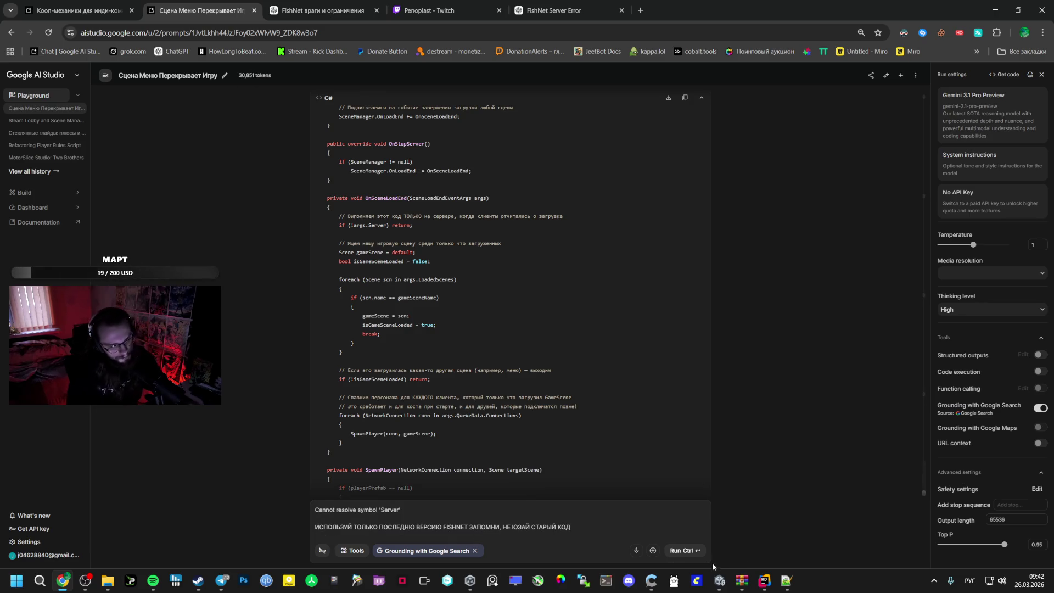
key(ctrl+Return)
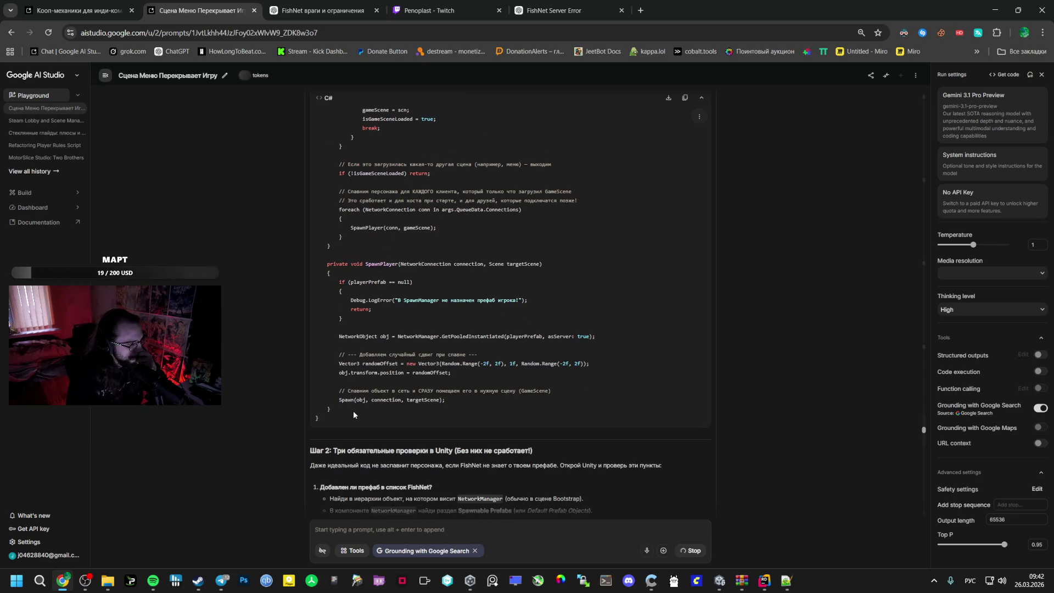
click(220, 542)
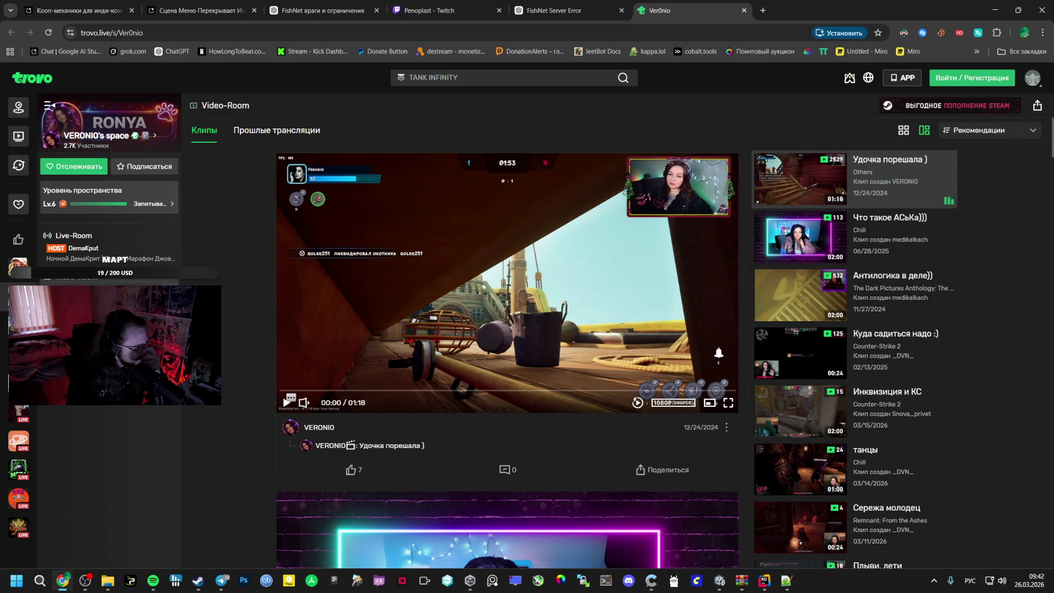
Open Trovo's live streams, dismiss the verification prompt, watch a МИР ТАНКОВ stream, then close the tab
click(46, 82)
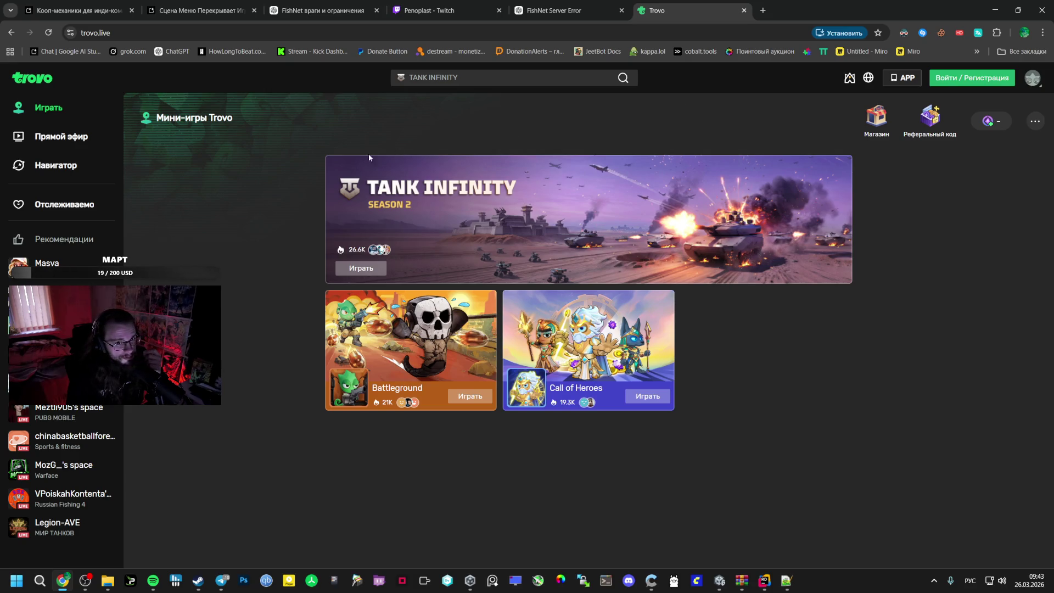
click(58, 144)
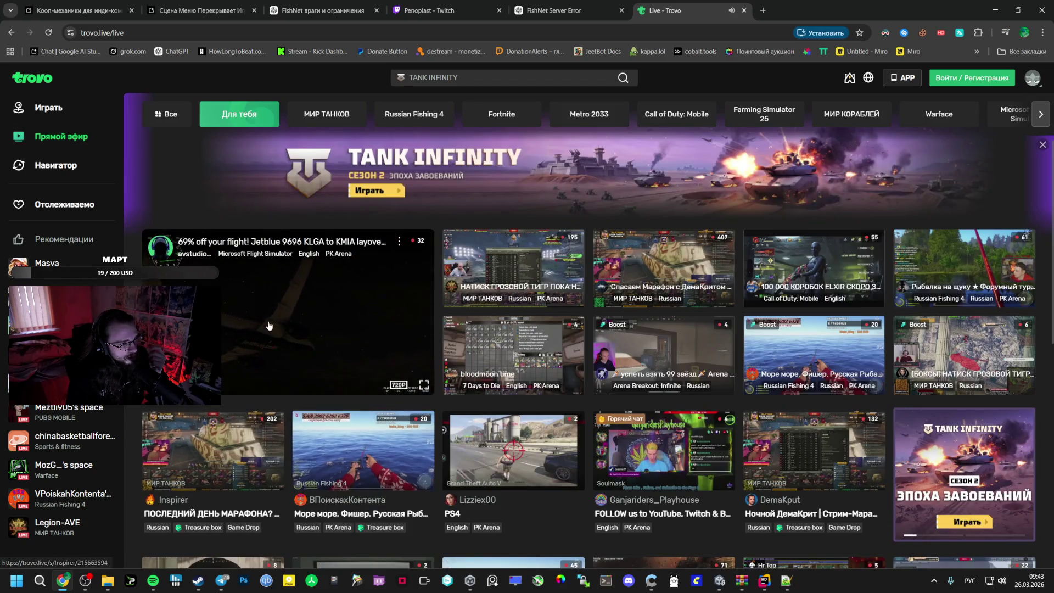
click(235, 325)
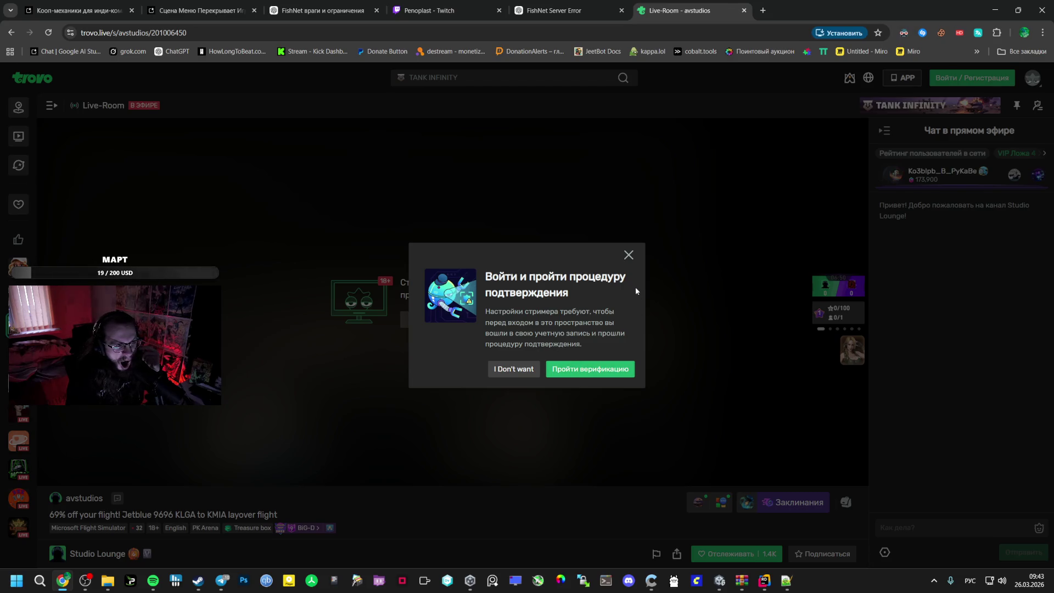
click(627, 254)
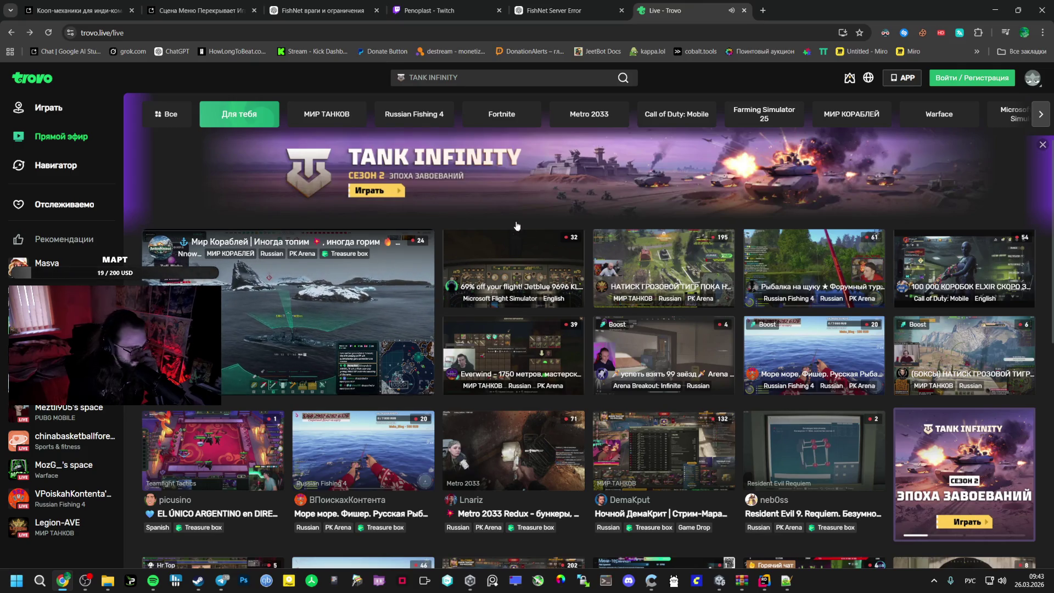
click(656, 259)
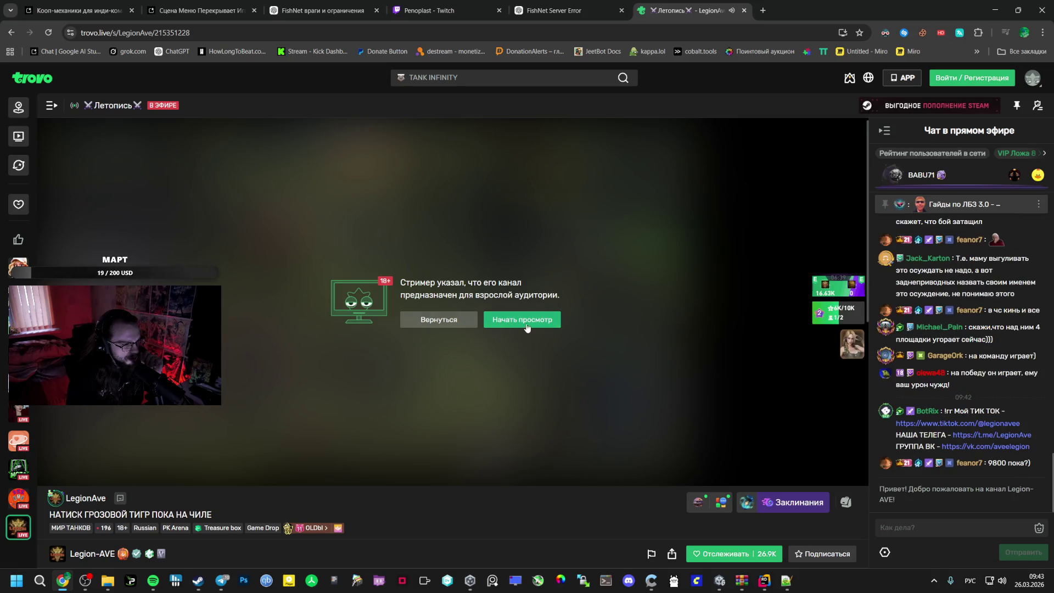
click(525, 322)
key(Escape)
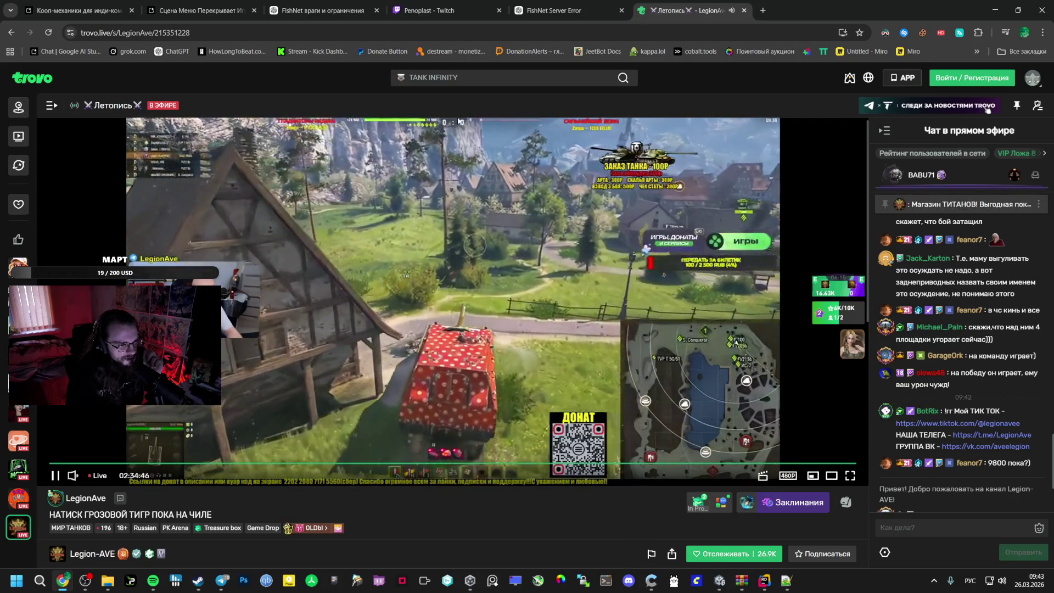
click(744, 10)
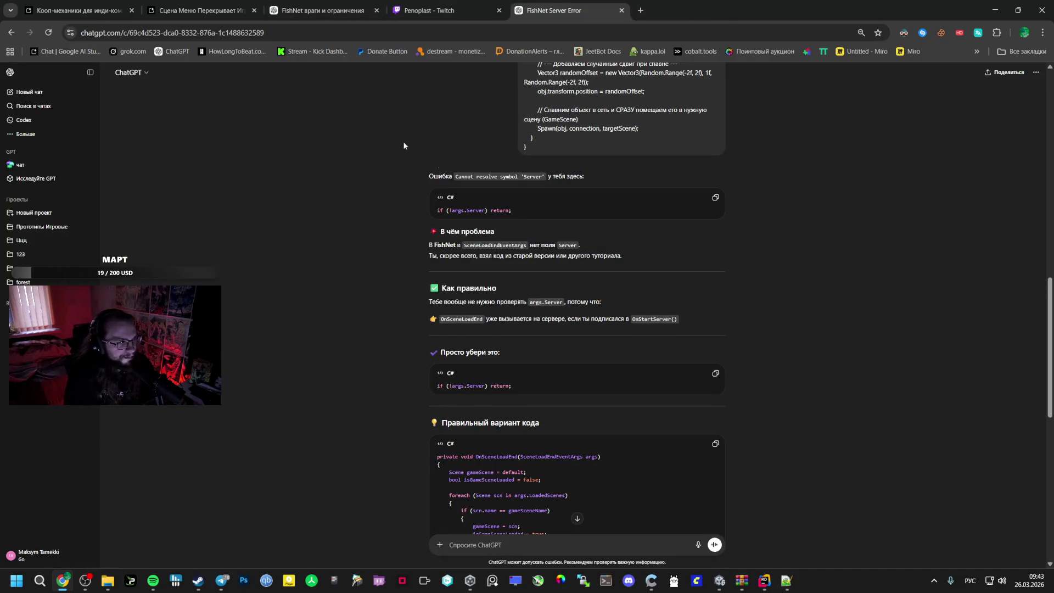
Copy Gemini's updated SpawnManager C# code using args.QueueData.AsServer and paste it over SpawnManager.cs
click(202, 11)
scroll(350, 94, down, 20)
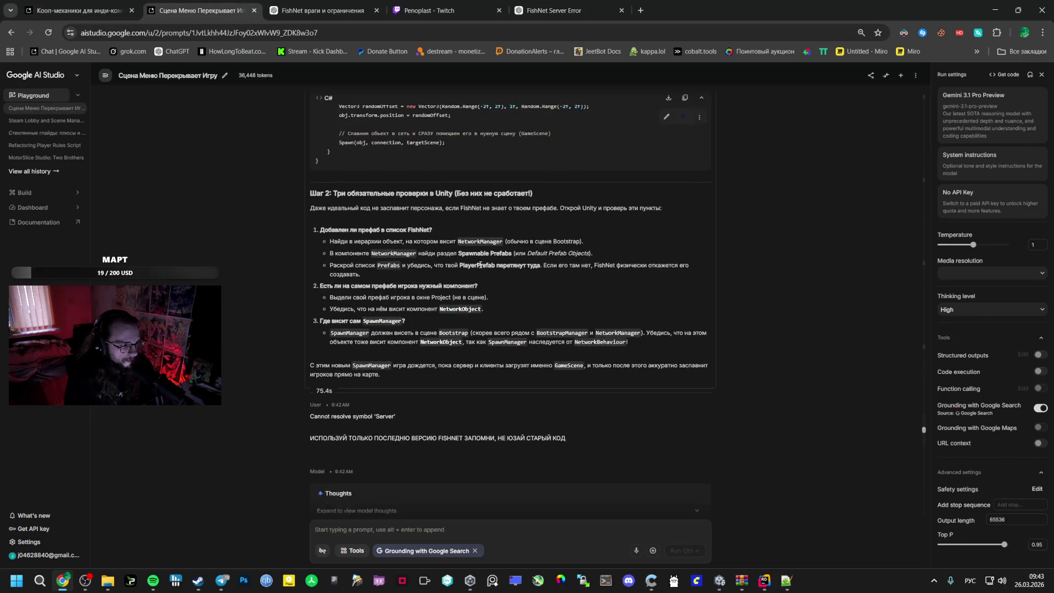
mouse_move(314, 285)
mouse_down()
mouse_move(391, 296)
mouse_move(371, 314)
mouse_move(394, 318)
mouse_move(421, 359)
mouse_move(407, 335)
mouse_up()
scroll(417, 351, down, 10)
key(ctrl+c)
key(alt+Tab)
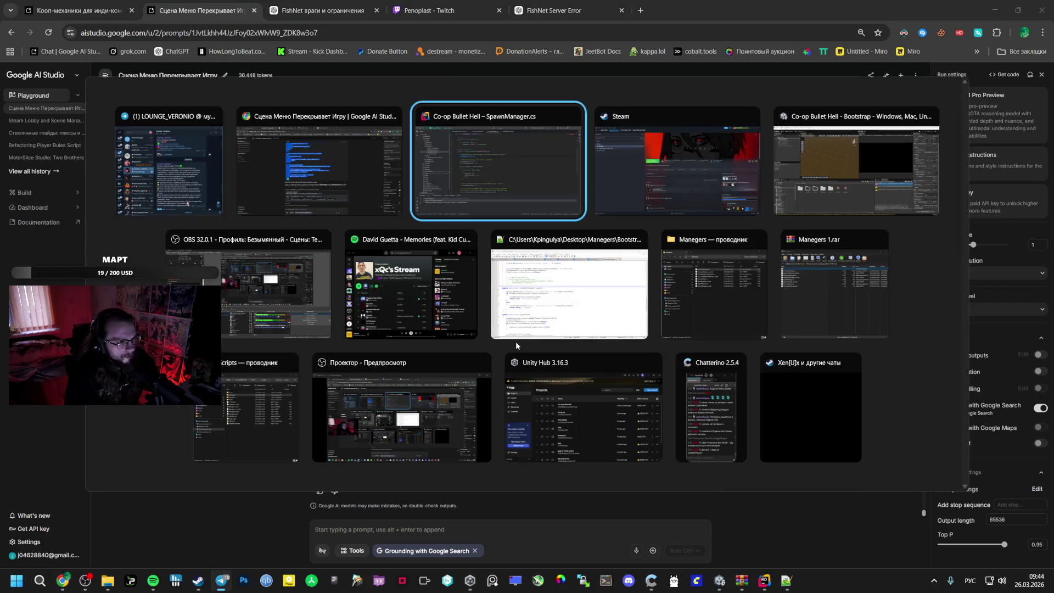
key(ctrl+a)
key(ctrl+v)
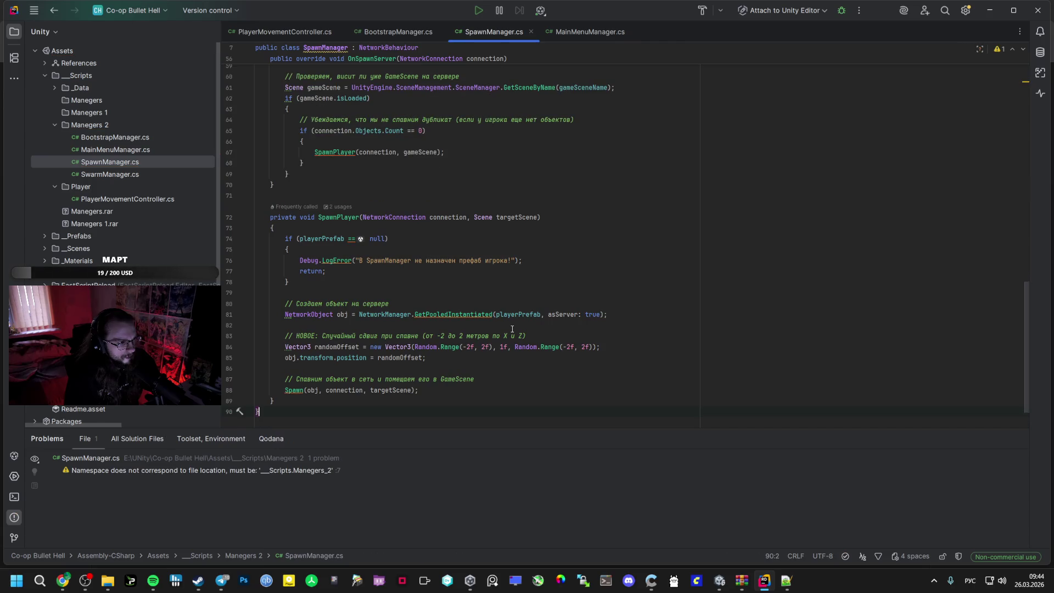
Enter Play mode in Unity and start hosting so GameScene loads with the red cube swarm
scroll(511, 329, up, 7)
click(336, 314)
click(719, 580)
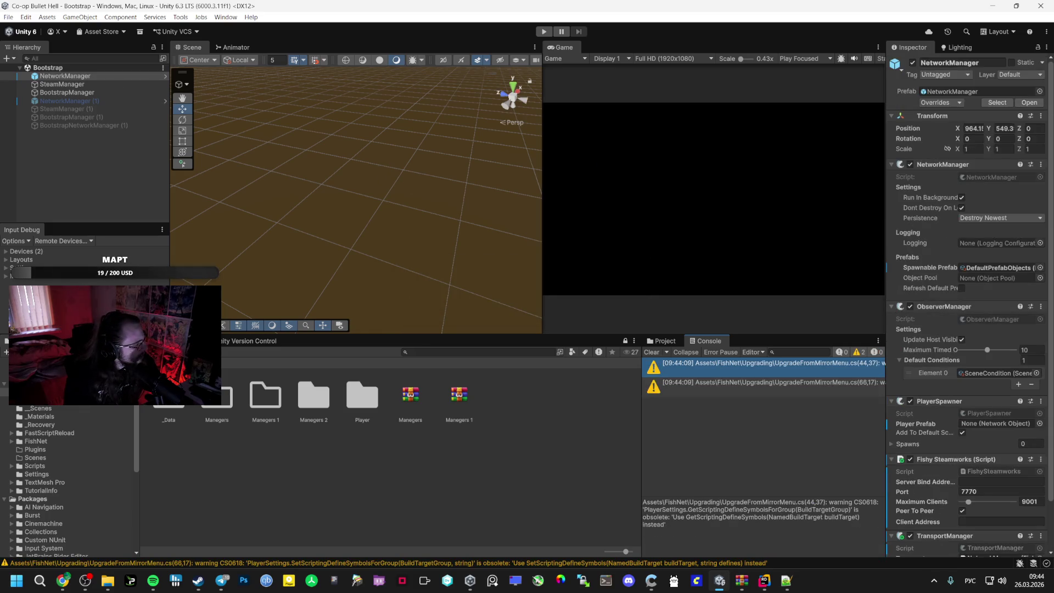
click(542, 32)
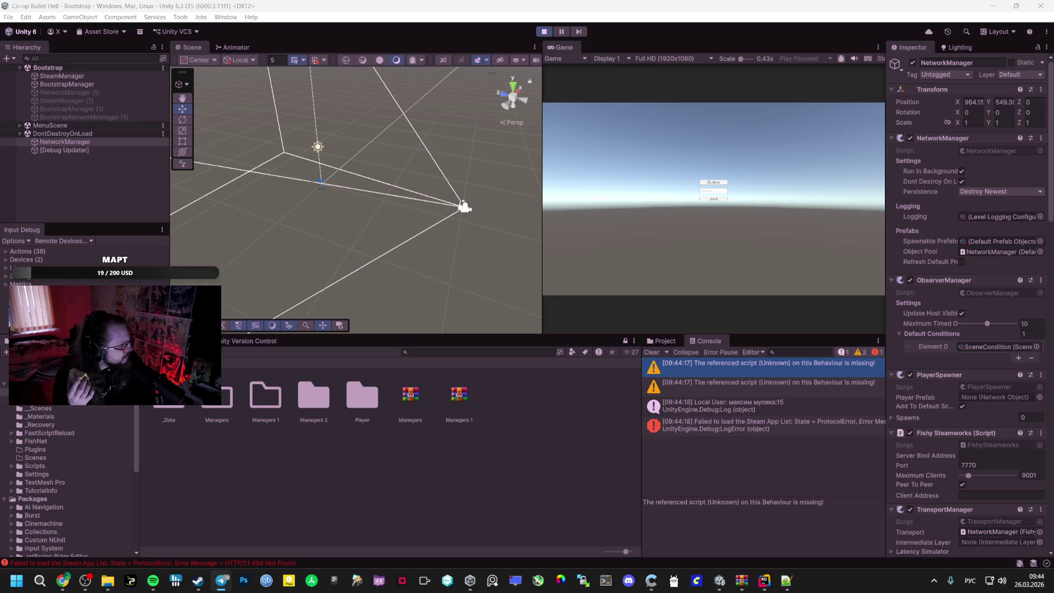
click(714, 188)
click(711, 184)
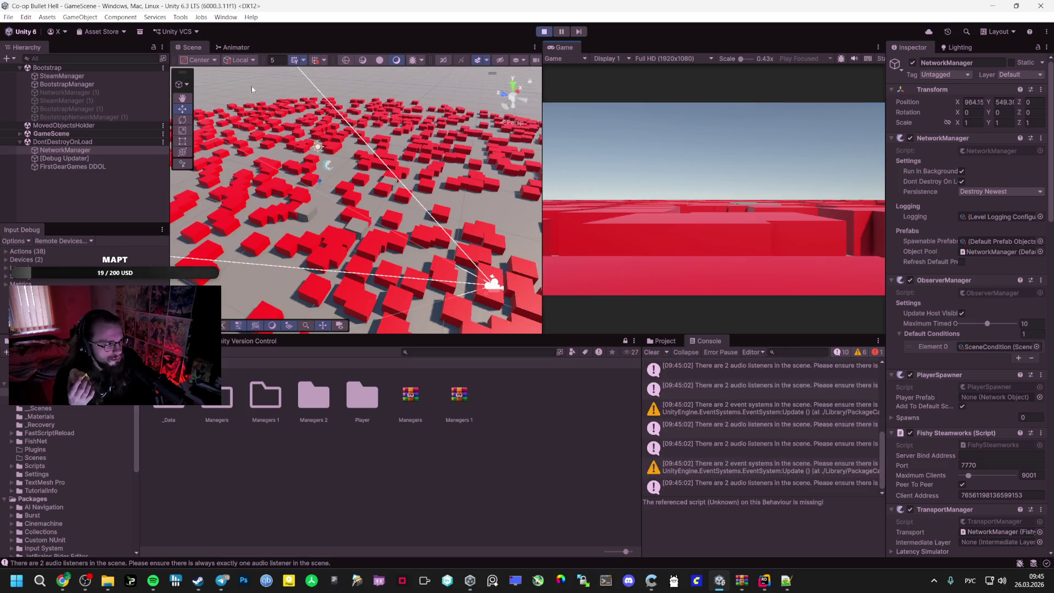
click(20, 133)
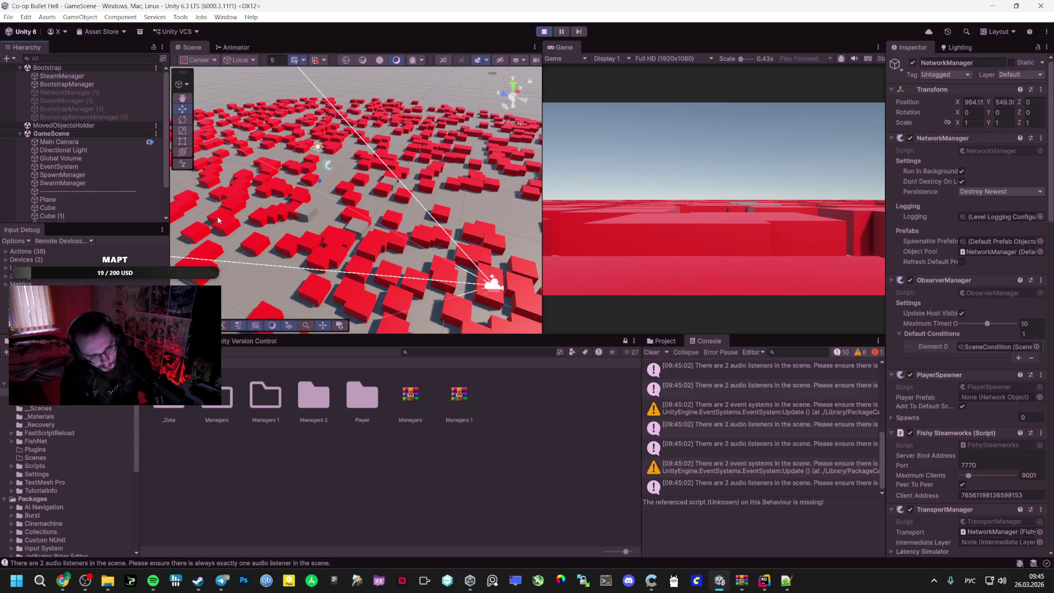
Compare GameScene's SpawnManager and SwarmManager components for duplicates, then stop the play-test
mouse_move(466, 172)
mouse_down()
mouse_move(595, 117)
mouse_move(248, 147)
mouse_up()
click(91, 176)
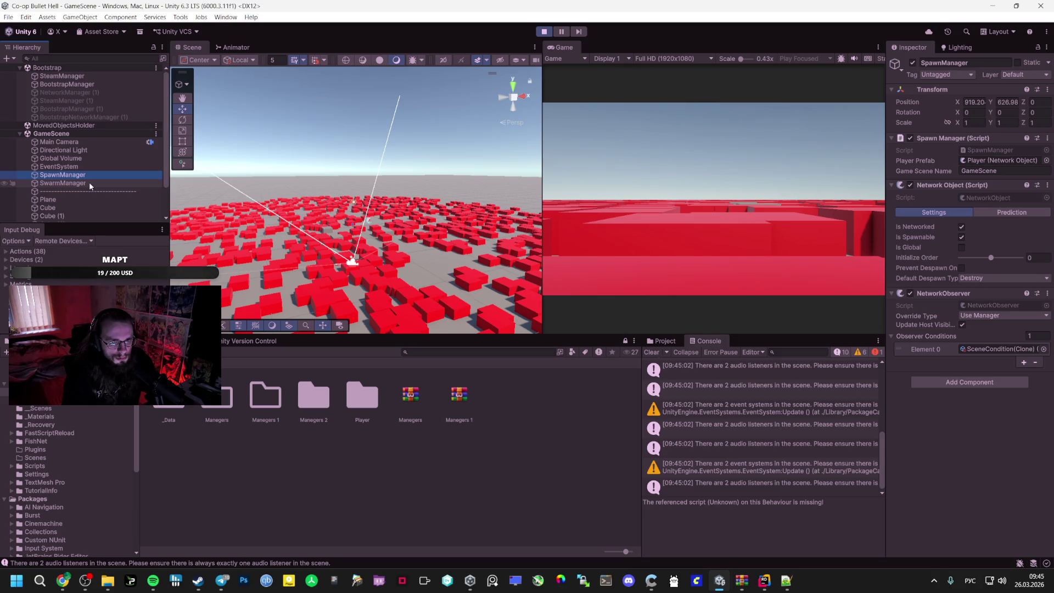
click(89, 183)
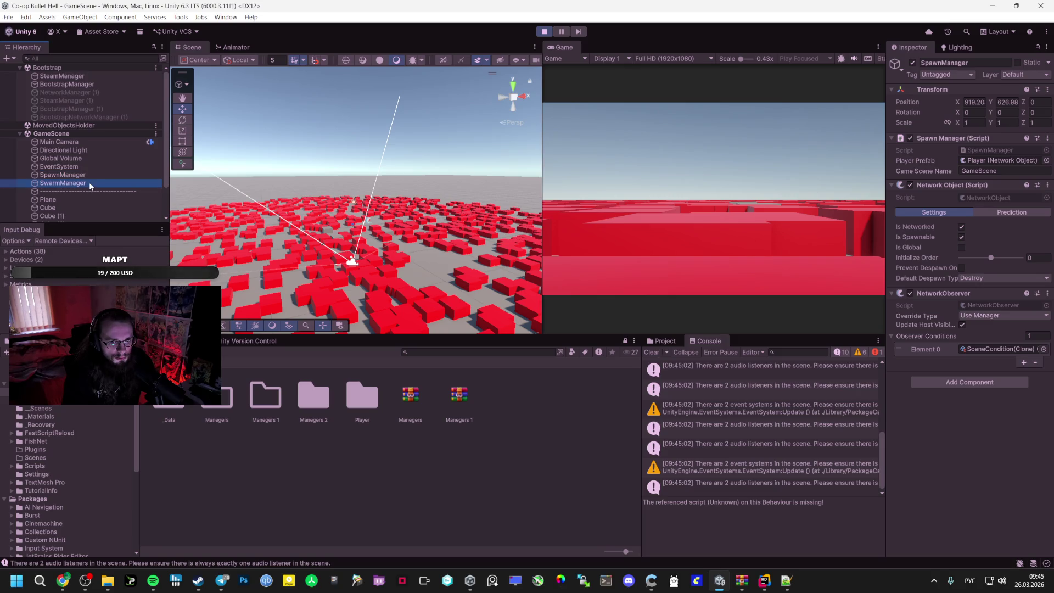
click(94, 176)
click(97, 181)
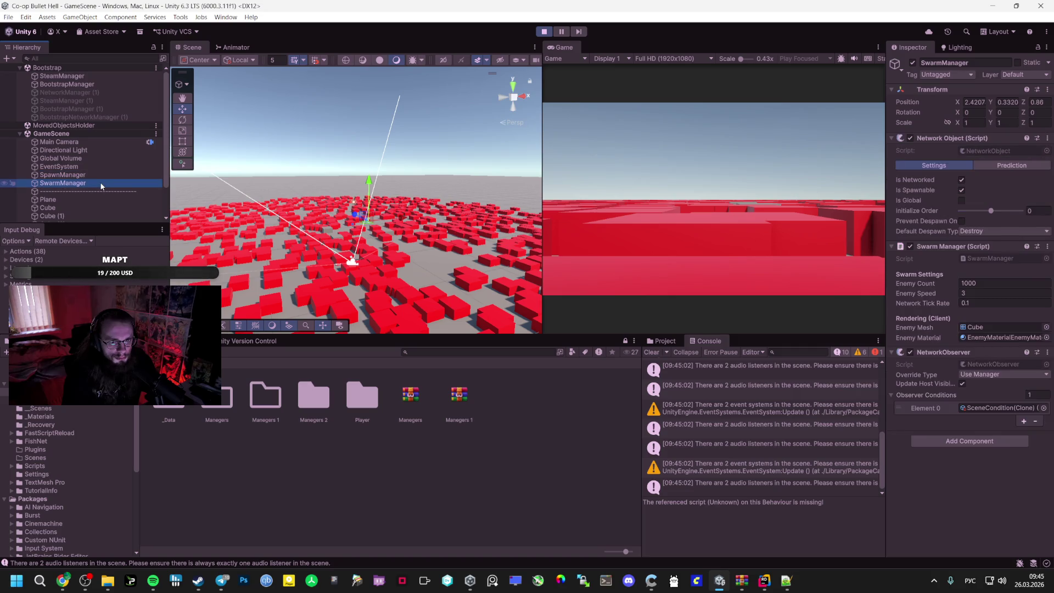
click(104, 176)
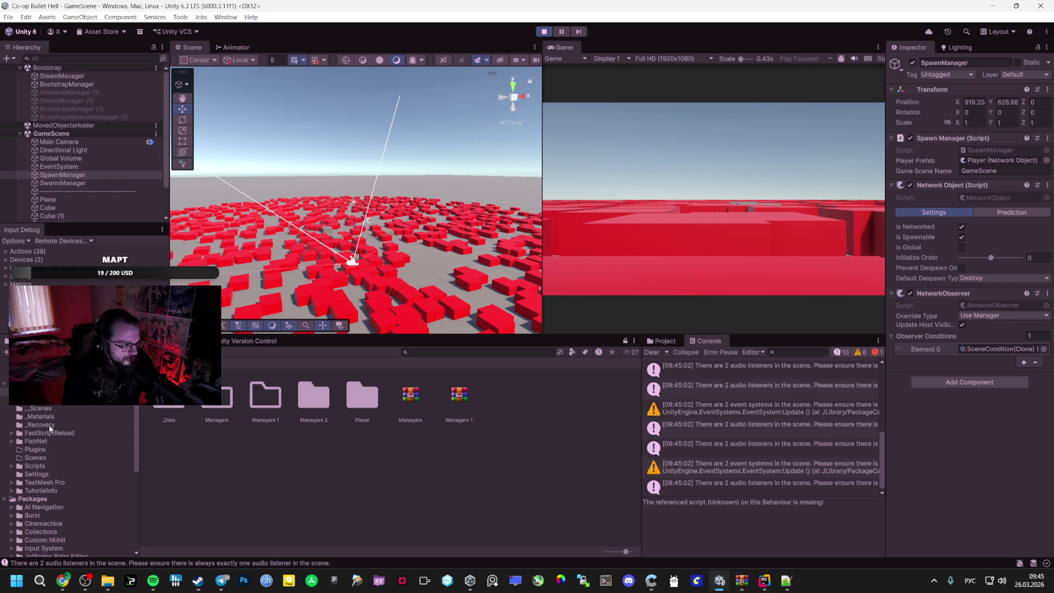
click(55, 403)
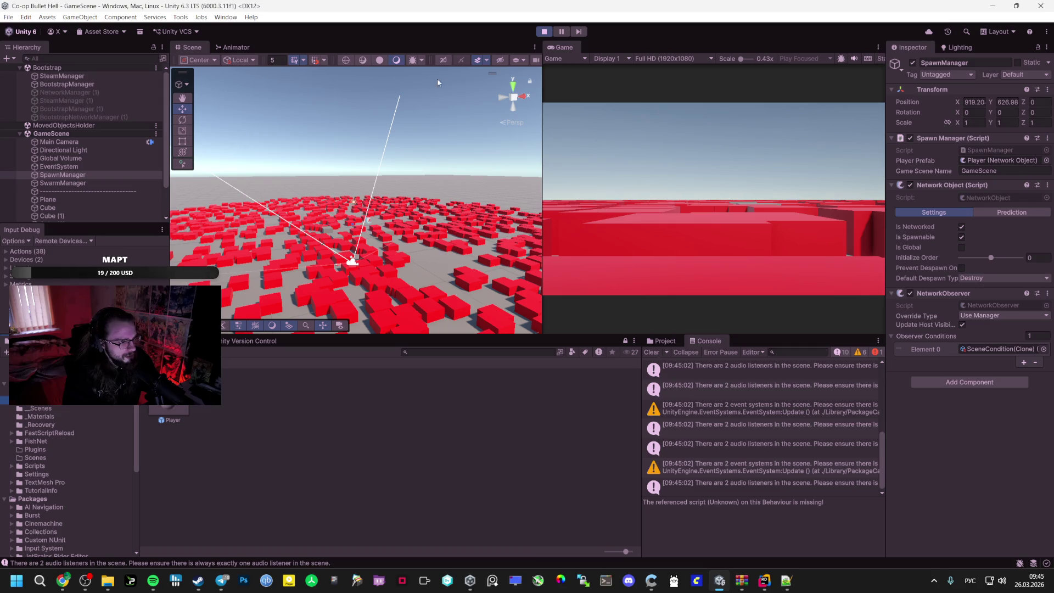
click(545, 32)
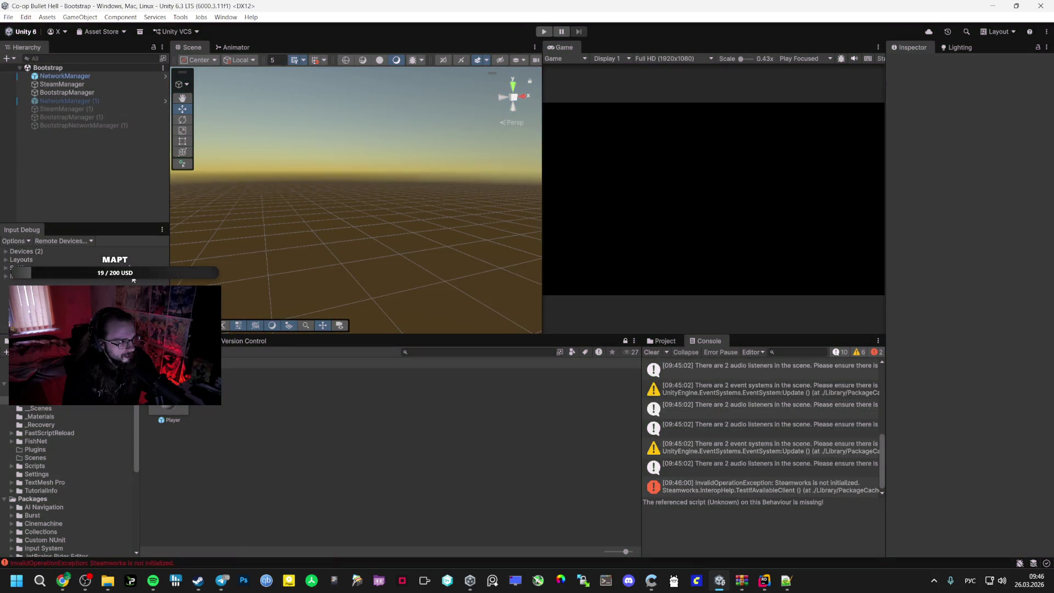
Open GameScene from the Assets/_Scenes folder for editing
click(36, 440)
click(41, 425)
click(41, 408)
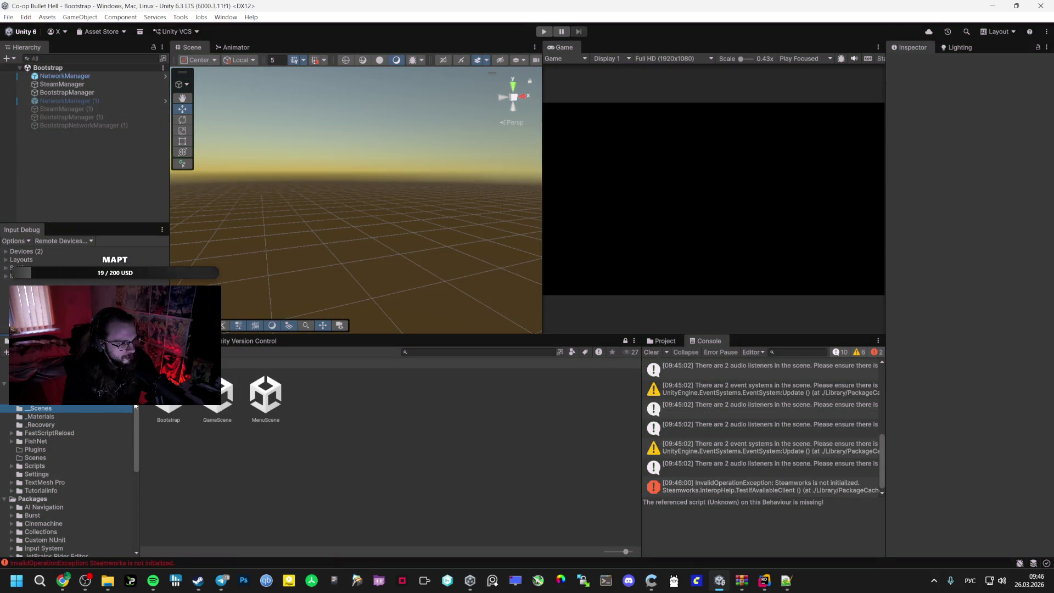
double_click(225, 398)
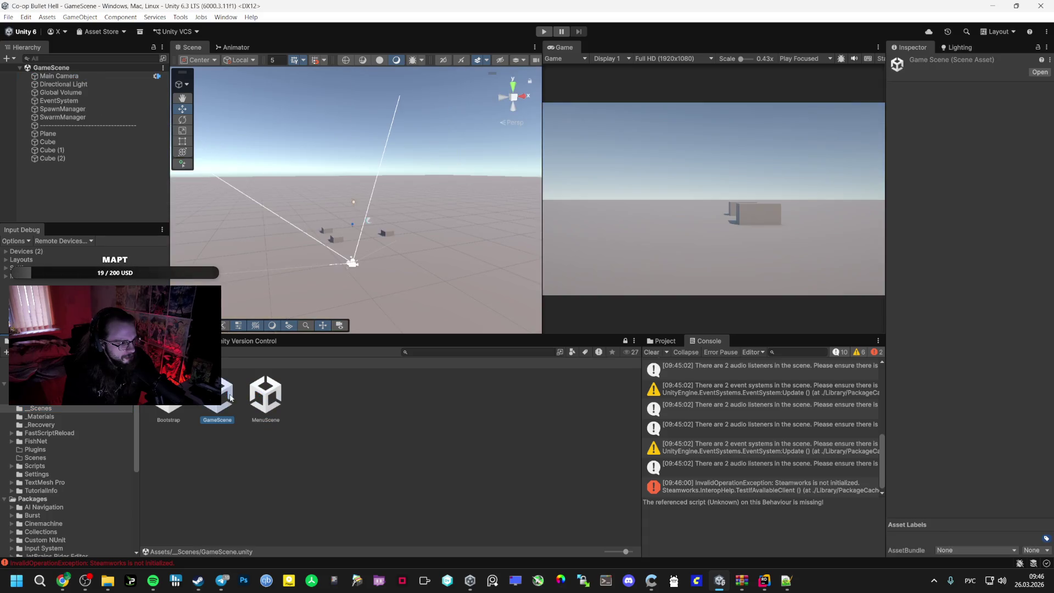
Inspect the Plane, Cube (1), Cube (2) and SpawnManager's Game Scene Name, then return to Rider
click(75, 134)
click(72, 150)
click(71, 158)
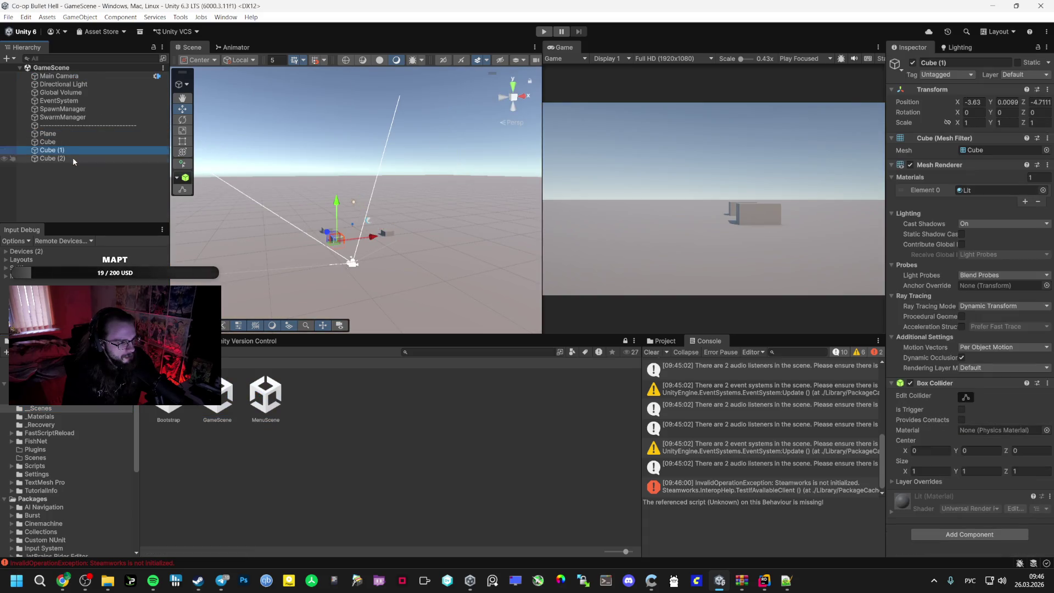
click(75, 159)
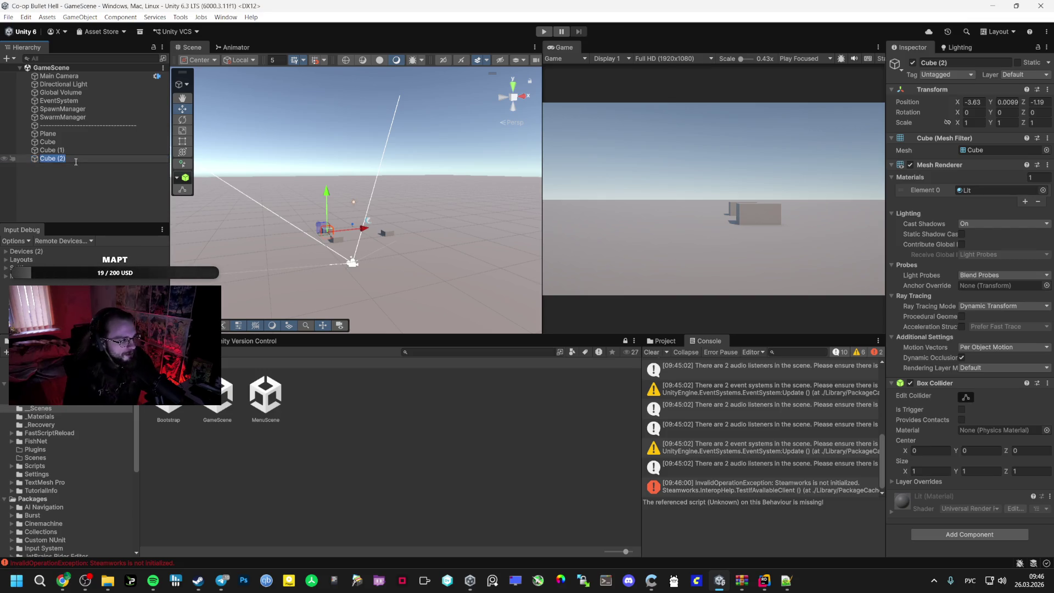
click(111, 110)
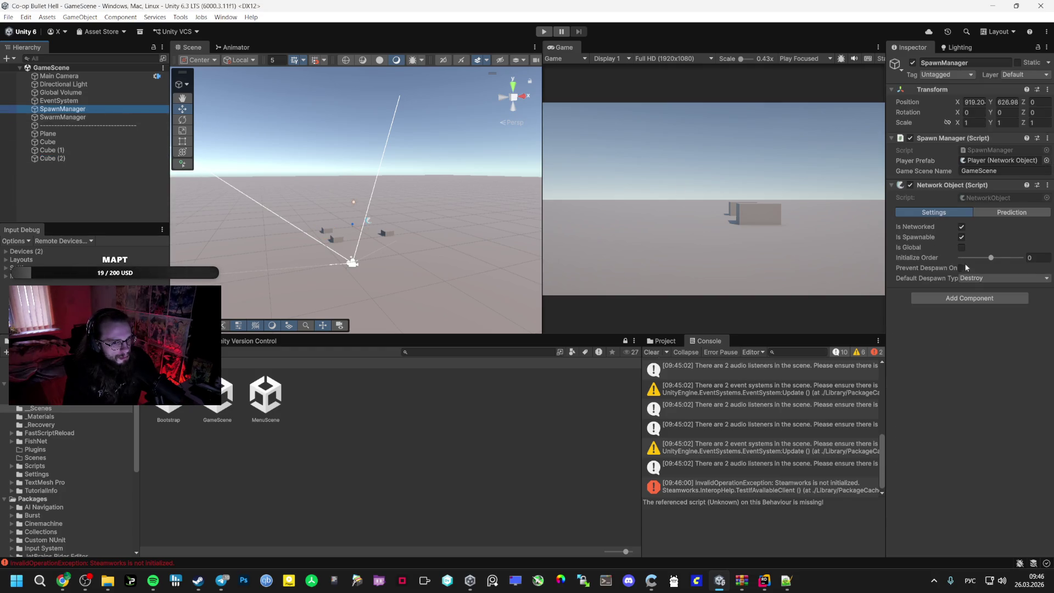
click(994, 171)
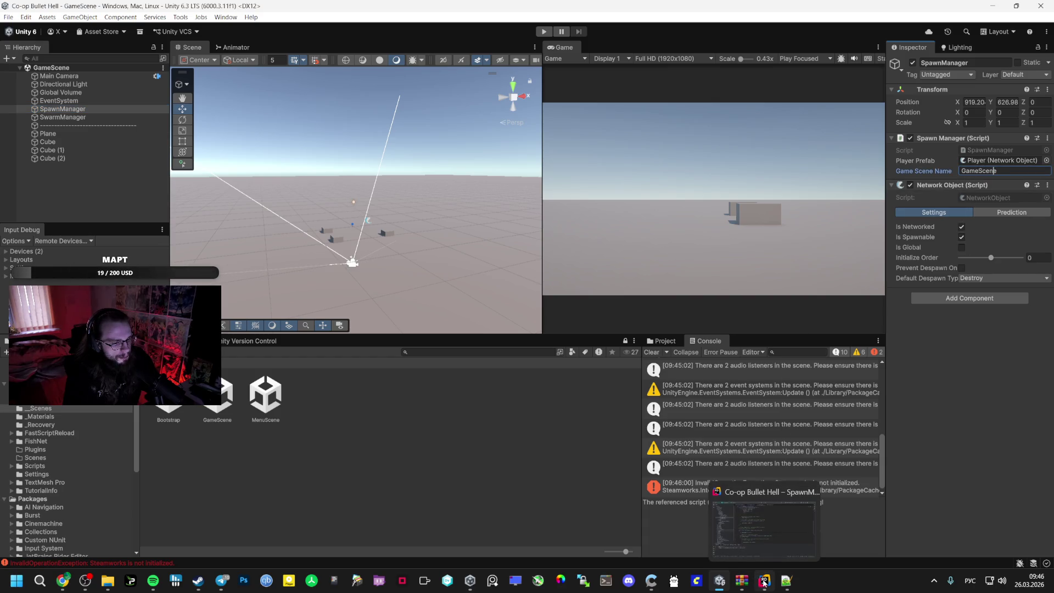
click(764, 580)
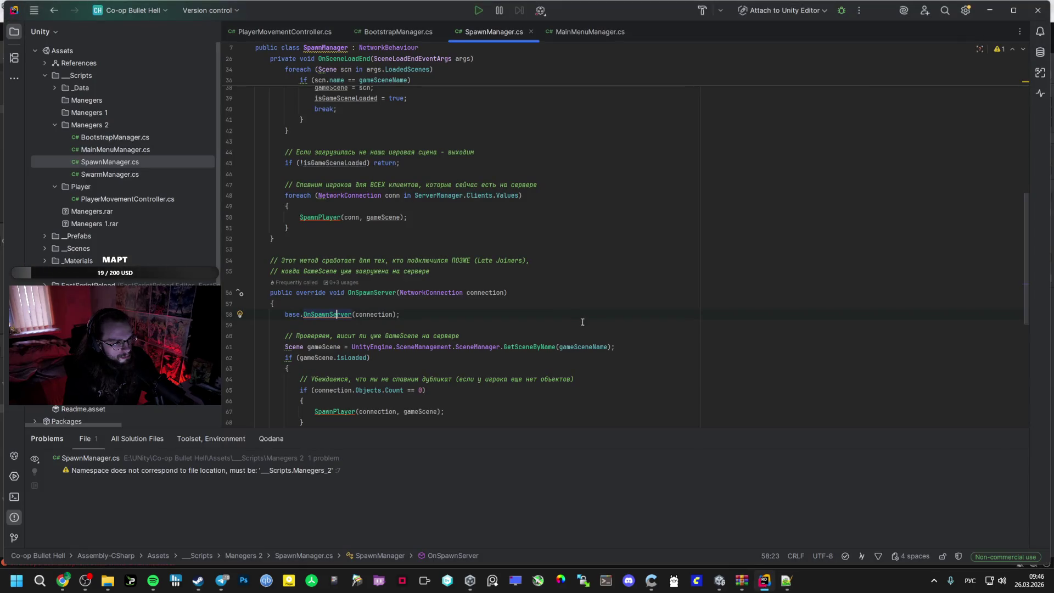
Scroll through the new SpawnManager.cs code, then restore the _Scripts File Explorer window
scroll(573, 311, down, 2)
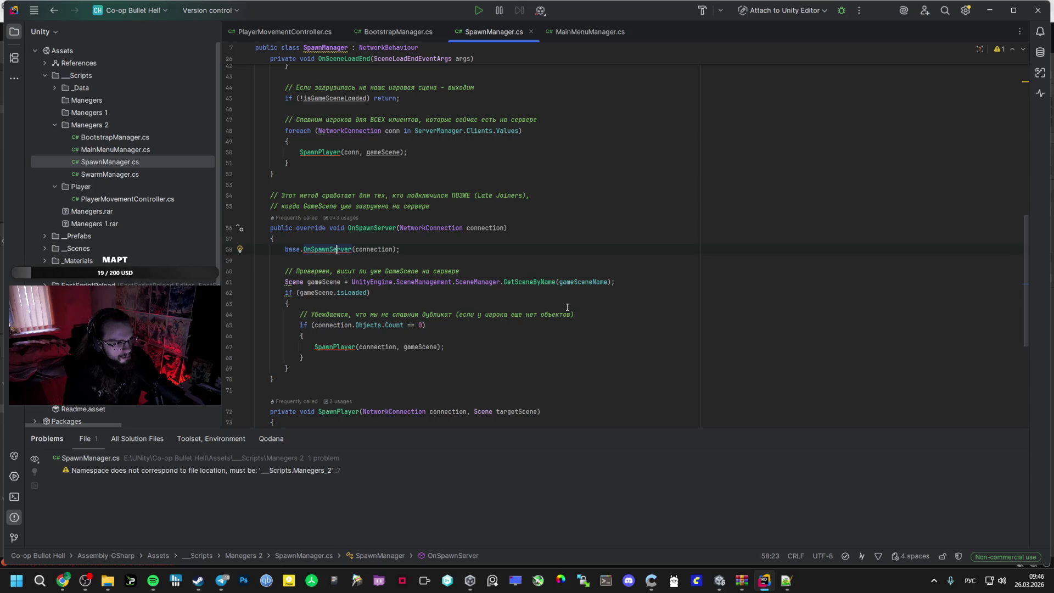
scroll(567, 306, down, 2)
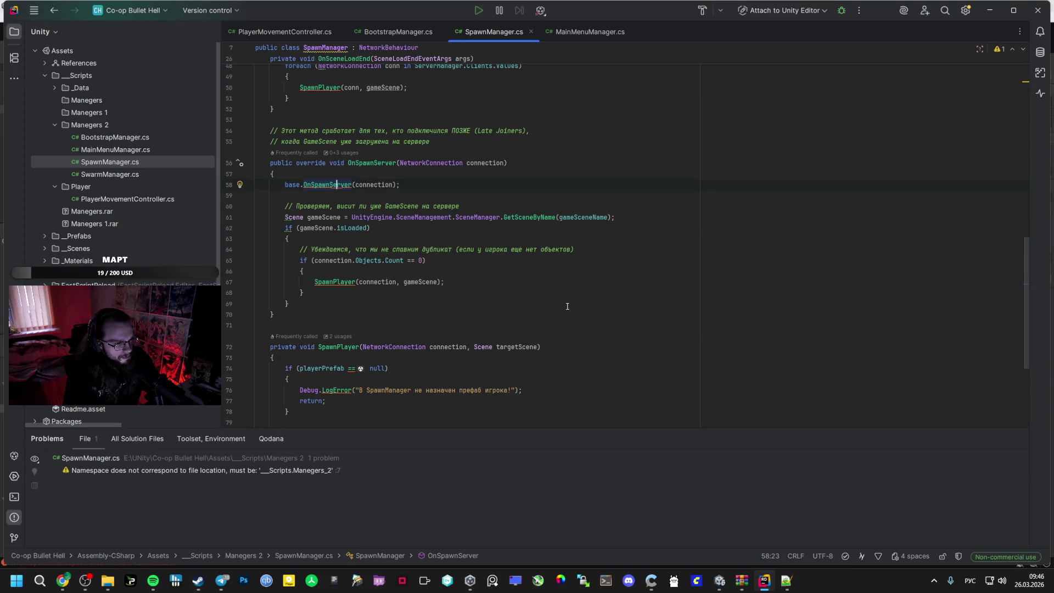
scroll(567, 306, down, 4)
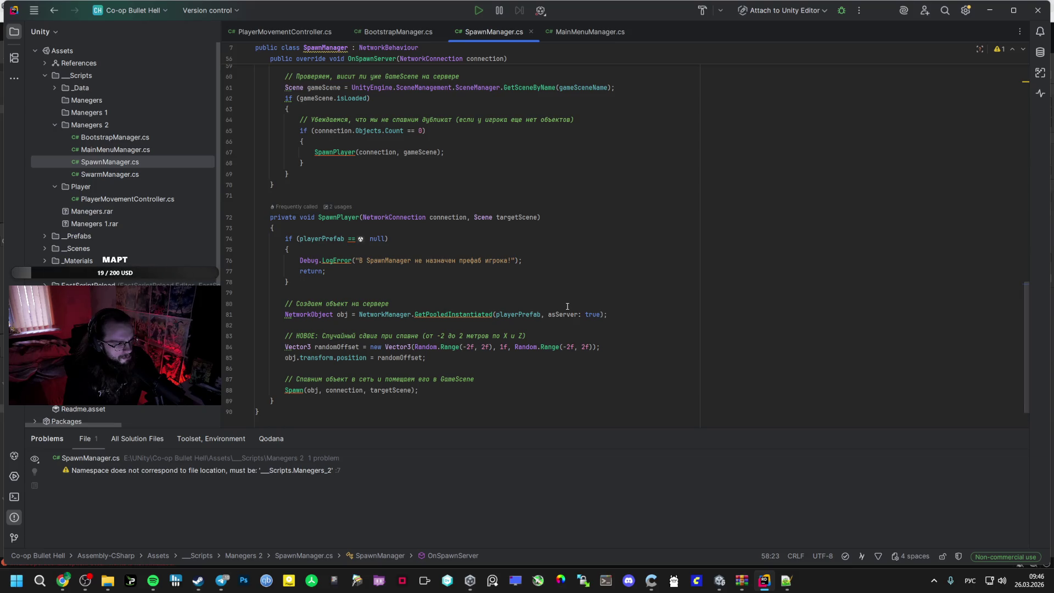
mouse_move(107, 578)
click(94, 510)
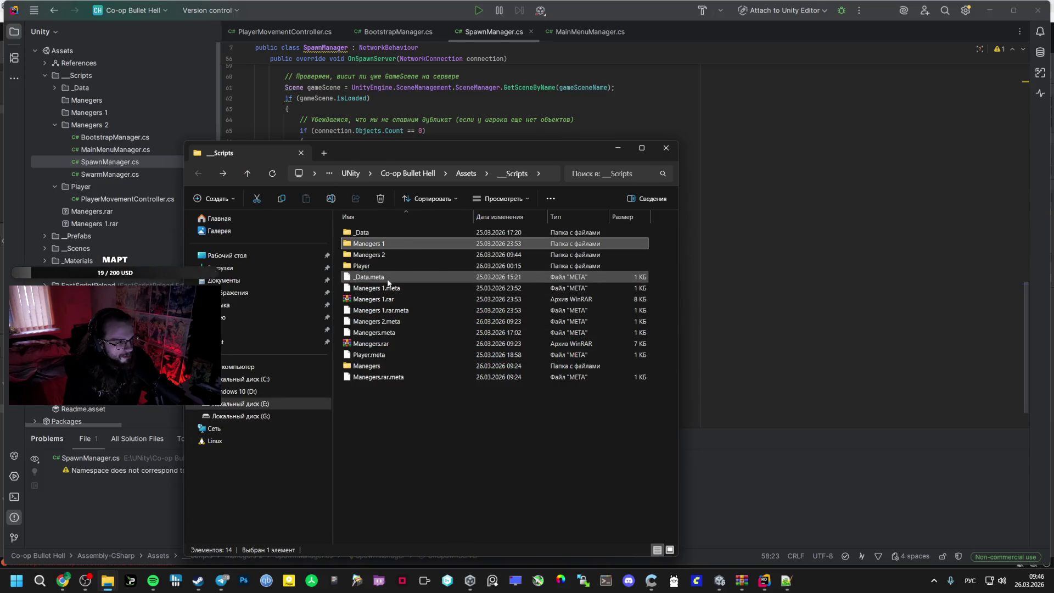
Navigate from Co-op Bullet Hell to the universal project's Assets/_Scripts/Managers folder
click(464, 173)
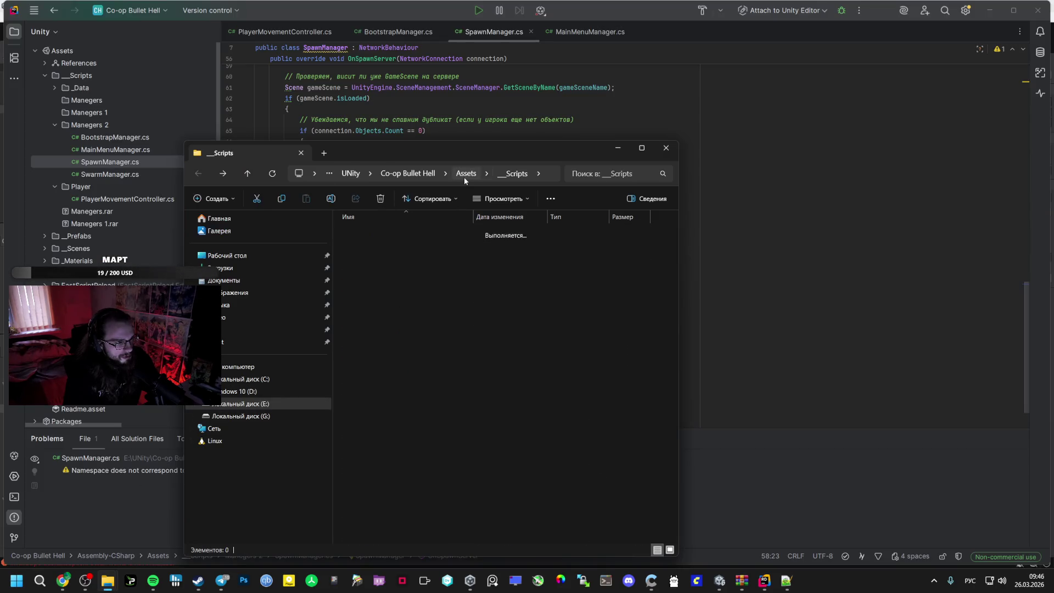
click(428, 174)
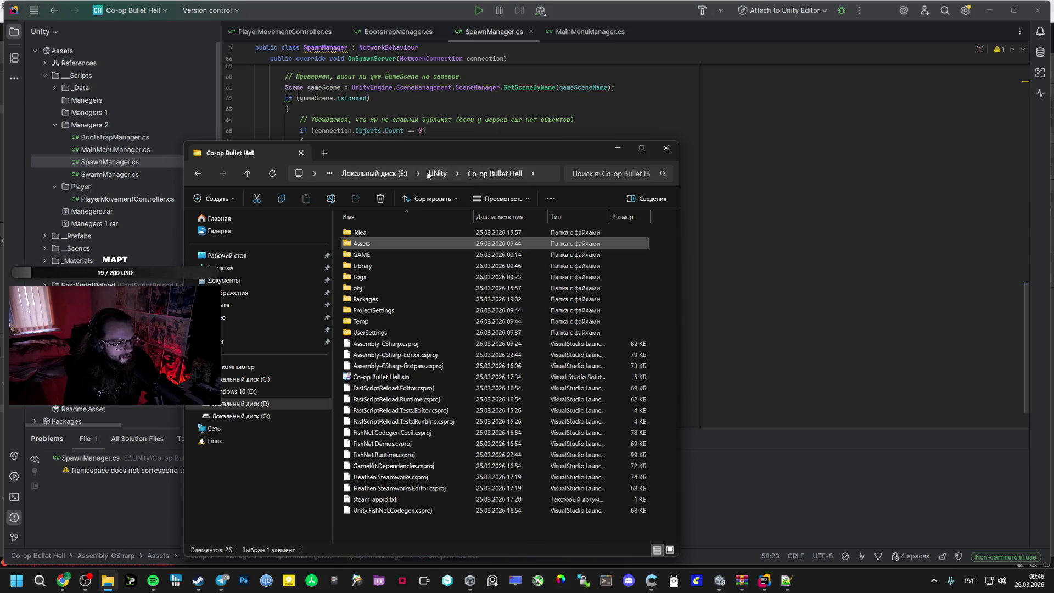
click(417, 172)
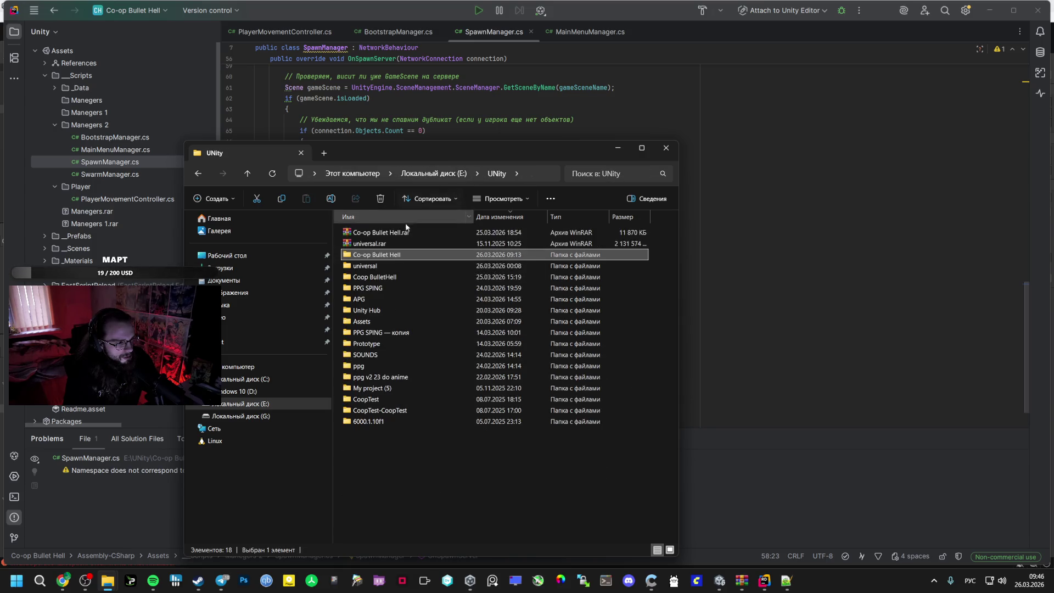
double_click(366, 265)
double_click(377, 245)
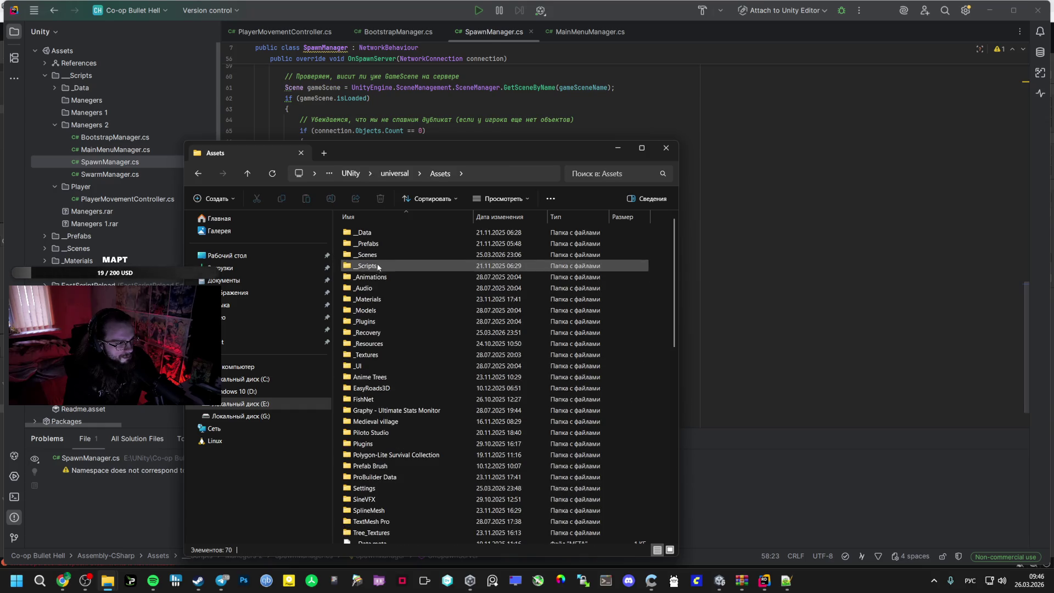
double_click(366, 266)
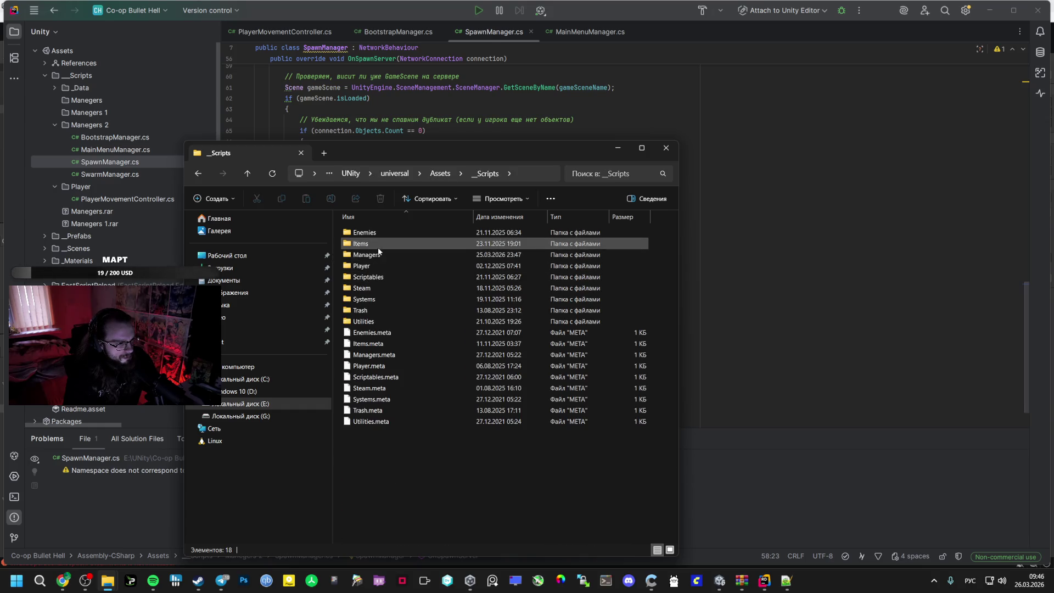
double_click(366, 254)
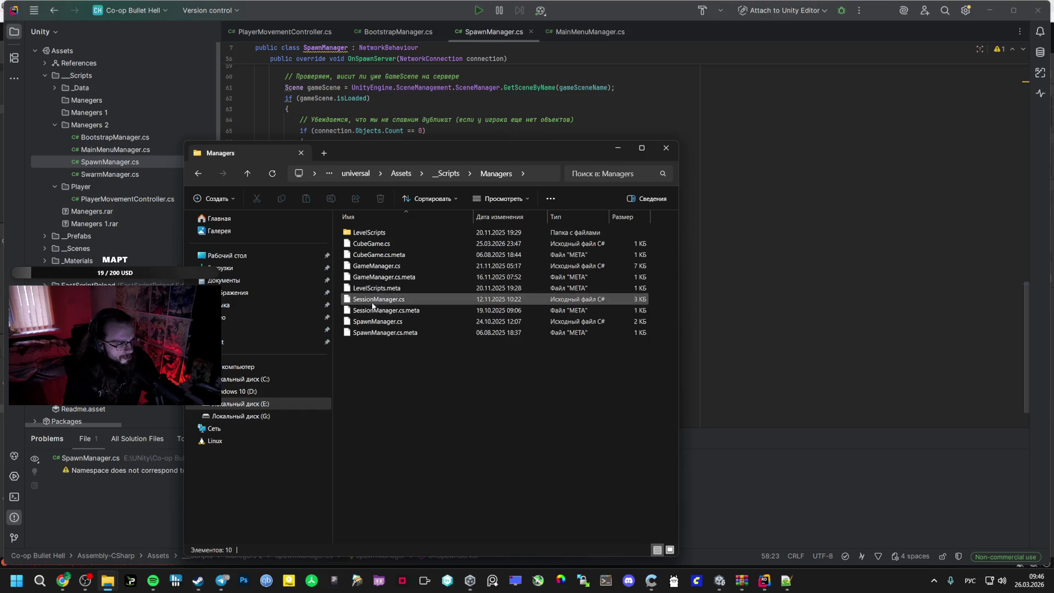
Copy the universal SpawnManager.cs from Notepad++ over the entire SpawnManager.cs in Rider
right_click(381, 321)
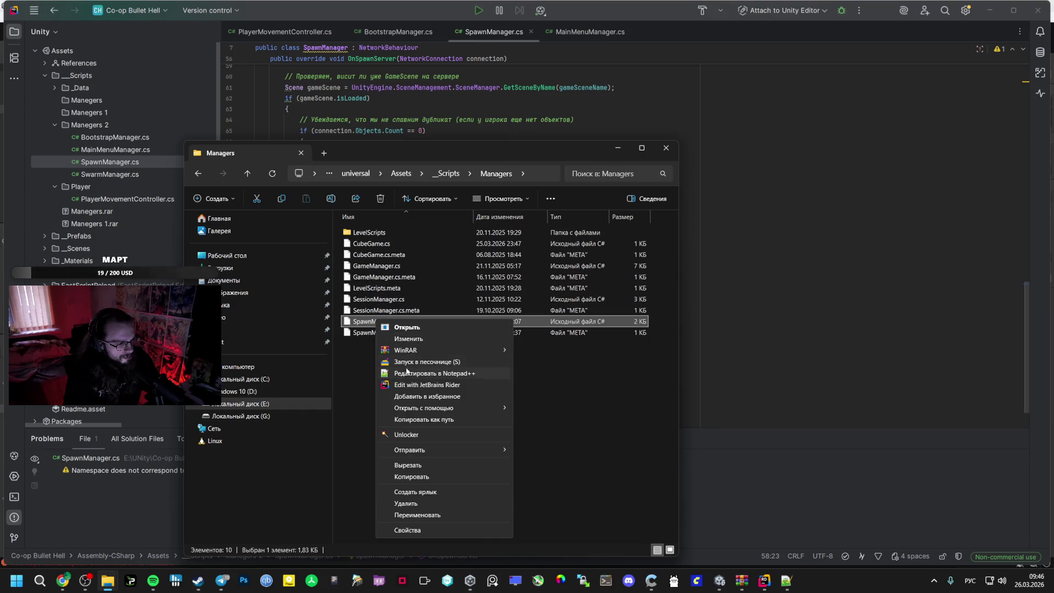
click(434, 373)
key(ctrl+a)
key(alt+Tab)
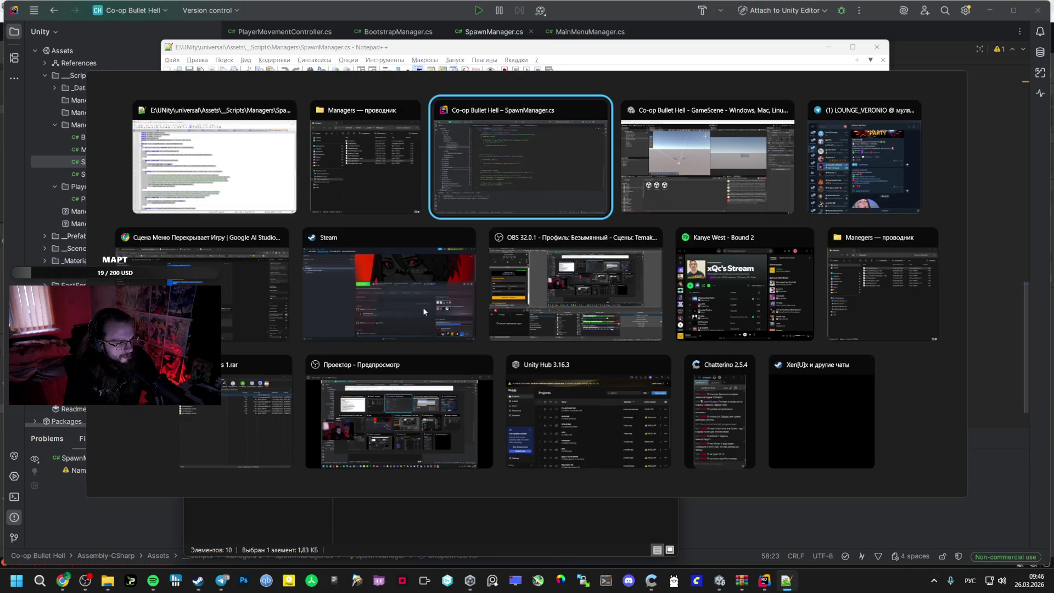
key(ctrl+a)
key(ctrl+v)
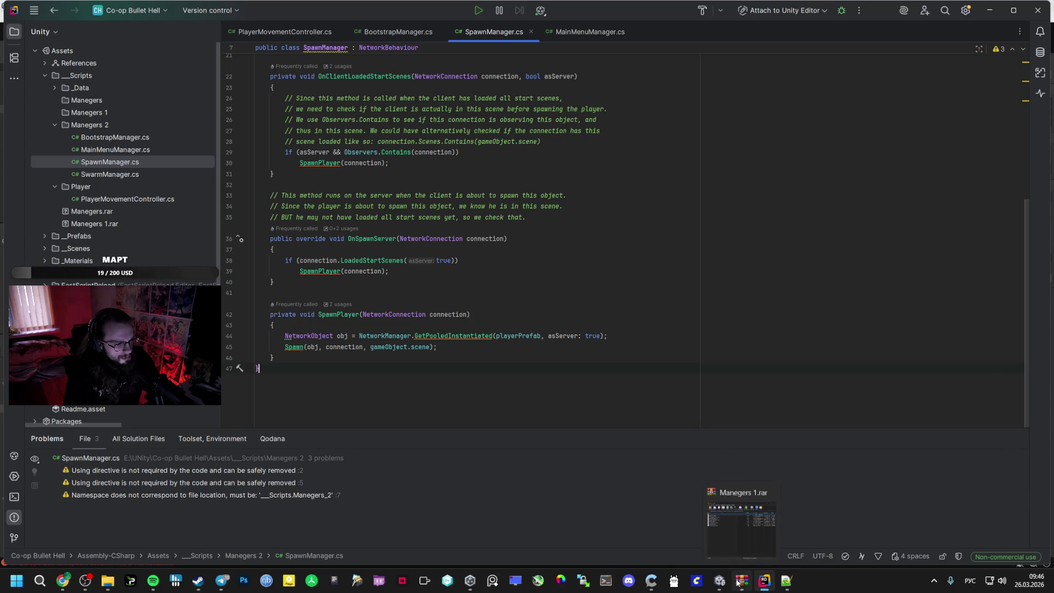
Back in Unity, open the Bootstrap scene and start a play test
click(719, 580)
double_click(169, 412)
click(544, 31)
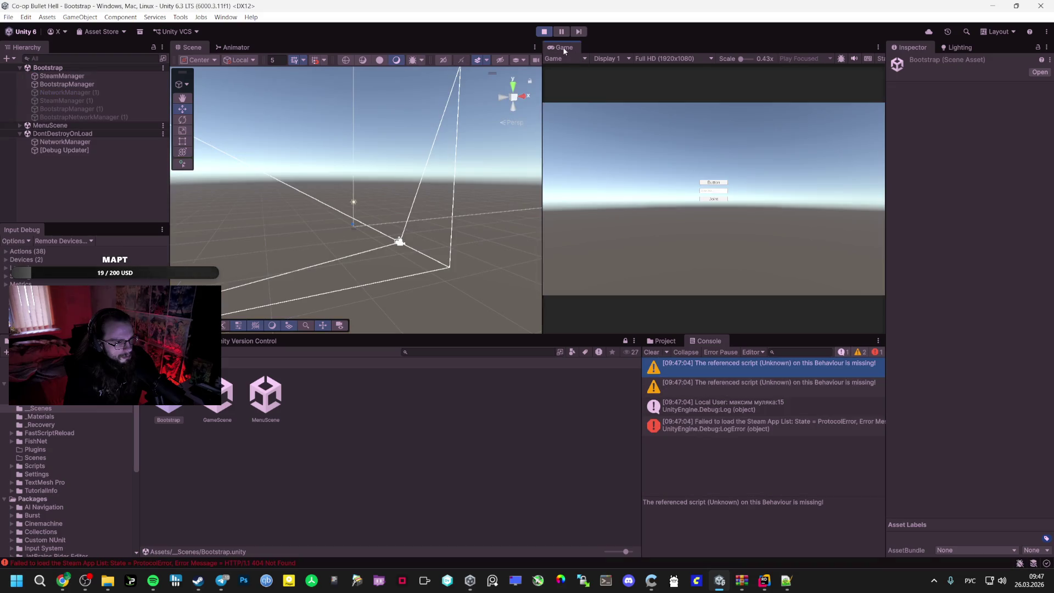
Load into GameScene from the game menu and set GameScene as the active scene
click(711, 187)
right_click(29, 196)
right_click(53, 80)
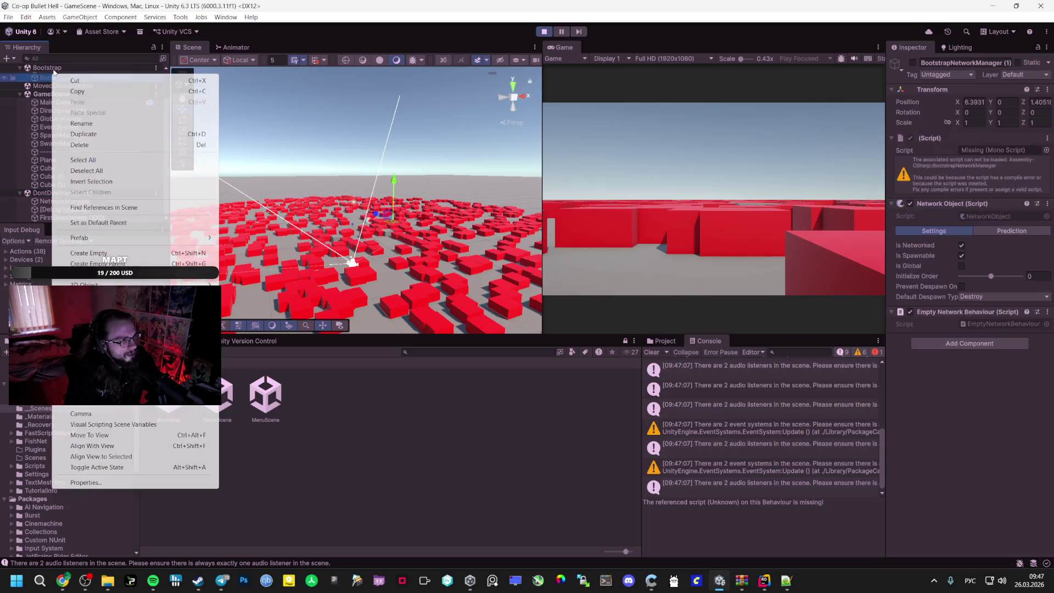
right_click(55, 69)
click(58, 75)
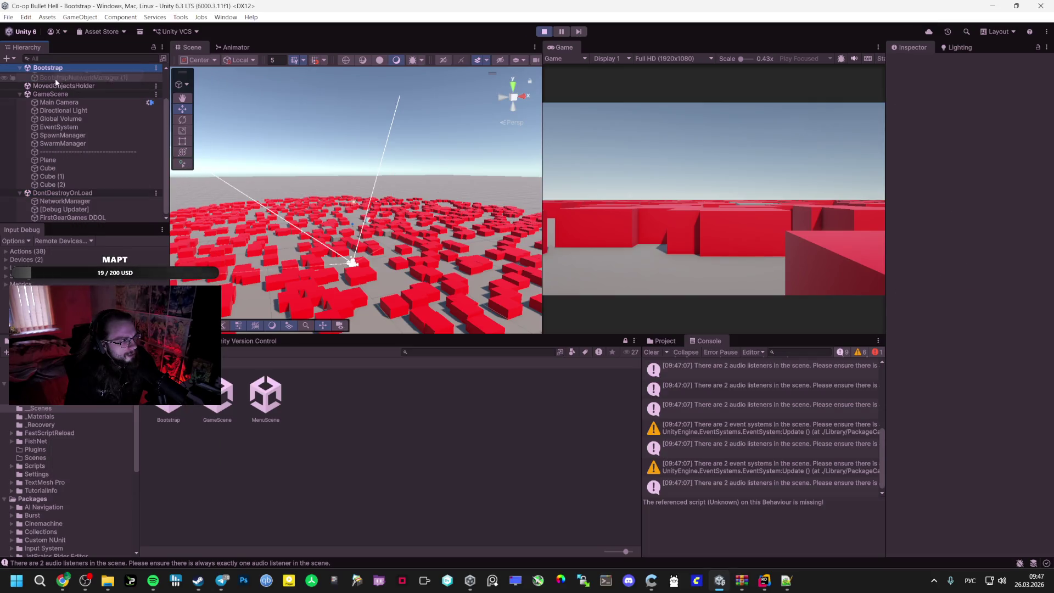
right_click(50, 94)
click(61, 101)
Inspect the duplicate NetworkManager (1), BootstrapManager and SteamManager objects
scroll(43, 89, up, 3)
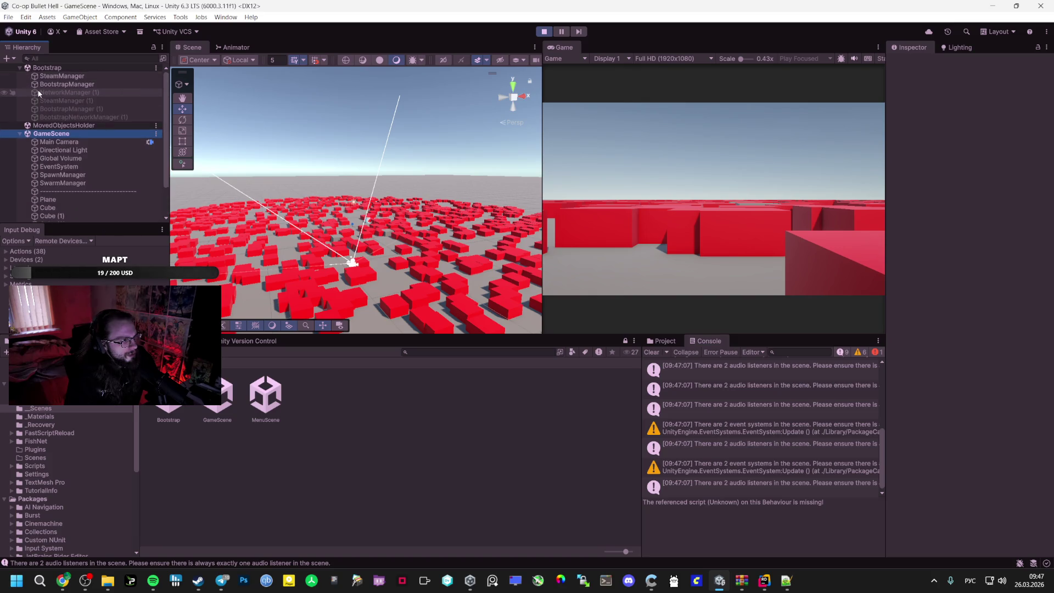
click(88, 94)
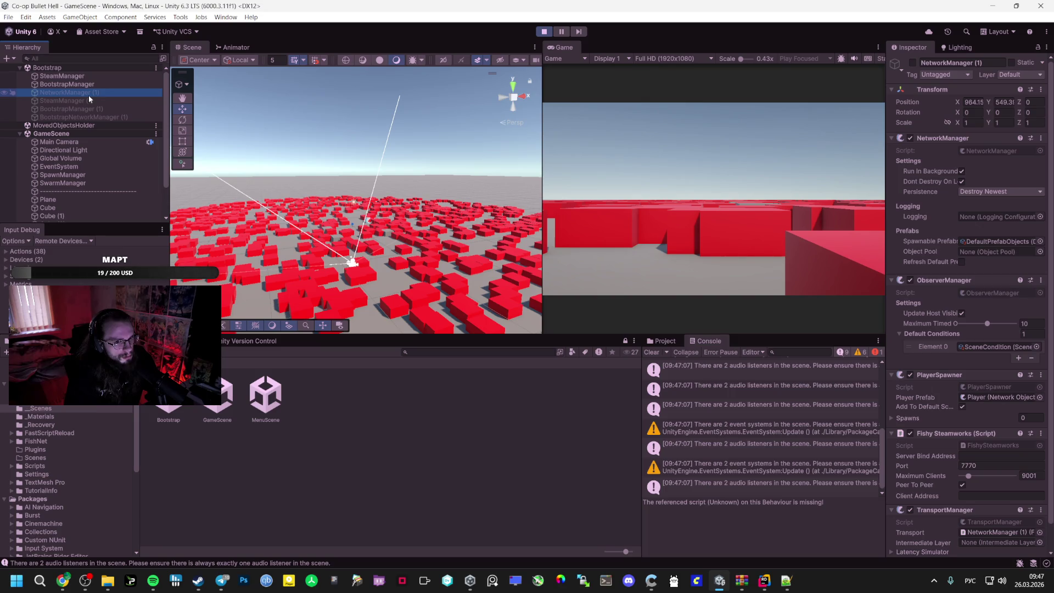
click(82, 84)
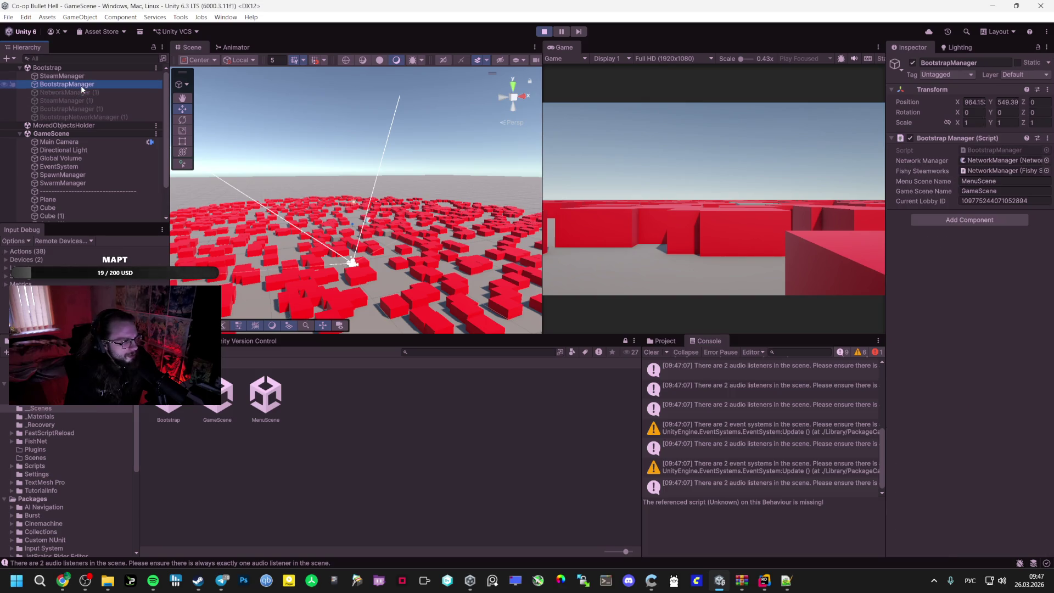
click(83, 76)
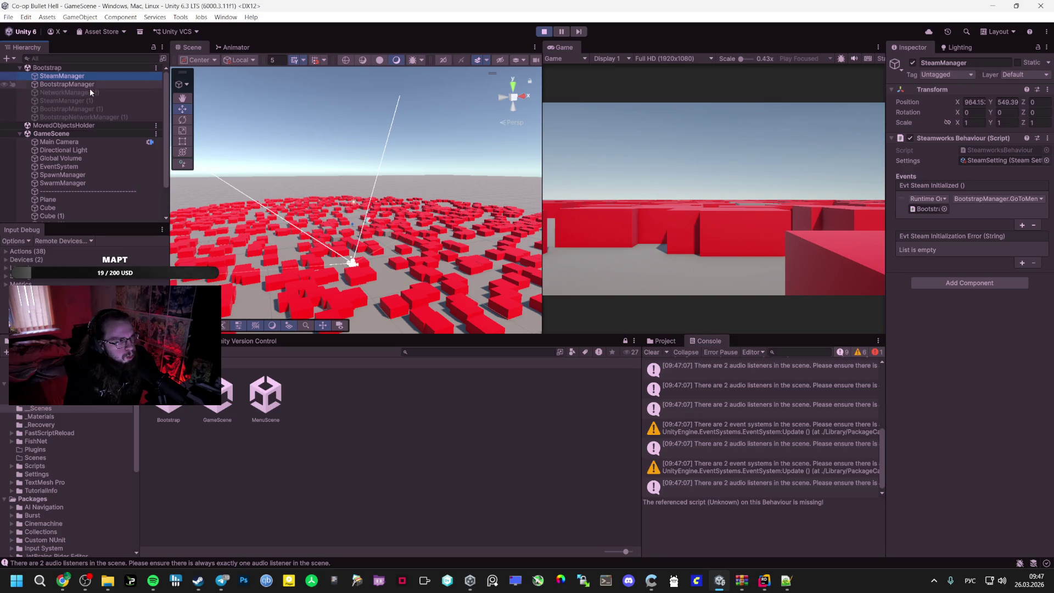
scroll(71, 132, down, 3)
Review the persistent NetworkManager's components and the two-event-systems and audio-listener warnings
click(61, 201)
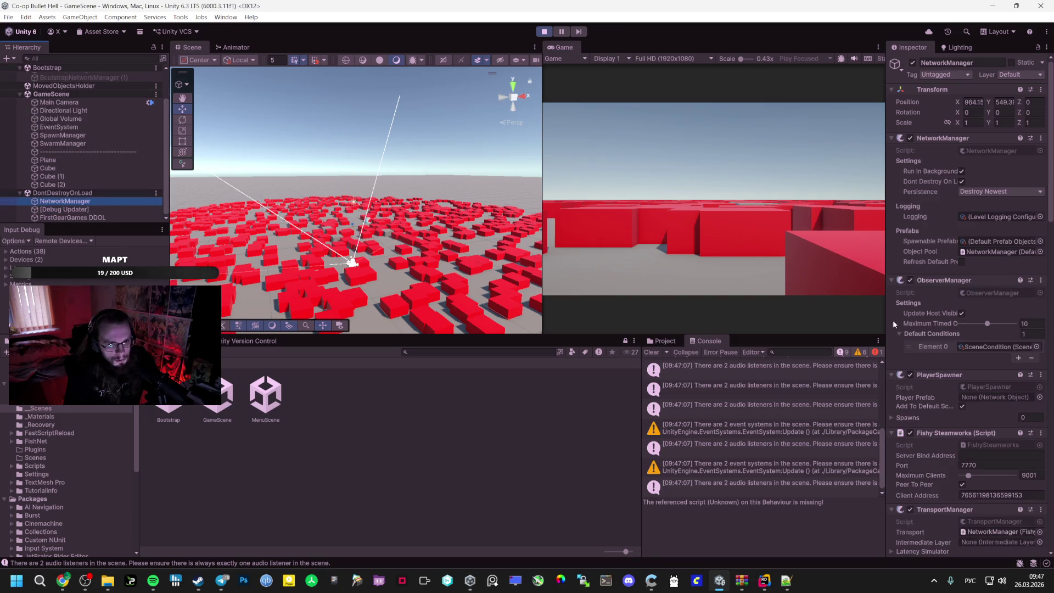
scroll(928, 346, down, 4)
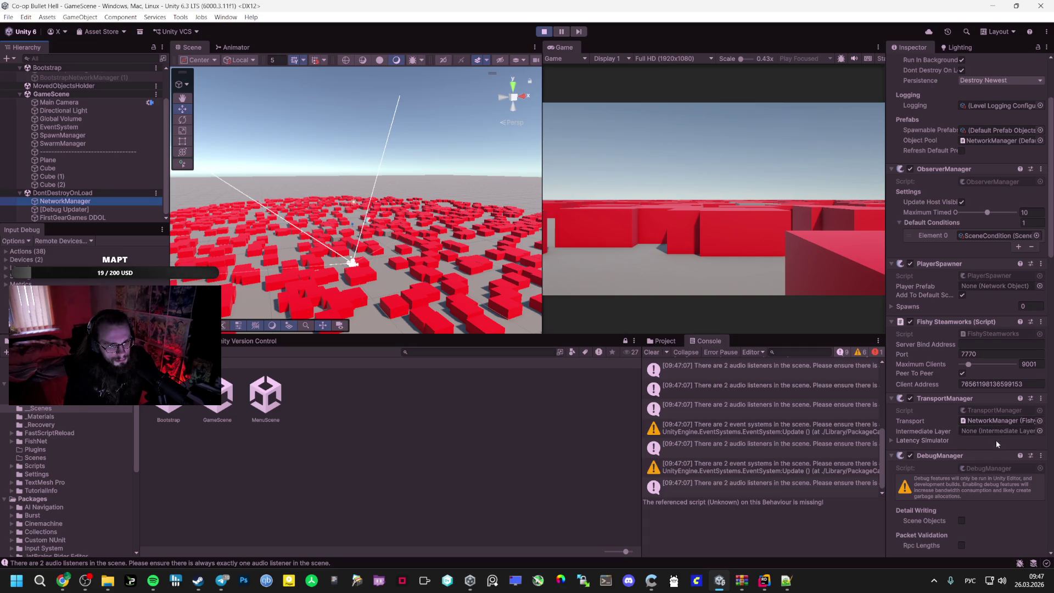
scroll(976, 473, down, 5)
scroll(975, 471, down, 15)
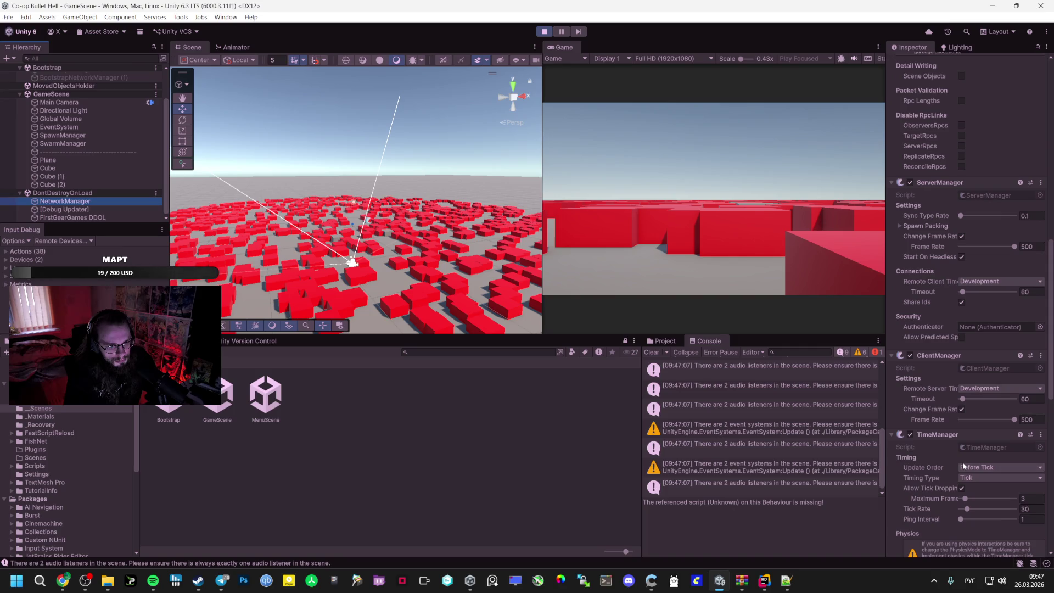
scroll(952, 455, down, 8)
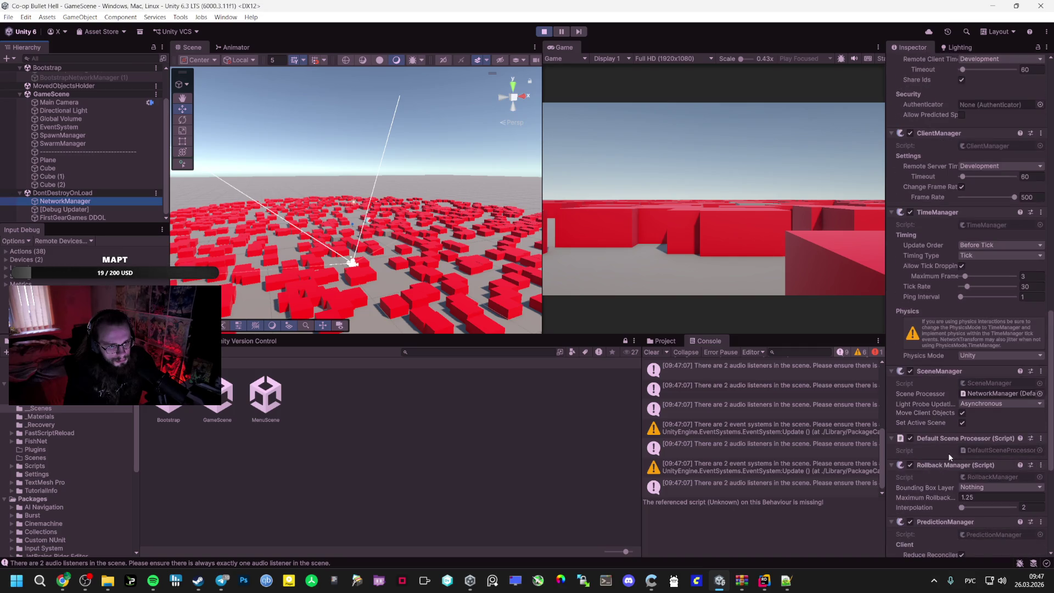
scroll(946, 454, down, 5)
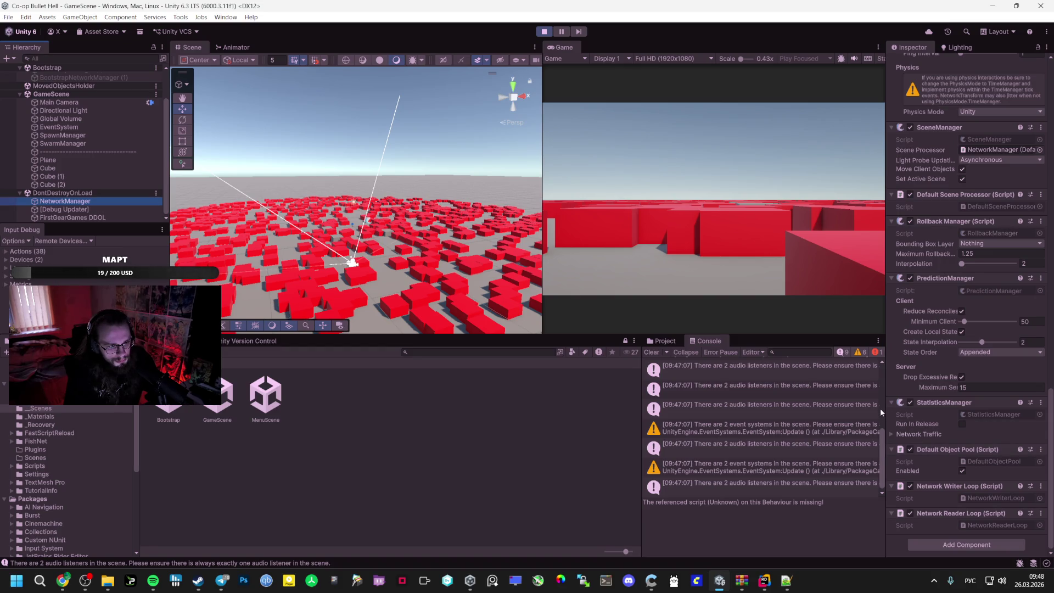
click(787, 426)
key(Up)
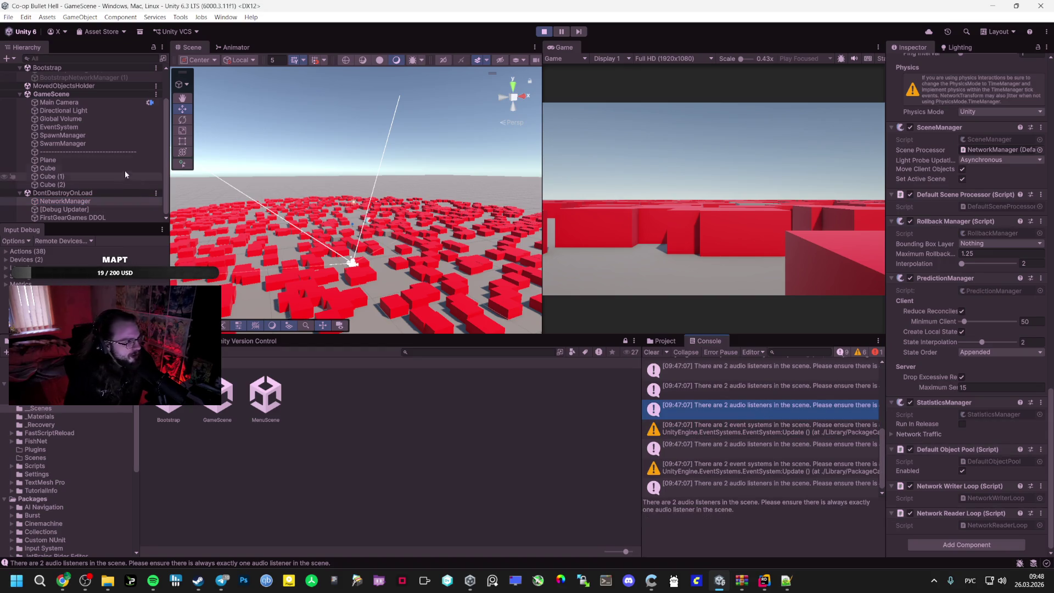
click(57, 118)
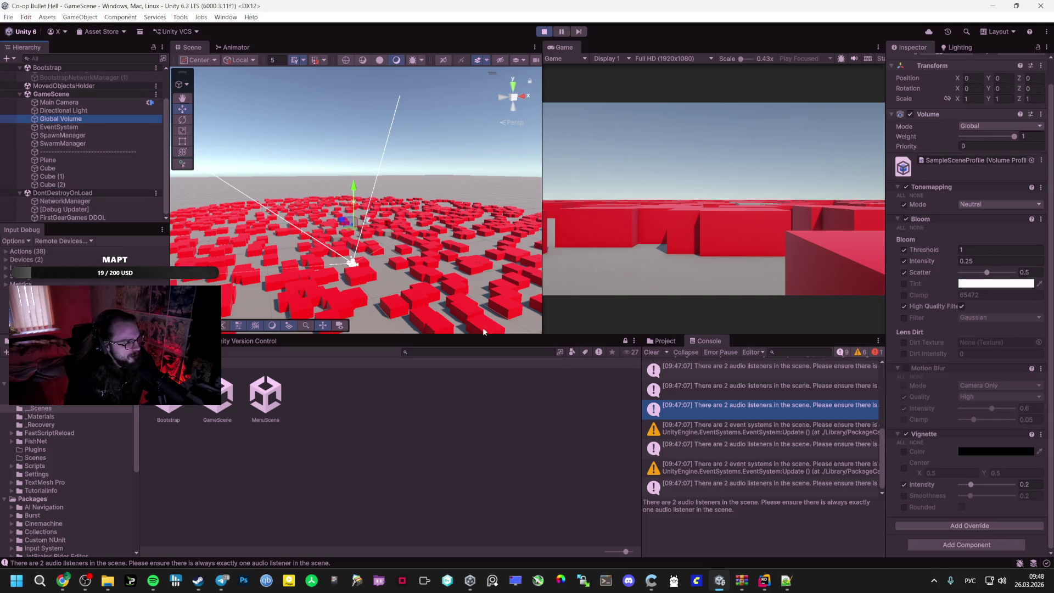
click(742, 458)
click(742, 464)
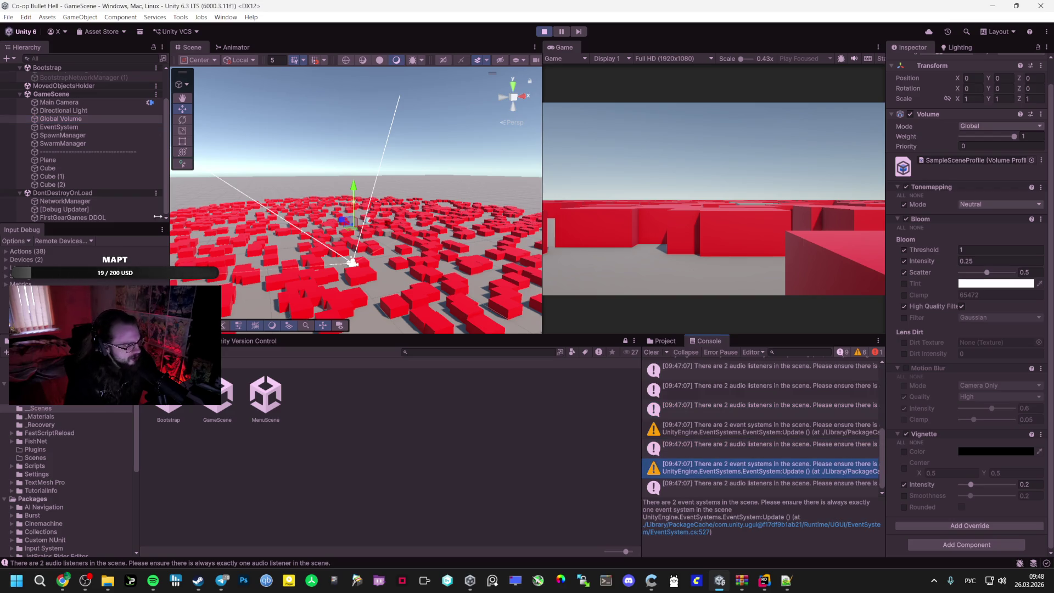
click(69, 176)
click(61, 119)
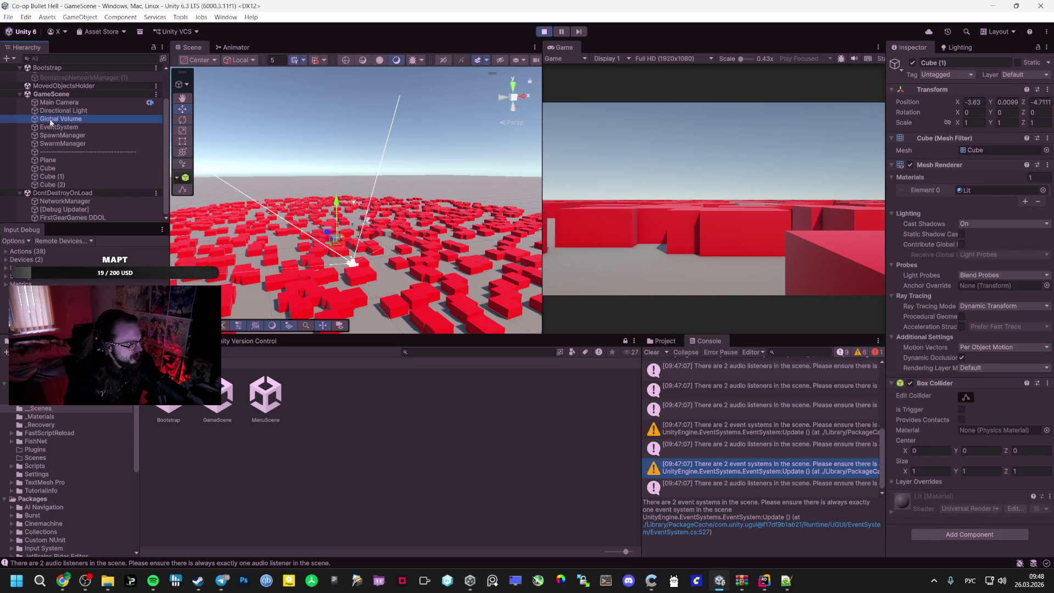
click(57, 127)
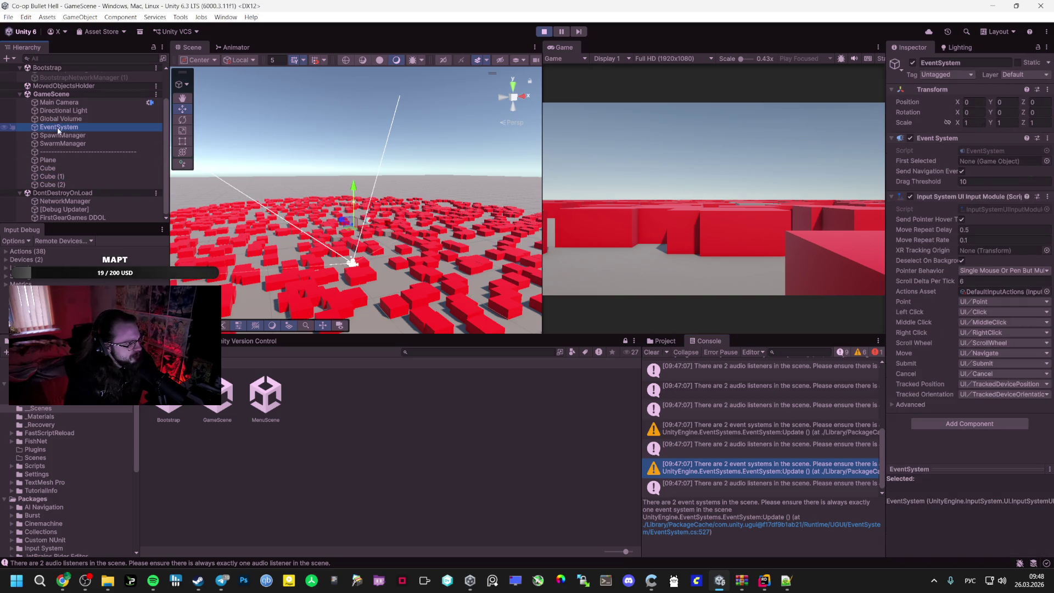
click(60, 128)
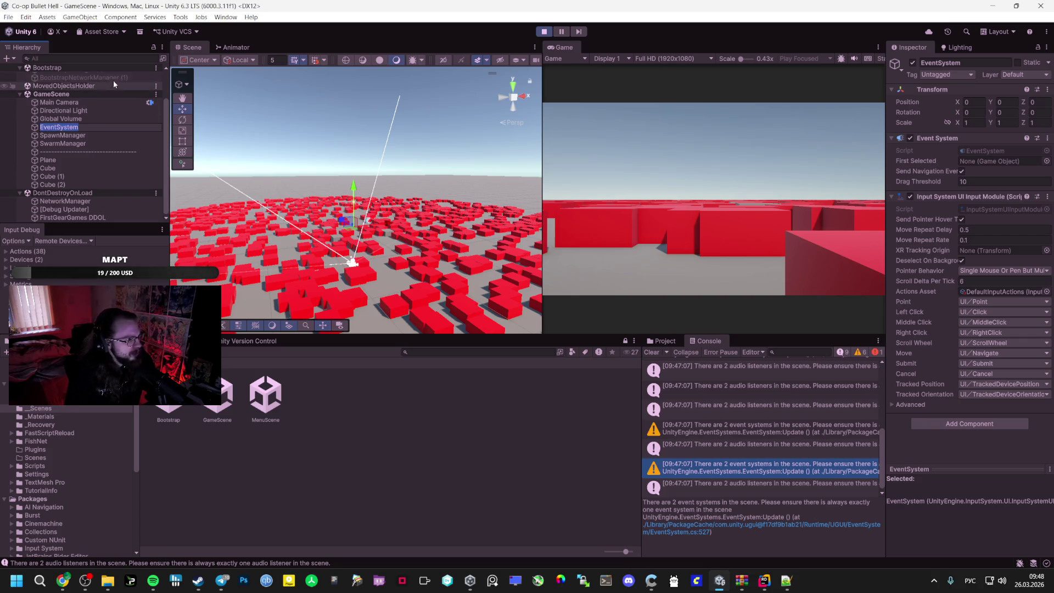
key(Escape)
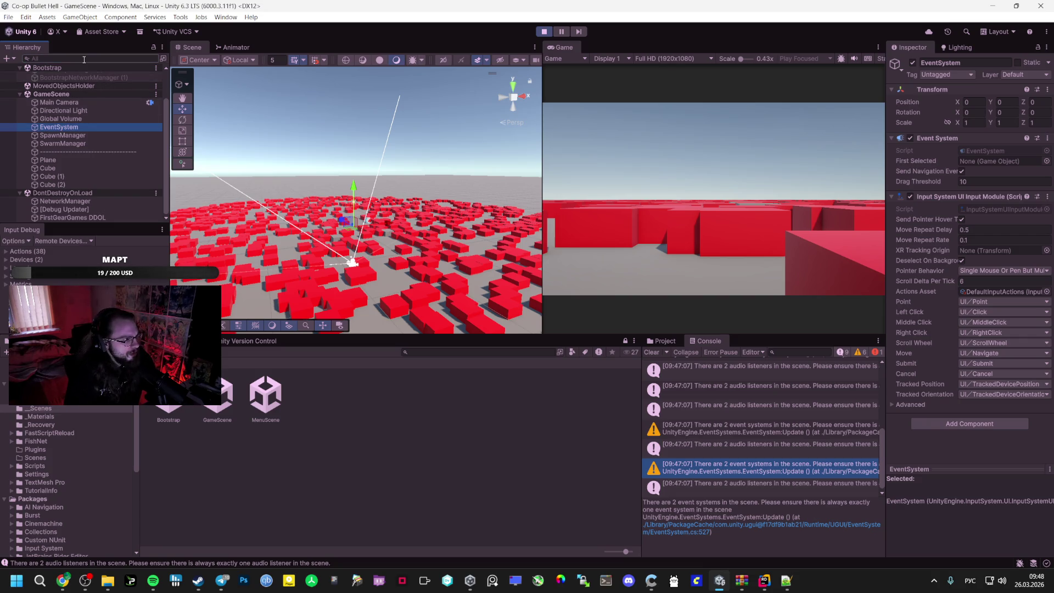
text(EventSystem)
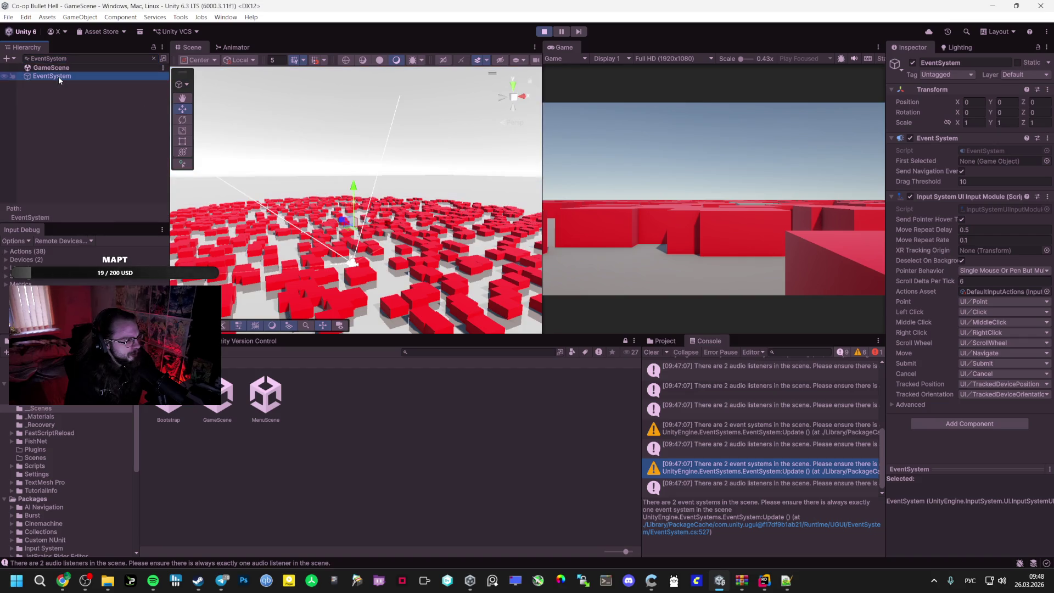
key(Escape)
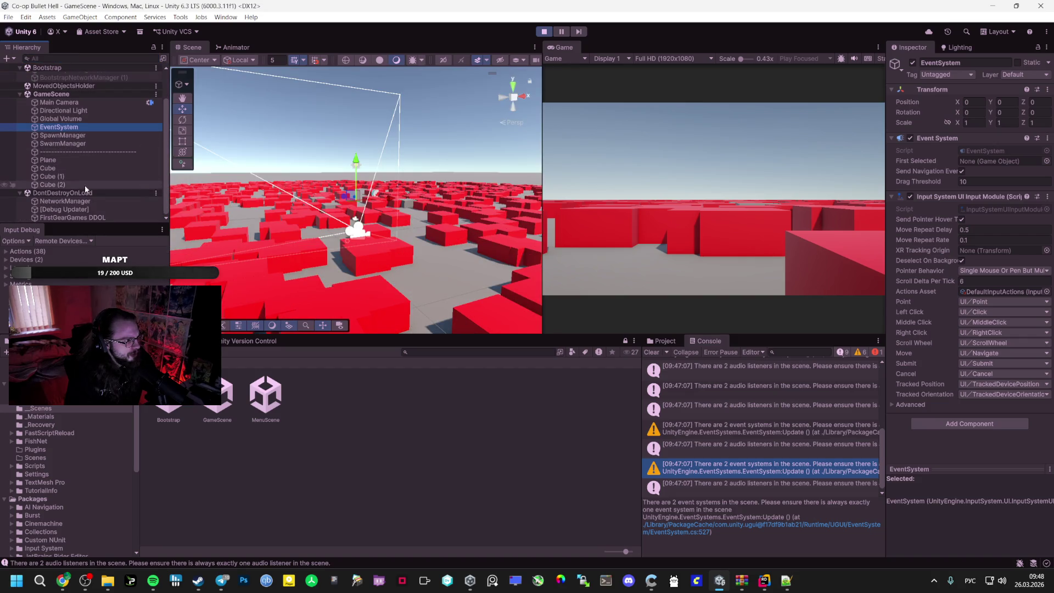
click(76, 215)
click(82, 201)
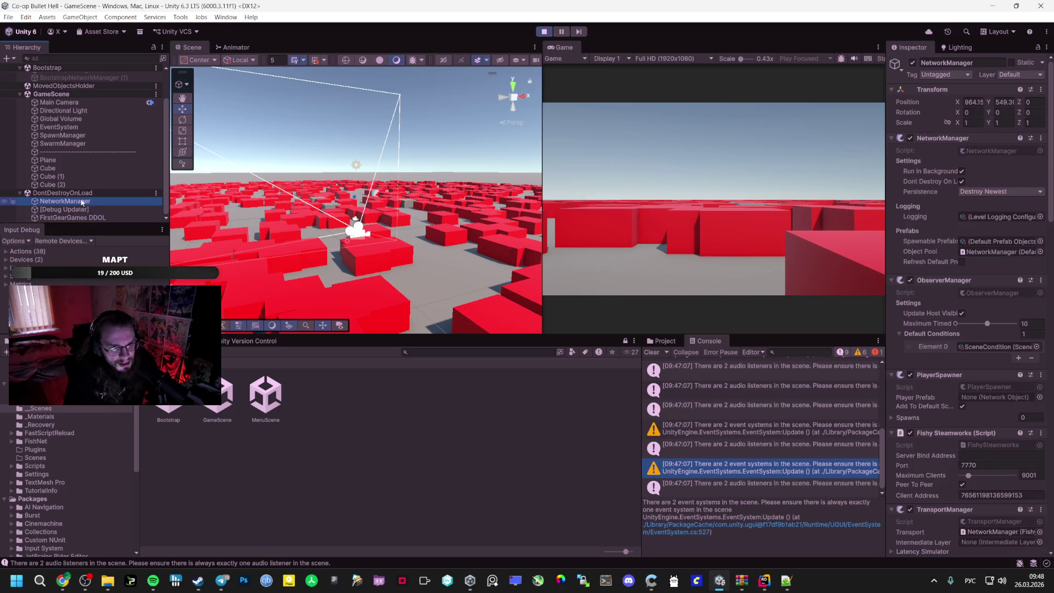
click(72, 208)
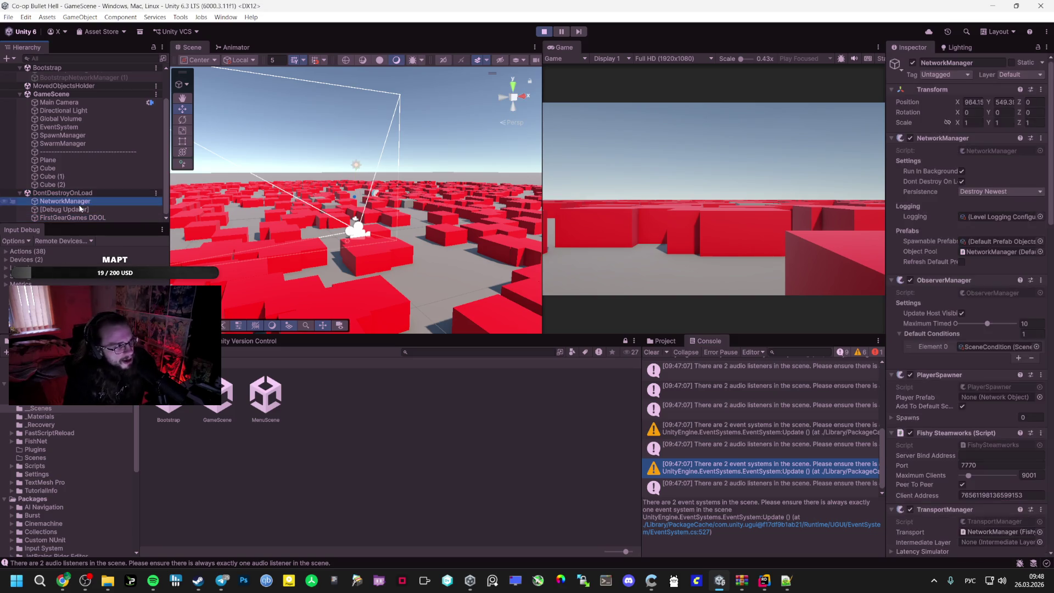
click(71, 201)
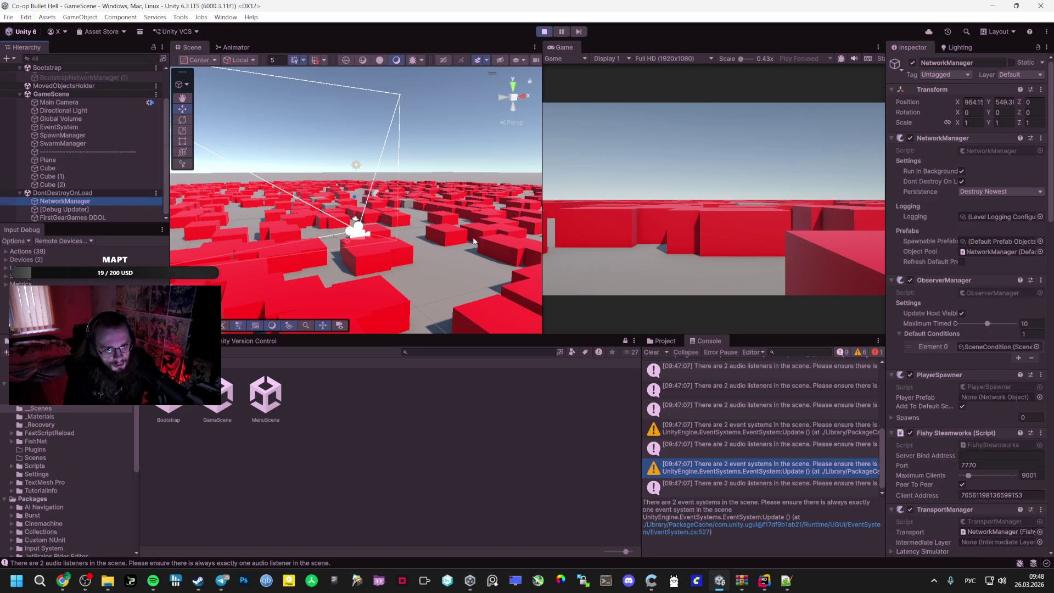
scroll(965, 286, down, 4)
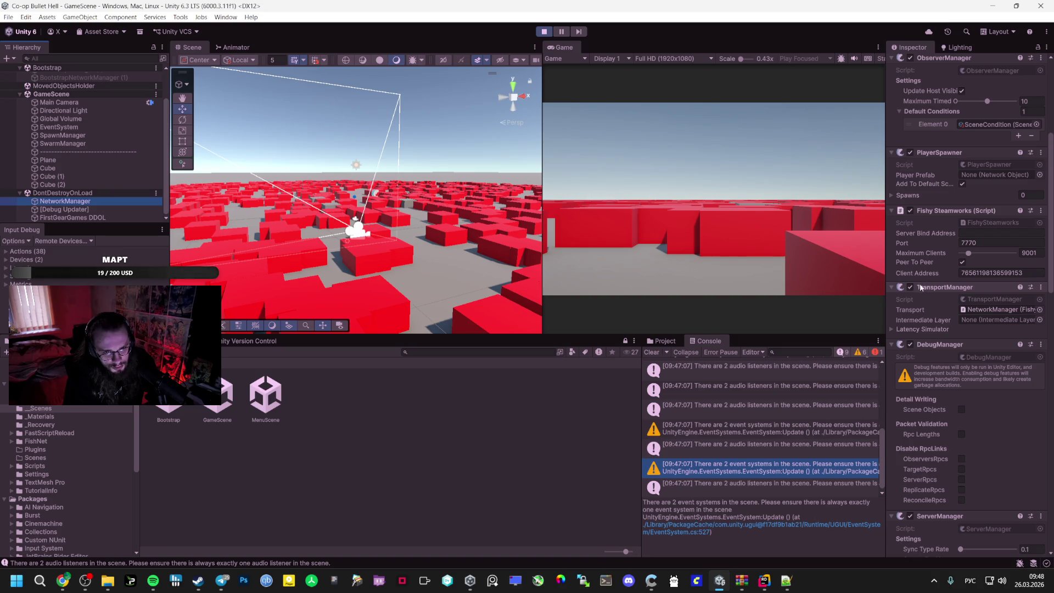
scroll(920, 287, down, 12)
scroll(908, 291, down, 4)
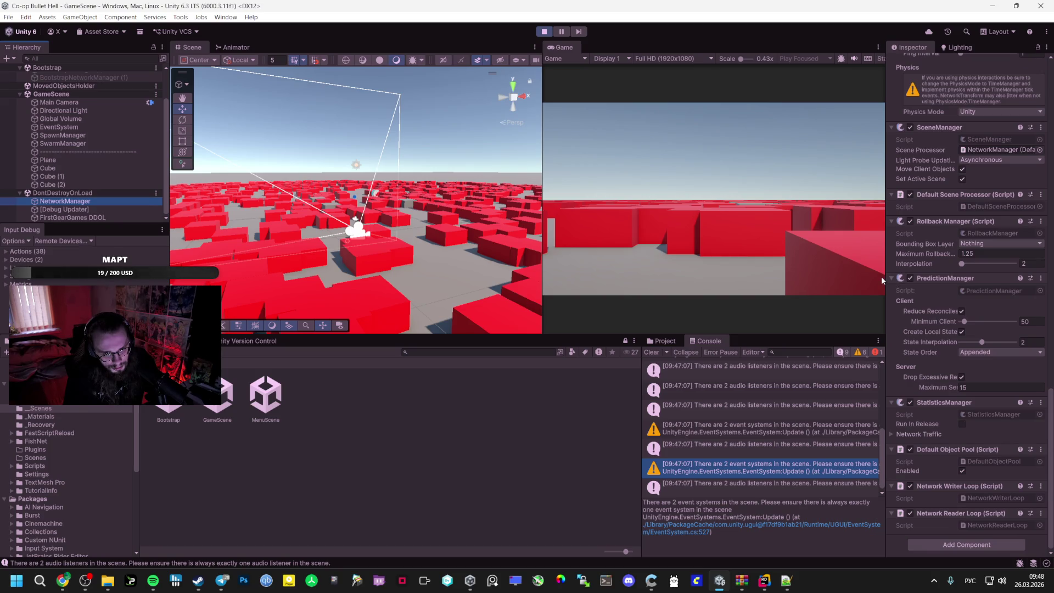
Delete NetworkManager (1), SteamManager (1), BootstrapManager (1) and BootstrapNetworkManager (1), save Bootstrap, and replay
click(542, 31)
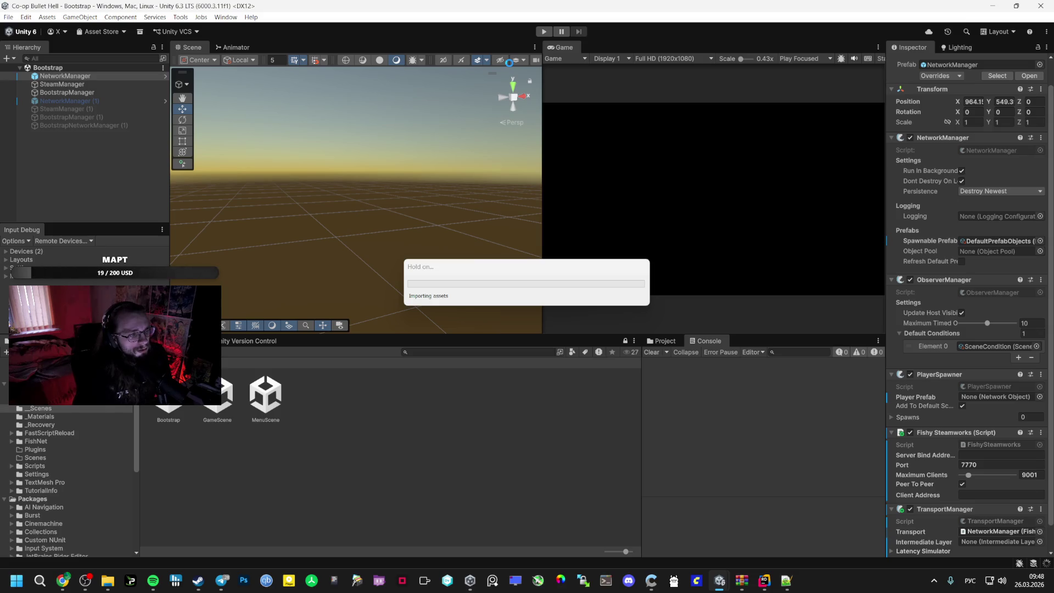
click(63, 100)
shift+click(97, 127)
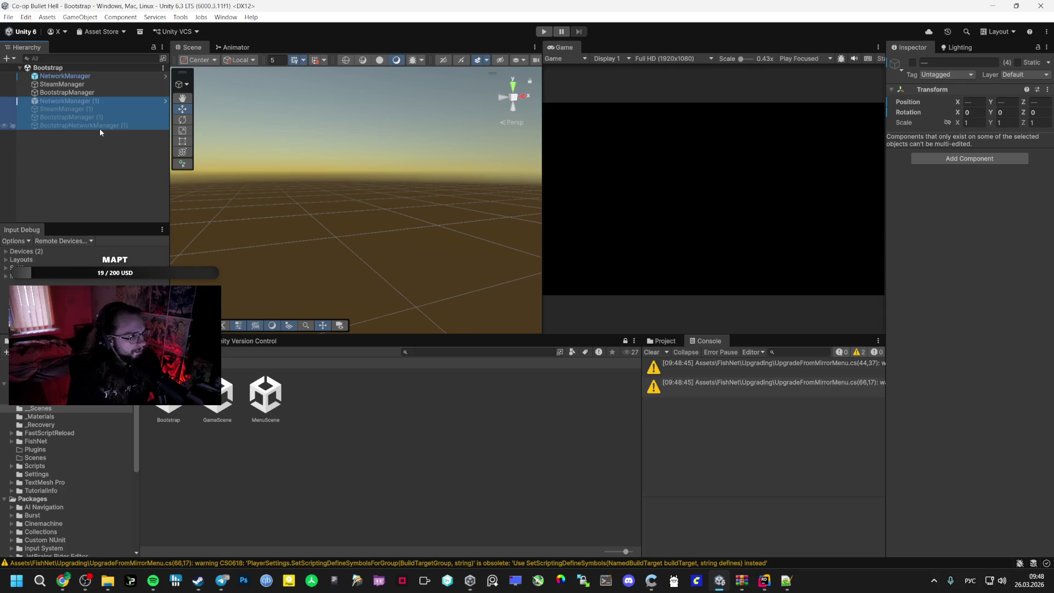
key(Delete)
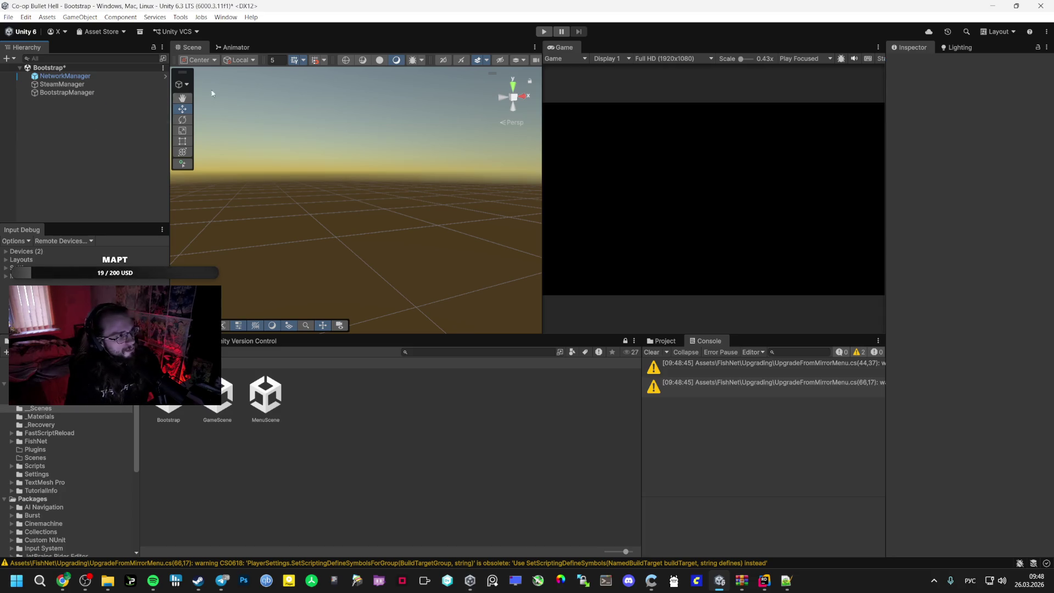
key(ctrl+s)
click(542, 33)
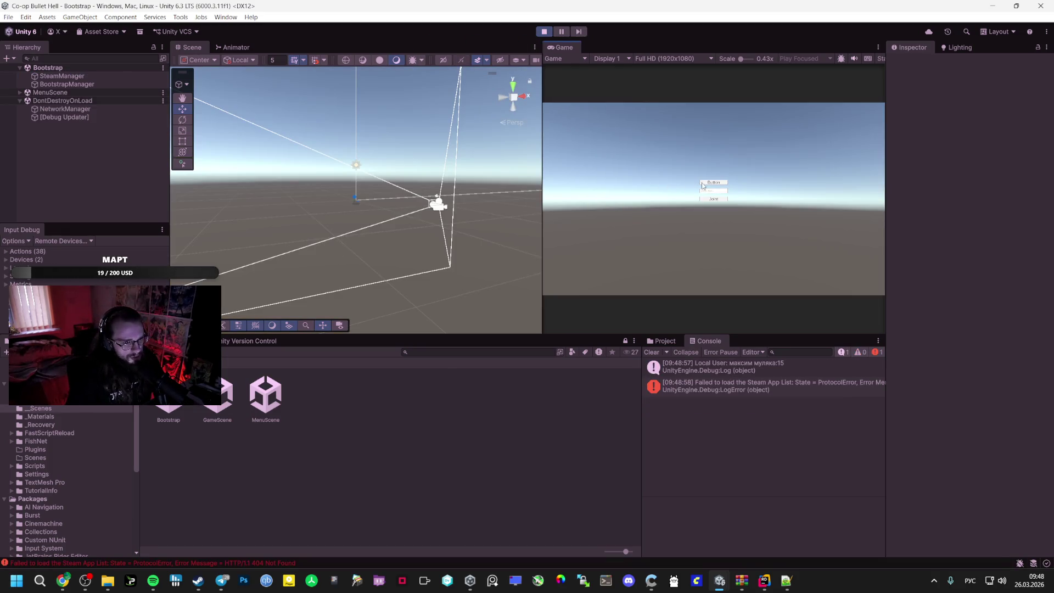
Host a lobby and start the match, expanding MenuScene and GameScene in the Hierarchy
click(708, 184)
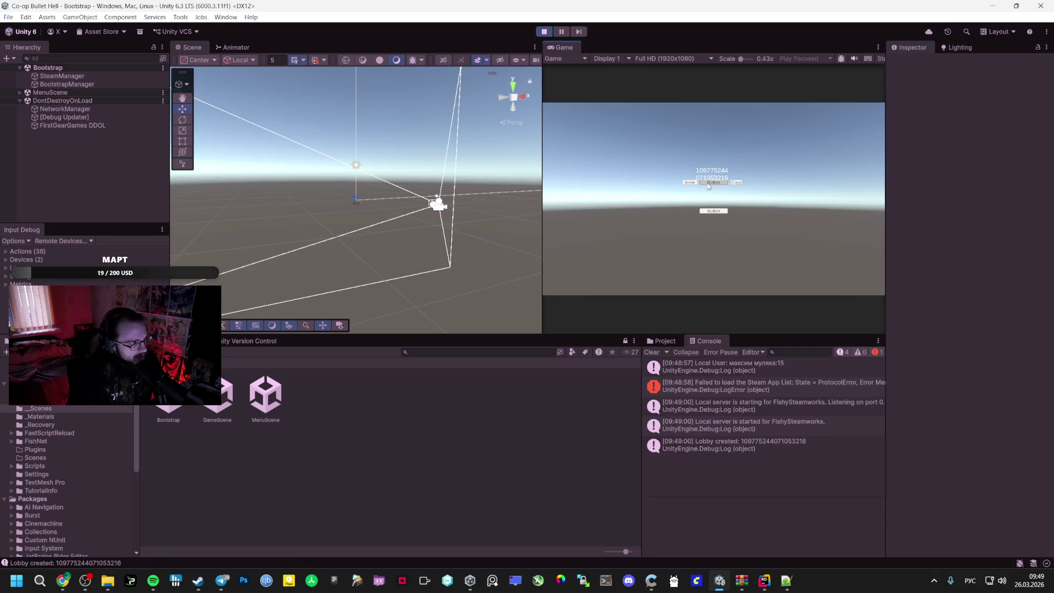
click(20, 92)
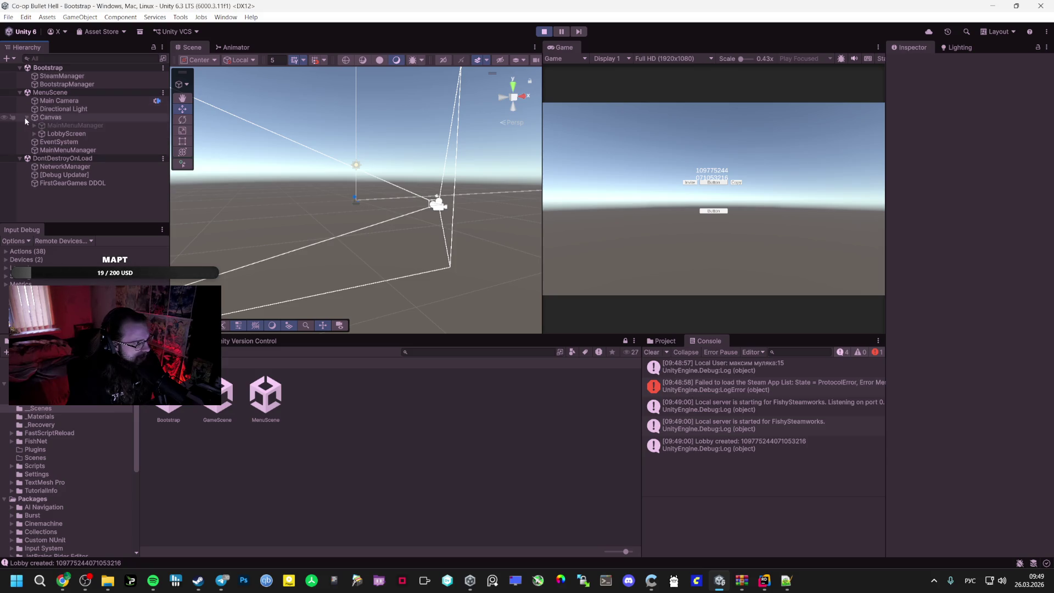
click(714, 183)
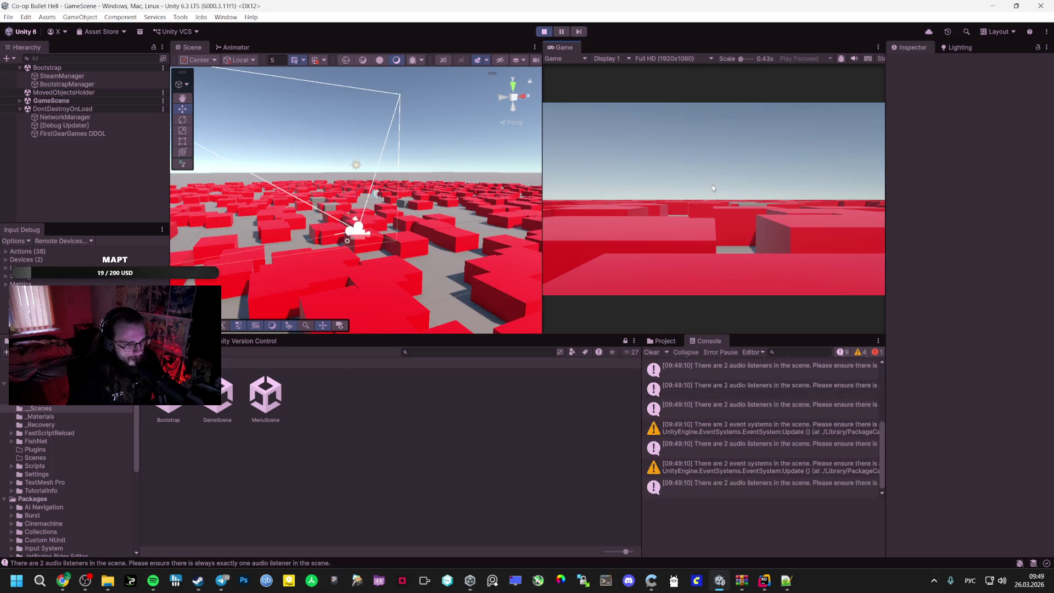
click(21, 101)
scroll(772, 395, up, 5)
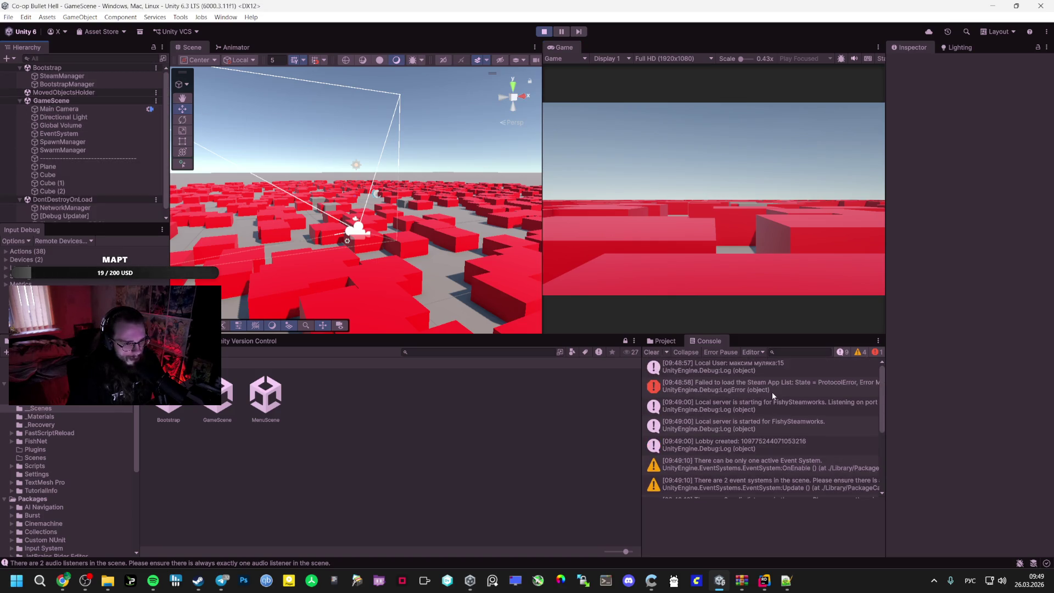
Read the Lobby created message and only-one-active Event System warning details in the Console
click(743, 427)
click(730, 447)
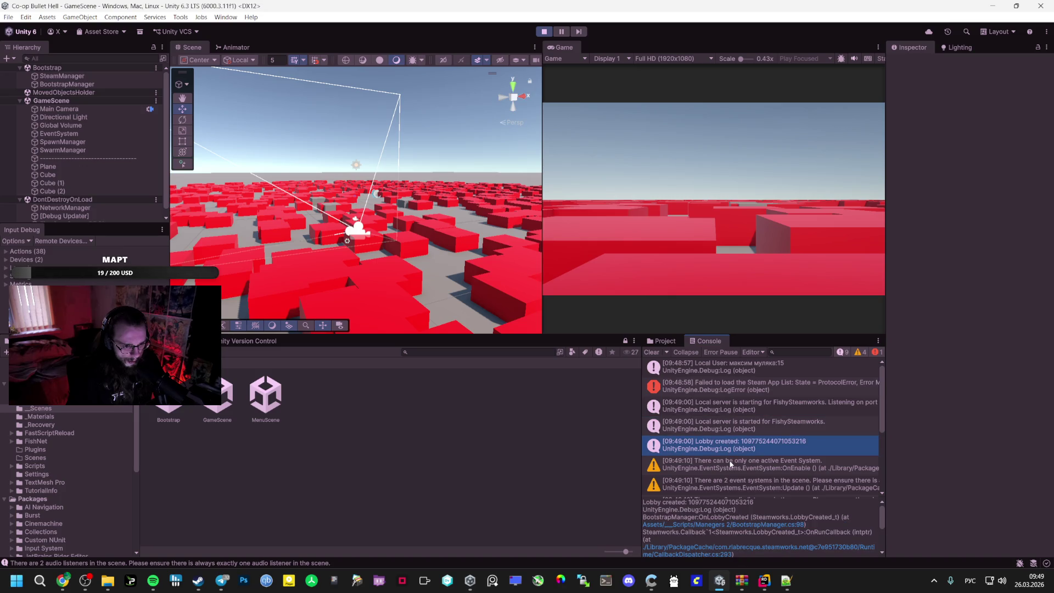
click(723, 465)
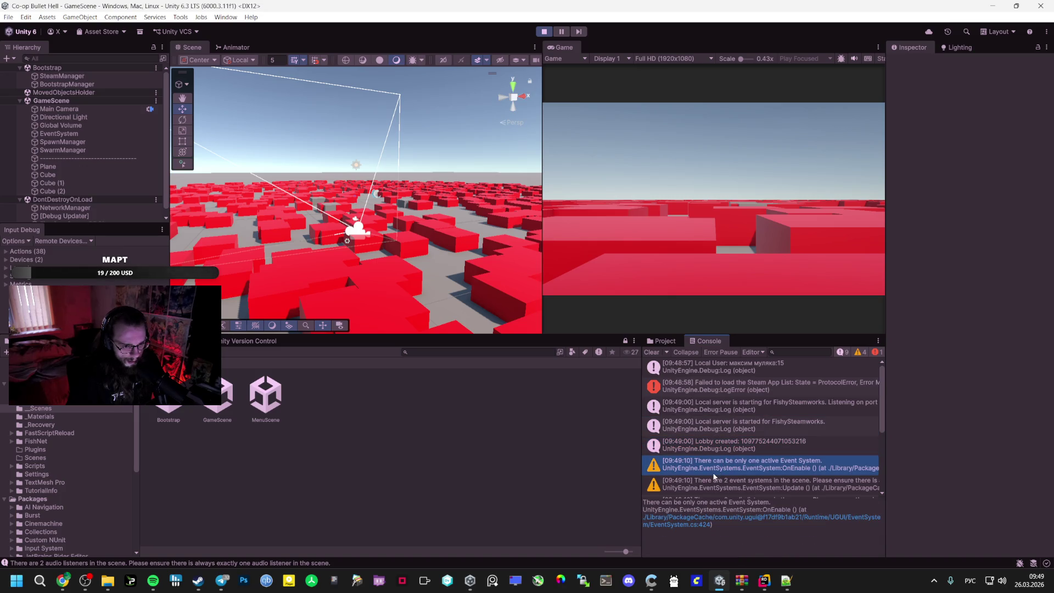
click(714, 451)
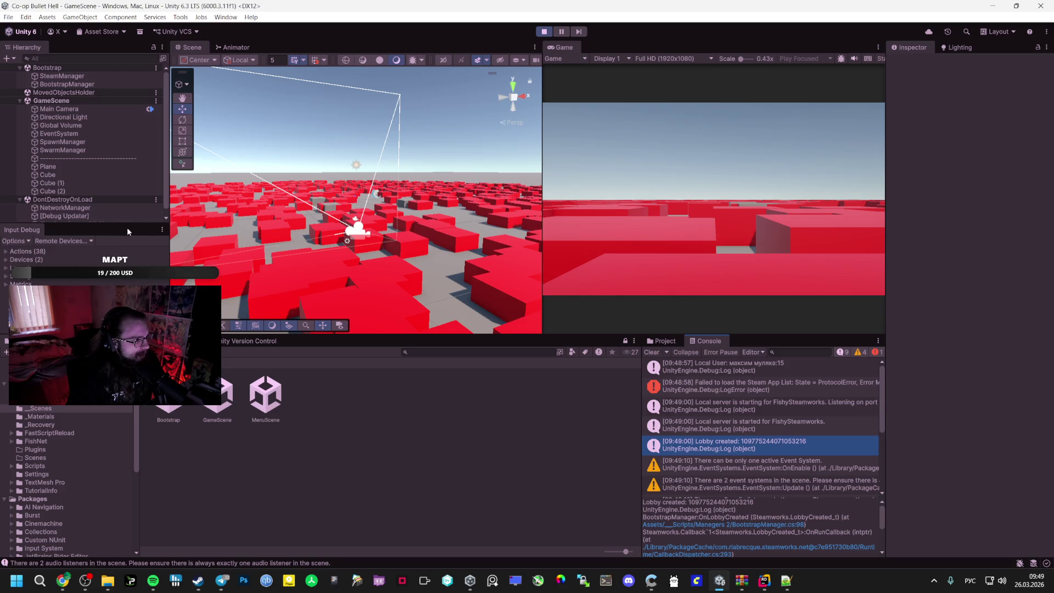
Enlarge the Hierarchy and open the Player prefab for editing
drag(123, 226, 125, 252)
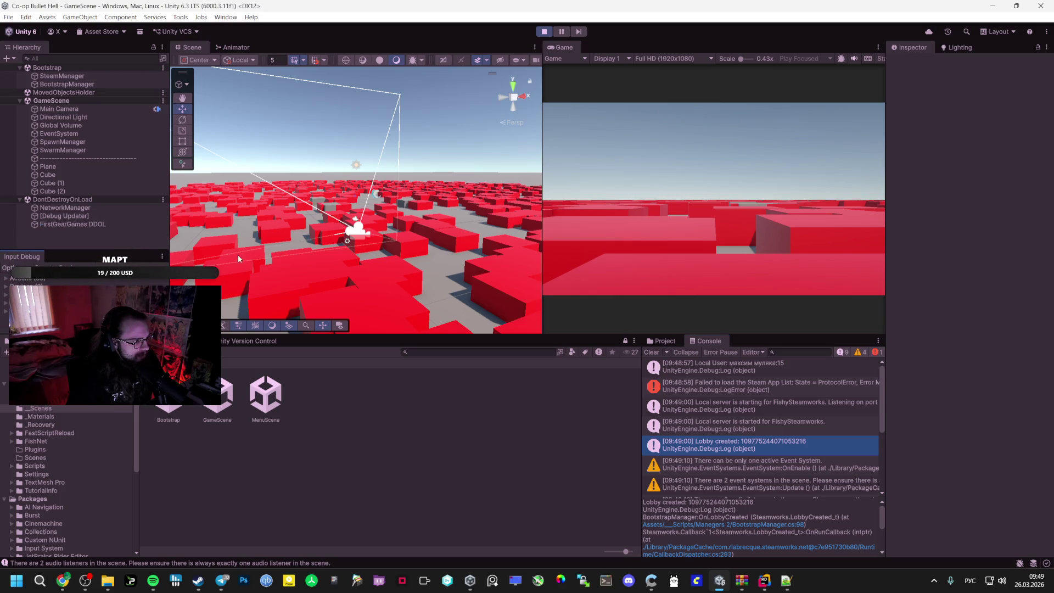
click(55, 400)
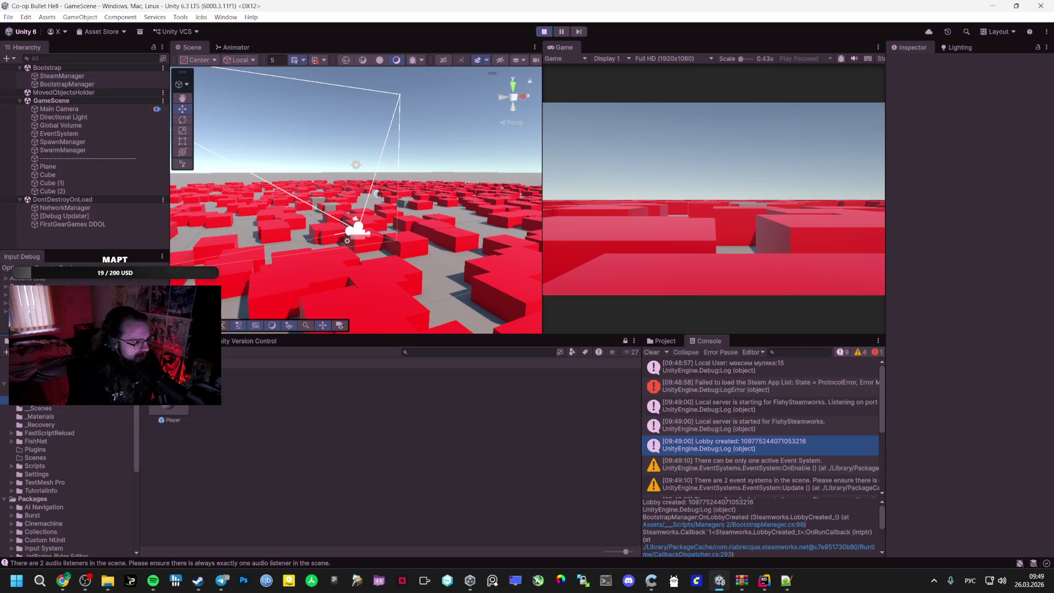
double_click(165, 409)
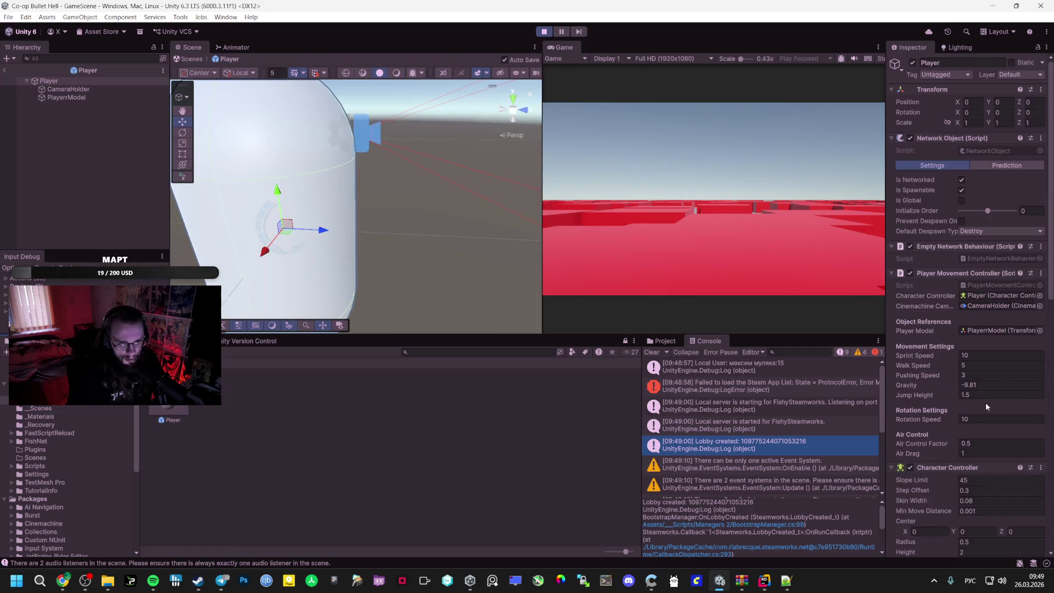
Scroll through the Player prefab's movement, input and network components in the Inspector
scroll(960, 415, down, 10)
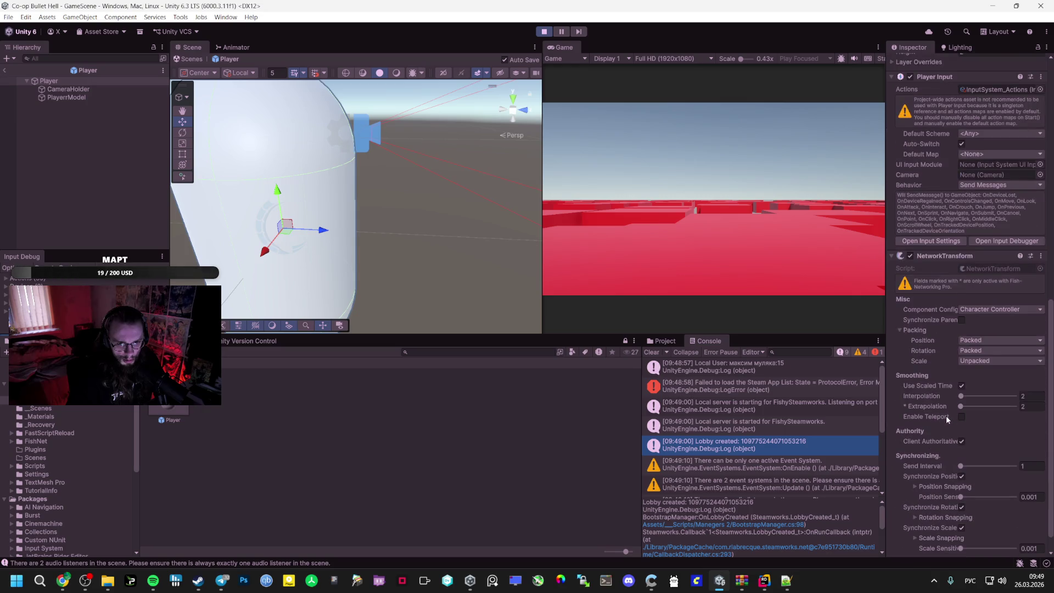
scroll(946, 416, up, 6)
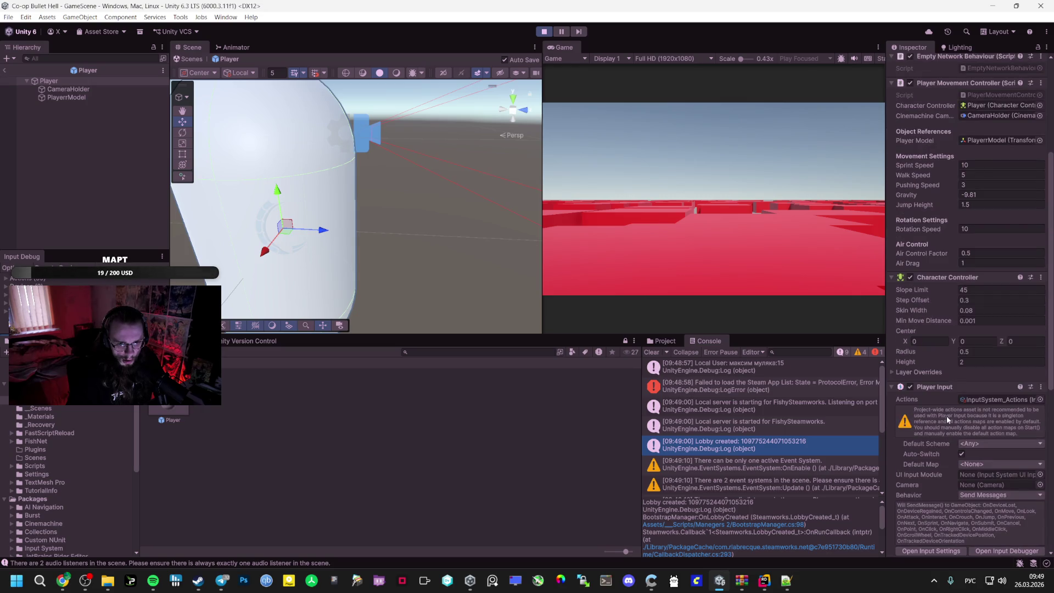
scroll(946, 416, up, 4)
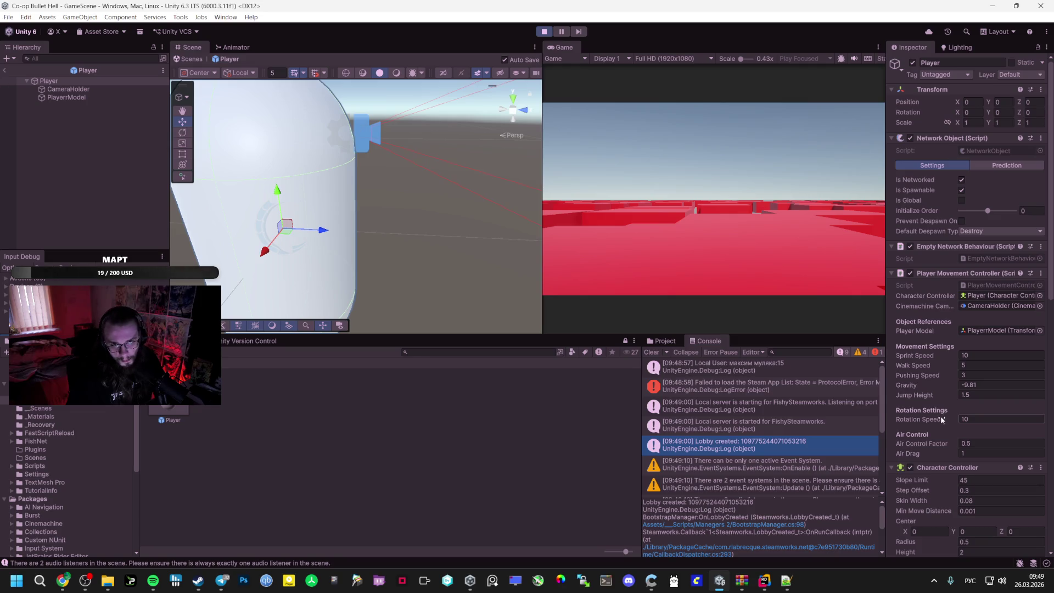
Check SpawnManager.cs in the code editor, then leave prefab mode and select GameScene's EventSystem
key(alt+Tab)
key(alt+Tab+Tab)
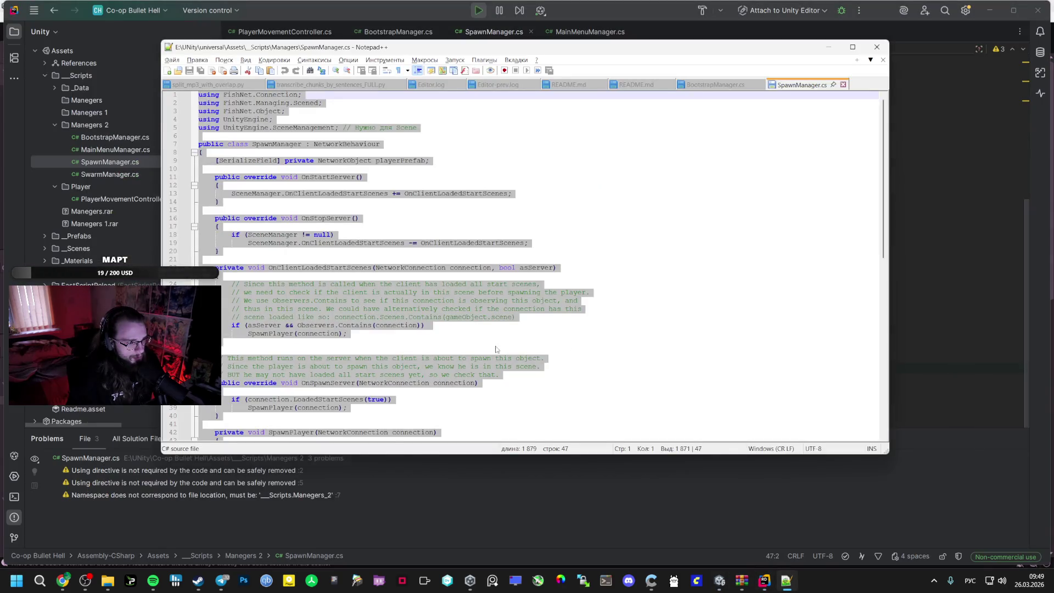
key(alt+Tab)
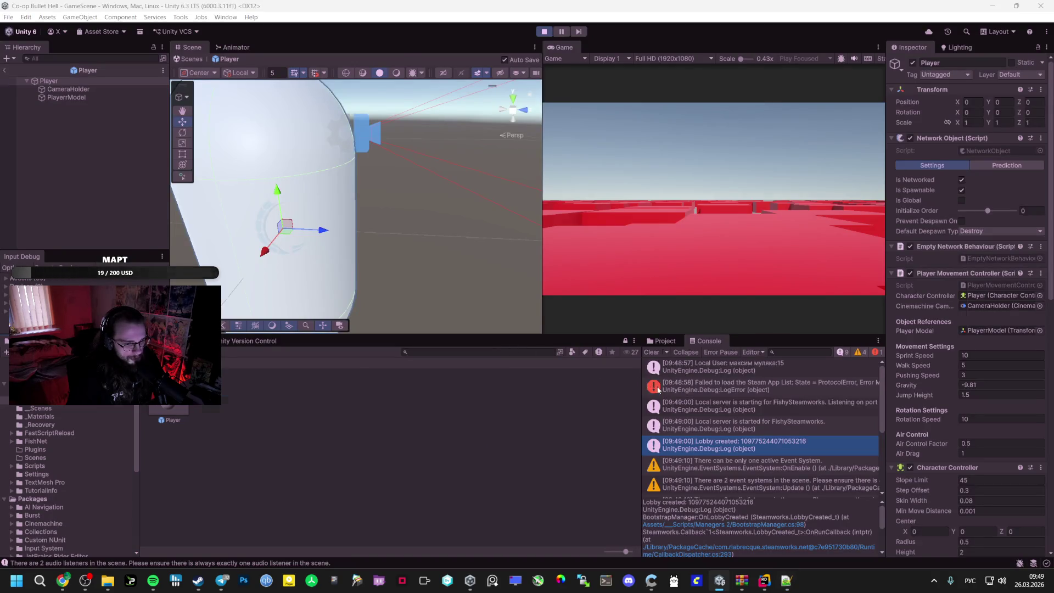
key(alt+Tab+Tab)
key(alt+Tab)
key(alt+Tab)
key(alt+Tab)
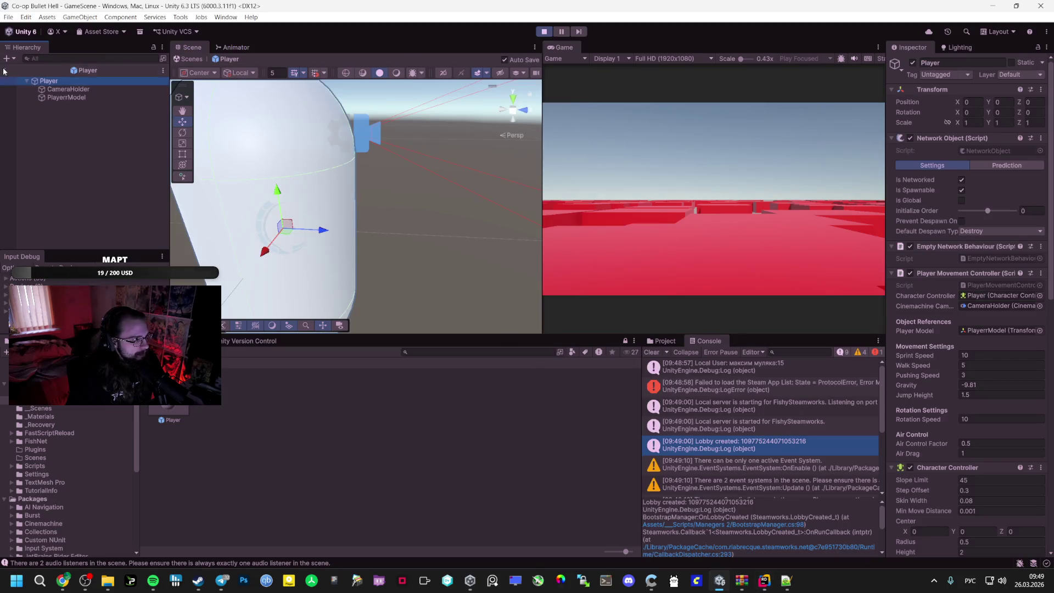
click(3, 71)
click(50, 136)
Stop the play test and open GameScene with its SpawnManager object selected
key(ctrl+p)
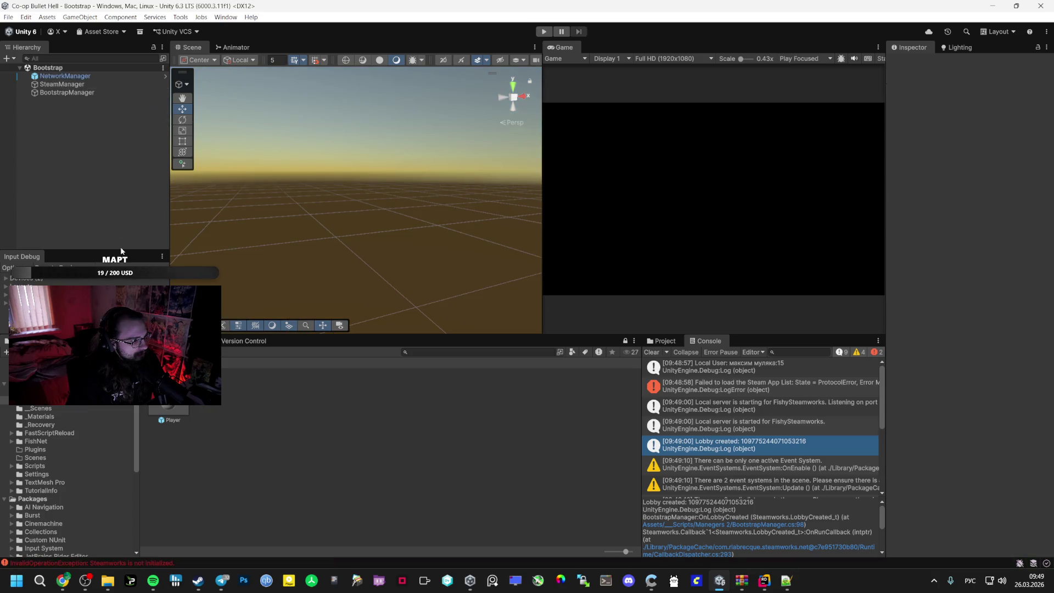
click(39, 408)
click(218, 411)
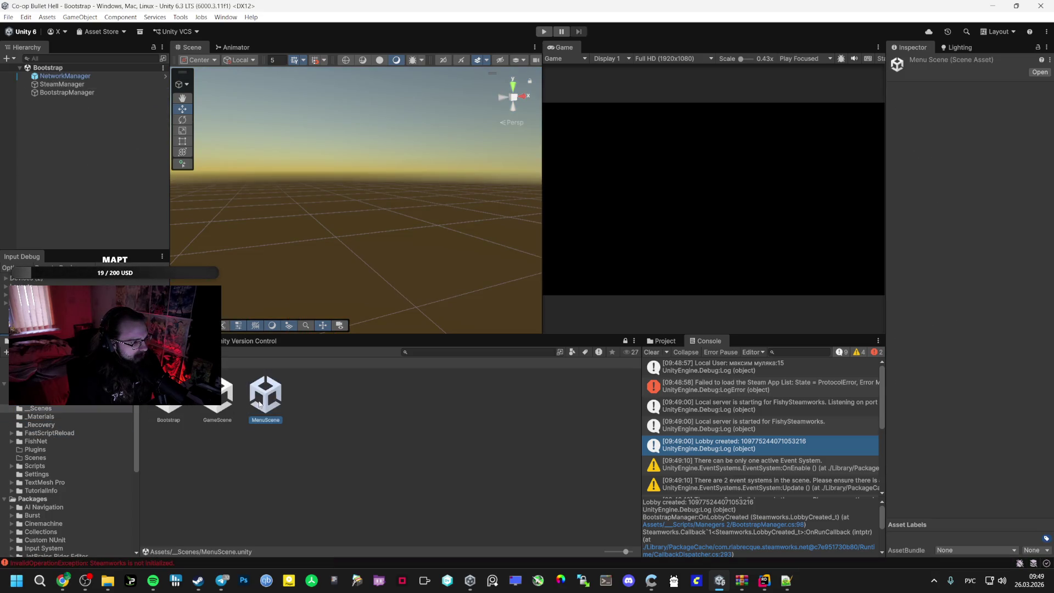
double_click(217, 412)
click(62, 109)
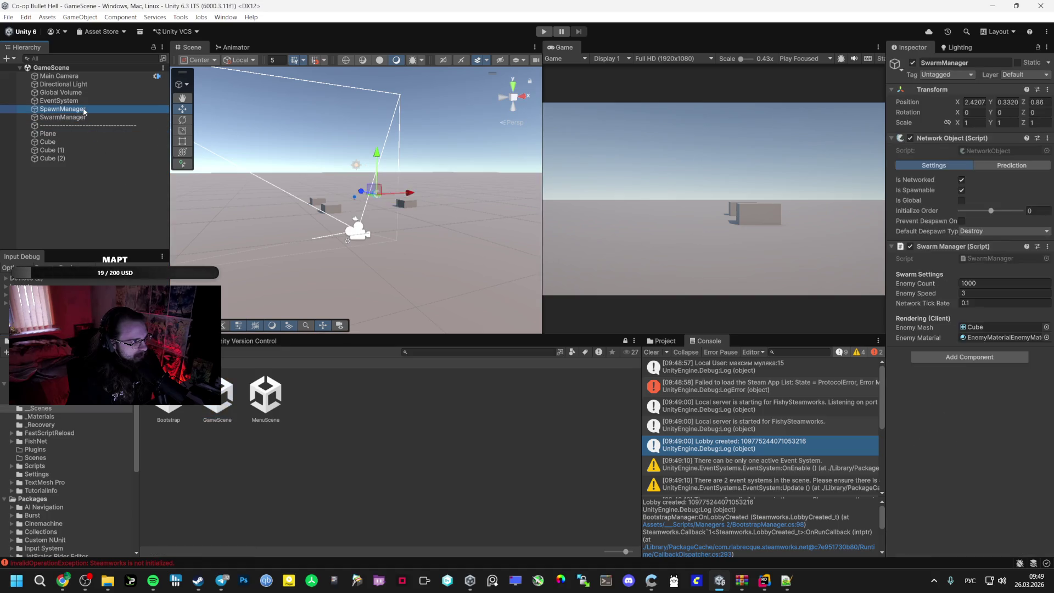
Deactivate SpawnManager, remove its Spawn Manager script, save GameScene, and replay from Bootstrap
click(912, 63)
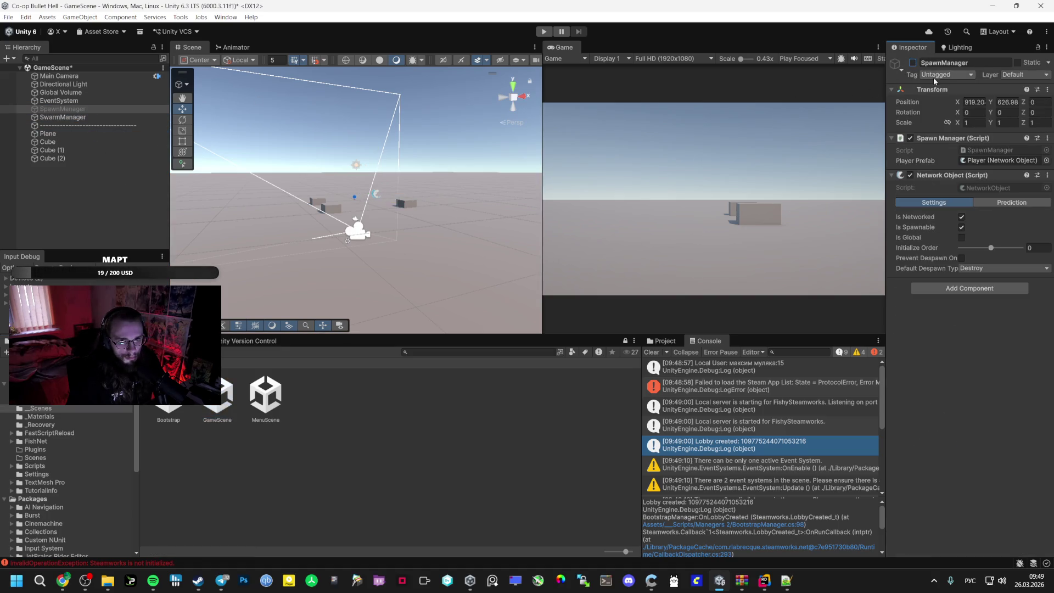
click(1047, 138)
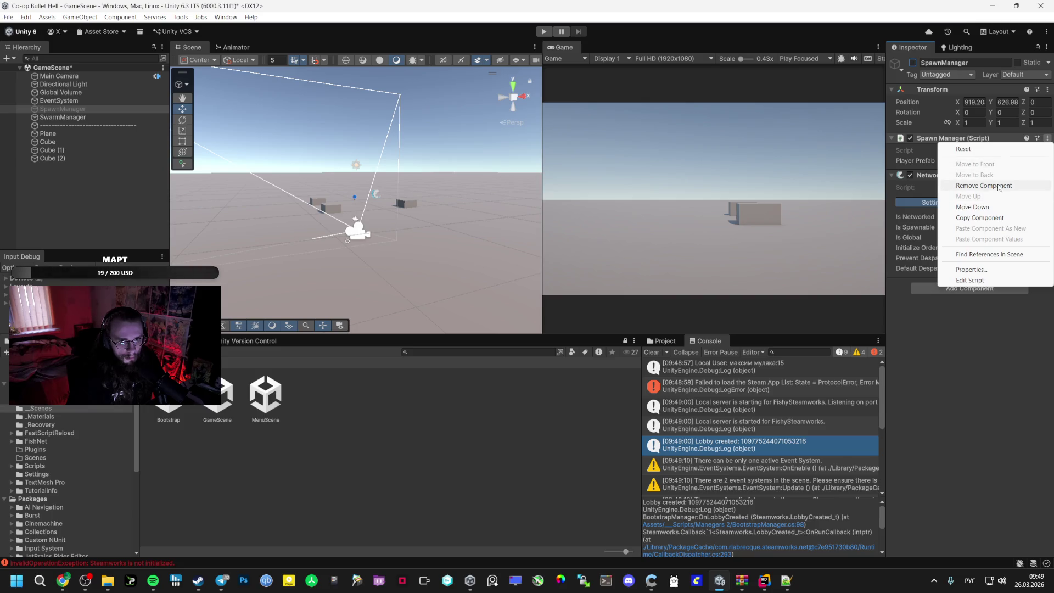
click(968, 185)
key(ctrl+s)
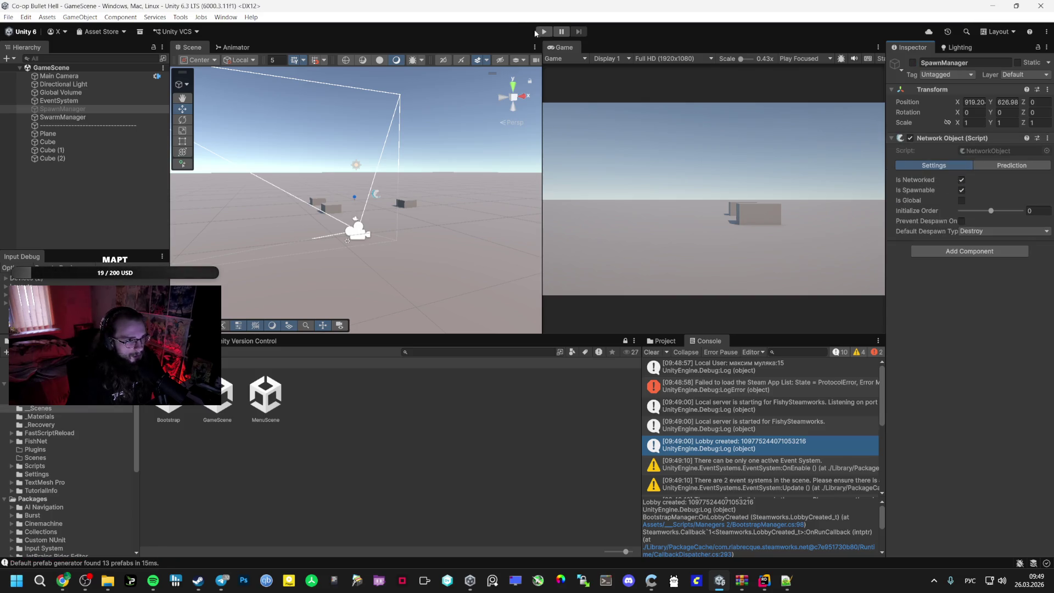
double_click(165, 406)
key(ctrl+p)
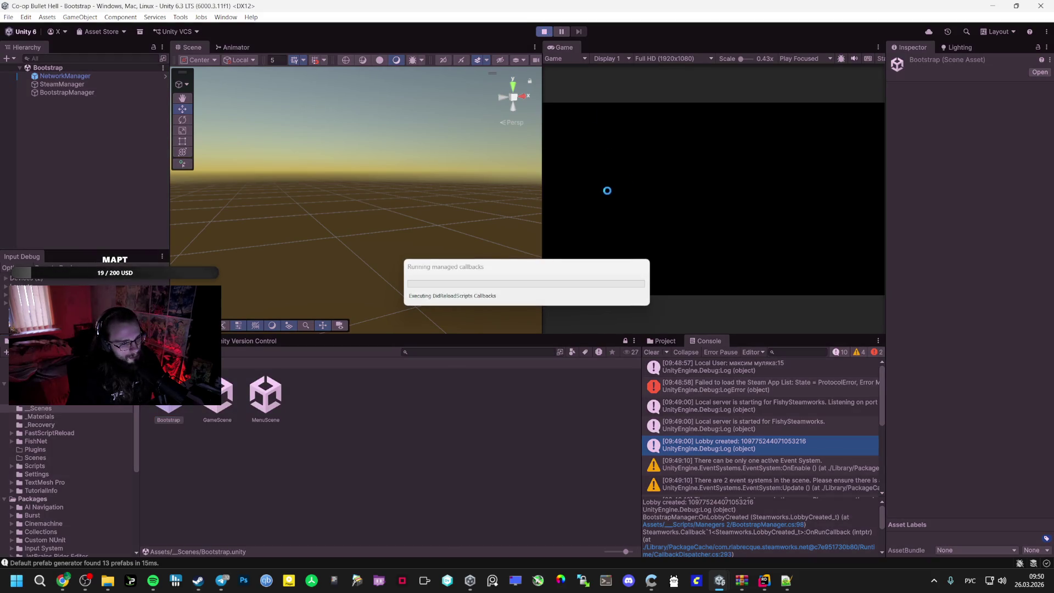
Load GameScene in play, inspect Cube (1), Cube (2) and EventSystem, then stop and reopen GameScene
click(711, 183)
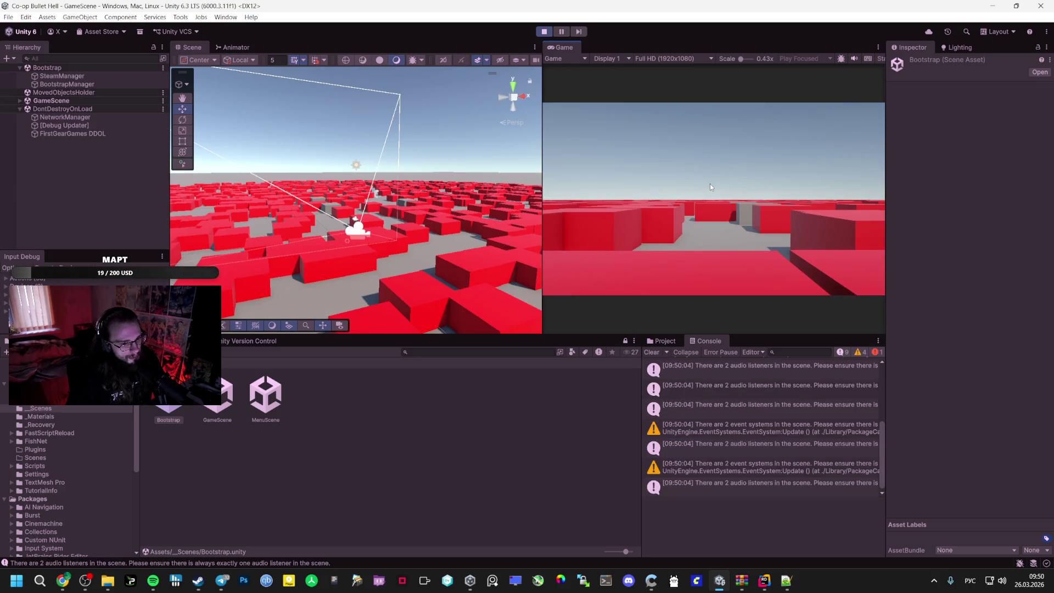
click(26, 103)
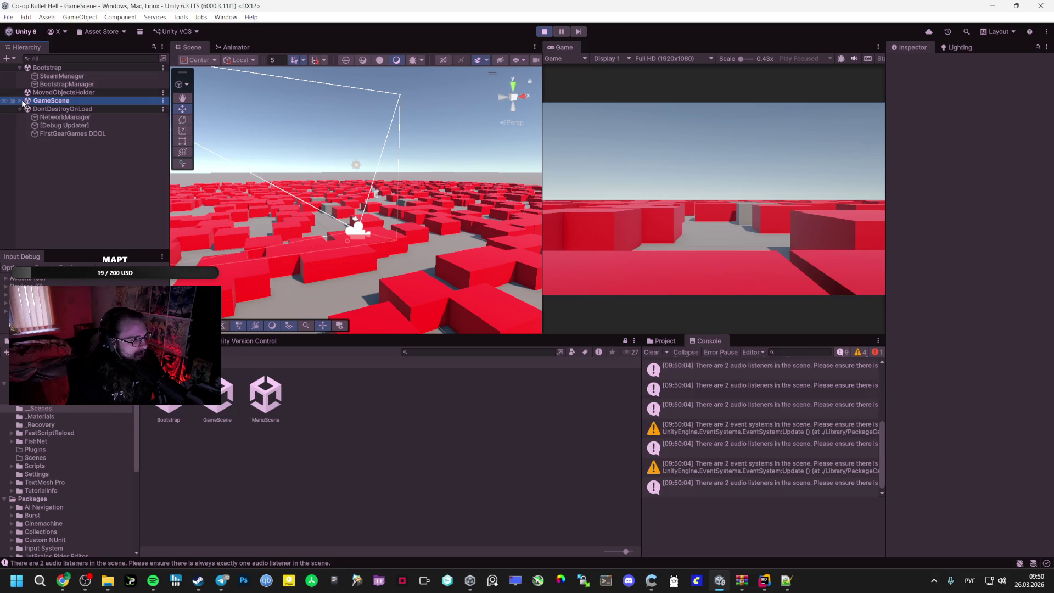
click(20, 101)
click(62, 183)
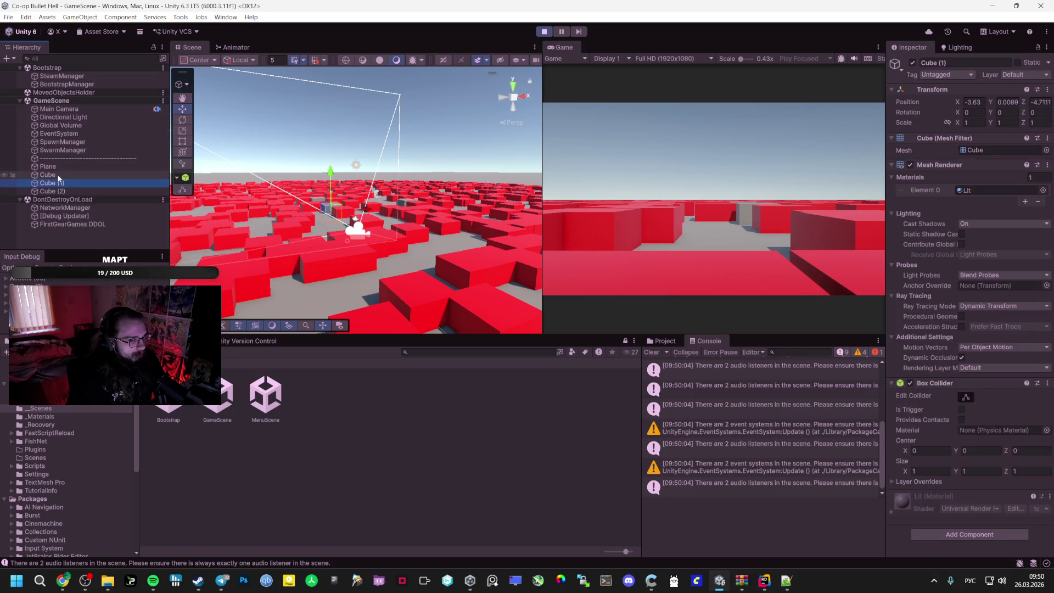
click(66, 190)
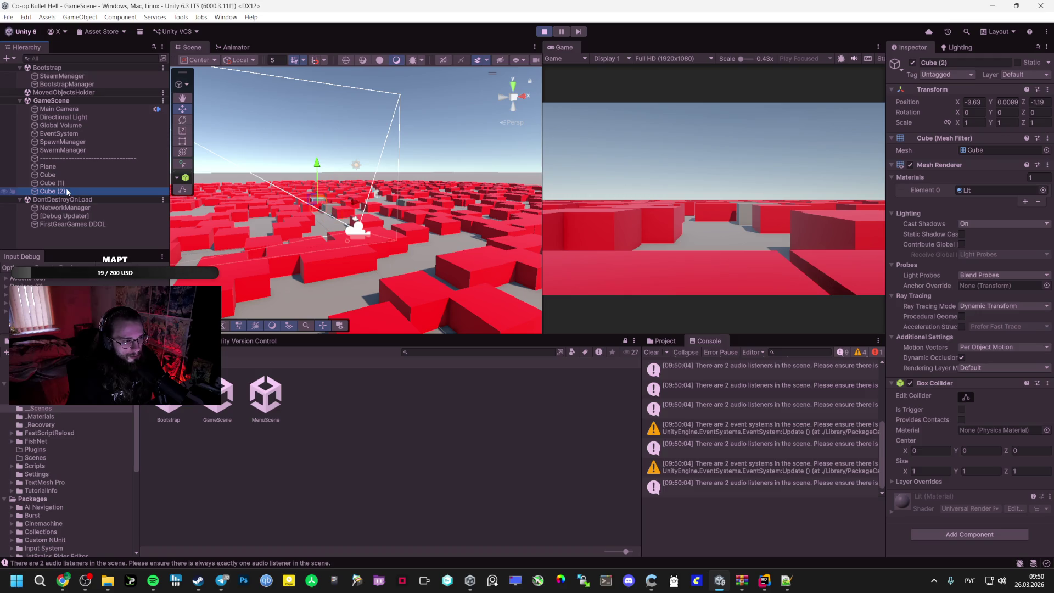
click(63, 159)
click(59, 134)
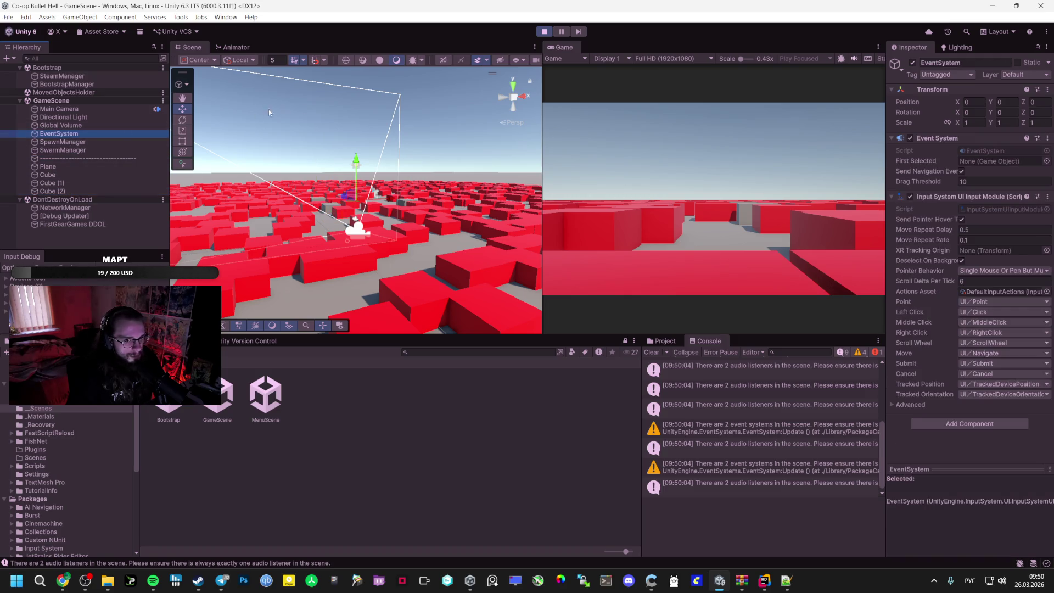
click(543, 32)
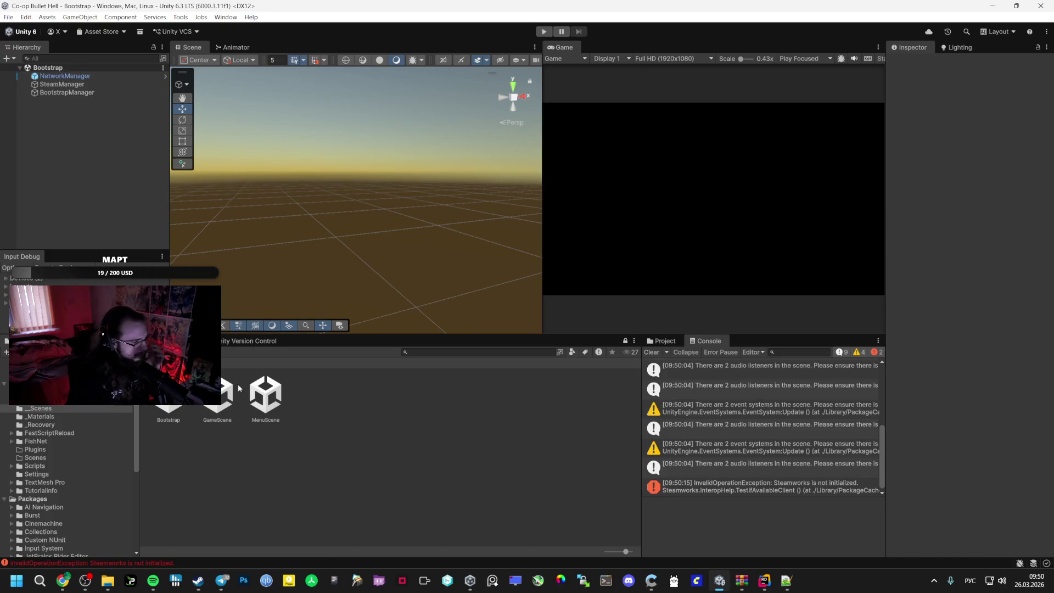
double_click(218, 394)
Delete the EventSystem from MenuScene and save the scene
click(82, 101)
double_click(265, 394)
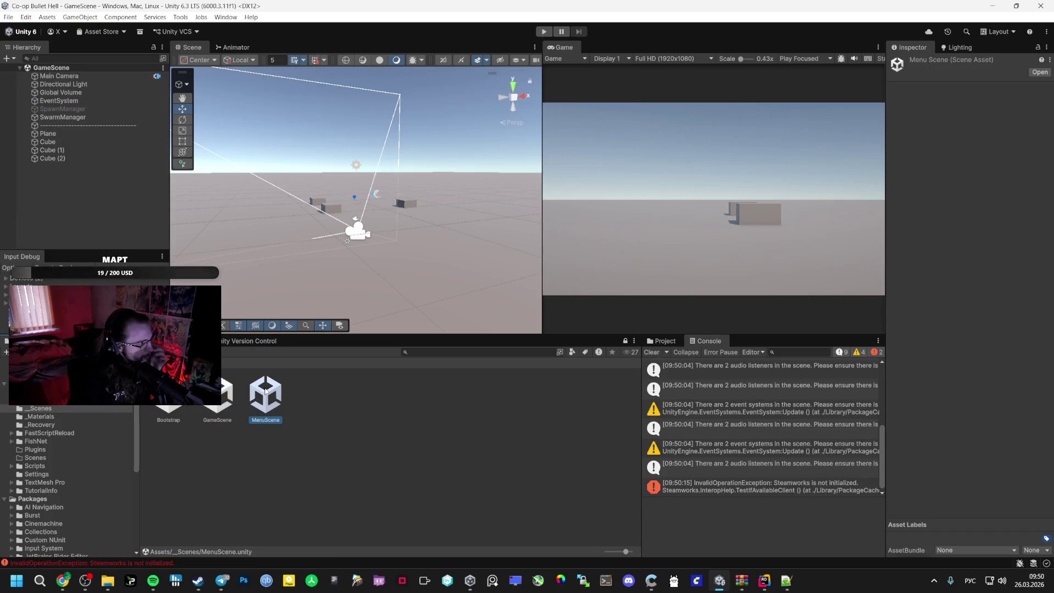
click(99, 101)
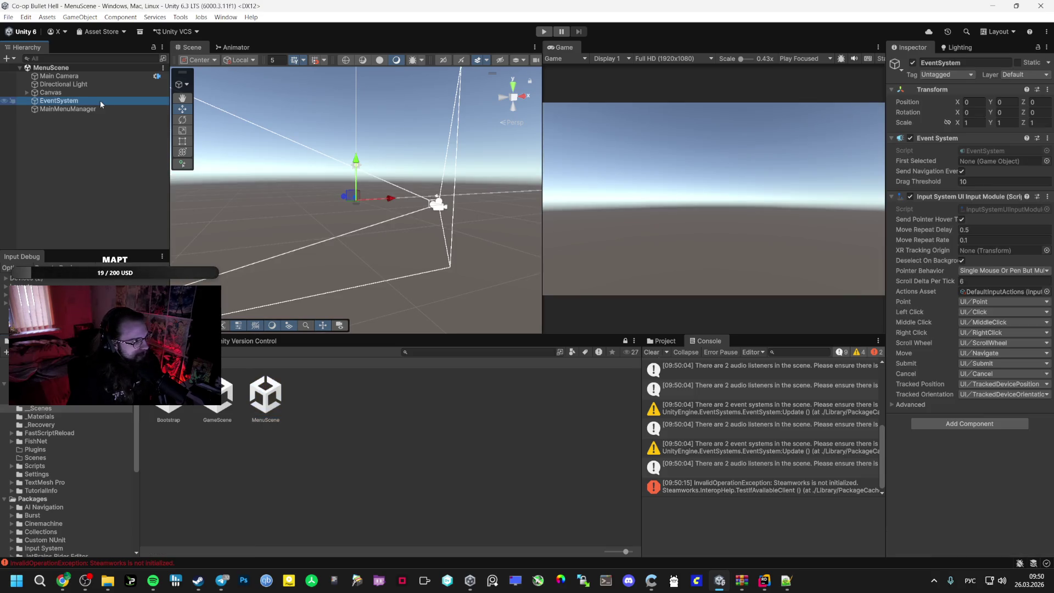
key(Delete)
key(ctrl+s)
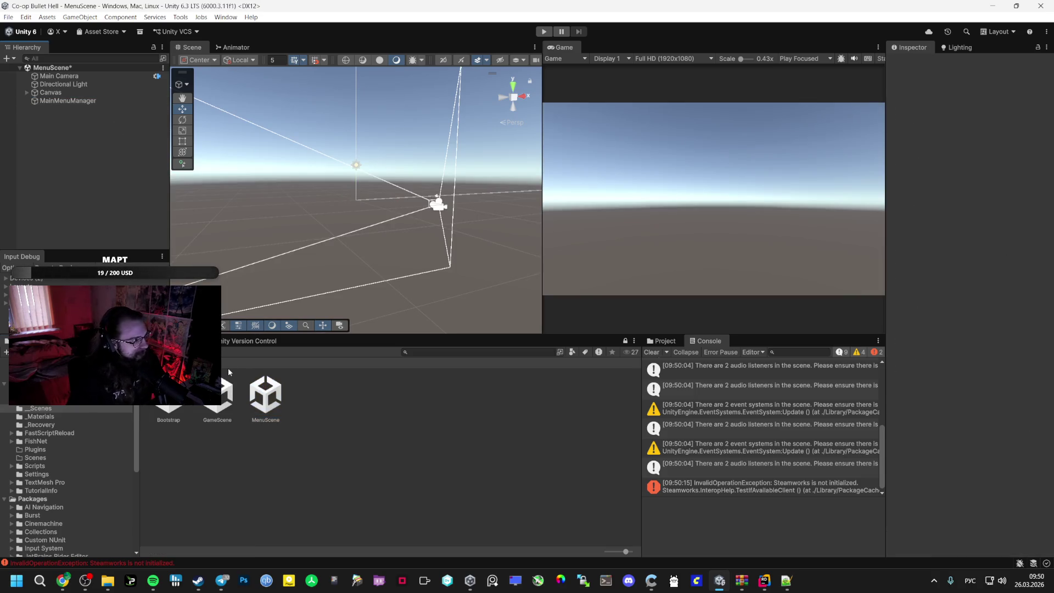
Switch between Bootstrap and GameScene, checking GameScene's EventSystem and Bootstrap's object list options
click(220, 394)
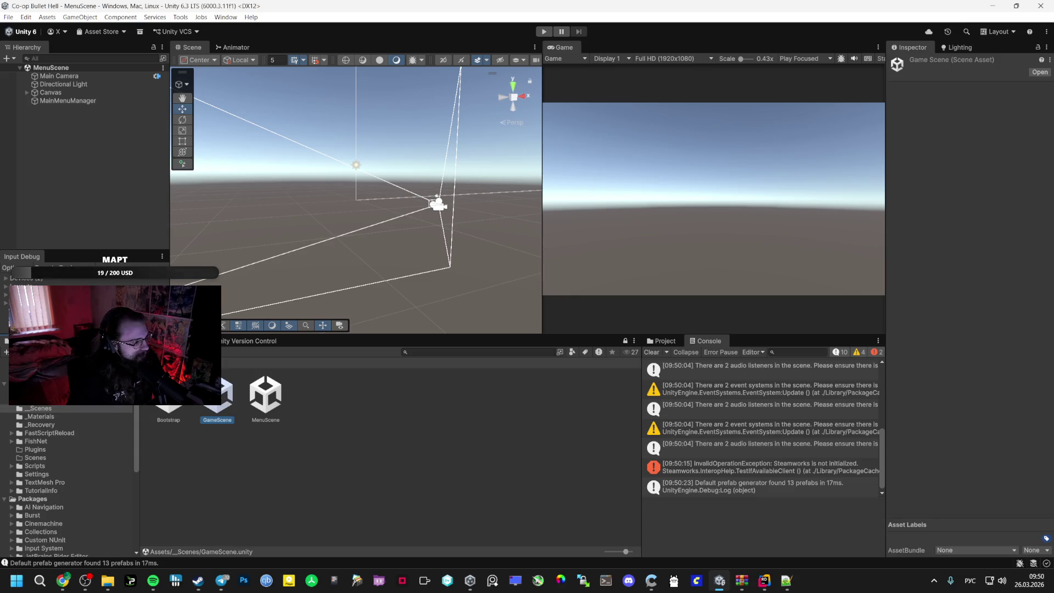
click(132, 169)
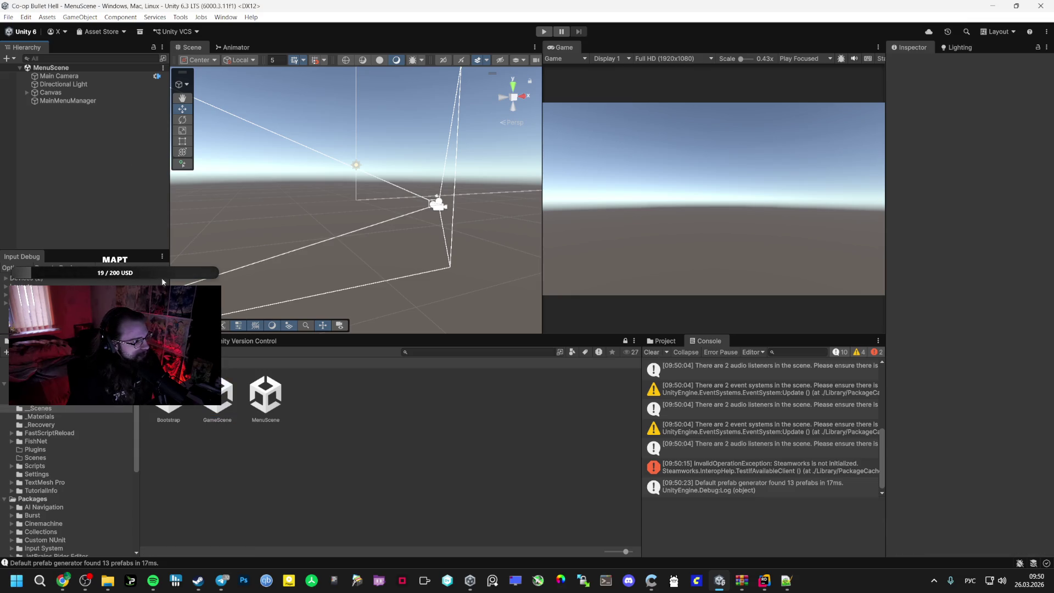
double_click(168, 395)
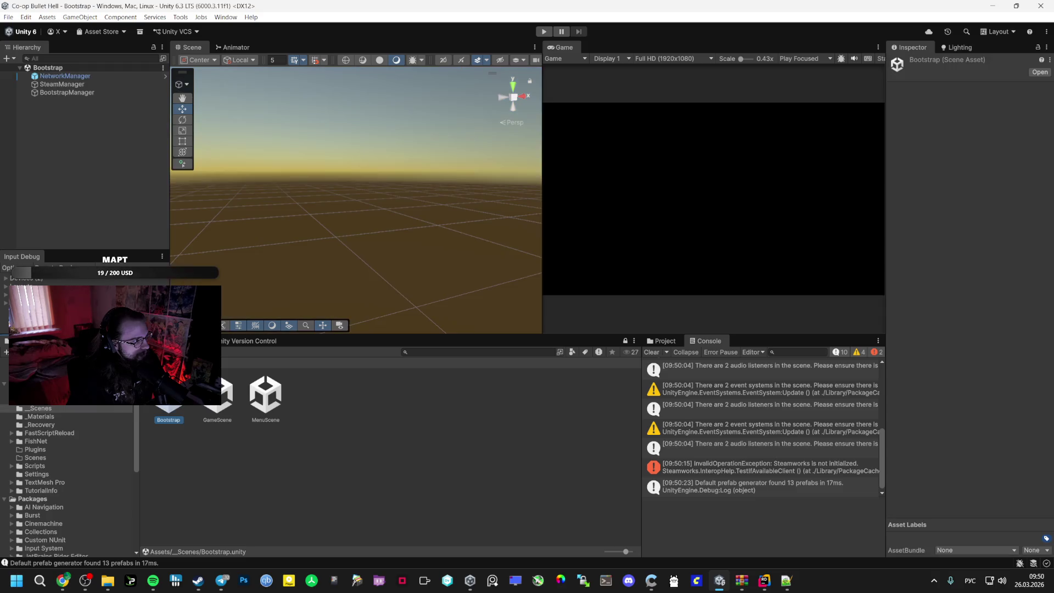
right_click(96, 183)
click(295, 400)
click(265, 394)
double_click(241, 398)
click(59, 101)
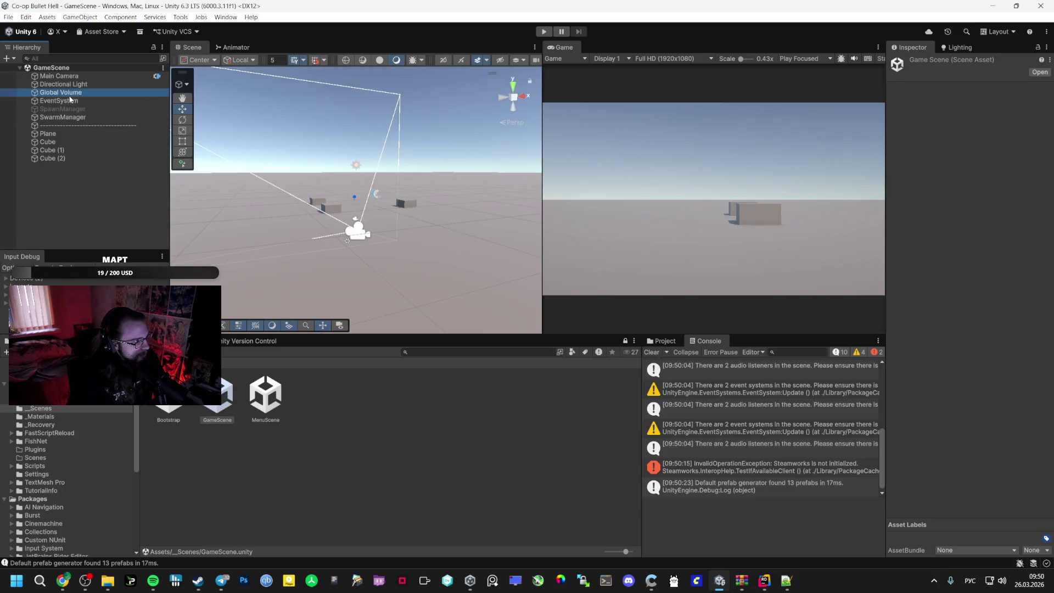
double_click(168, 395)
right_click(112, 178)
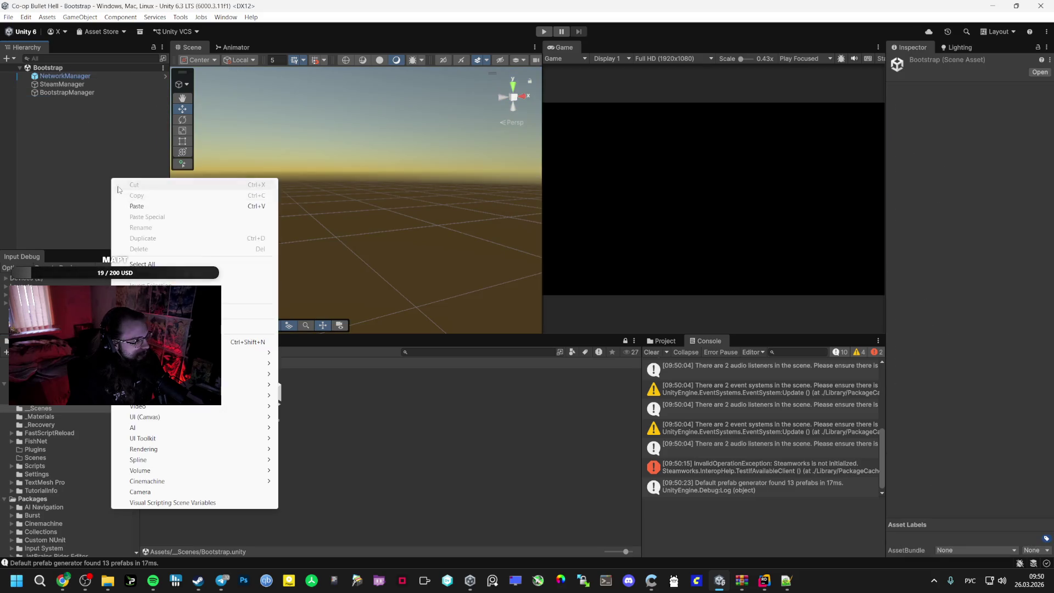
click(84, 176)
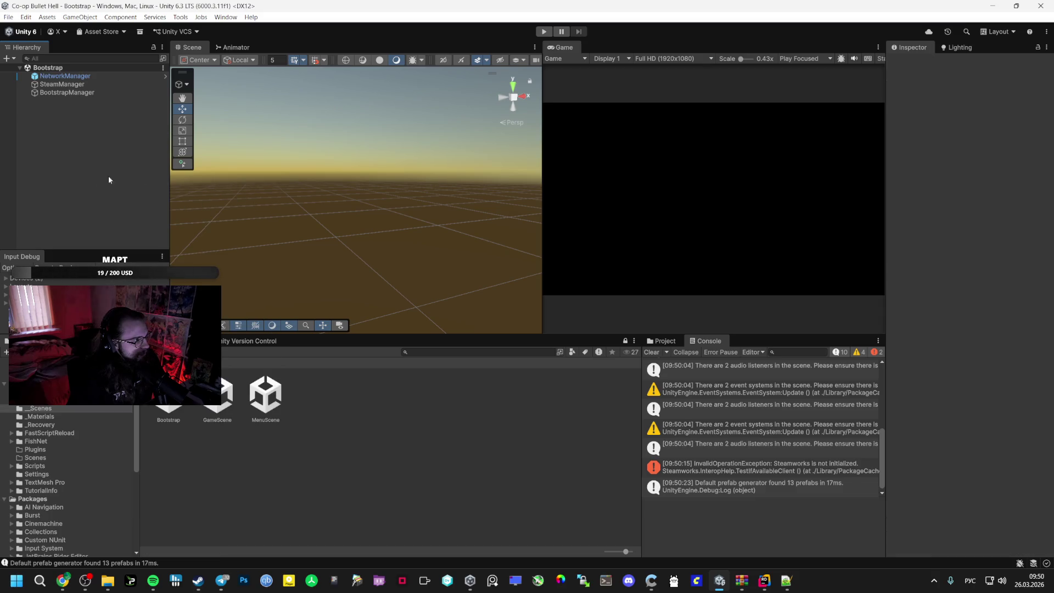
right_click(117, 156)
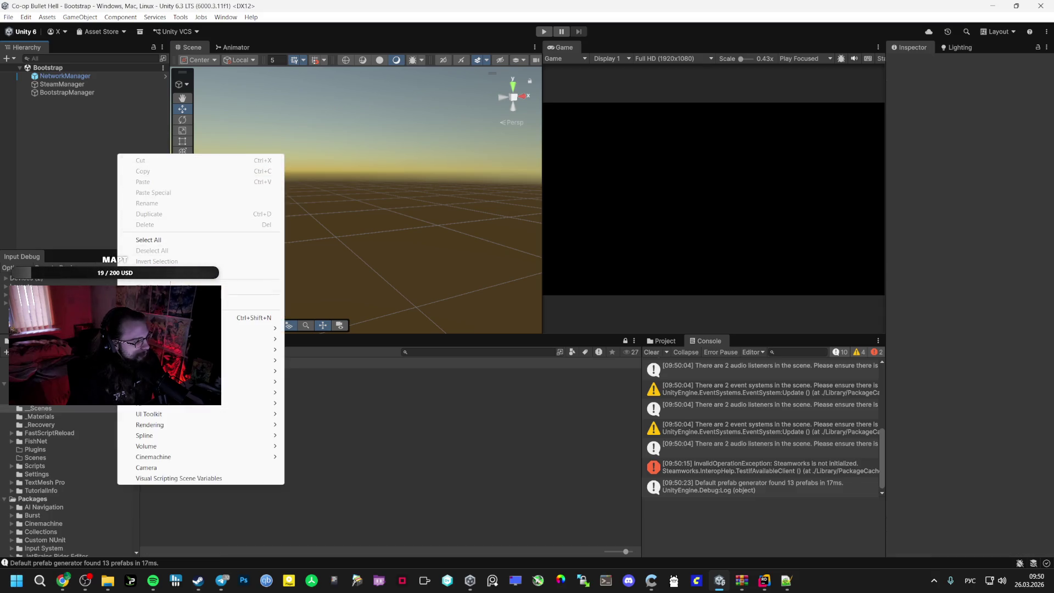
Reopen MenuScene, GameScene and Bootstrap in turn, inspecting the GameScene EventSystem again
click(265, 394)
double_click(265, 394)
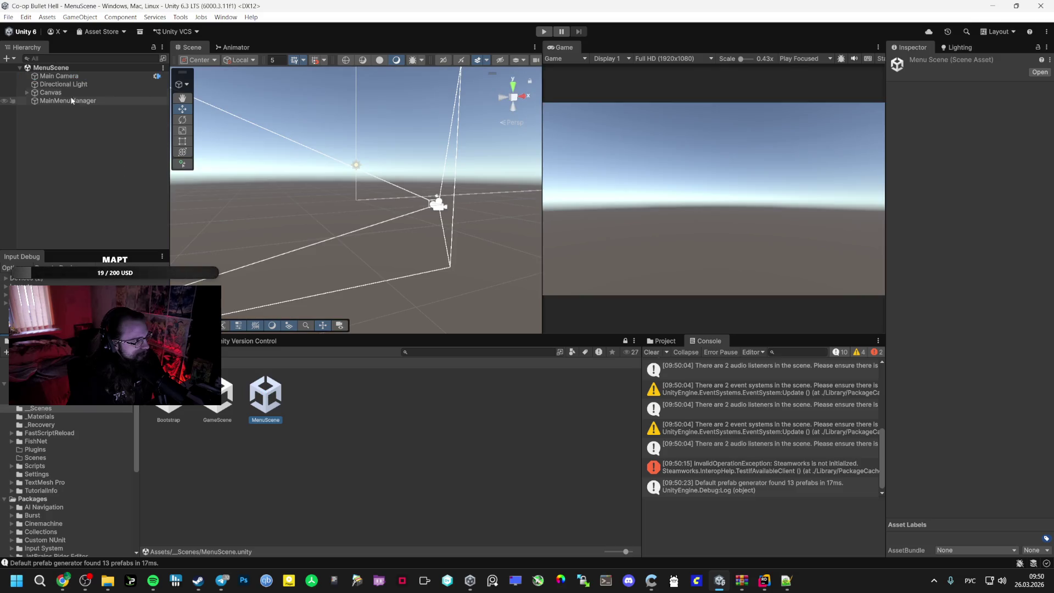
click(222, 394)
double_click(222, 394)
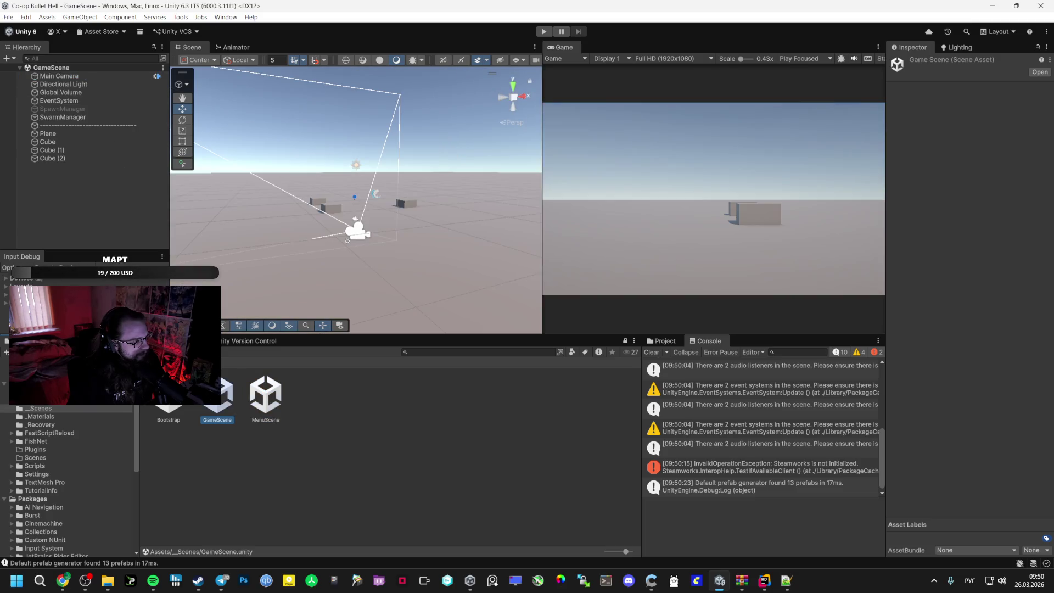
click(107, 101)
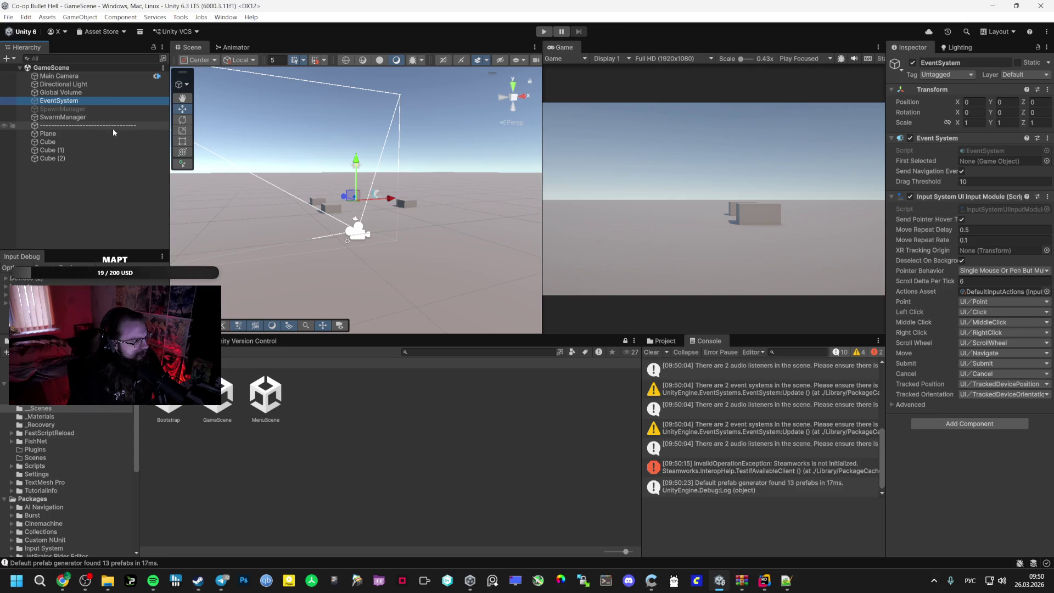
click(168, 398)
double_click(168, 398)
right_click(97, 165)
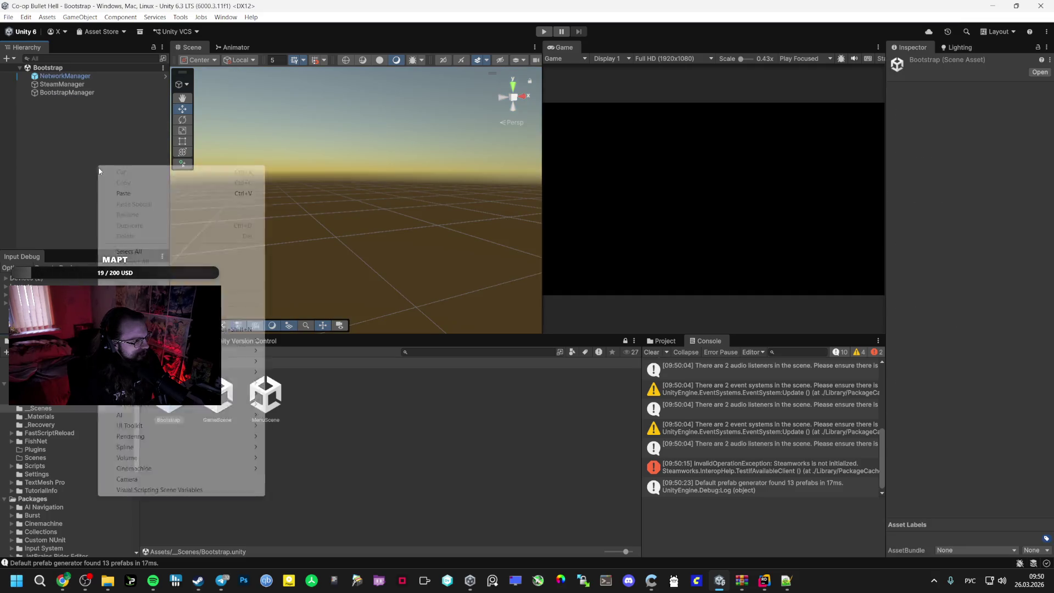
click(65, 177)
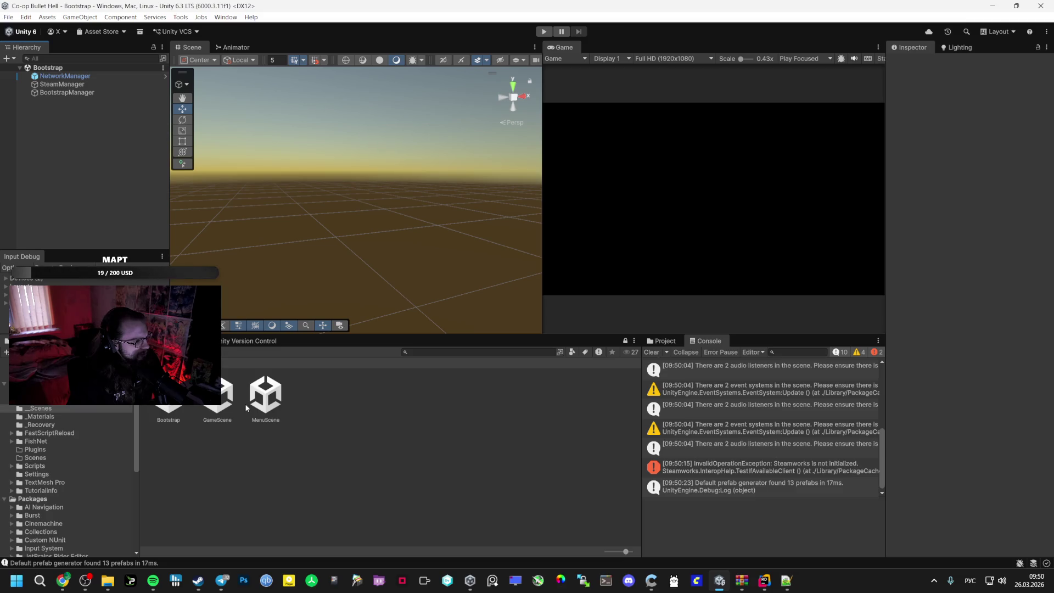
double_click(266, 394)
double_click(217, 395)
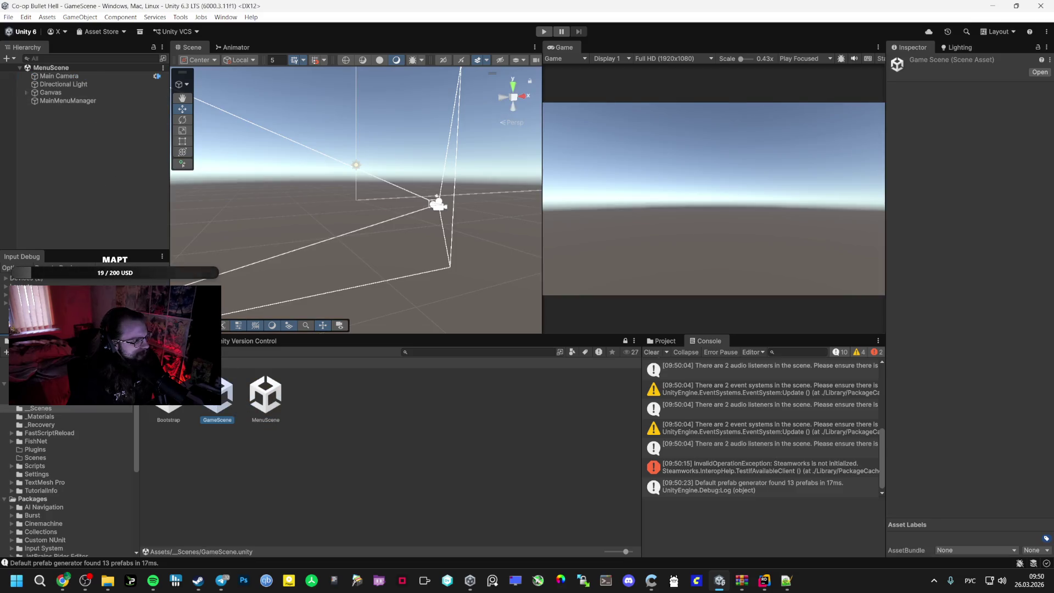
click(74, 100)
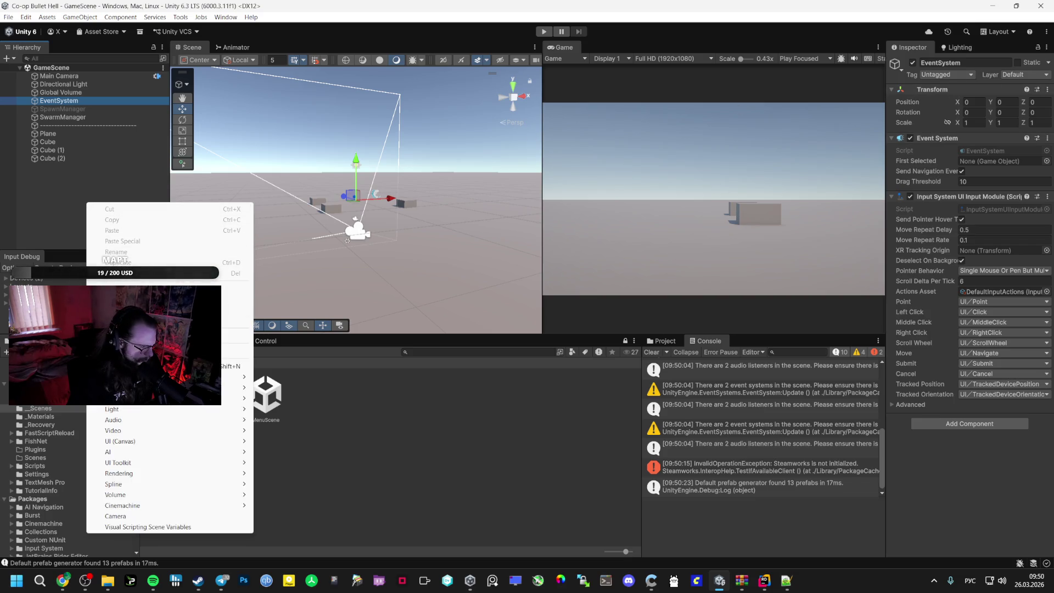
Delete the EventSystem from GameScene, leaving the scene unsaved
mouse_move(152, 457)
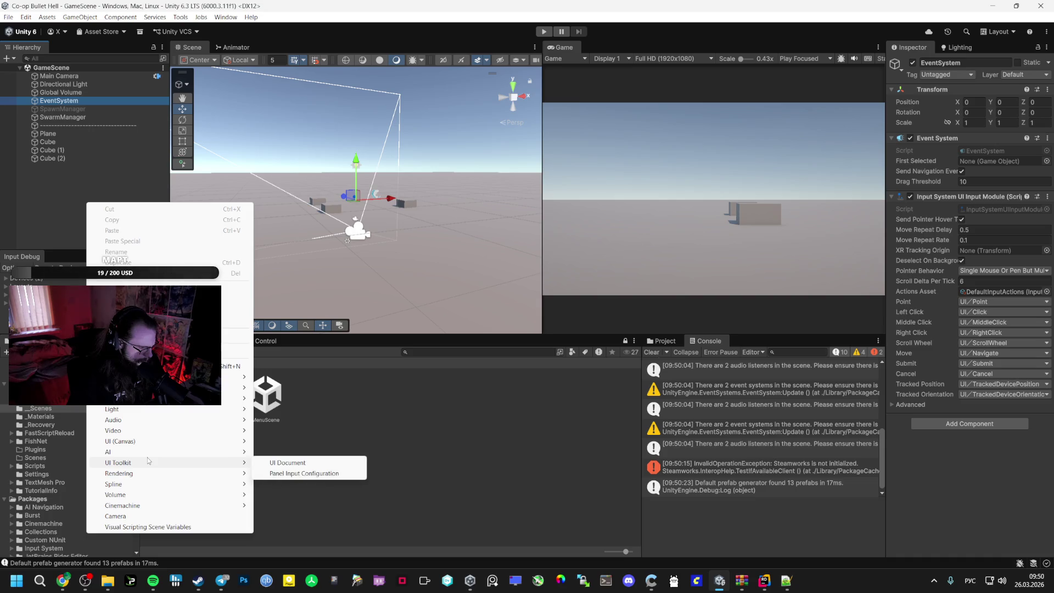
mouse_move(153, 434)
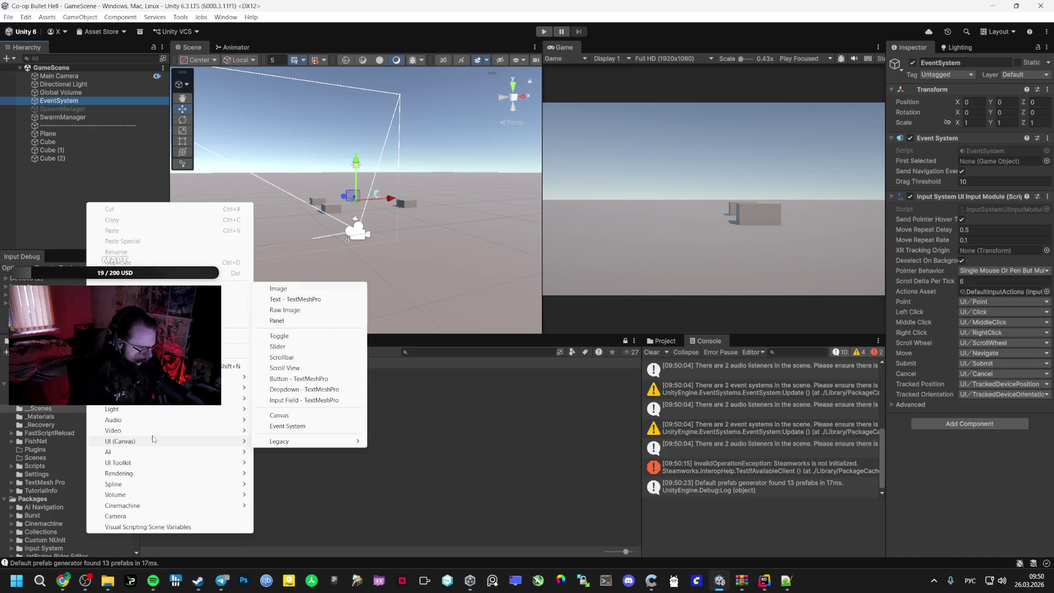
click(71, 111)
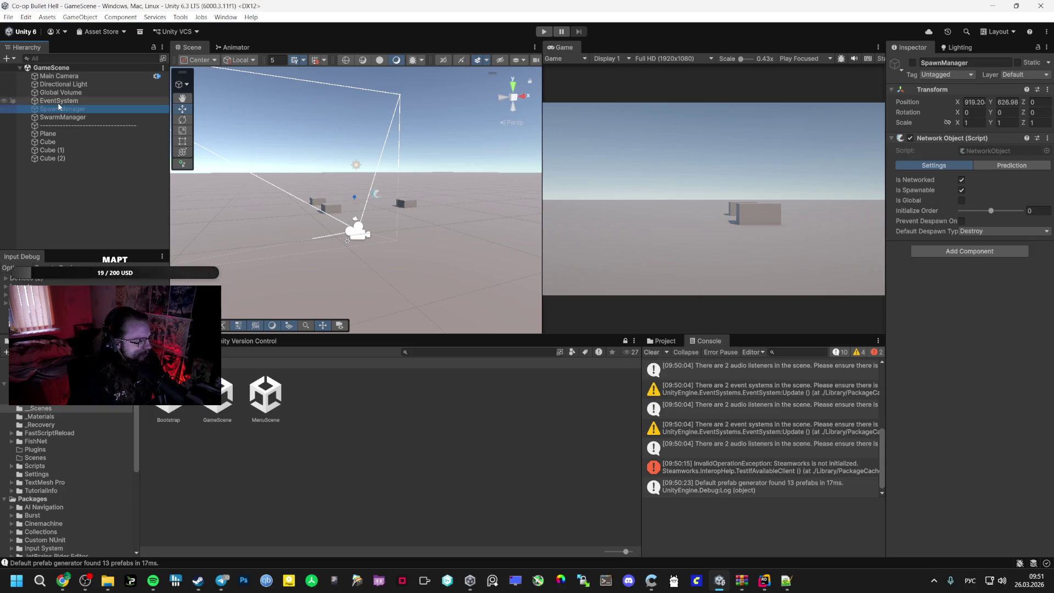
click(77, 102)
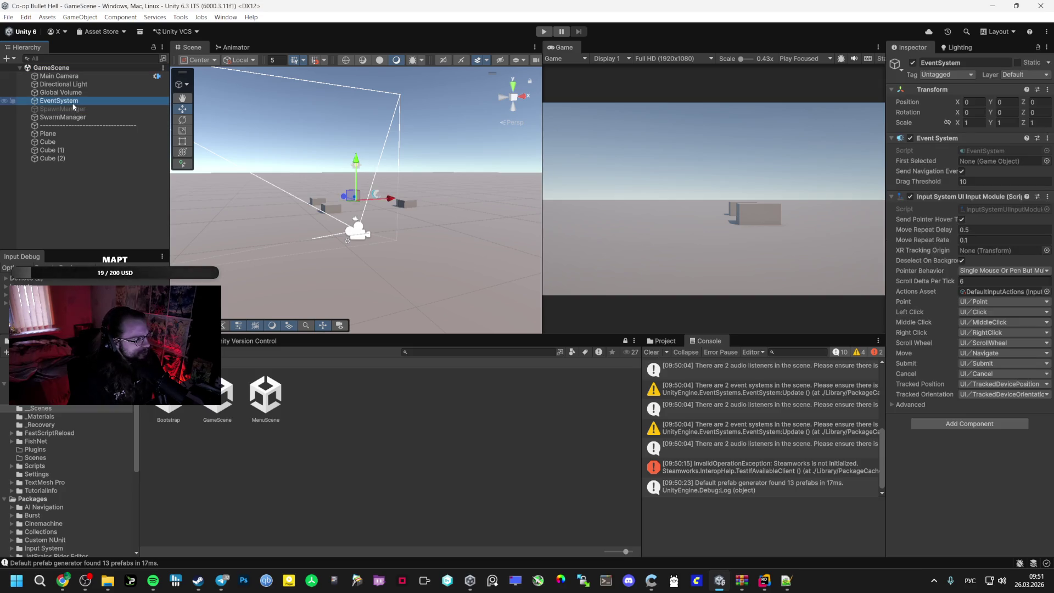
key(Delete)
click(100, 92)
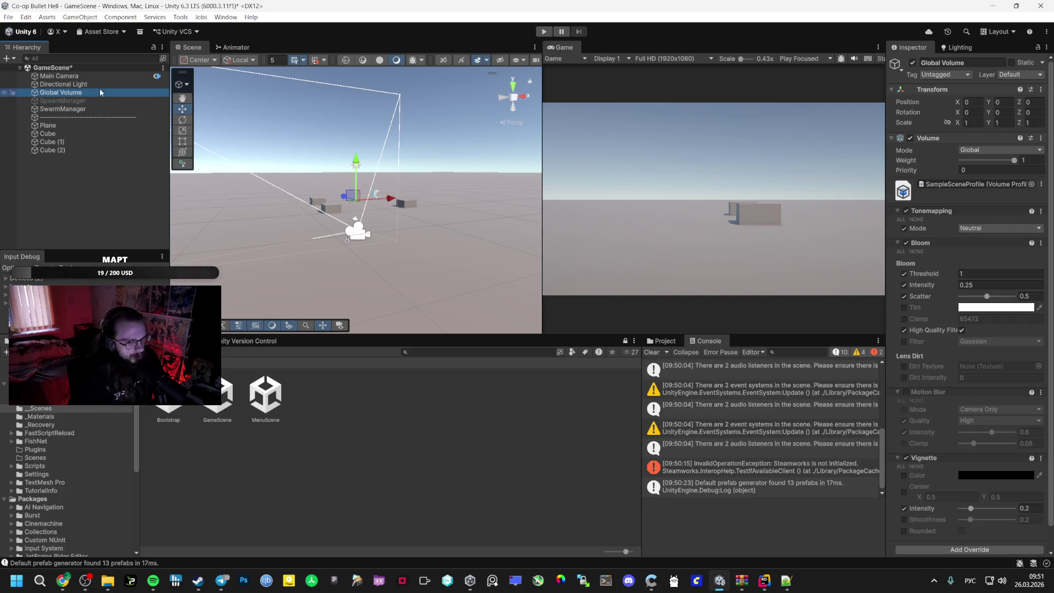
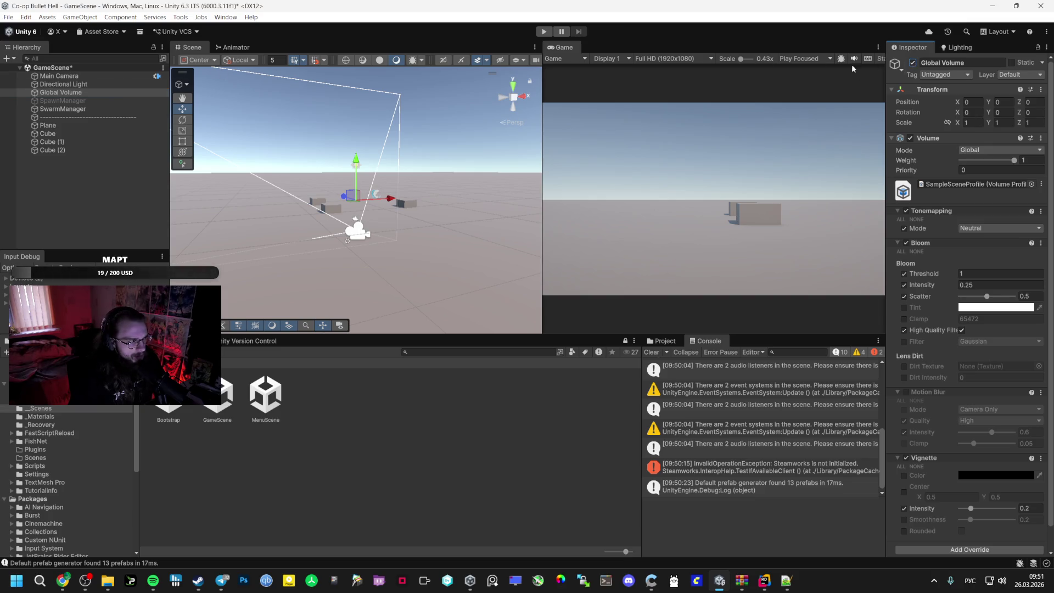
Delete the Global Volume from GameScene, then check the Plane, a cube, Directional Light and Main Camera
click(95, 93)
key(Delete)
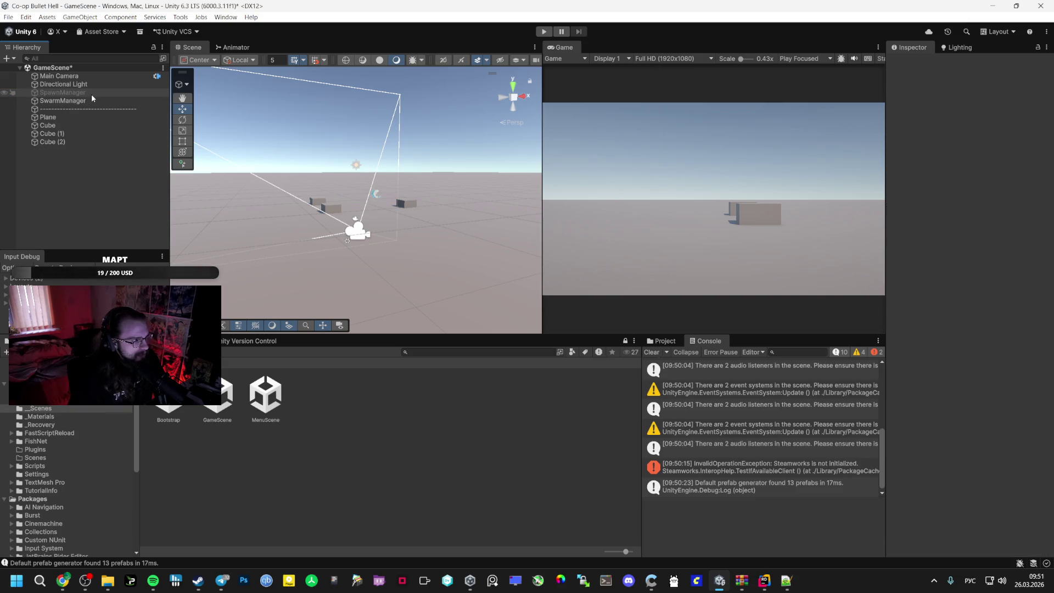
click(66, 117)
click(50, 133)
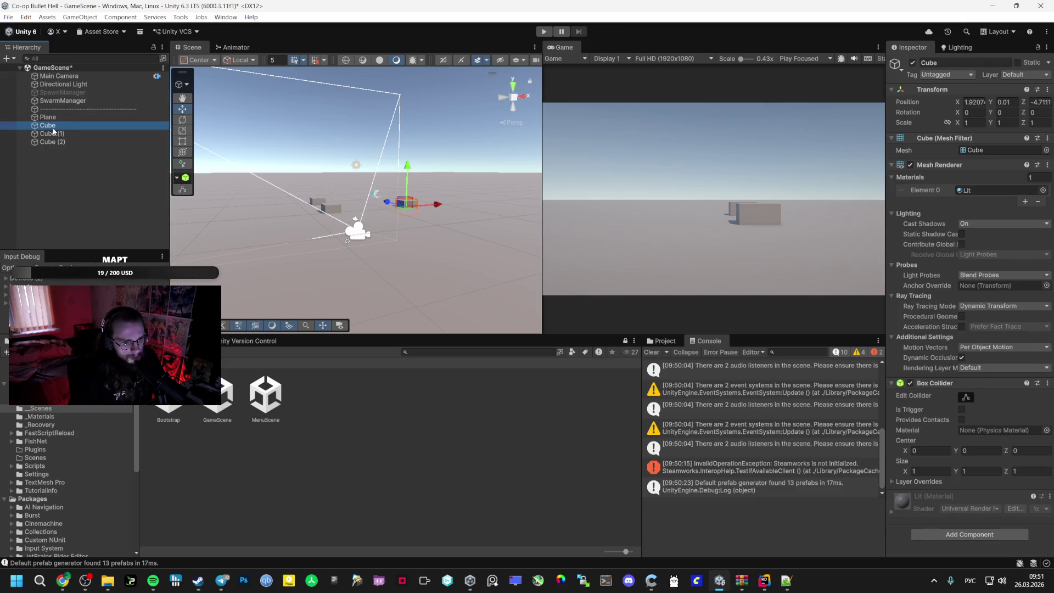
click(73, 84)
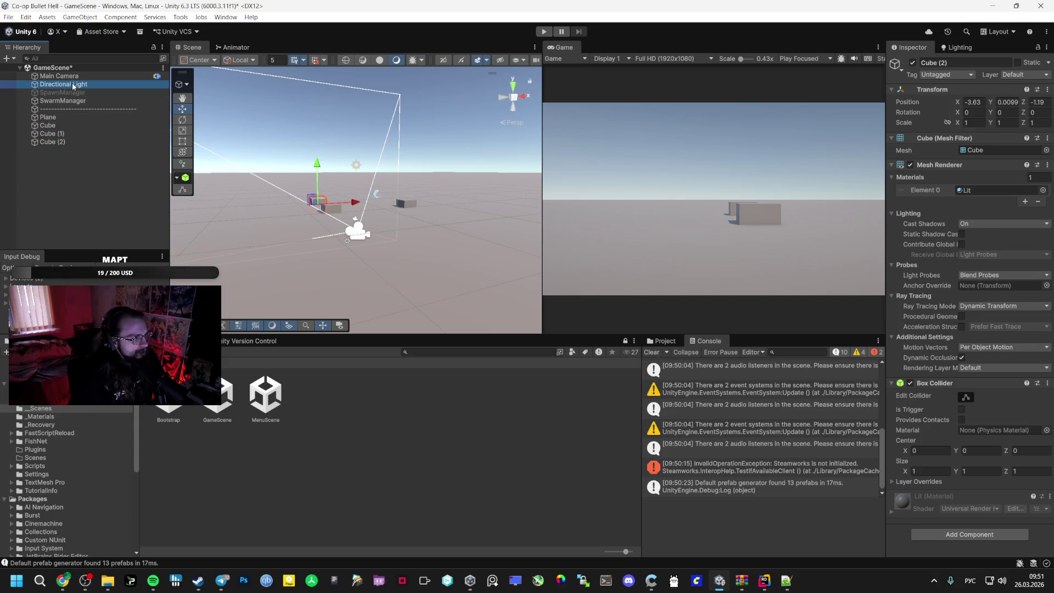
click(73, 77)
Save GameScene and open the Bootstrap scene
scroll(980, 384, down, 10)
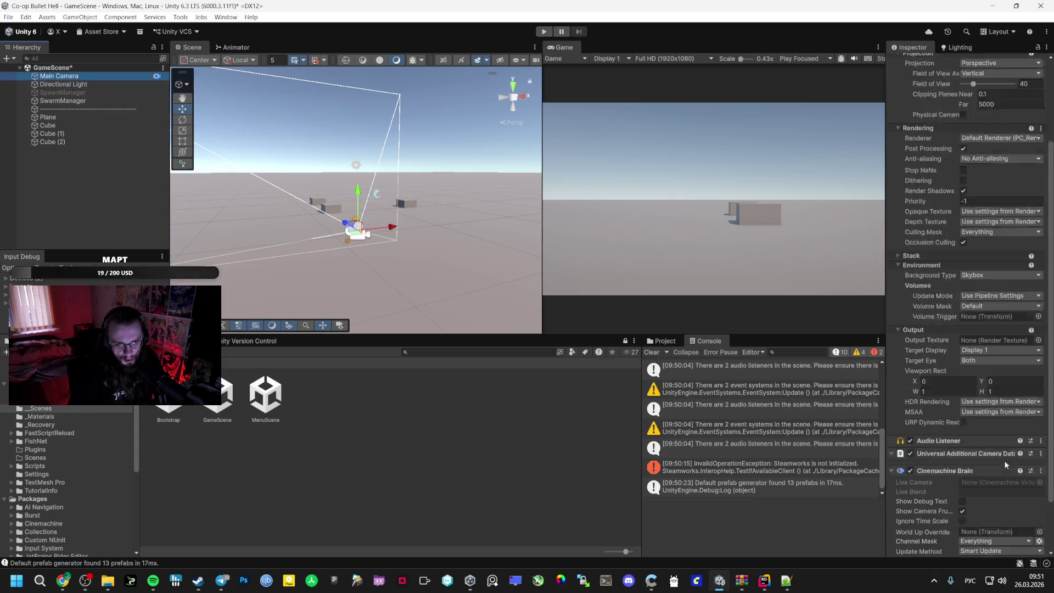
scroll(980, 441, down, 3)
key(ctrl+s)
double_click(168, 409)
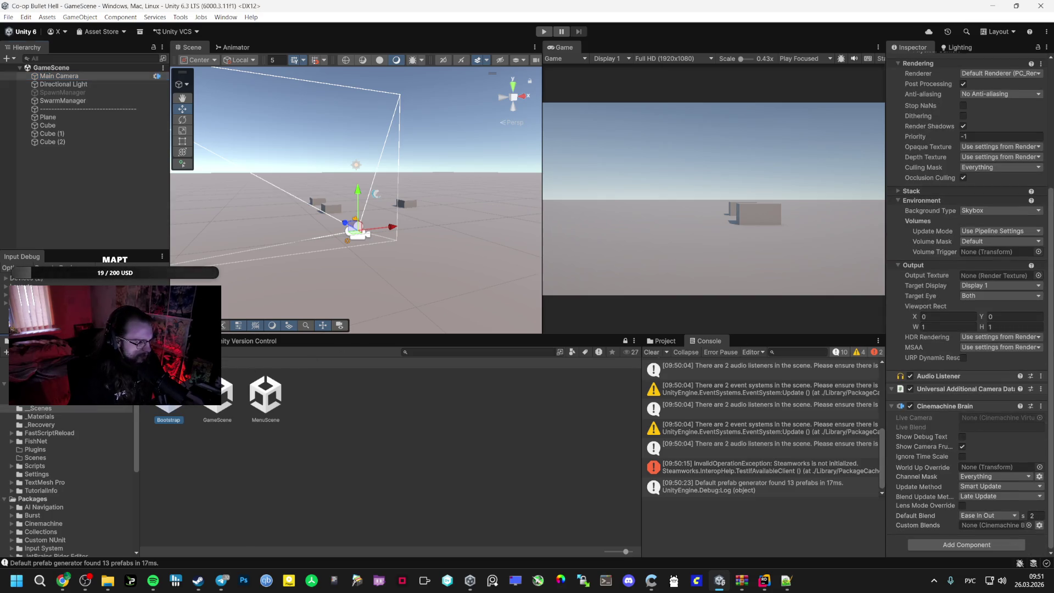
Add a UI Event System to the Bootstrap scene and check its settings
right_click(100, 190)
mouse_move(153, 430)
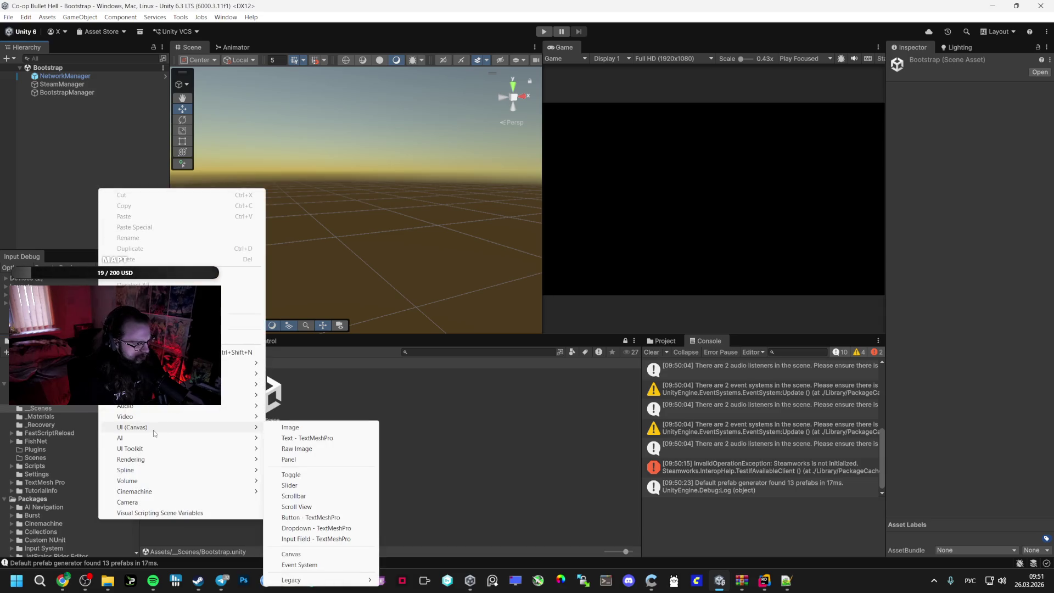
click(299, 564)
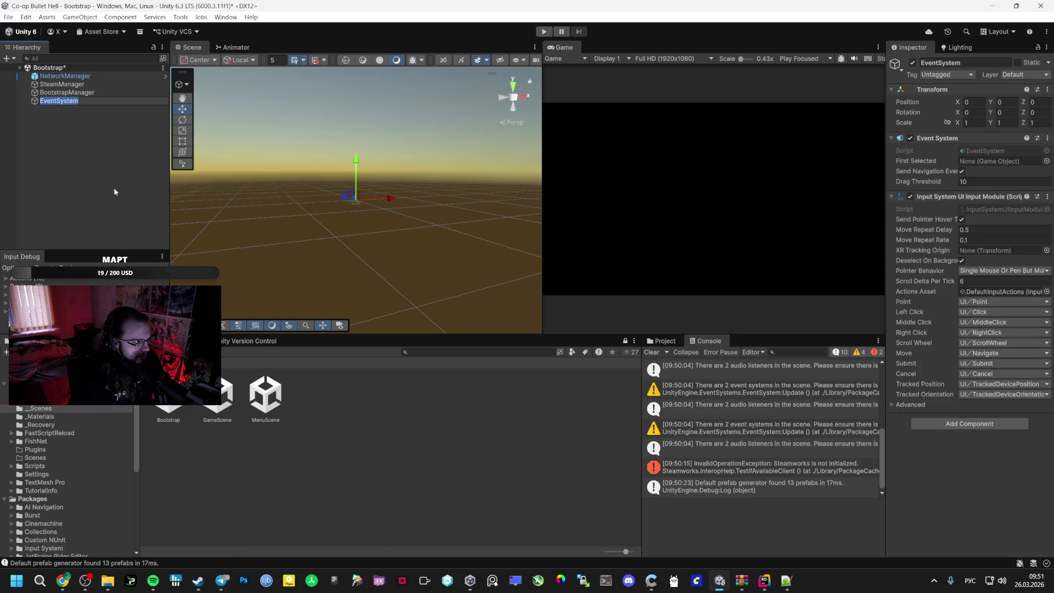
click(59, 100)
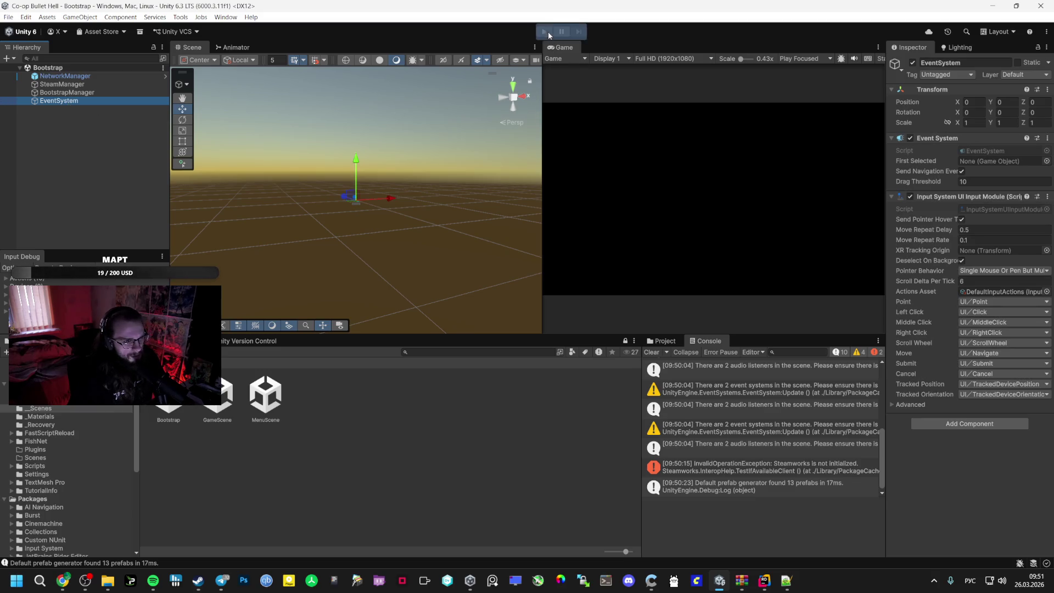
Play-test Bootstrap by hosting a lobby, activate SpawnManager in GameScene, then stop play
click(546, 33)
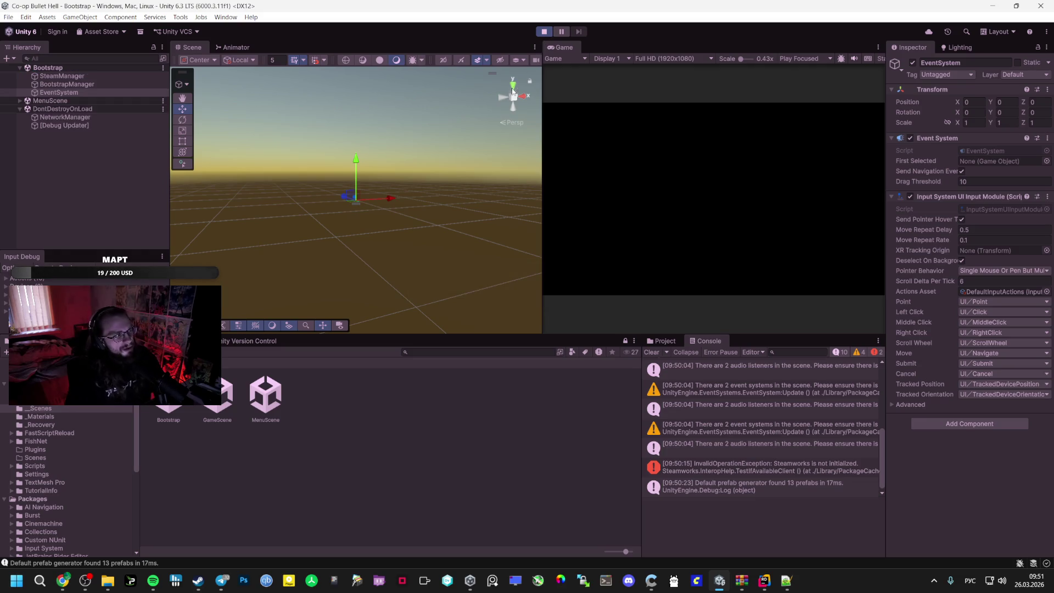
click(701, 184)
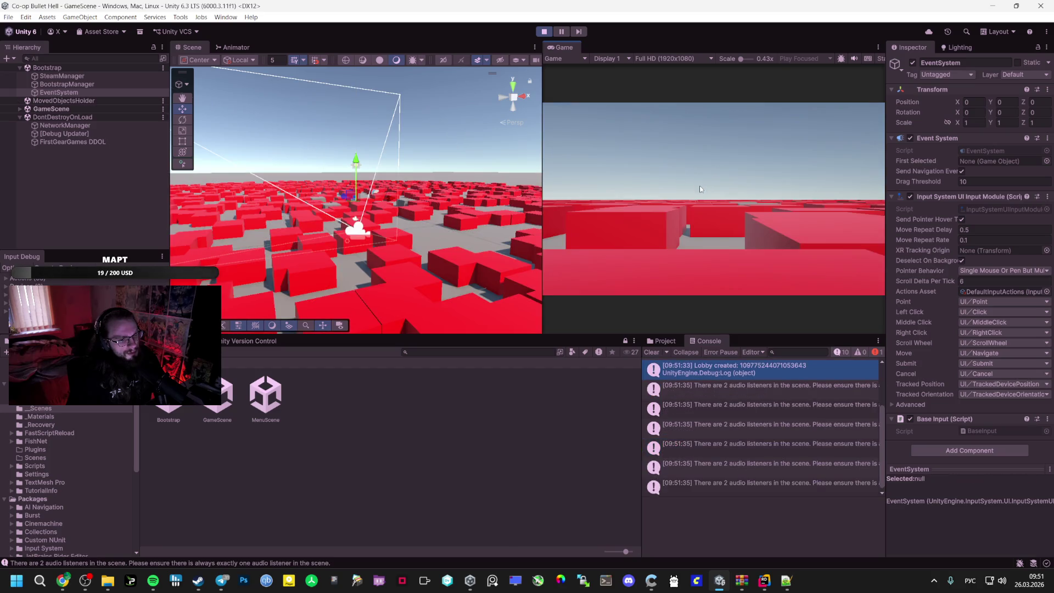
click(20, 108)
click(62, 133)
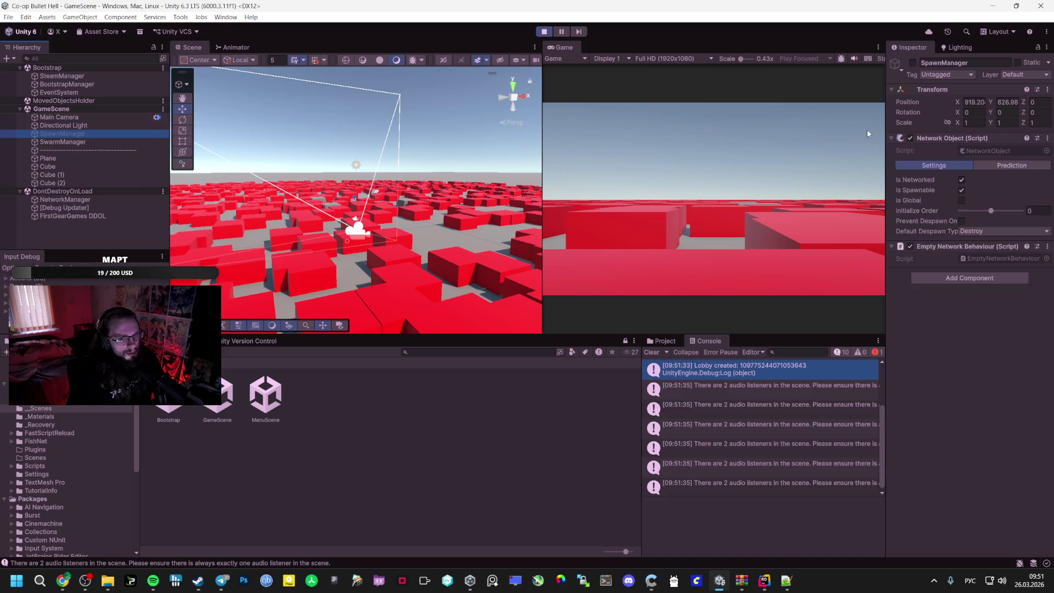
click(912, 63)
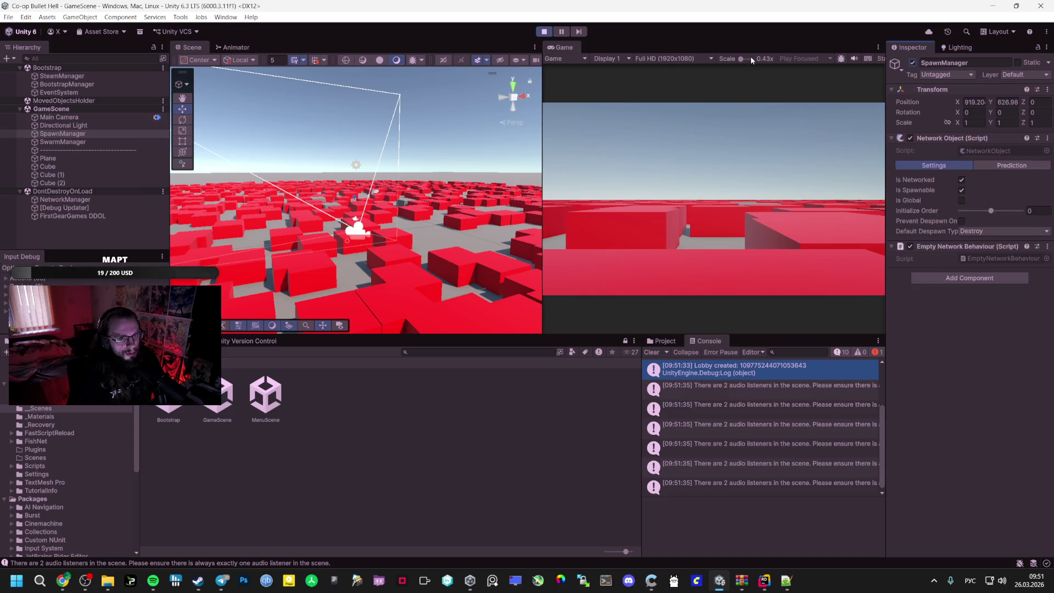
click(544, 32)
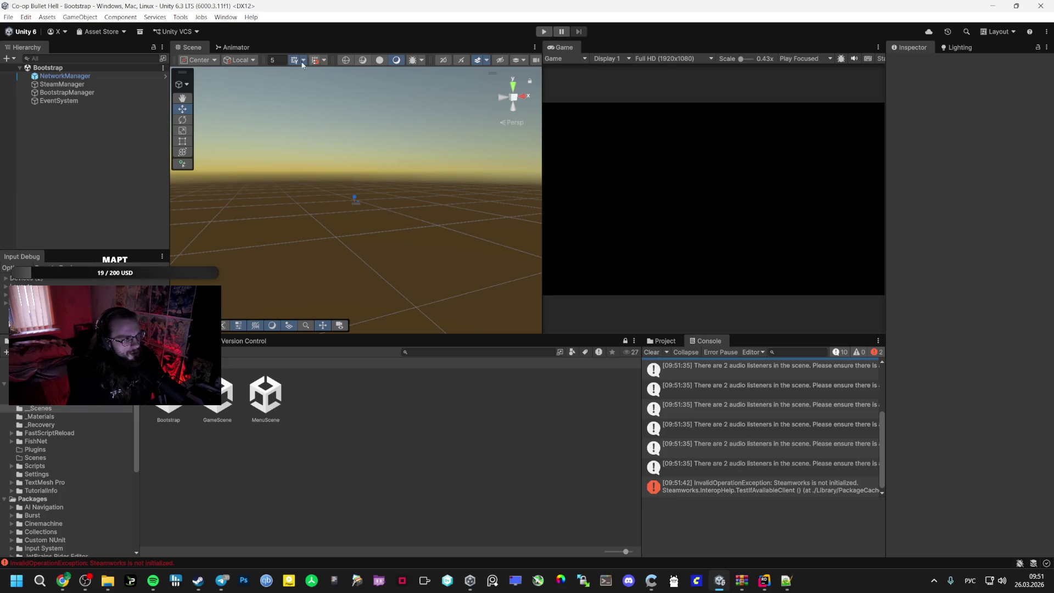
Open GameScene, make SpawnManager active, and run a brief play-test
click(544, 32)
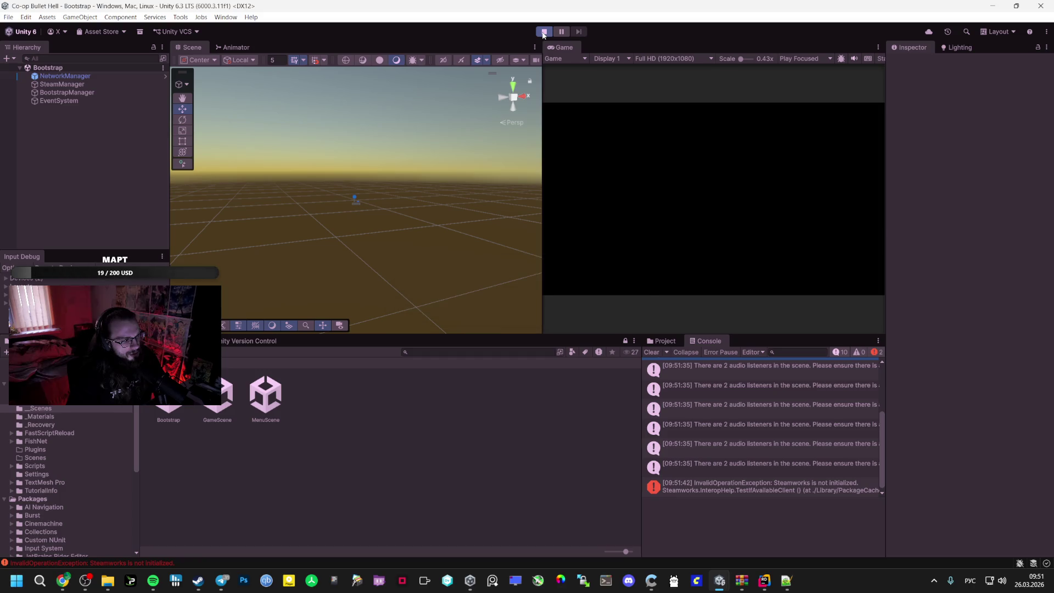
click(543, 31)
double_click(217, 414)
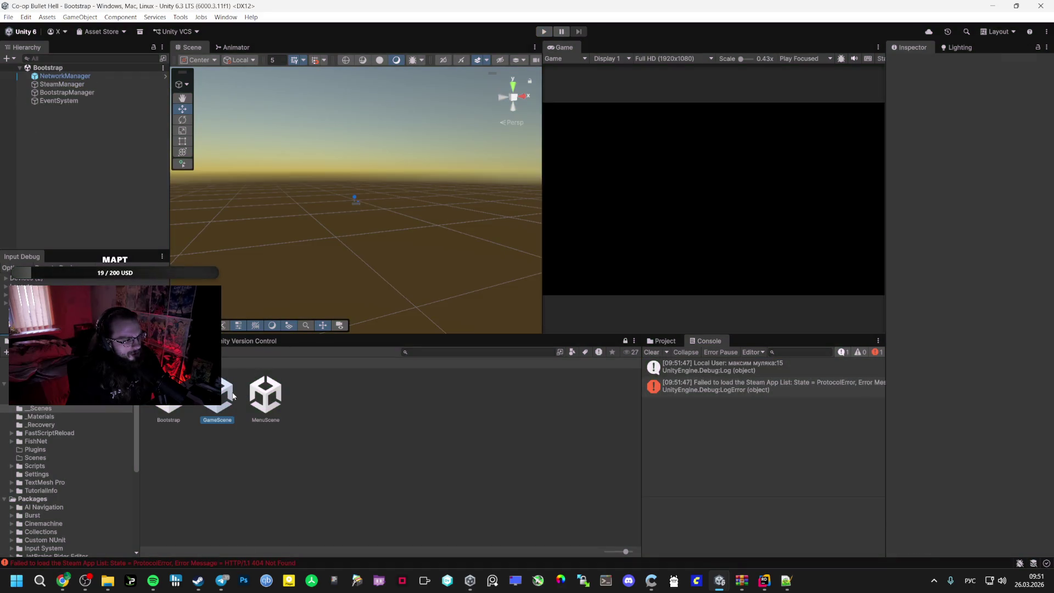
click(60, 92)
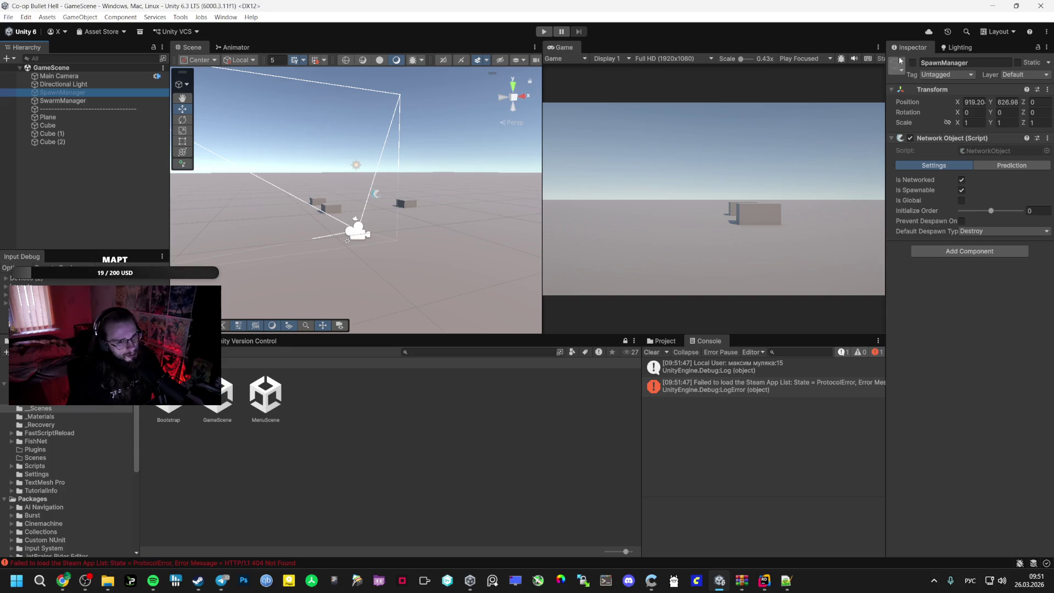
click(543, 31)
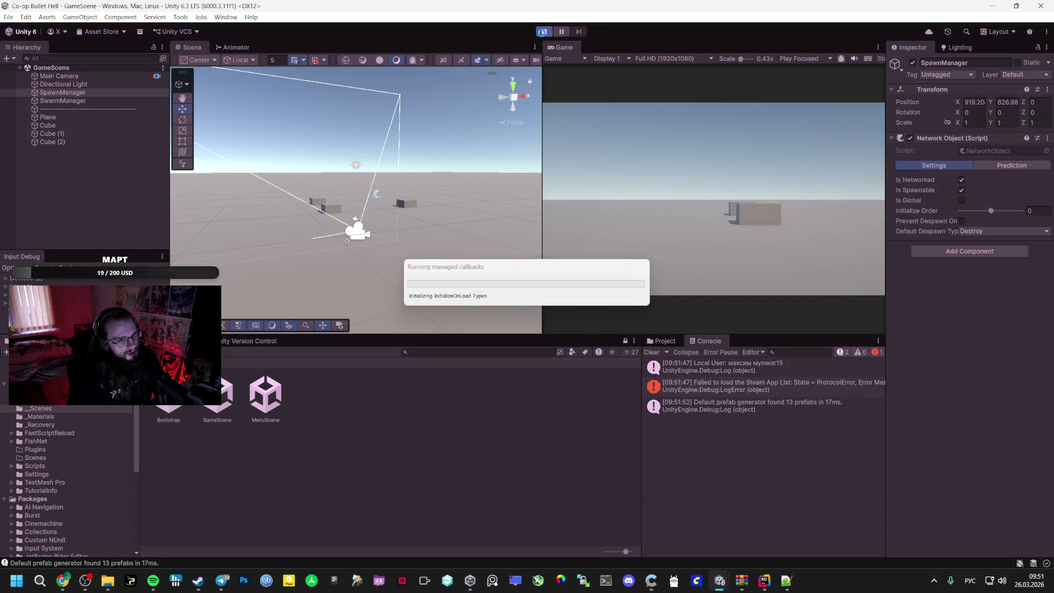
click(543, 32)
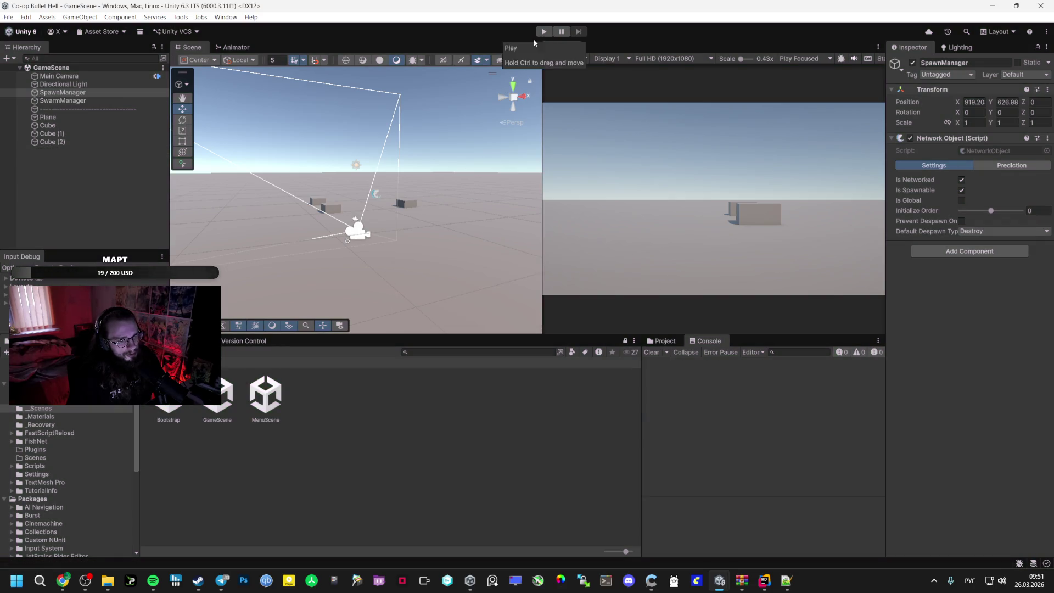
Browse the Project folders to the one holding the Player prefab
click(39, 416)
click(38, 408)
click(39, 400)
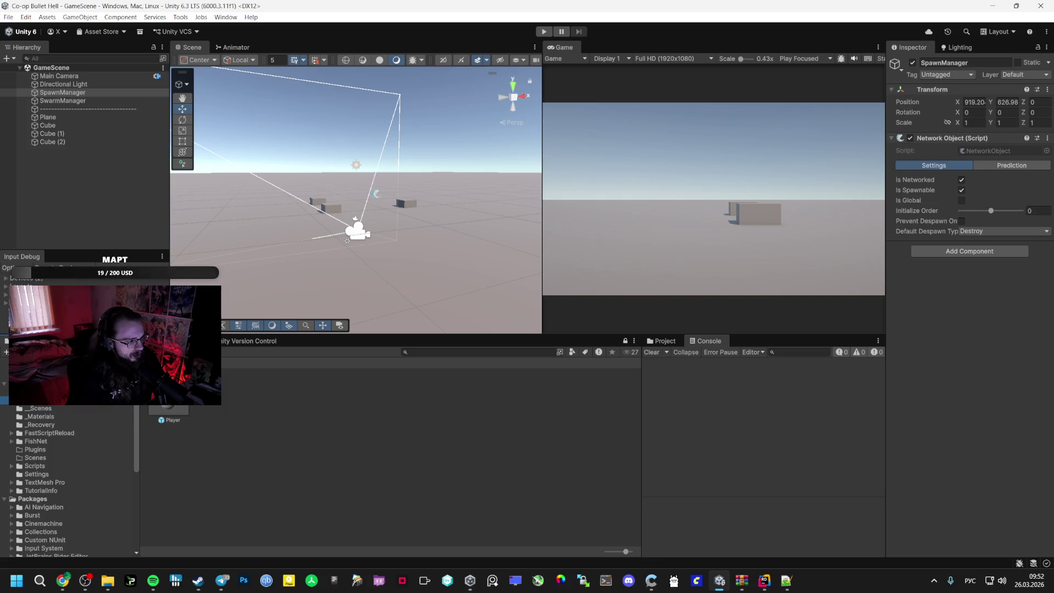
Attach the SpawnManager script from Manegers 2 to SpawnManager and assign the Player prefab
click(38, 391)
double_click(314, 393)
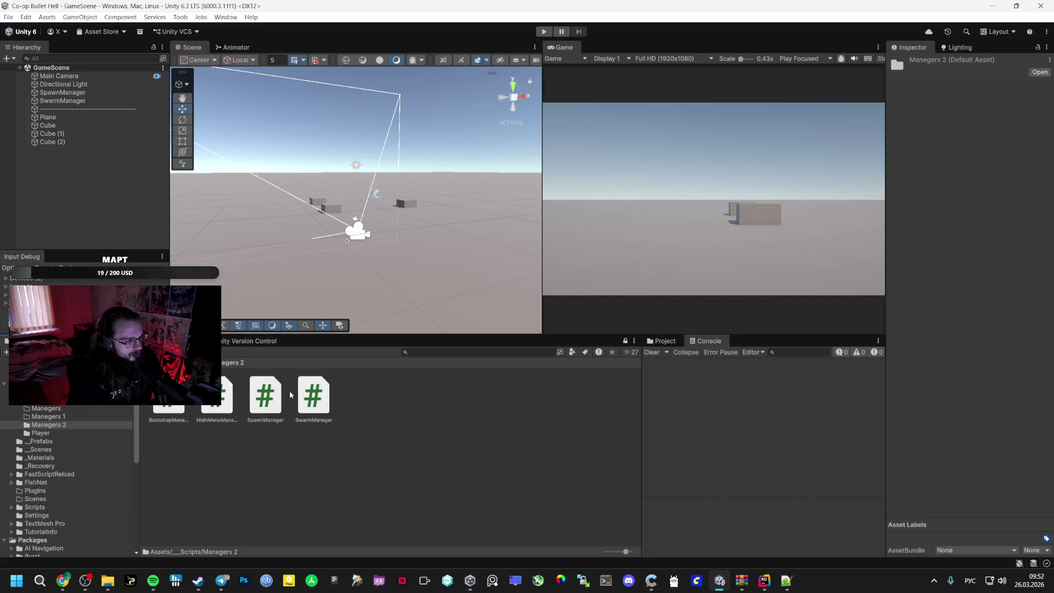
drag(265, 394, 67, 97)
click(75, 95)
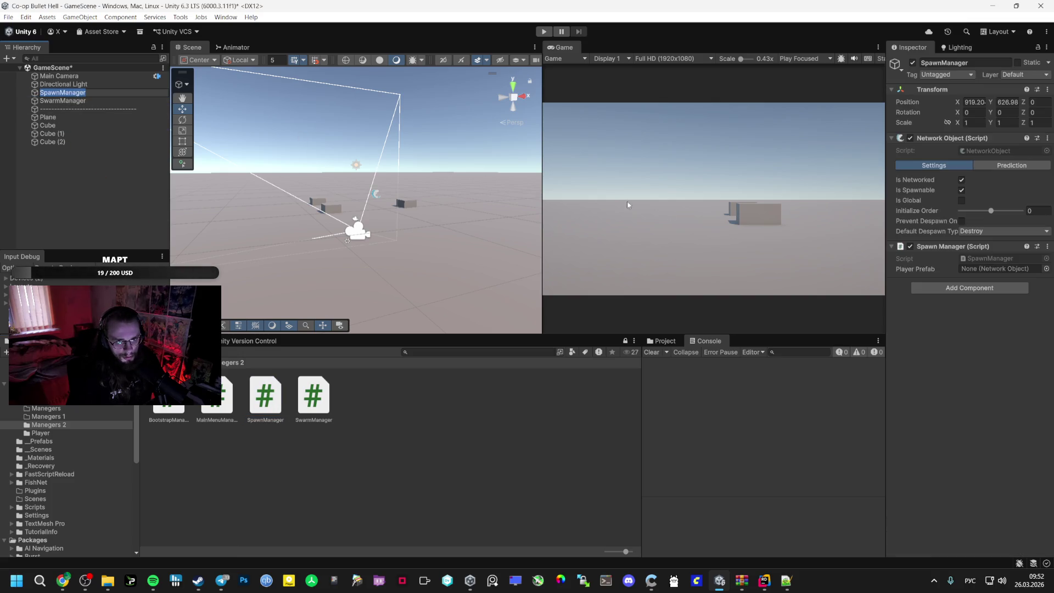
double_click(42, 433)
mouse_move(169, 395)
mouse_down()
mouse_move(439, 330)
mouse_move(986, 271)
mouse_up()
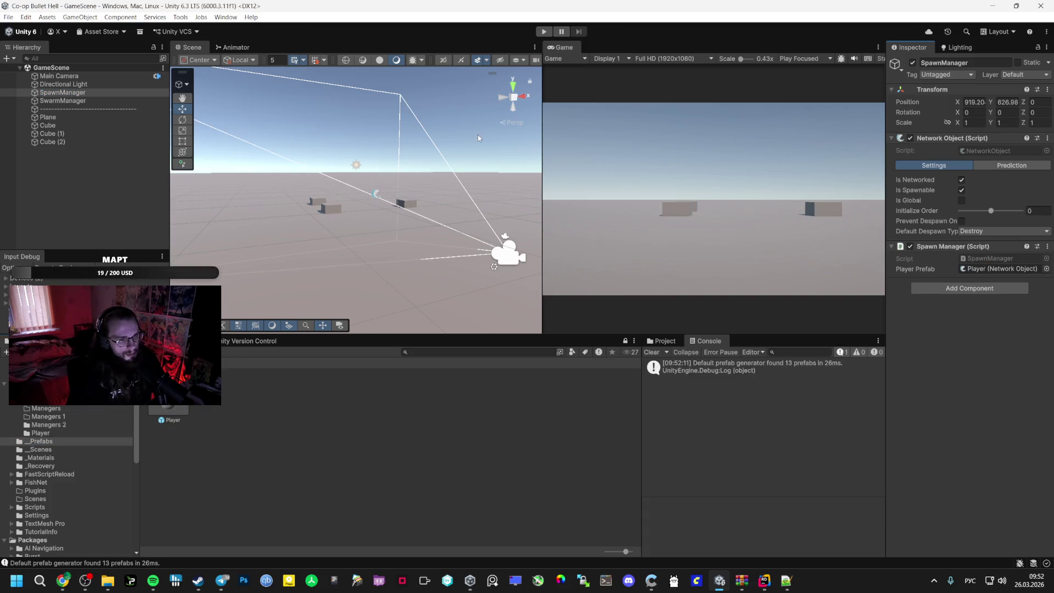
Run Fish-Networking > Utility > Refresh Default Prefabs
click(196, 17)
mouse_move(220, 29)
mouse_move(306, 45)
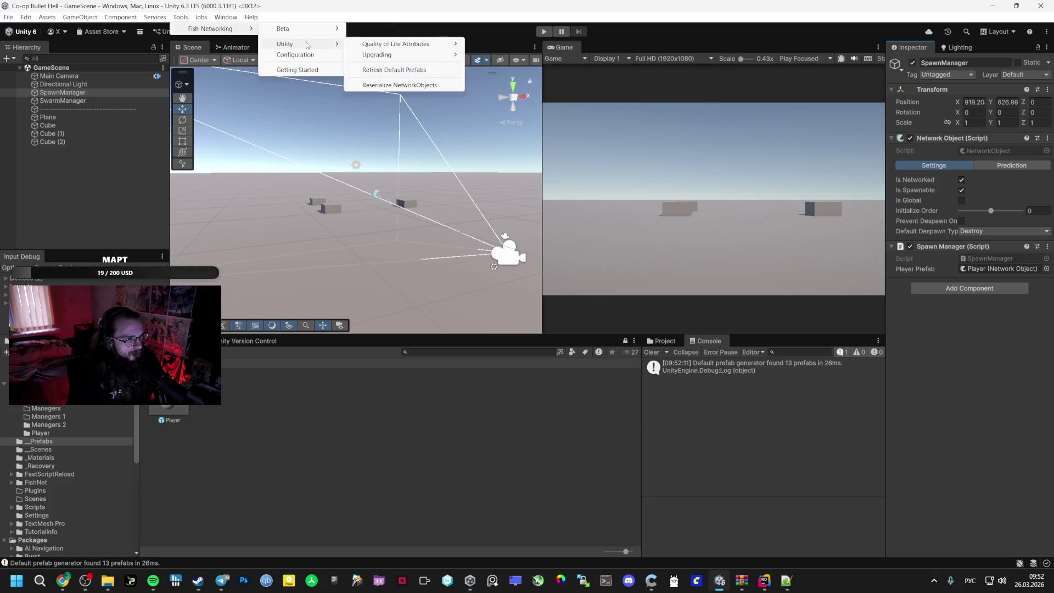
click(387, 71)
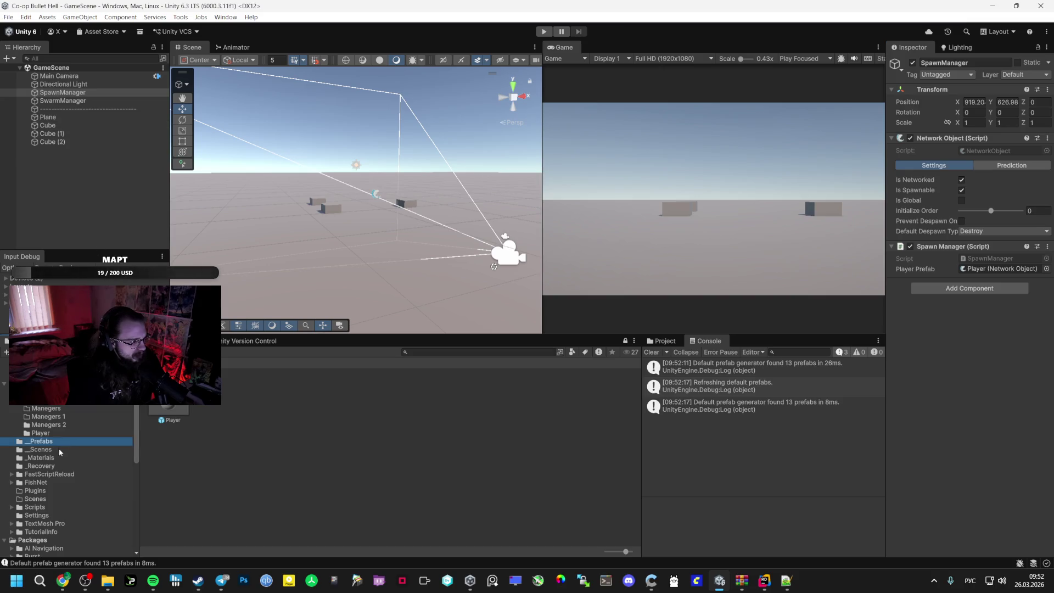
Open the Bootstrap scene and select the NetworkManager object
click(41, 449)
double_click(169, 408)
click(65, 76)
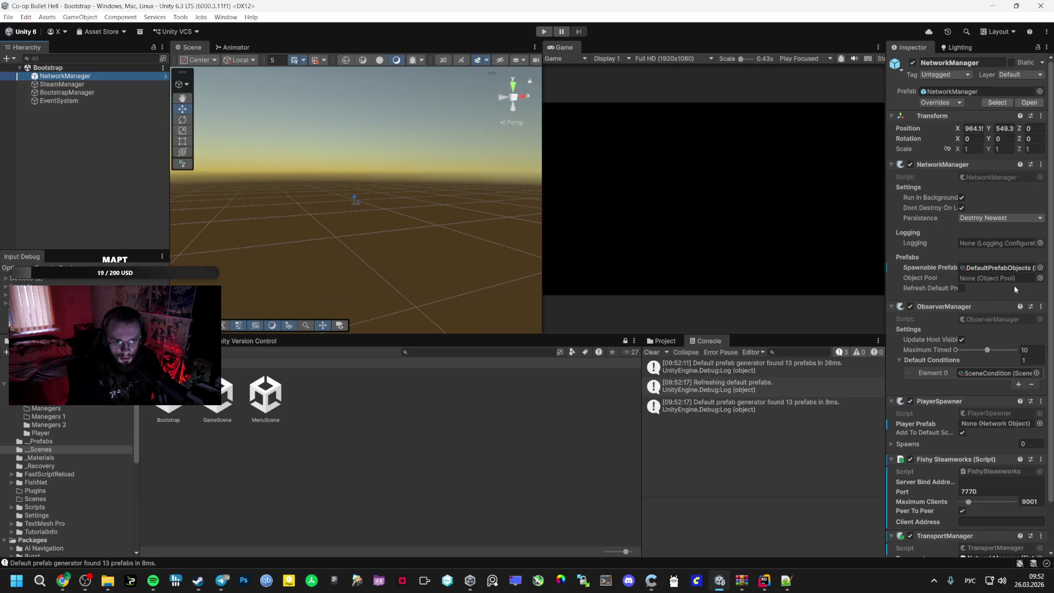
Open the DefaultPrefabObjects asset and expand its list of spawnable prefabs
click(1039, 268)
key(Escape)
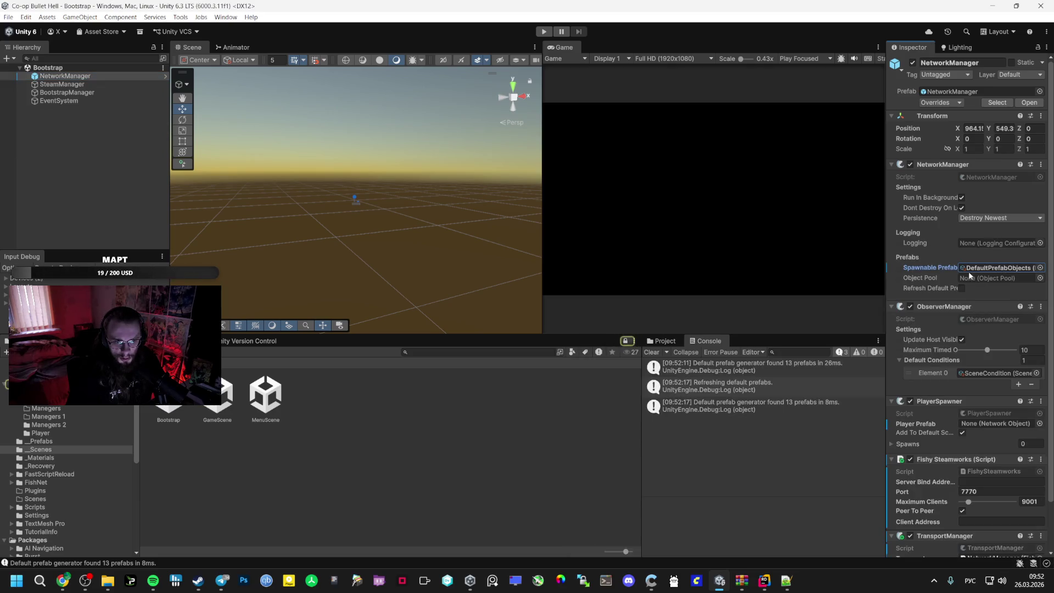
right_click(632, 345)
click(659, 347)
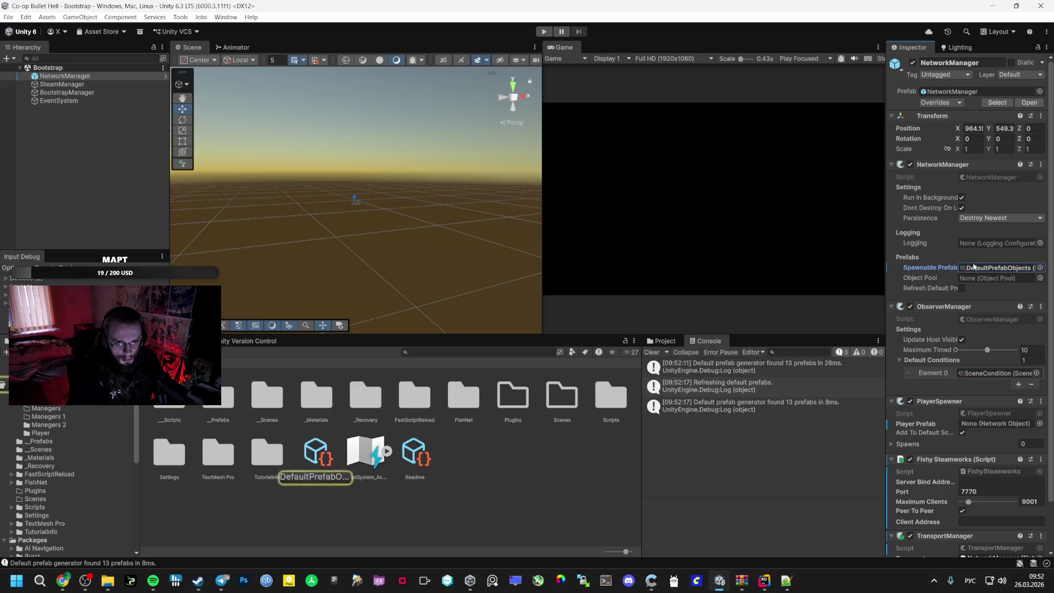
click(317, 455)
click(892, 98)
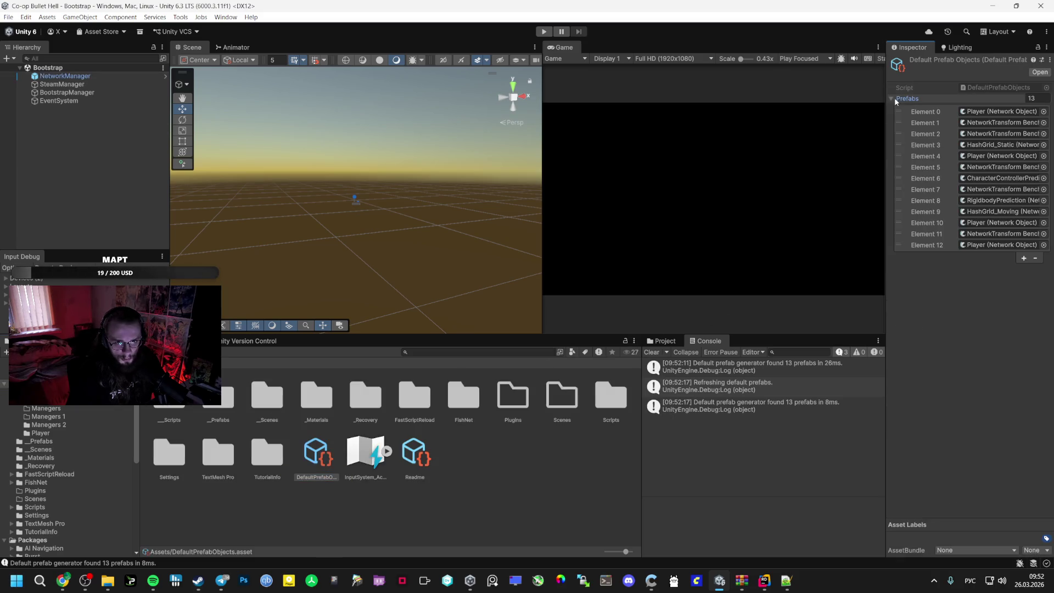
Ping the Player prefabs referenced by Elements 4, 12, 10 and 0, then start play mode
click(1010, 157)
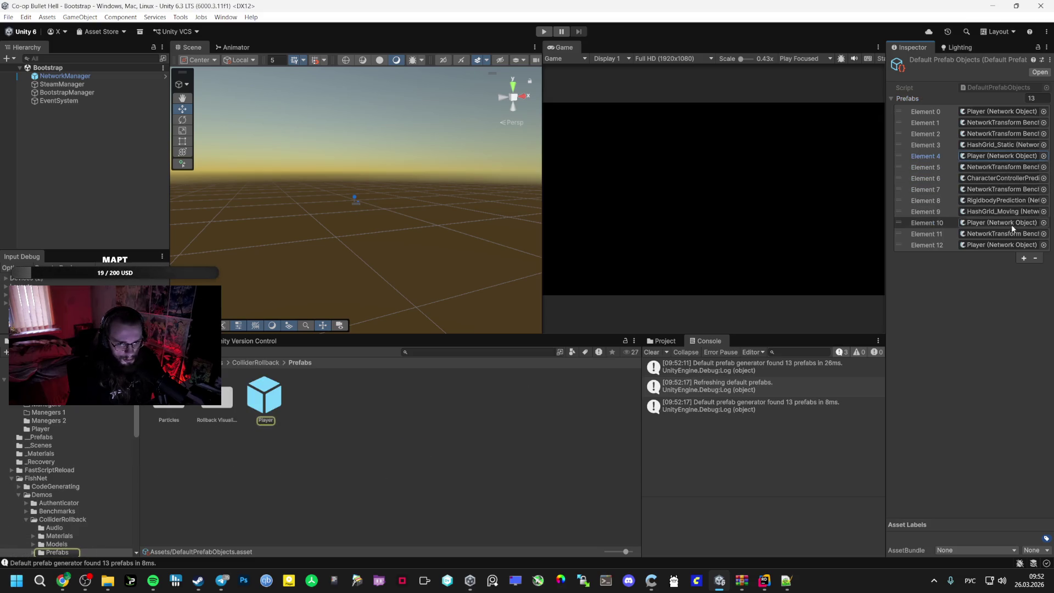
click(1002, 245)
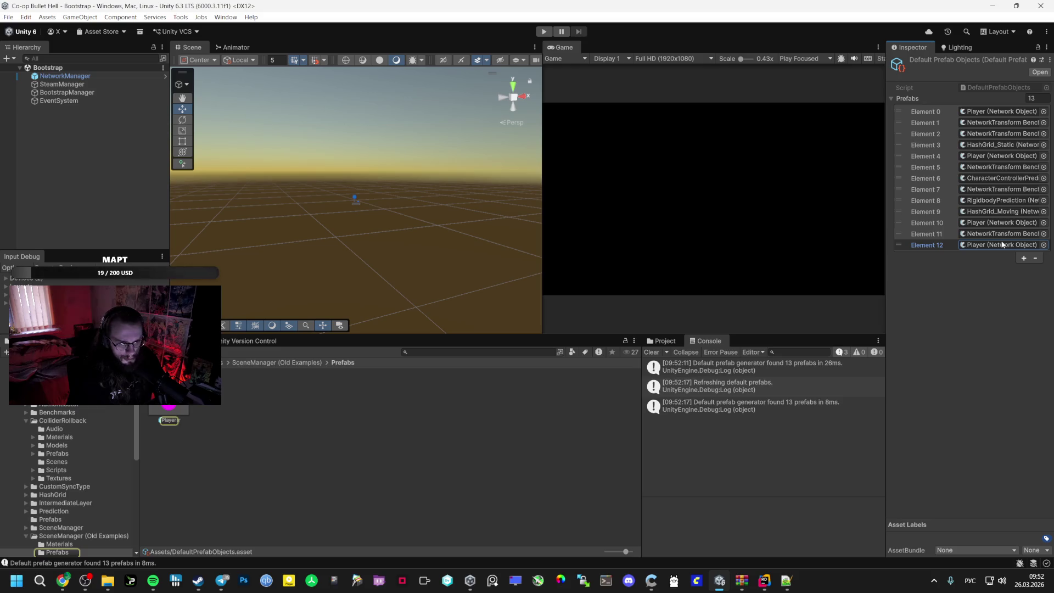
click(999, 223)
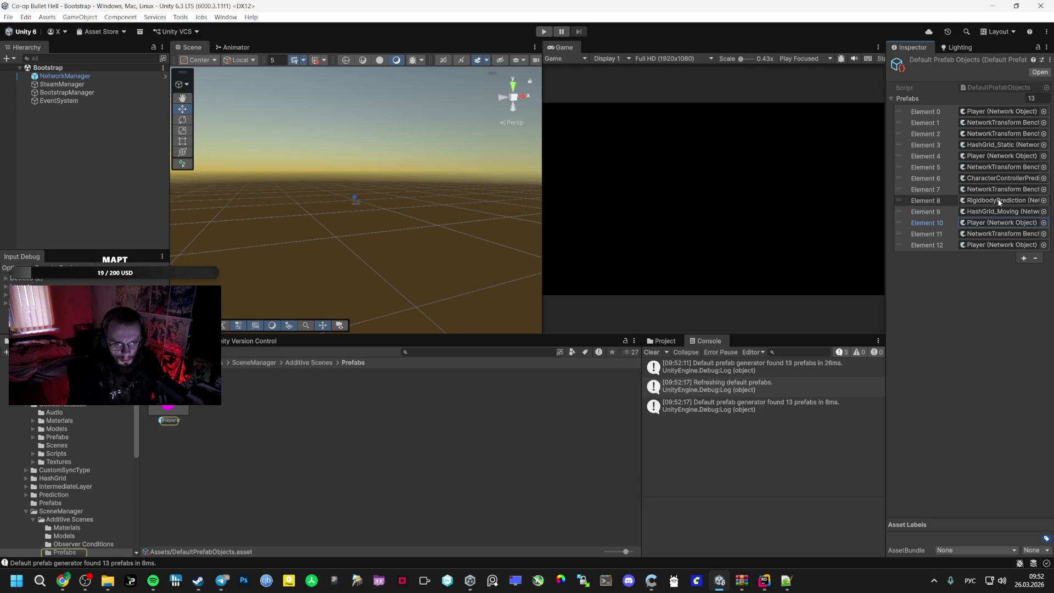
click(994, 156)
click(989, 114)
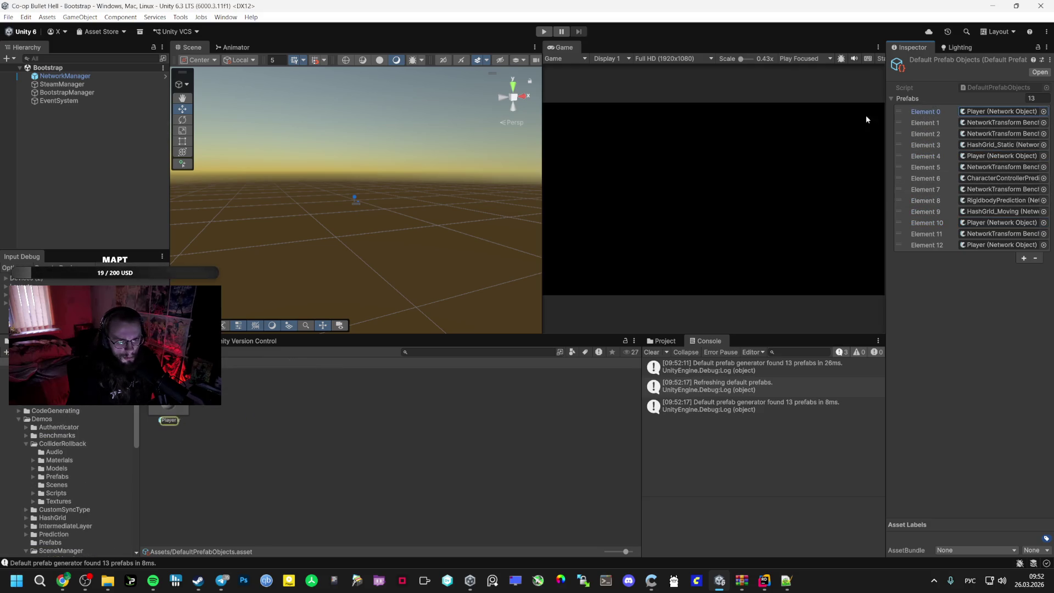
click(543, 31)
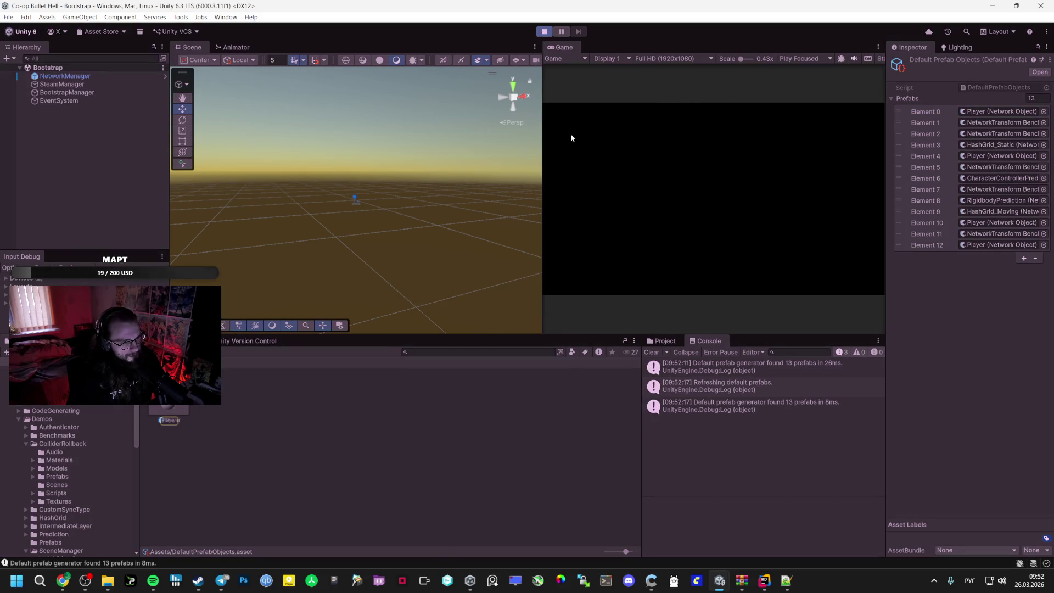
In a maximized Game view, create a lobby and start GameScene, then restore the editor layout
double_click(562, 46)
click(534, 274)
click(533, 273)
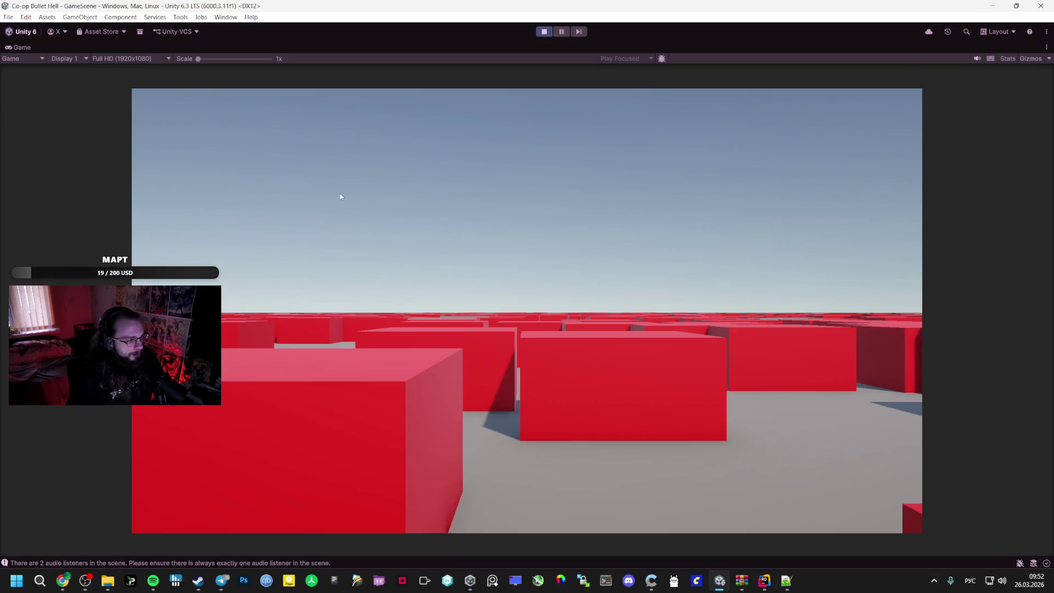
double_click(21, 47)
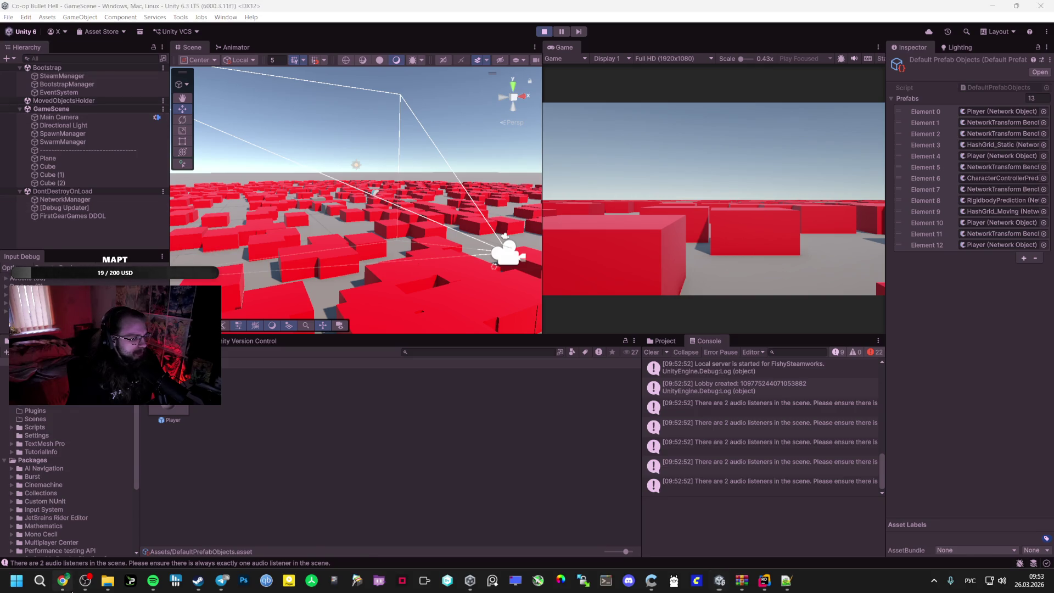
click(62, 580)
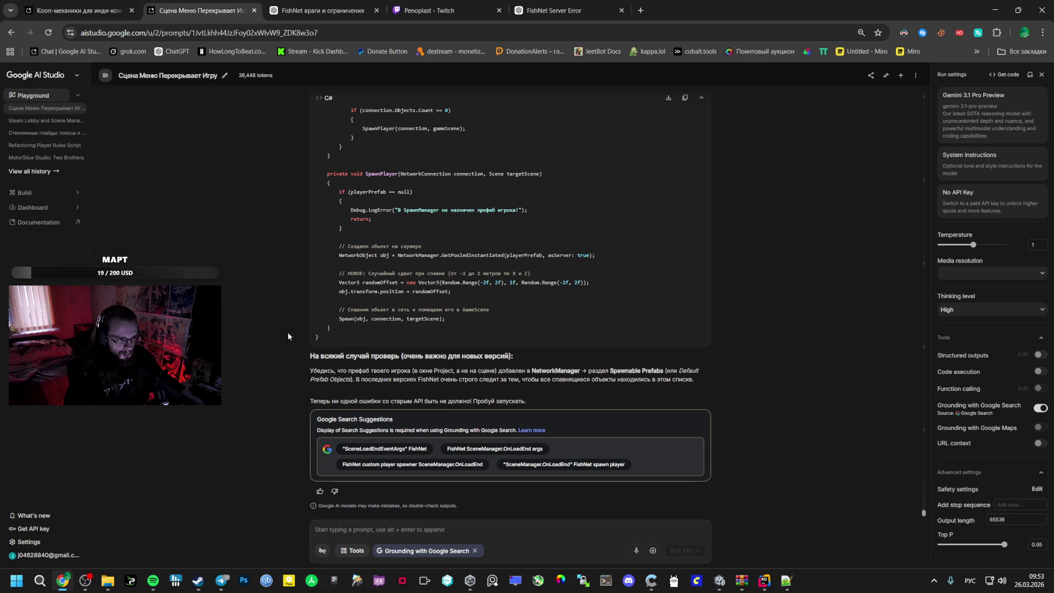
Read Gemini's SpawnPlayer code with a random -2 to 2 offset, then return to Unity
key(alt+Tab)
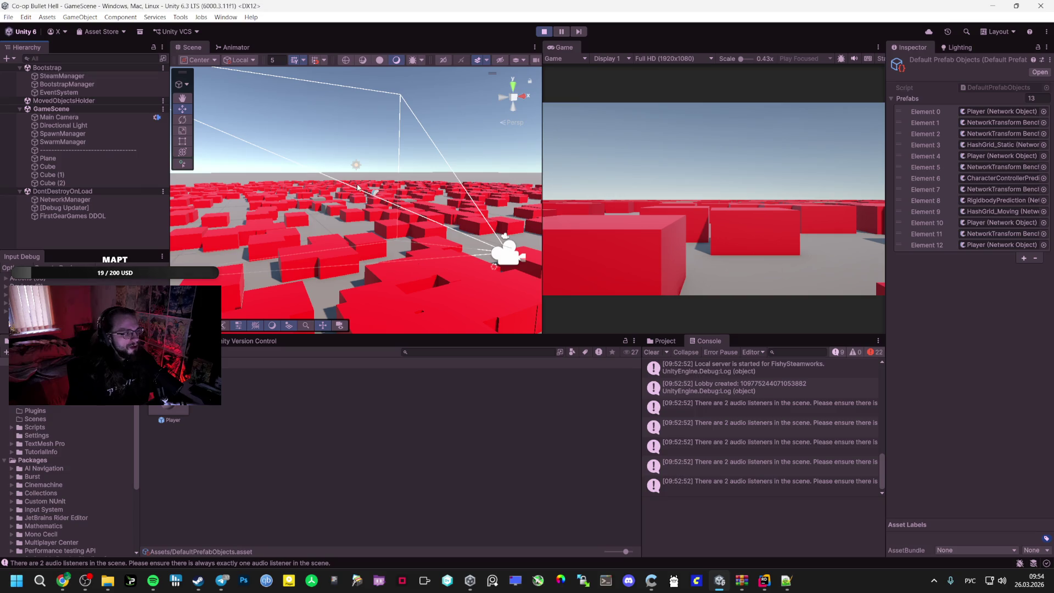
Orbit the scene over the red boxes, stop the play-test, and view the scene files
mouse_move(397, 195)
mouse_down()
mouse_move(285, 176)
mouse_move(756, 219)
mouse_move(785, 186)
mouse_move(545, 205)
mouse_move(498, 193)
mouse_move(401, 218)
mouse_move(439, 186)
mouse_up()
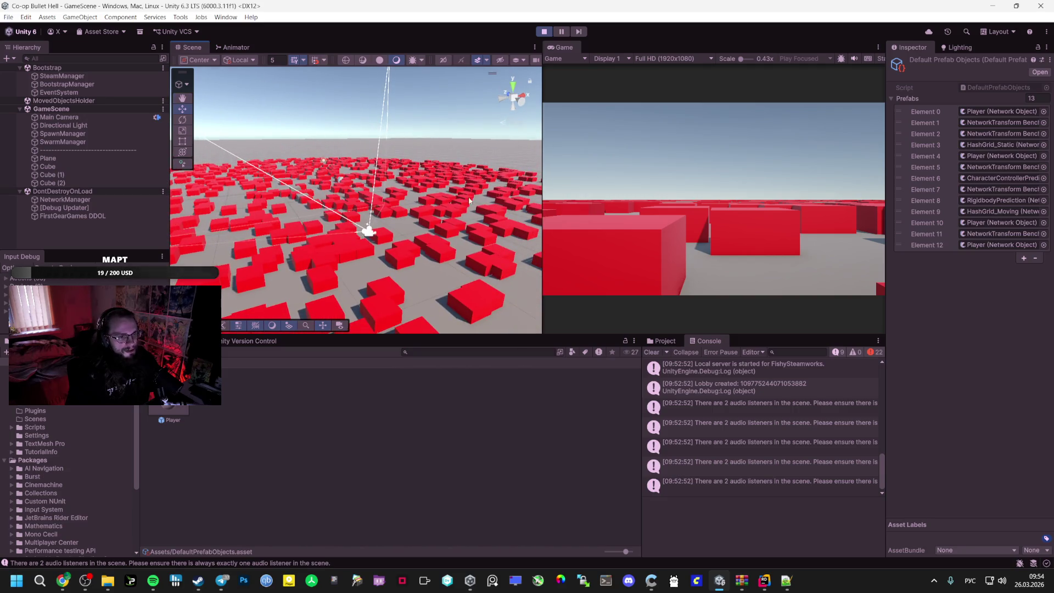
click(544, 31)
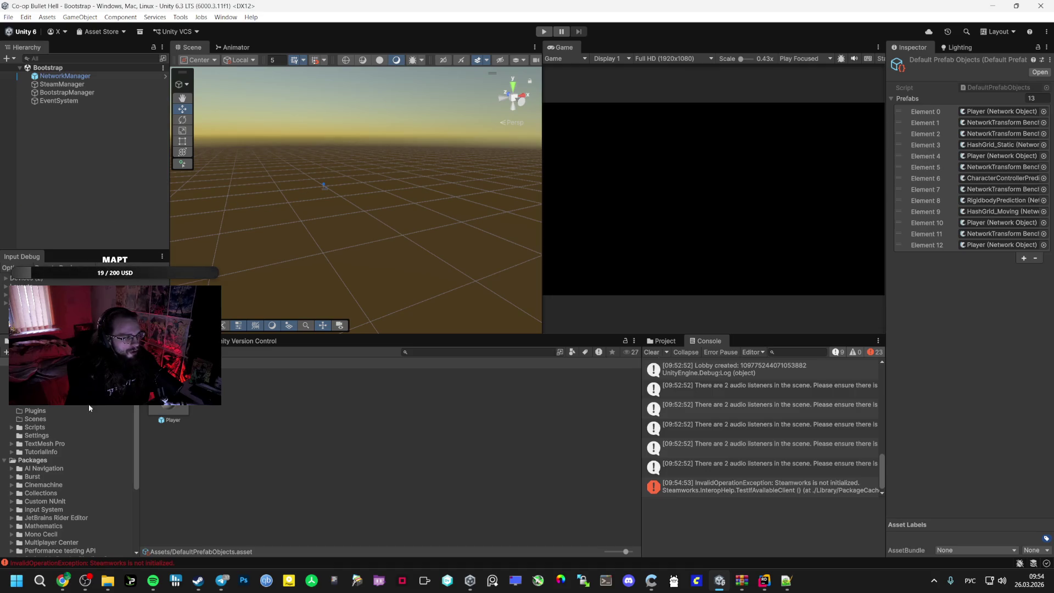
click(51, 404)
scroll(52, 417, up, 2)
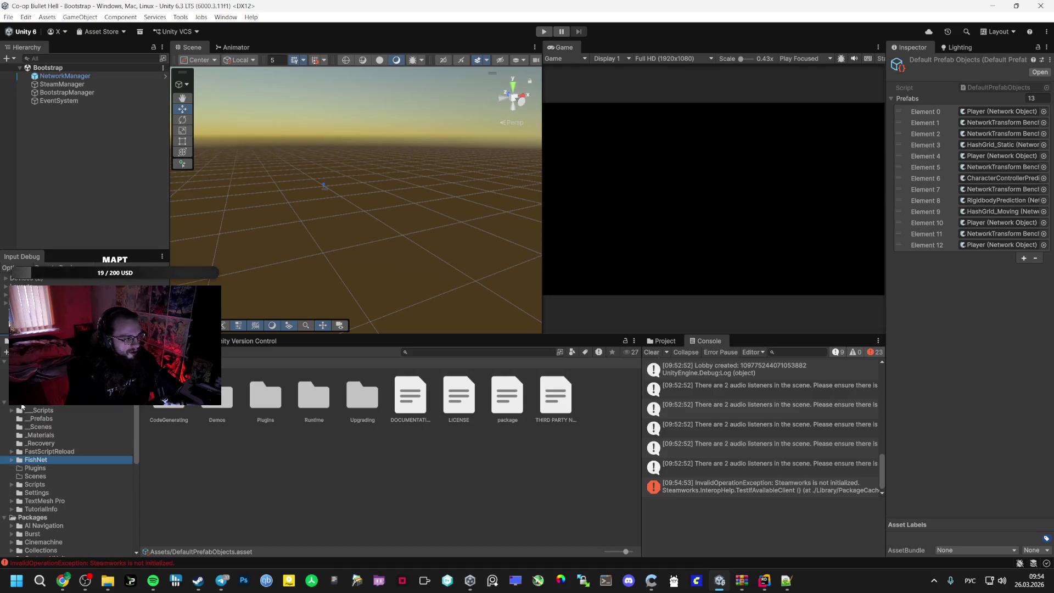
click(55, 426)
Look through the Prefabs, _Materials, _Prefabs and _Scripts folders, then go back to AI Studio
click(39, 418)
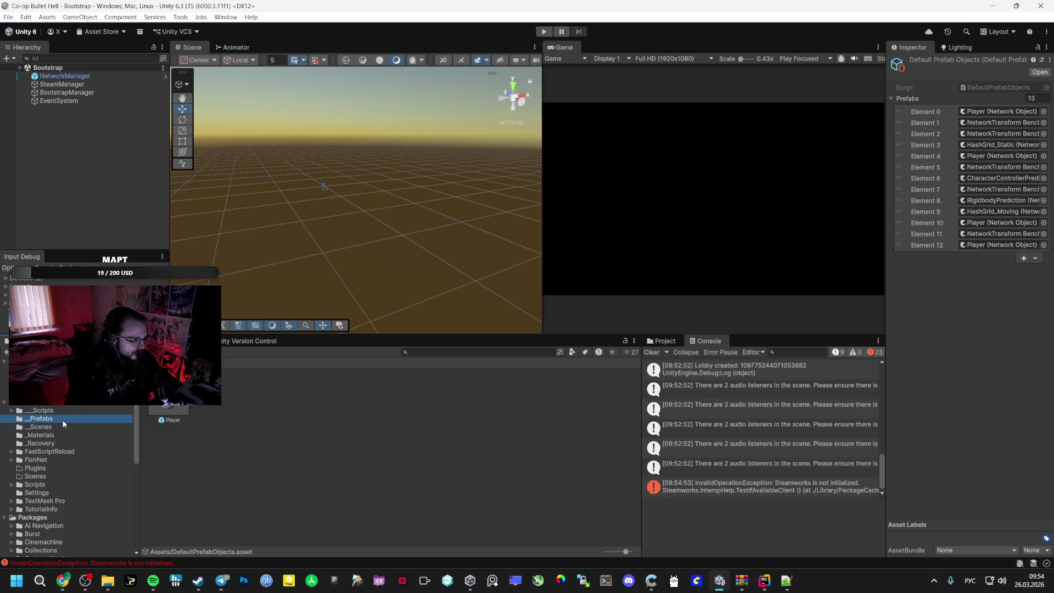
click(40, 427)
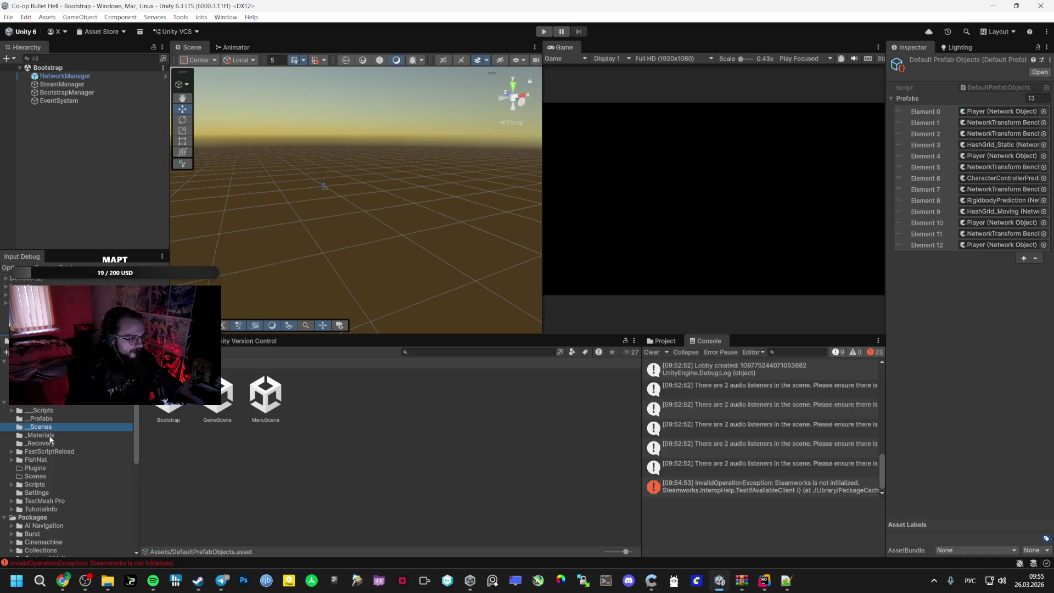
click(48, 442)
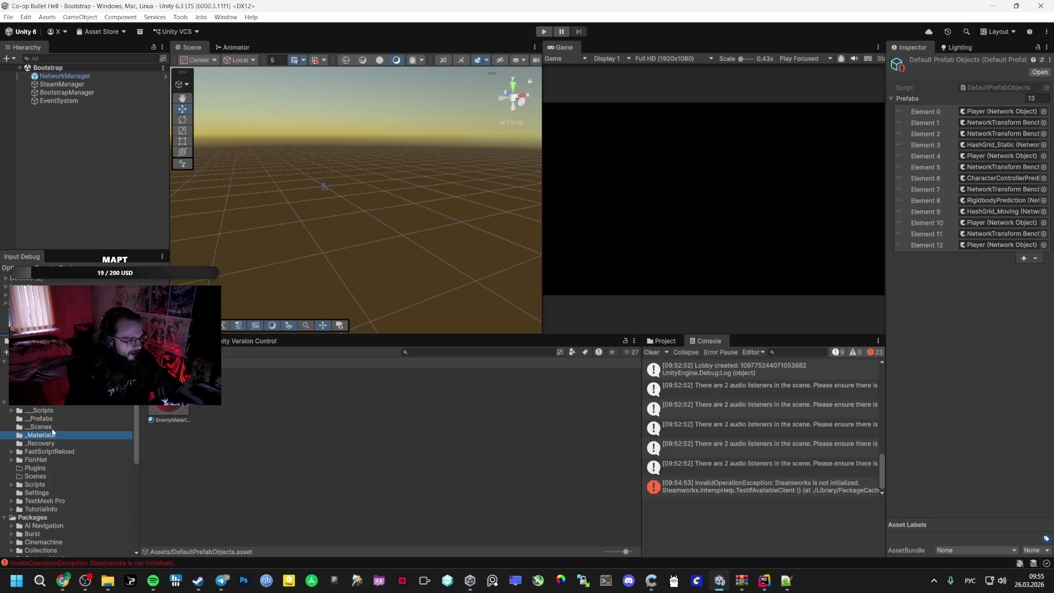
click(60, 418)
click(64, 412)
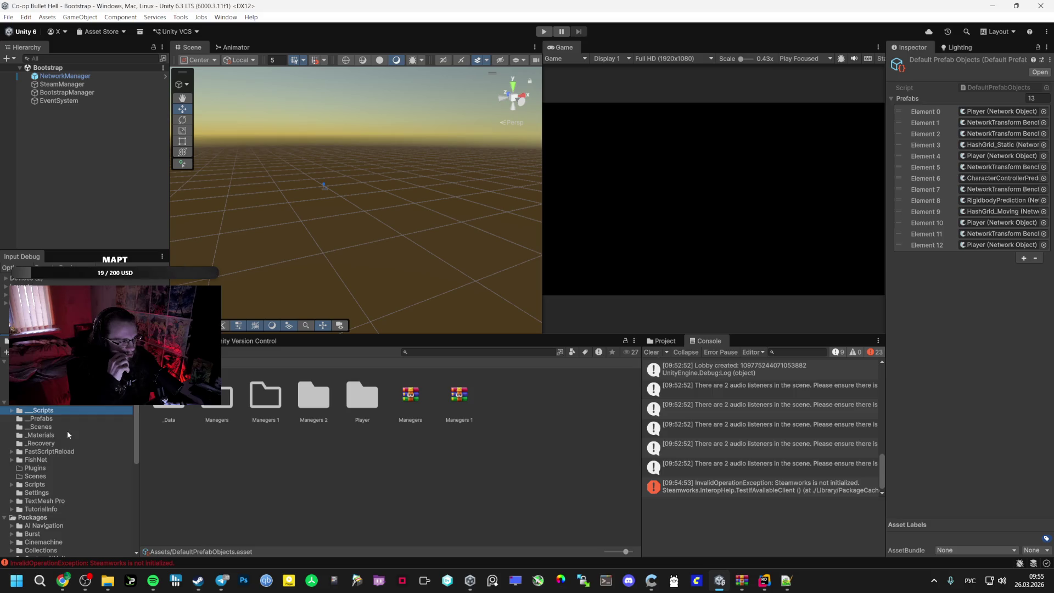
key(alt+Tab)
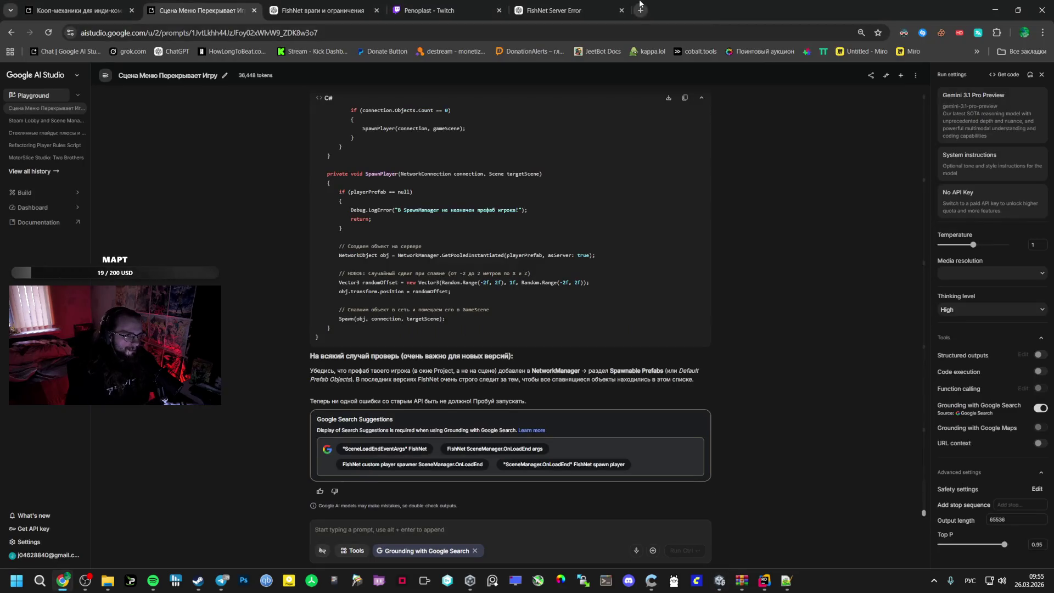
In a new tab, search Google for 'cd projekt red vs rockstar'
click(640, 5)
text(cв зкщ)
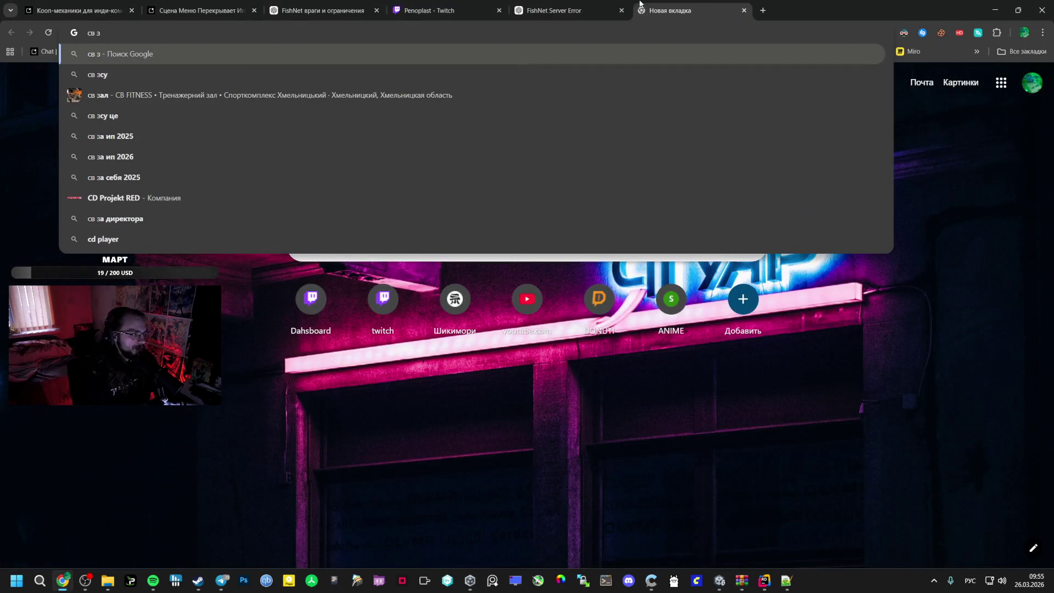
key(Down)
text(мы)
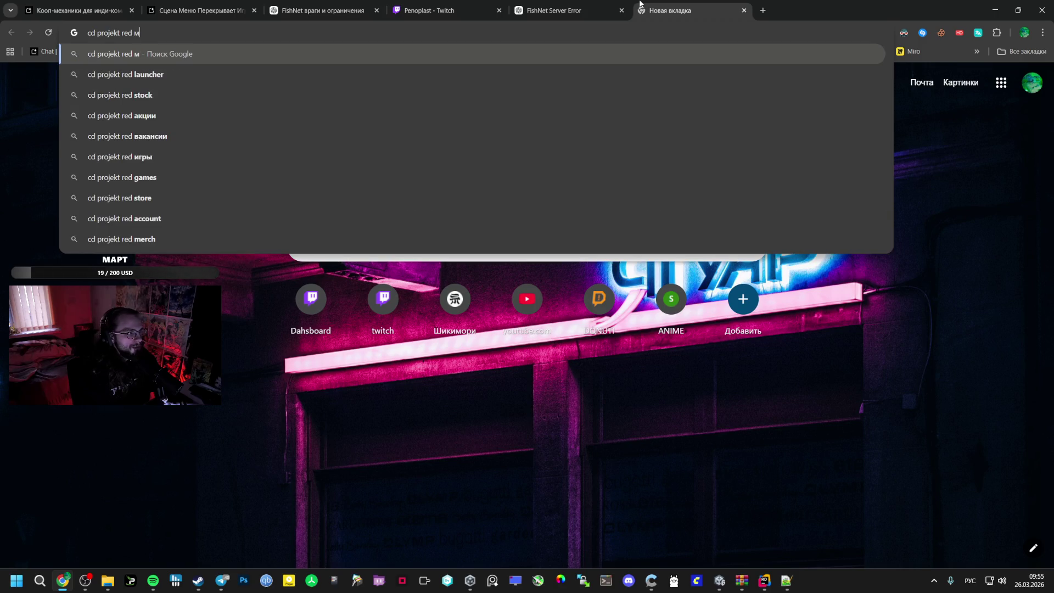
key(Down)
key(Down)
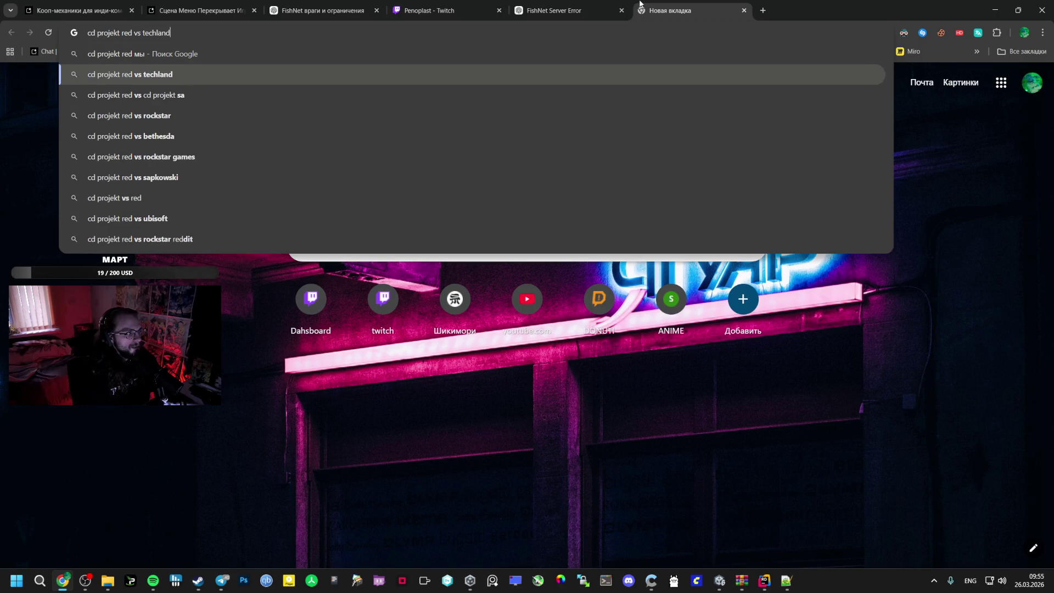
key(Return)
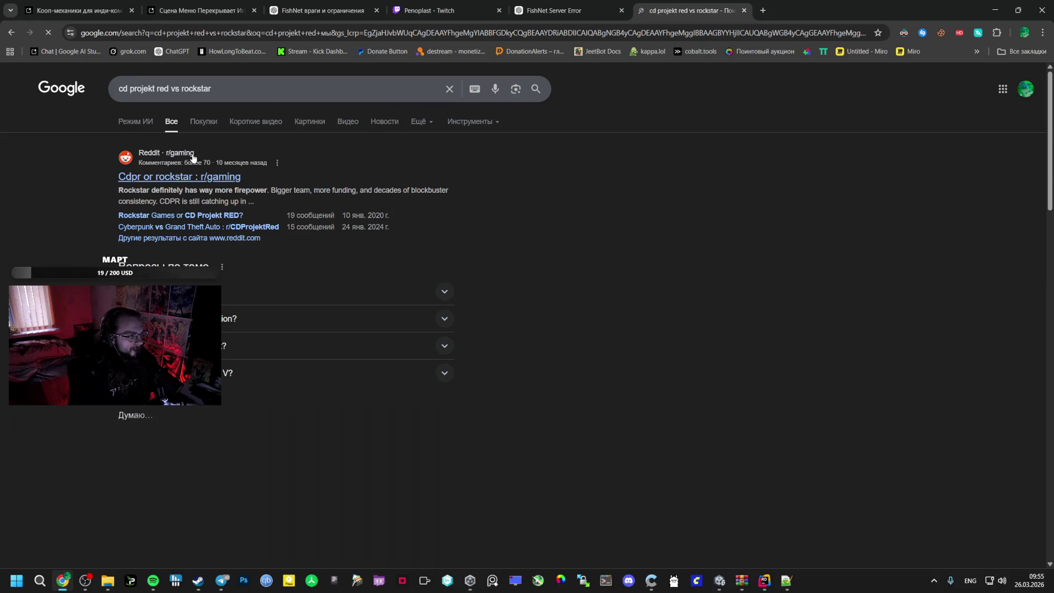
Refine the search to 'cd projekt red vs rockstar капитализации'
click(232, 94)
text(r)
key(BackSpace)
key(alt+shift)
text(ка)
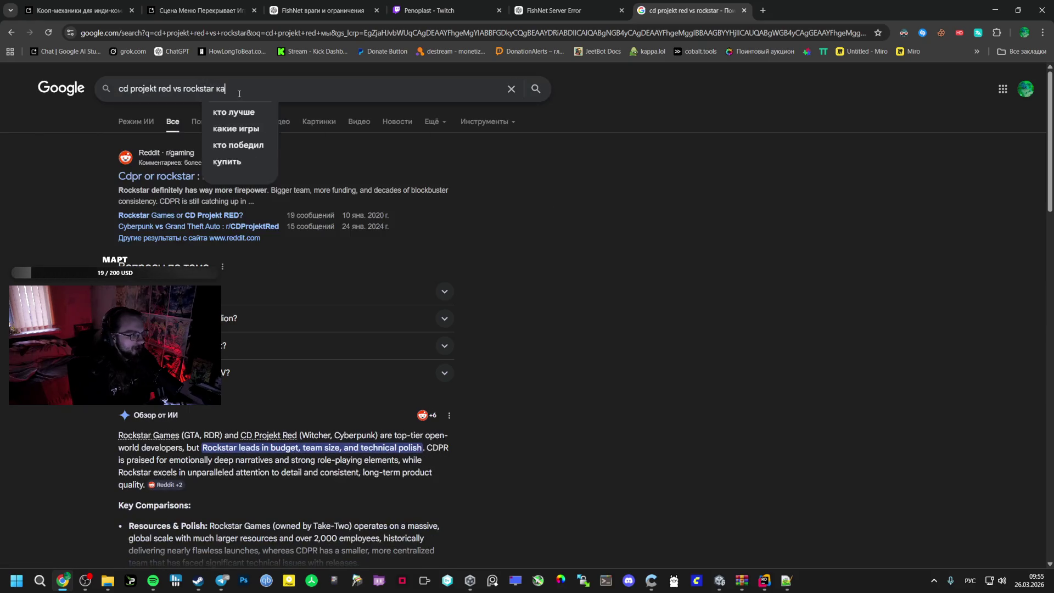
text(пииаолищацми)
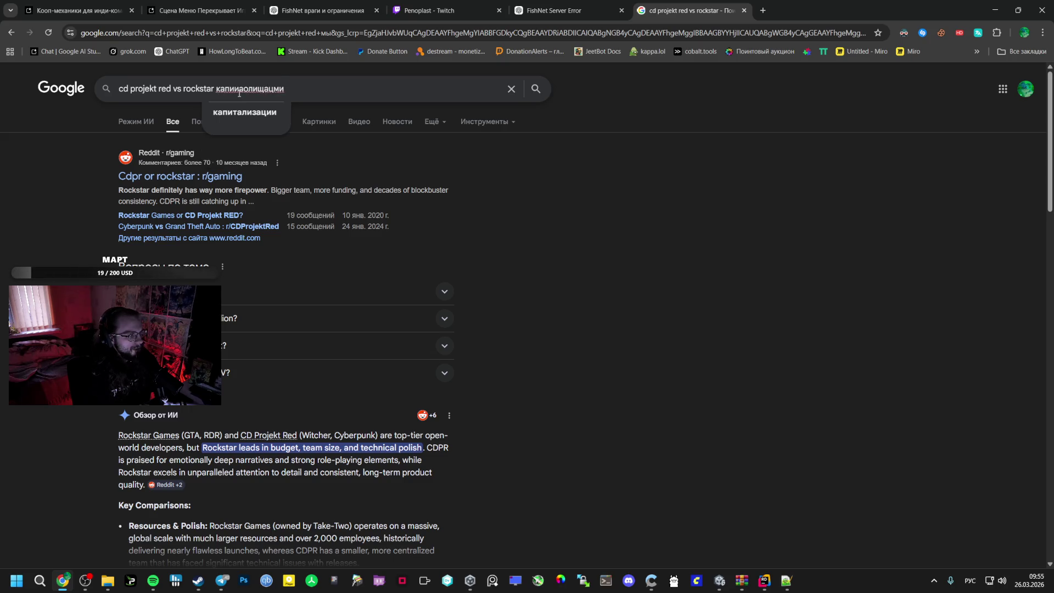
key(Down)
key(Return)
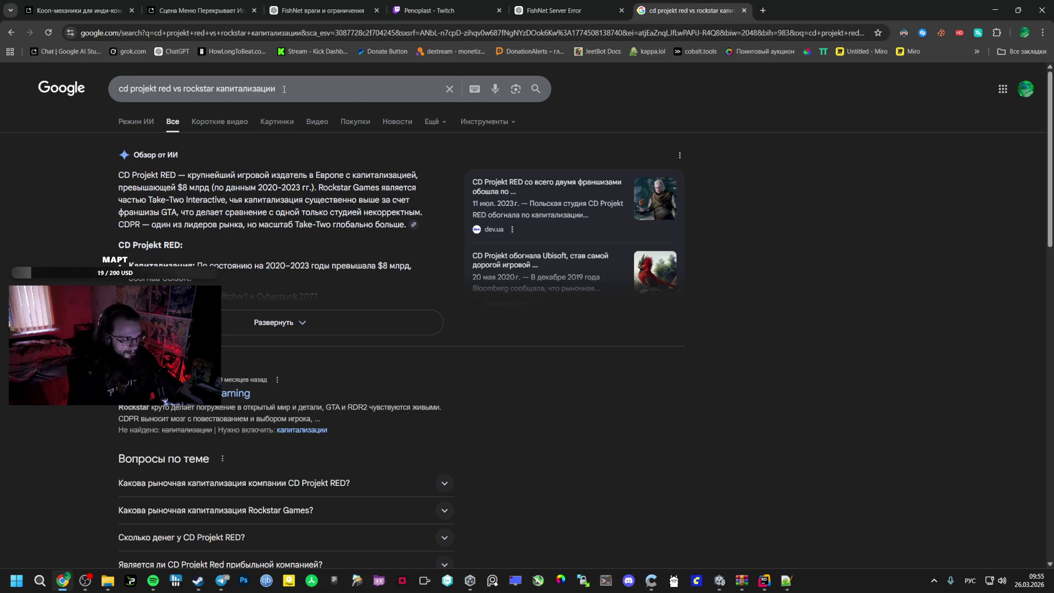
Expand the AI overview to read the full comparison, then bring Rider forward
click(266, 313)
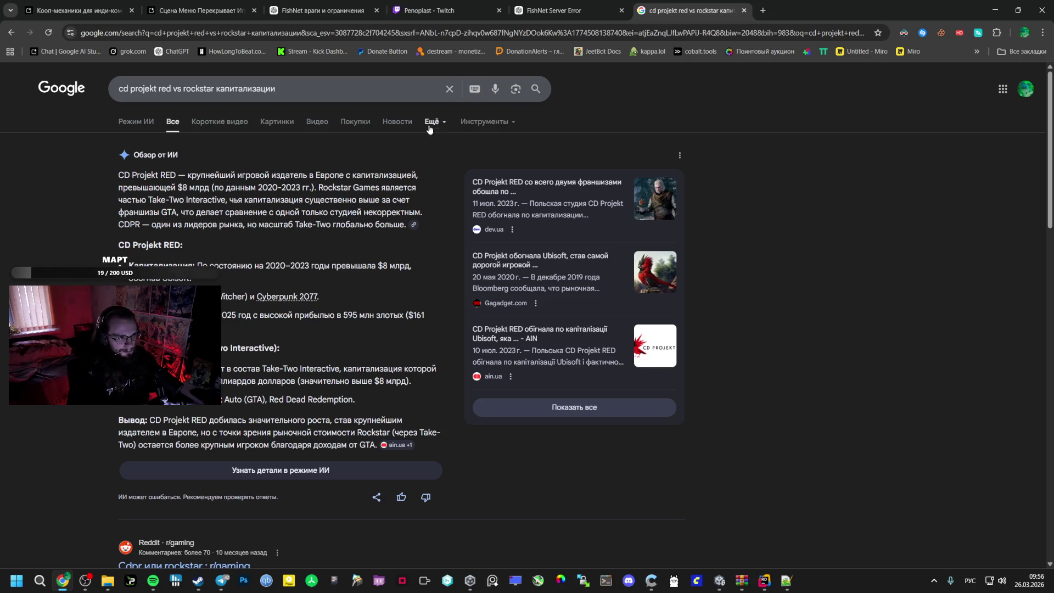
mouse_move(764, 580)
click(759, 553)
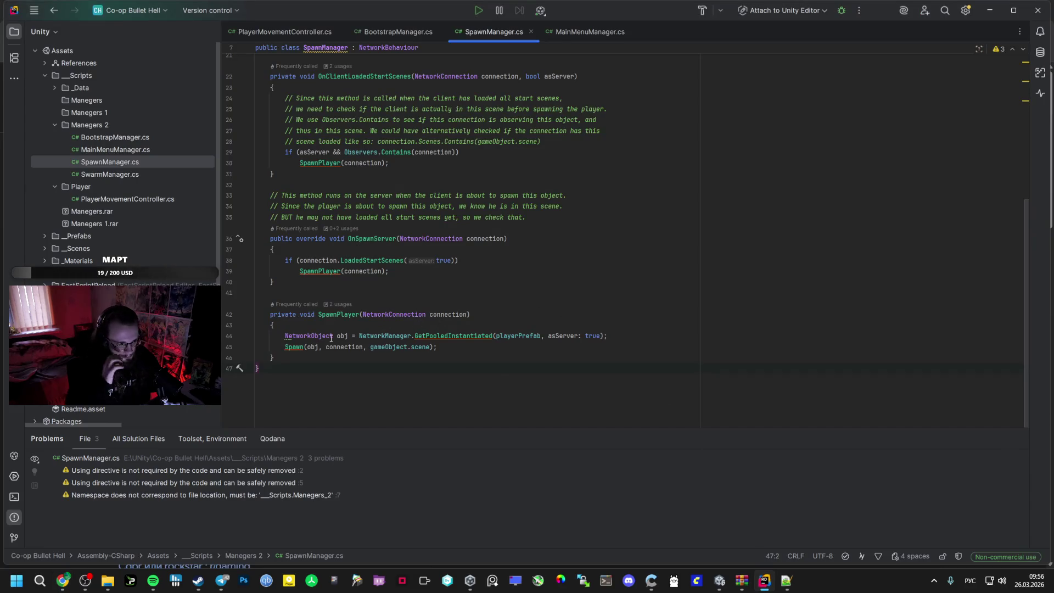
mouse_move(331, 338)
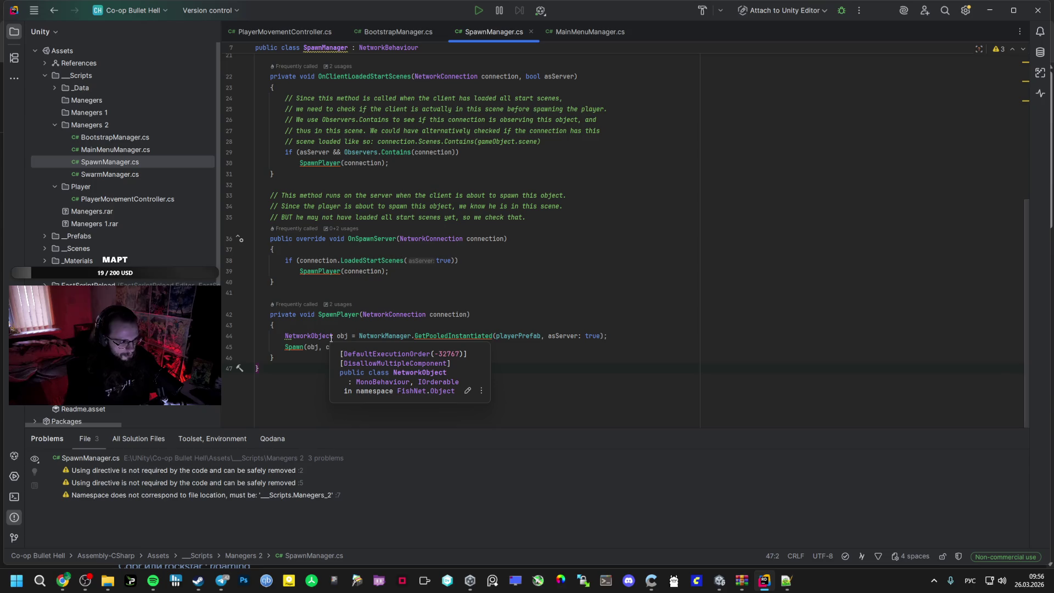
click(62, 580)
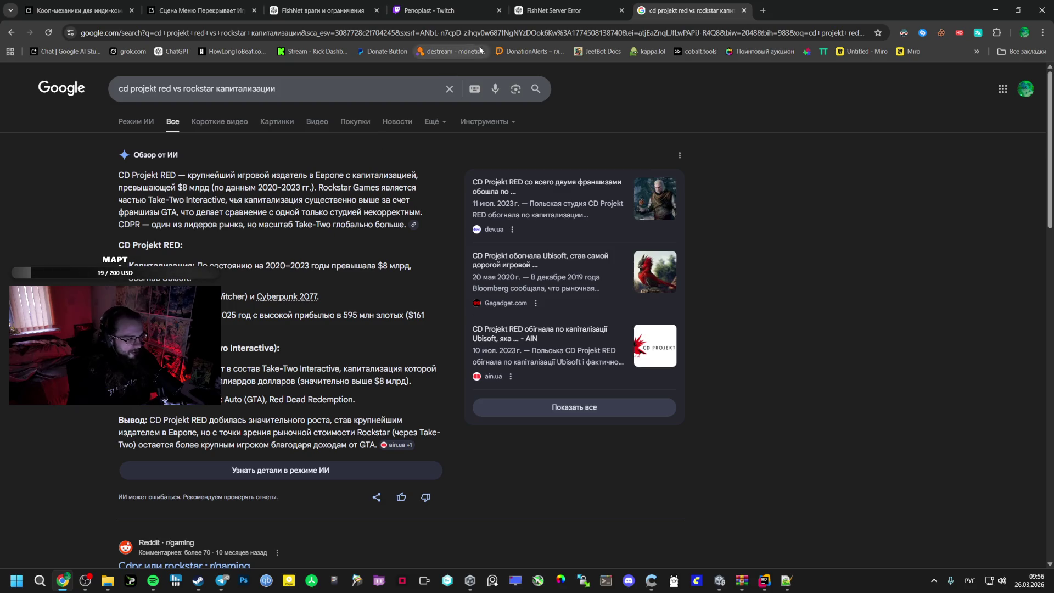
click(591, 5)
click(640, 5)
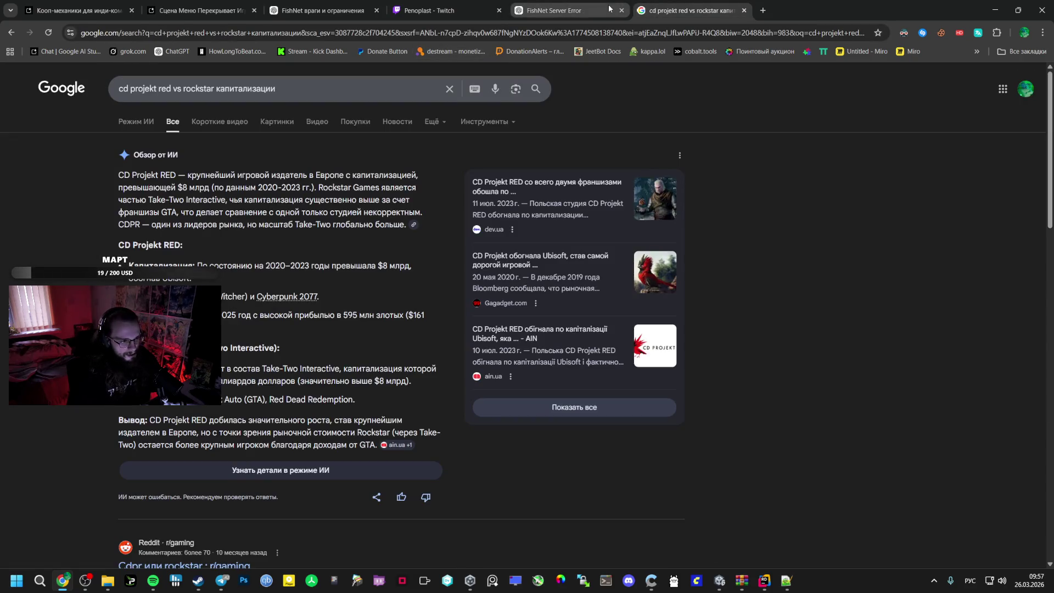
click(422, 10)
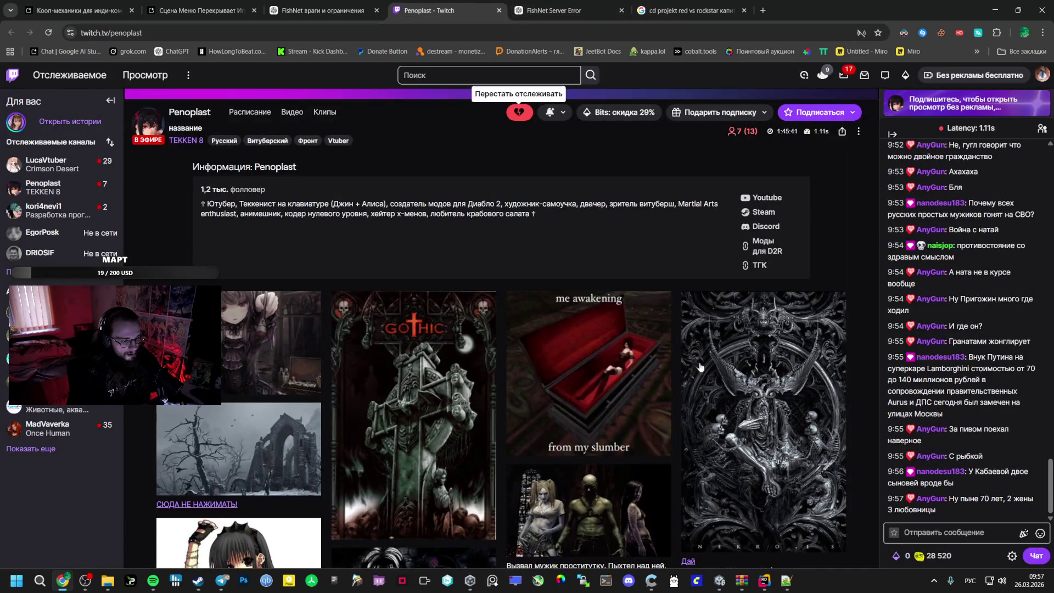
click(763, 579)
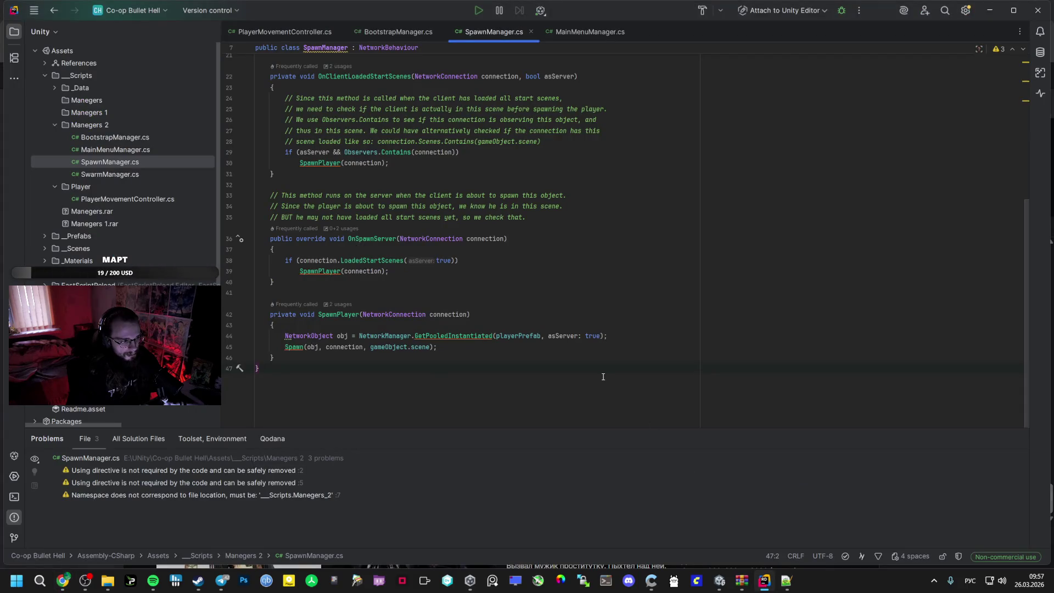
mouse_move(550, 357)
mouse_down()
mouse_move(307, 296)
mouse_move(315, 269)
mouse_move(391, 287)
mouse_up()
click(385, 286)
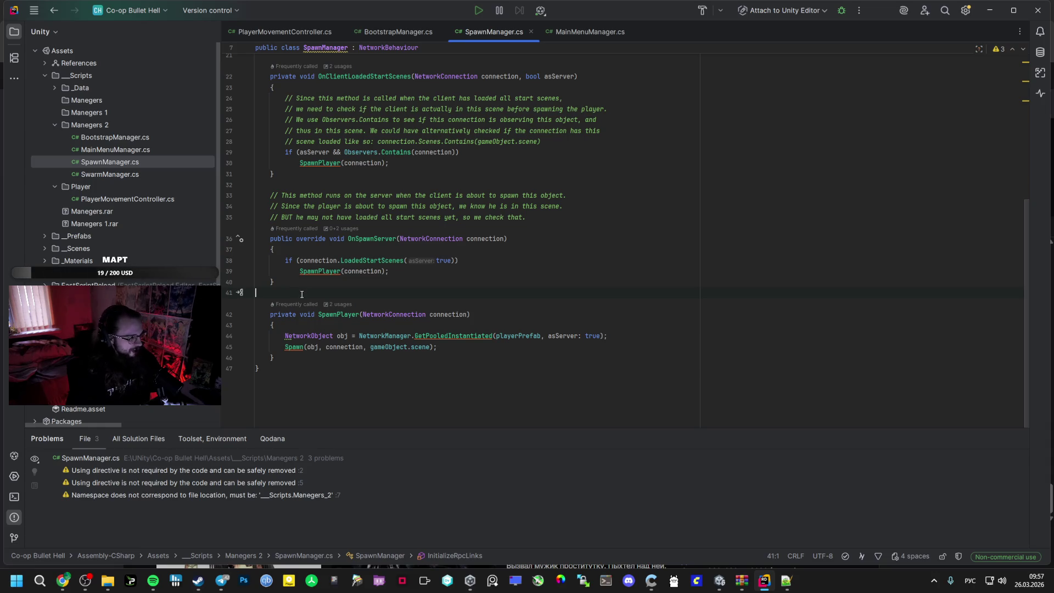
click(62, 580)
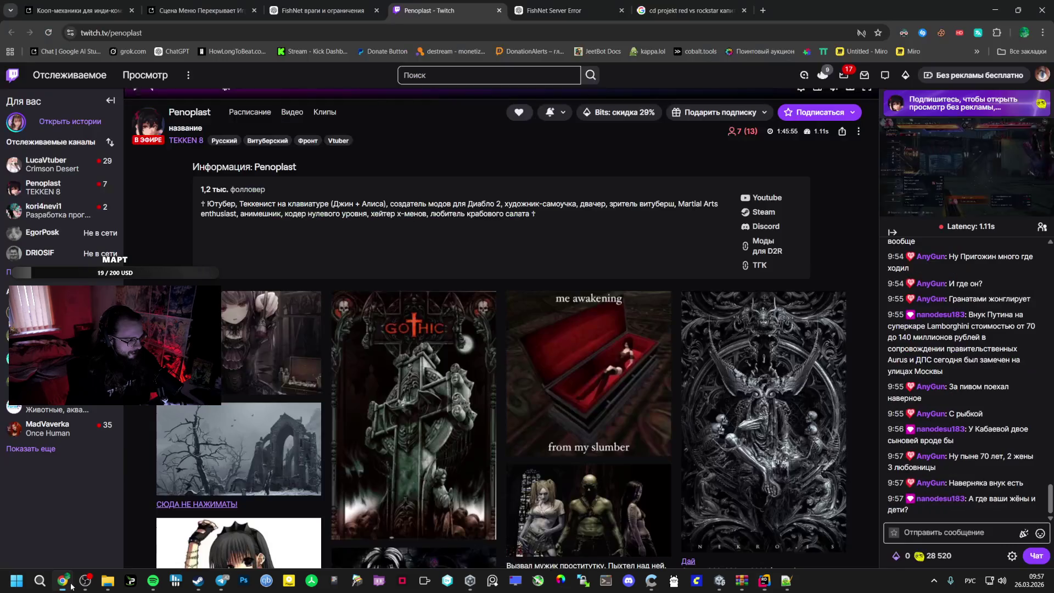
Move through the Chrome tabs to the AI Studio spawn-code chat, then return to Unity
click(582, 10)
click(669, 3)
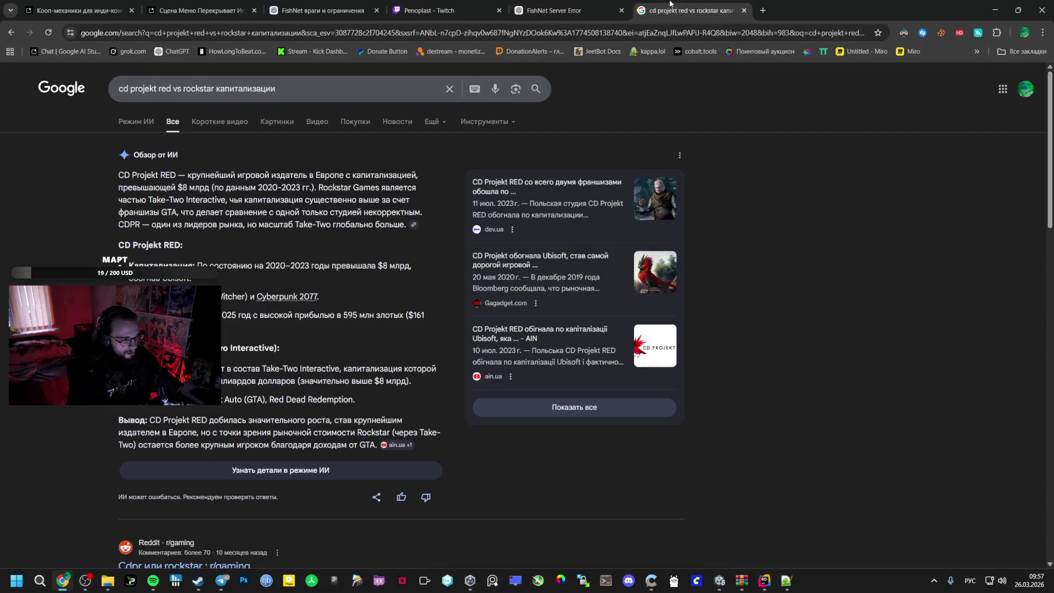
click(439, 11)
click(308, 15)
click(218, 10)
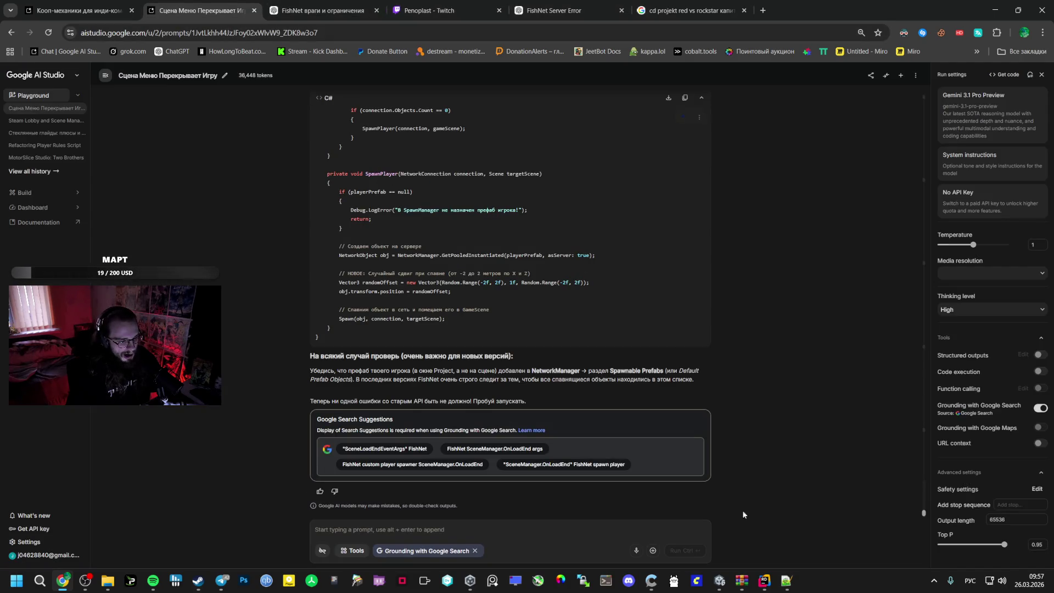
click(719, 580)
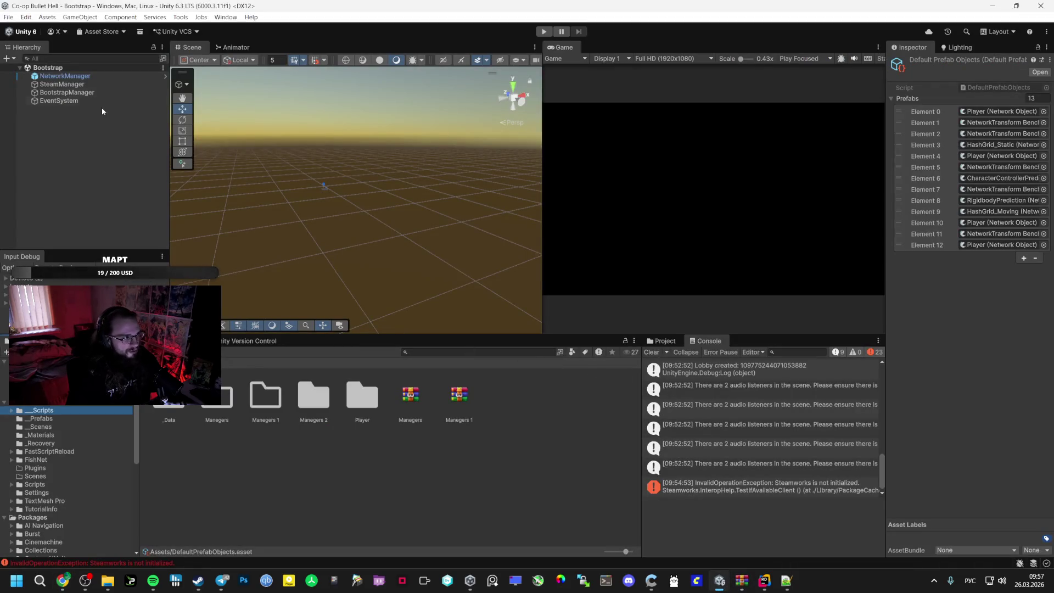
Delete the Manegers 1 and Manegers 2 folders, then reveal the Manegers folder in File Explorer
click(86, 101)
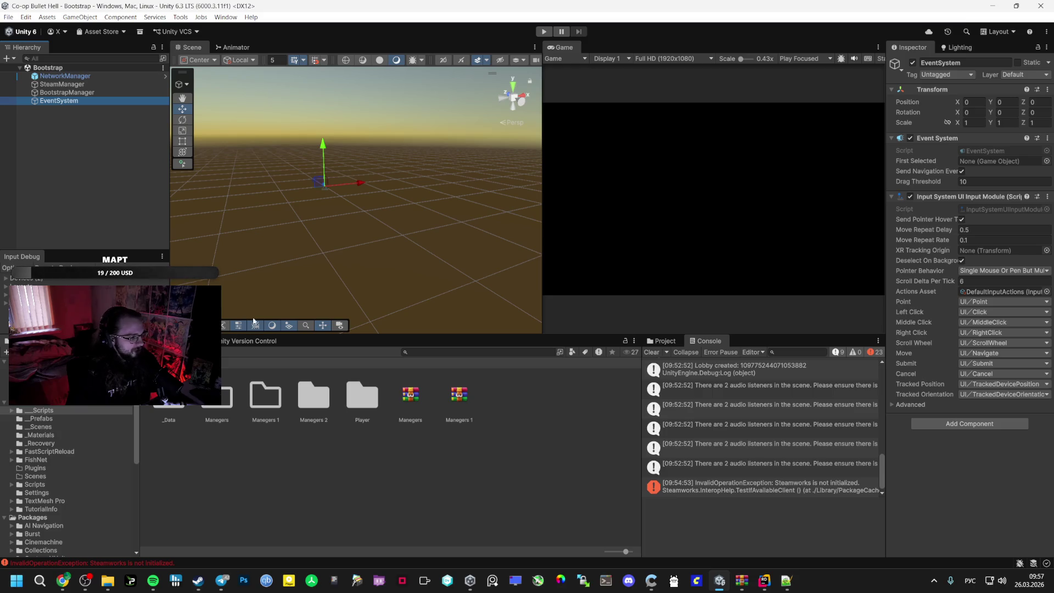
click(274, 403)
ctrl+click(329, 404)
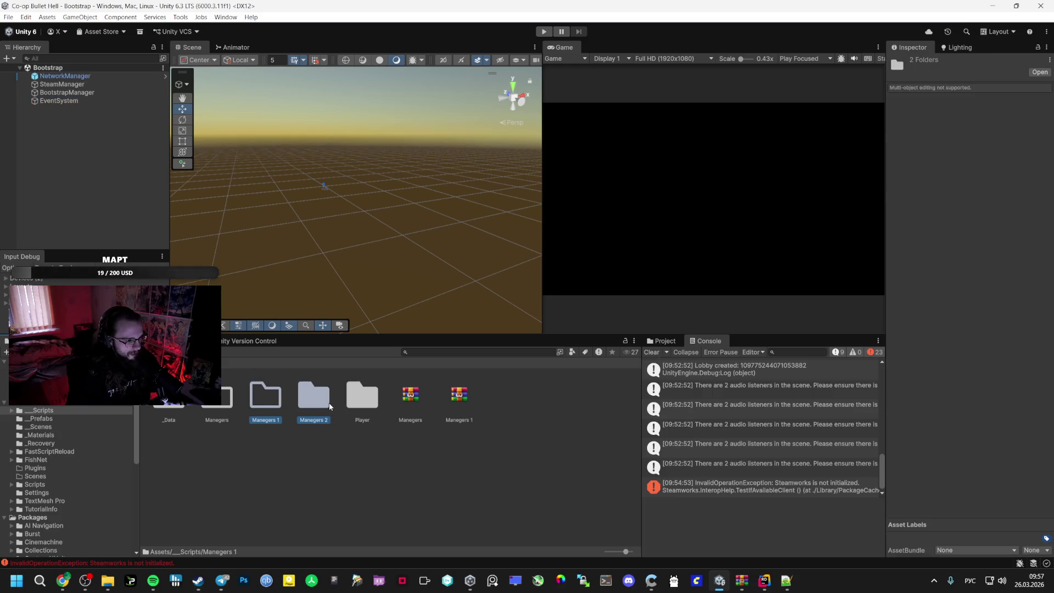
key(Delete)
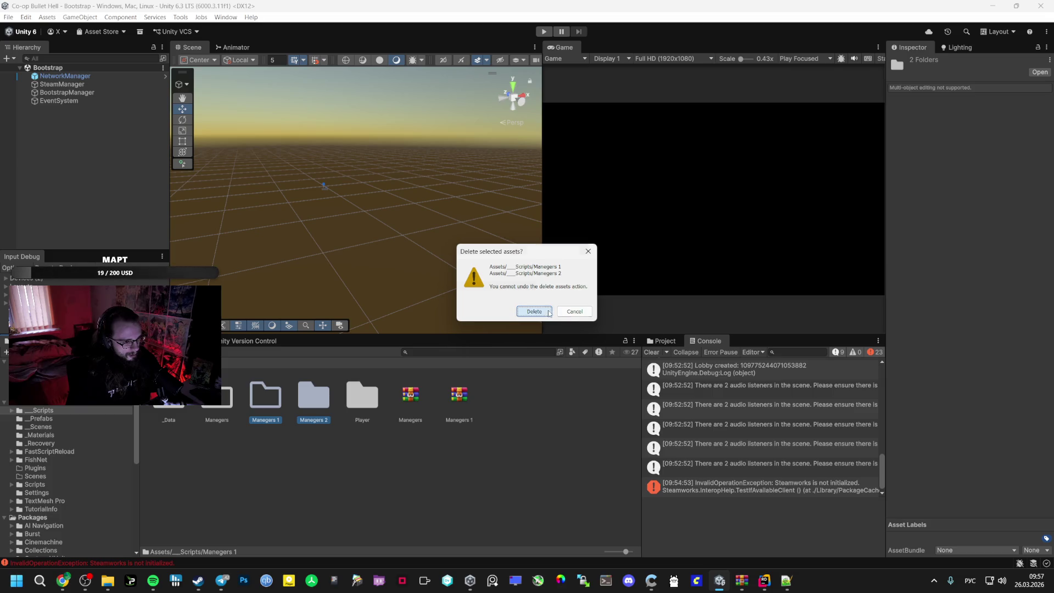
key(Return)
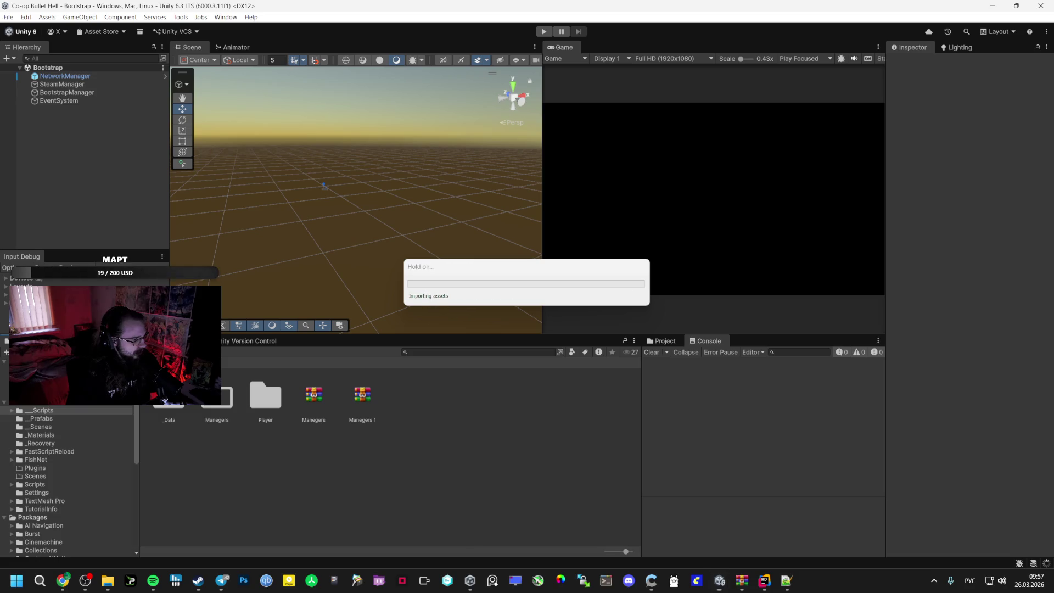
right_click(219, 396)
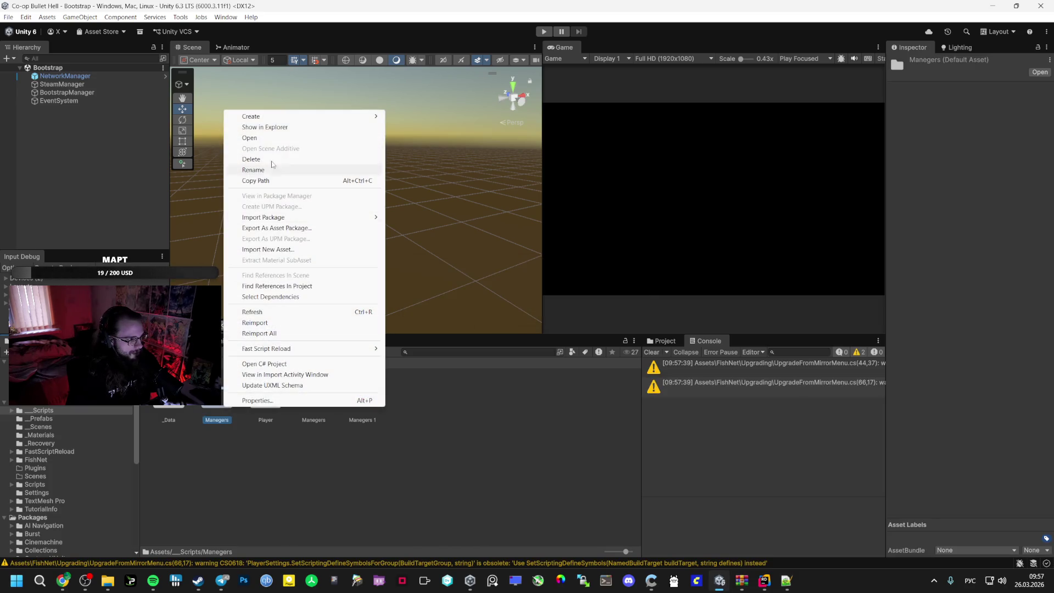
click(283, 126)
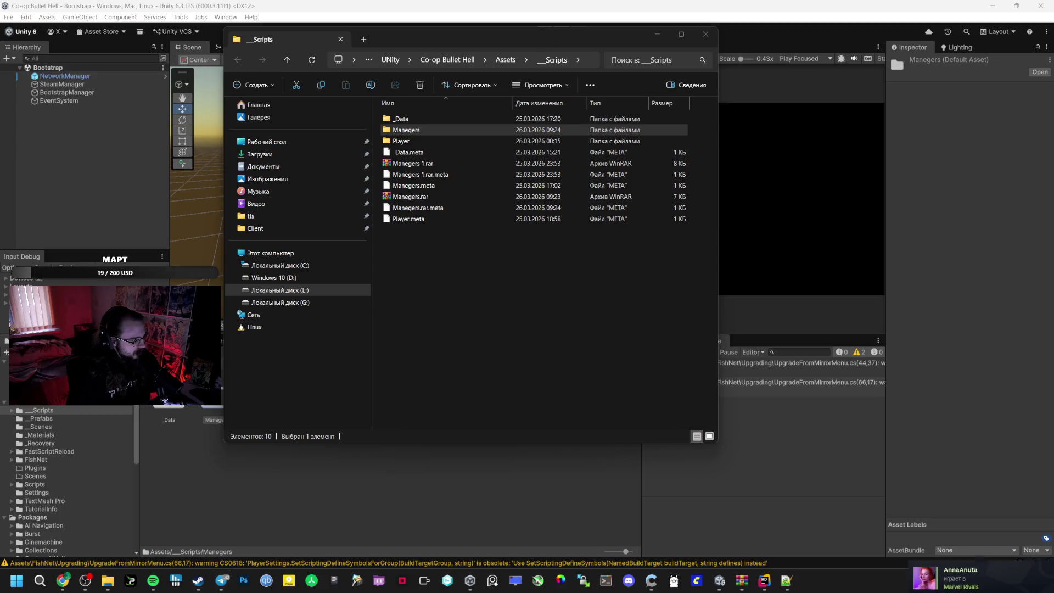
Copy the eight manager scripts and their meta files from the Scripts window into the empty Manegers folder
drag(385, 25, 811, 133)
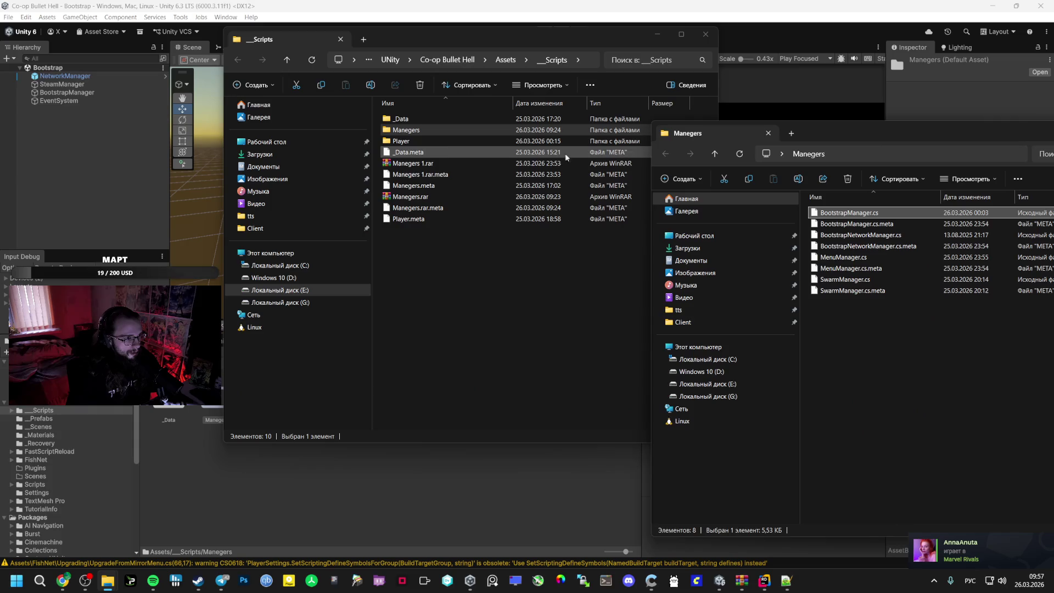
click(433, 163)
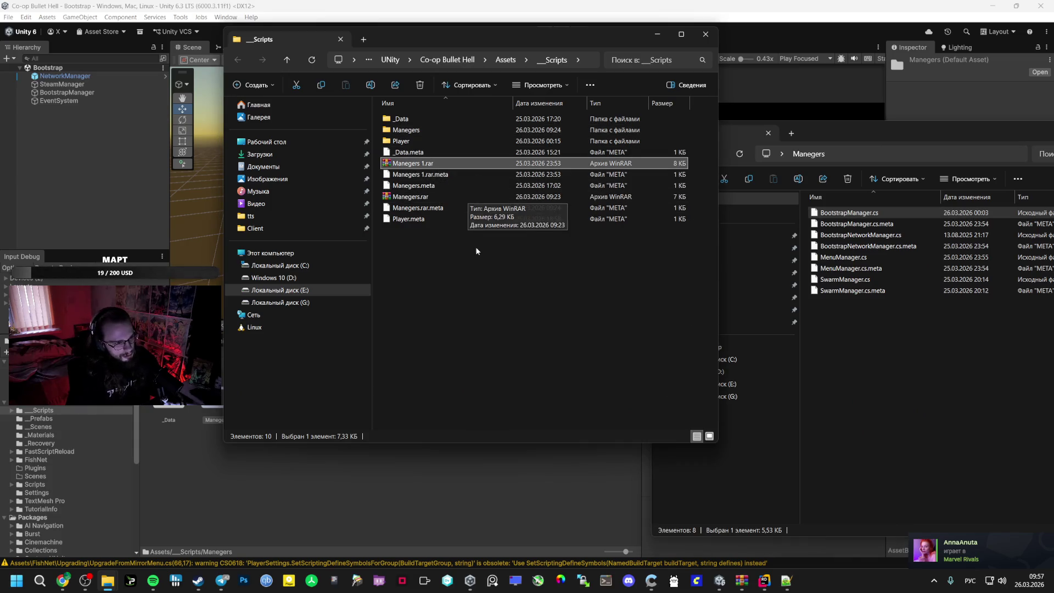
click(647, 245)
double_click(421, 130)
mouse_move(908, 329)
mouse_down()
mouse_move(860, 209)
mouse_move(509, 201)
mouse_up()
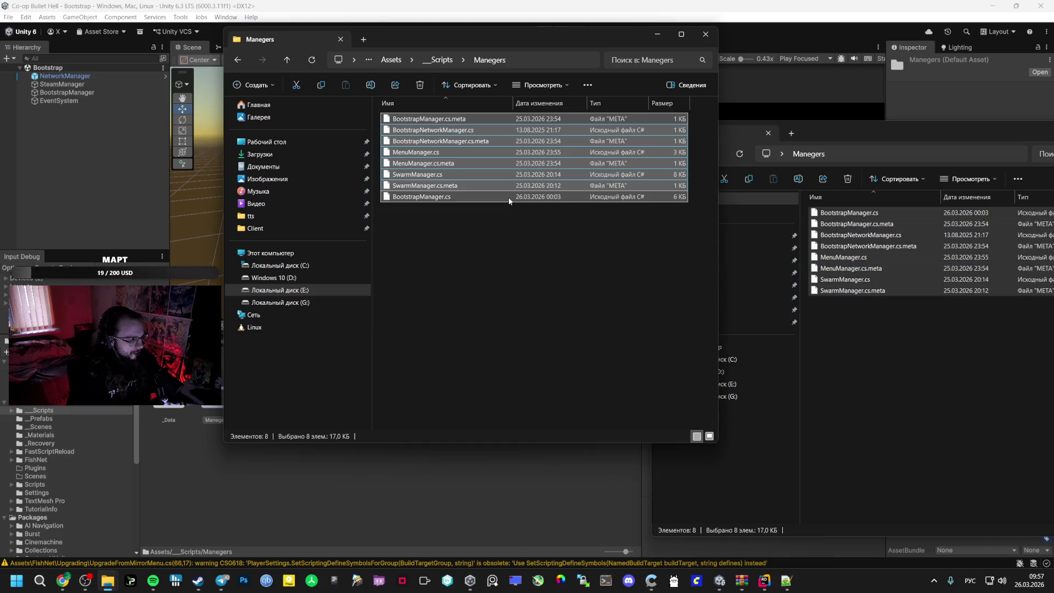
click(347, 485)
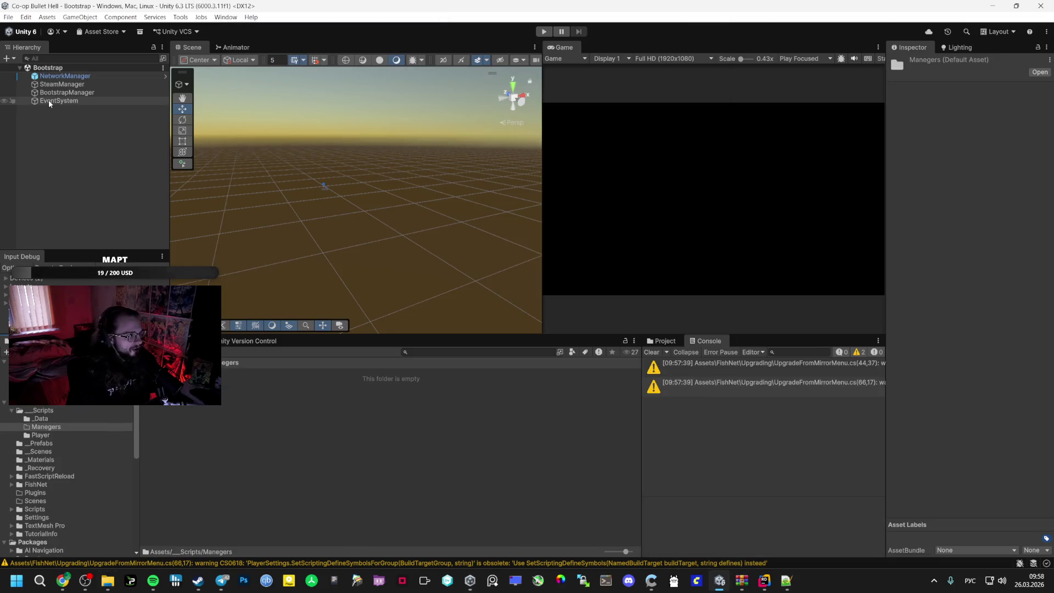
Refresh the Project panel so the restored manager scripts get imported
click(86, 77)
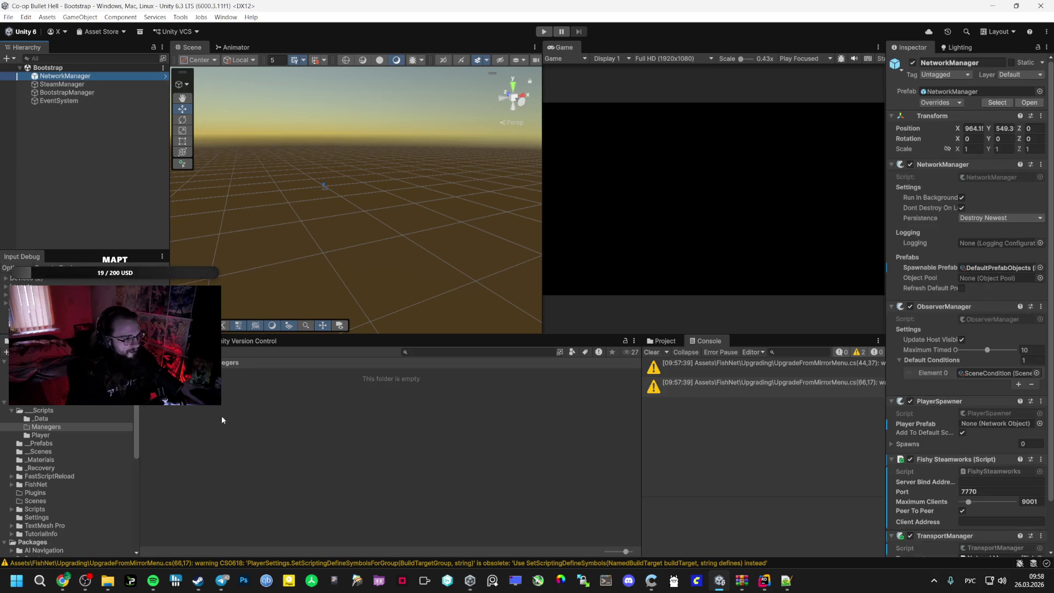
right_click(221, 419)
click(285, 331)
click(77, 77)
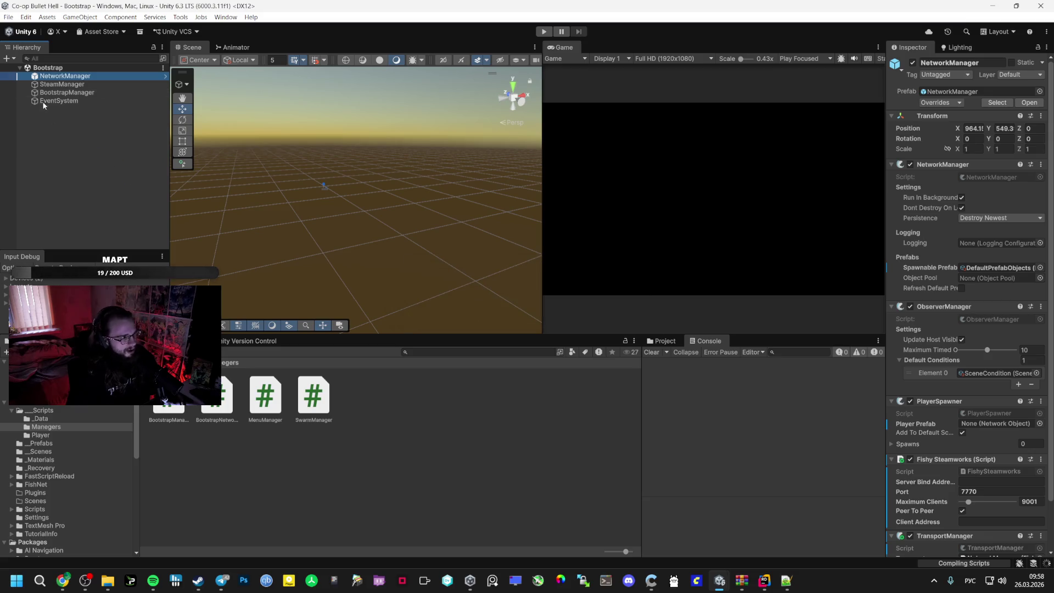
Add a BootstrapNetworkManager object from its script and place BootstrapManager below EventSystem
click(55, 93)
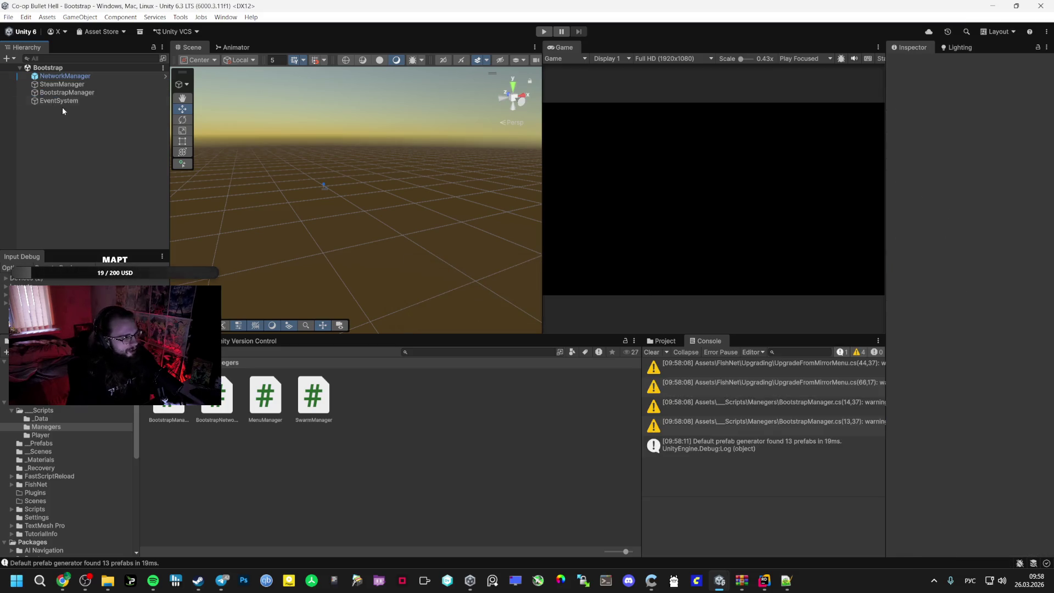
click(212, 411)
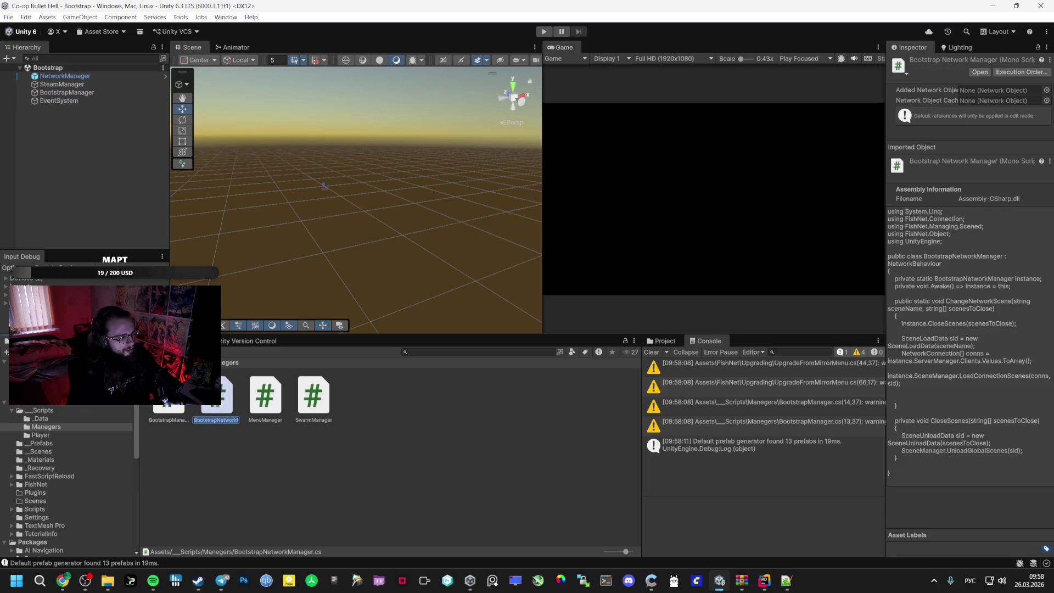
click(104, 180)
right_click(80, 92)
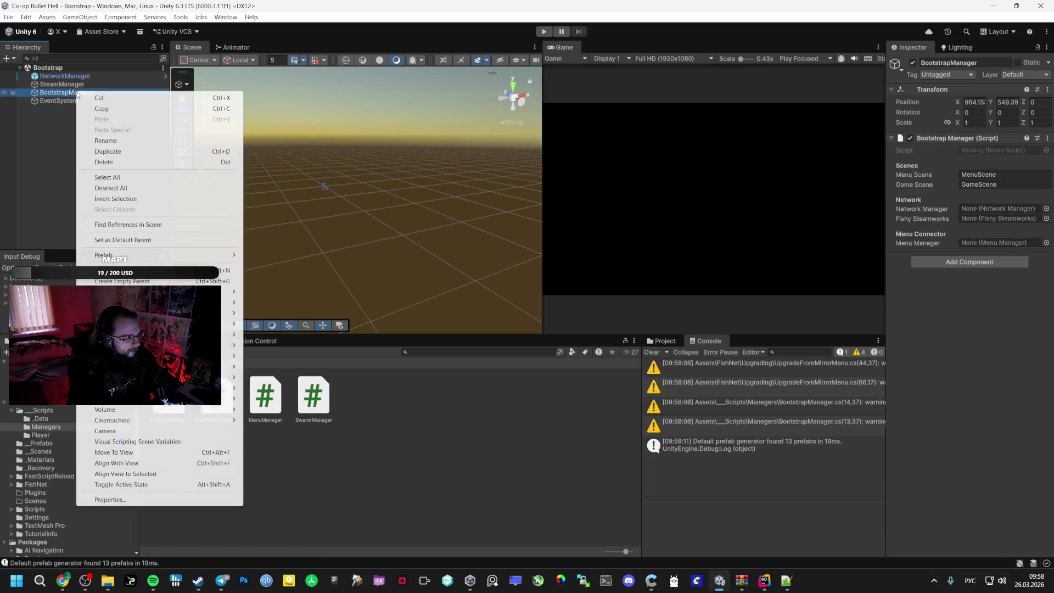
right_click(58, 178)
drag(217, 395, 80, 201)
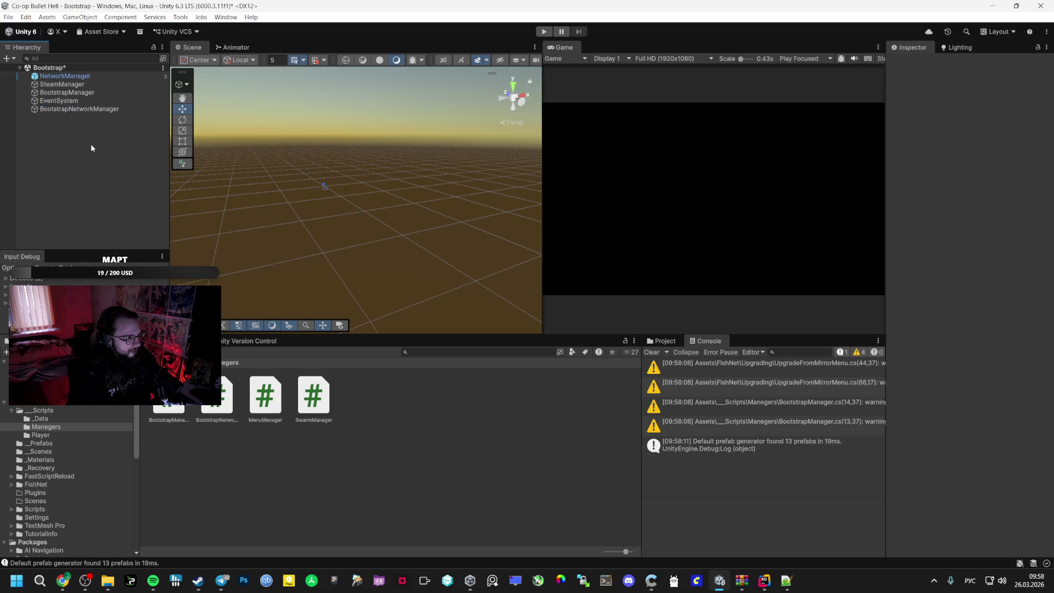
click(107, 110)
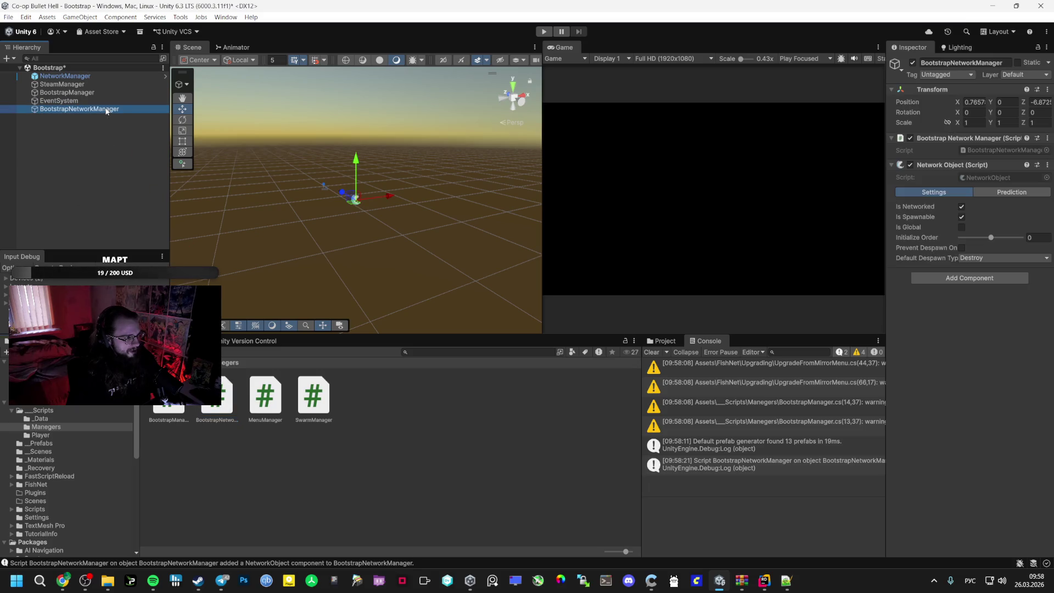
click(108, 111)
click(93, 94)
click(84, 99)
click(81, 93)
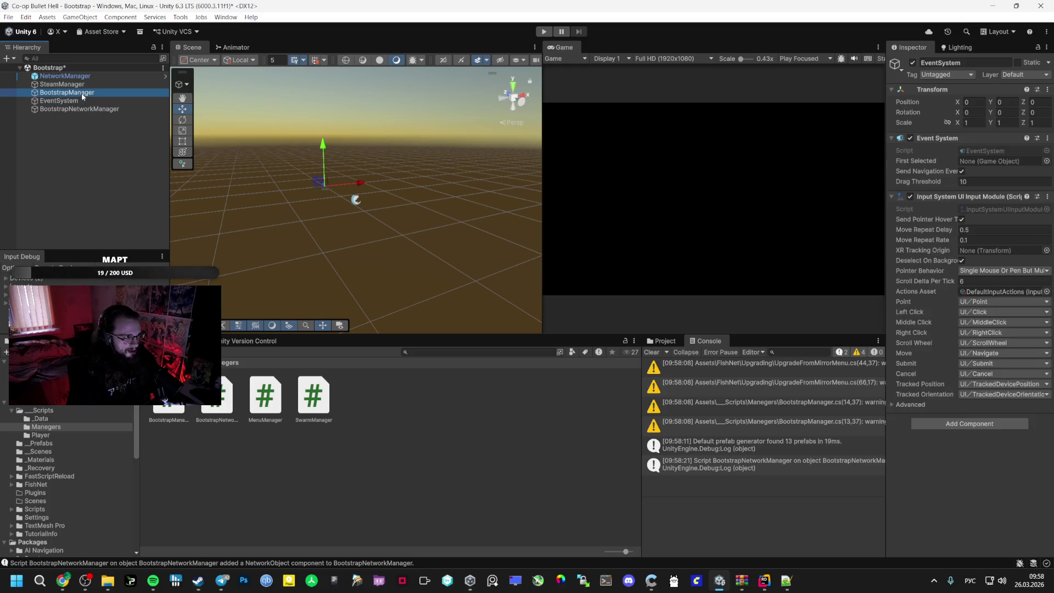
drag(87, 104, 75, 108)
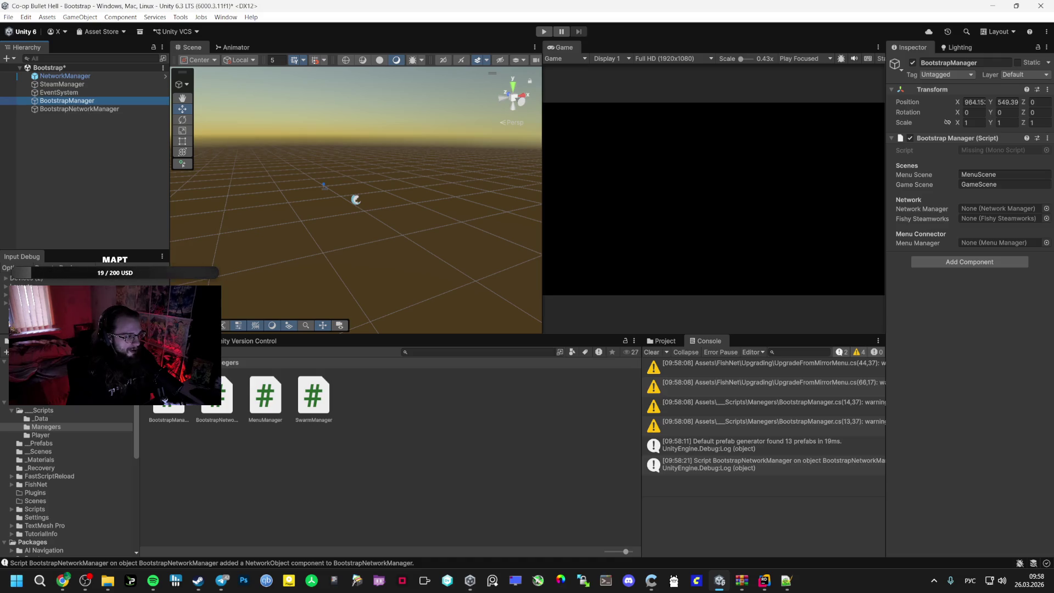
Replace BootstrapManager's broken component with the BootstrapManager script and assign NetworkManager to its field
right_click(939, 137)
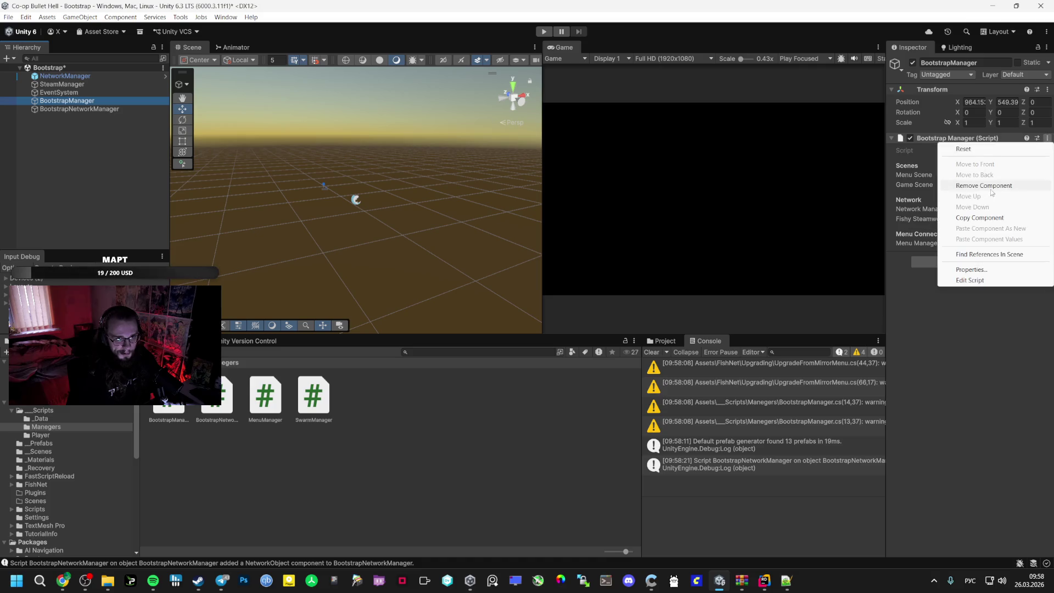
click(960, 156)
click(168, 397)
mouse_move(164, 401)
mouse_down()
mouse_move(936, 254)
mouse_move(972, 259)
mouse_up()
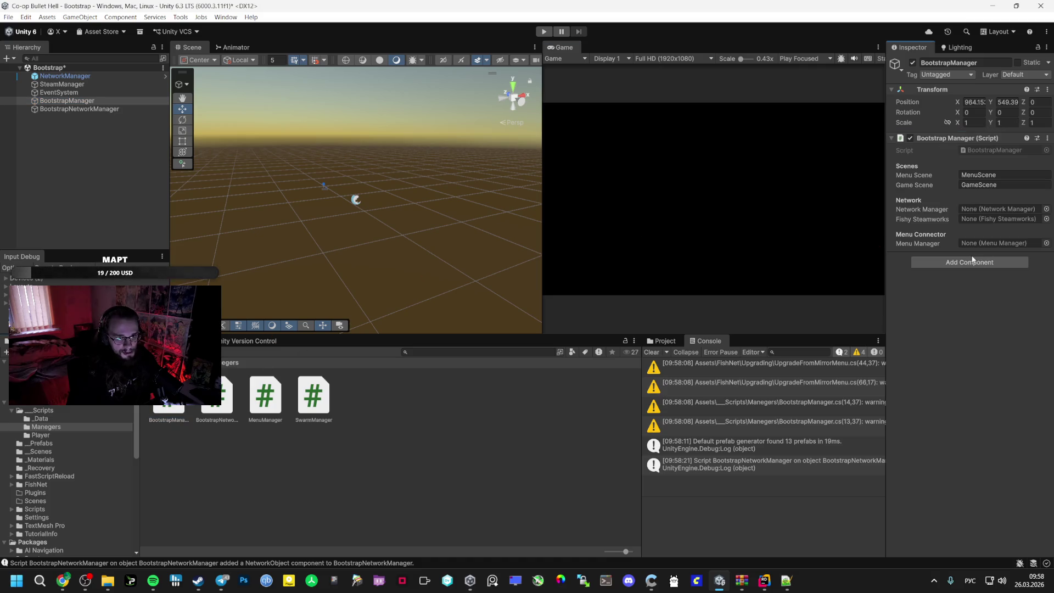
mouse_move(64, 76)
mouse_down()
mouse_move(384, 164)
mouse_move(988, 218)
mouse_move(987, 209)
mouse_up()
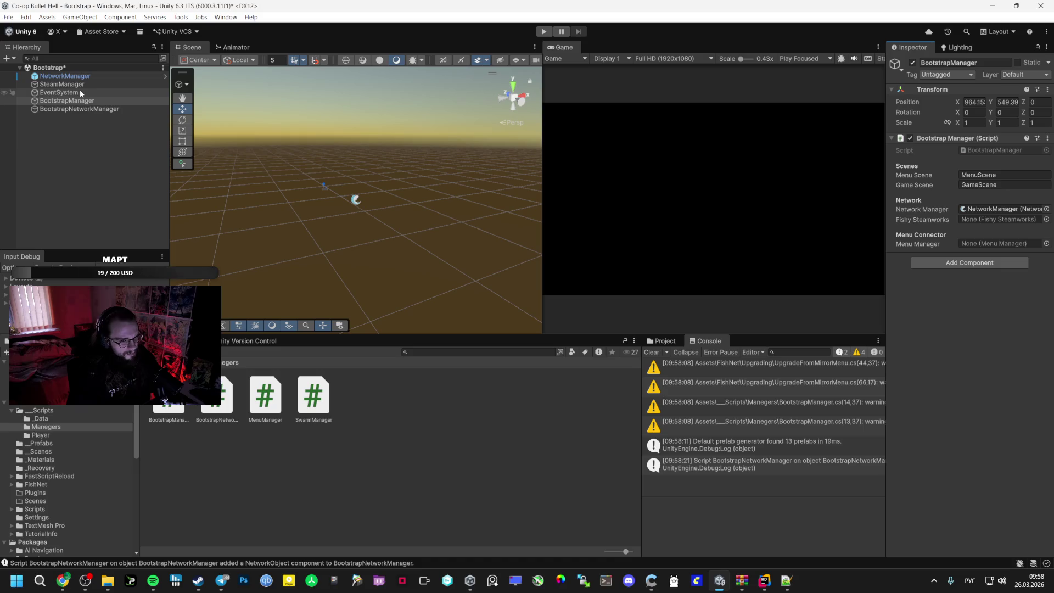
Assign SteamManager to the Fishy Steamworks field and save the Bootstrap scene
mouse_move(62, 84)
mouse_down()
mouse_move(695, 146)
mouse_move(988, 209)
mouse_move(979, 219)
mouse_up()
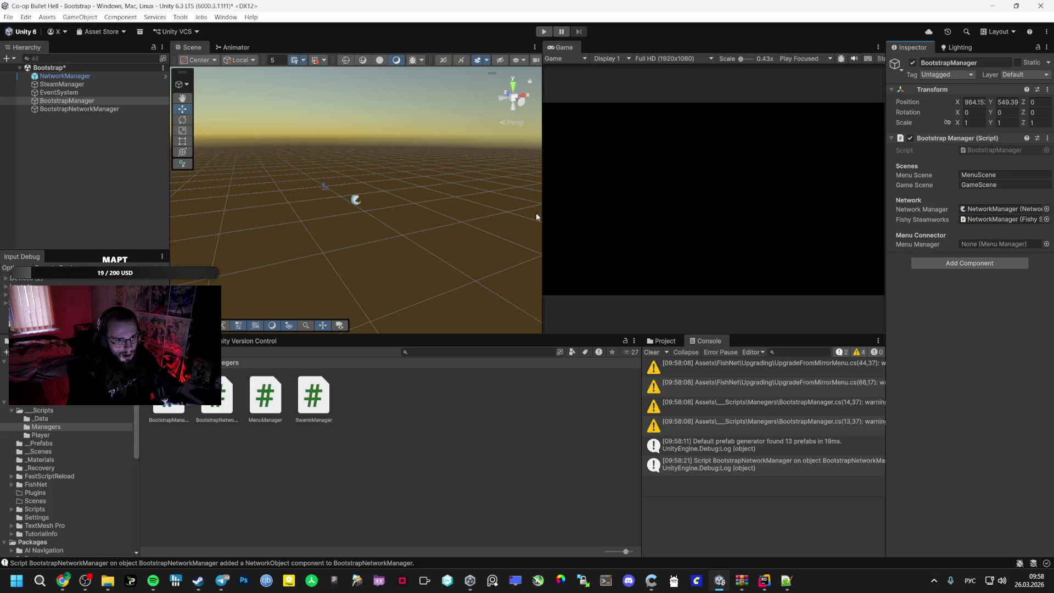
click(991, 243)
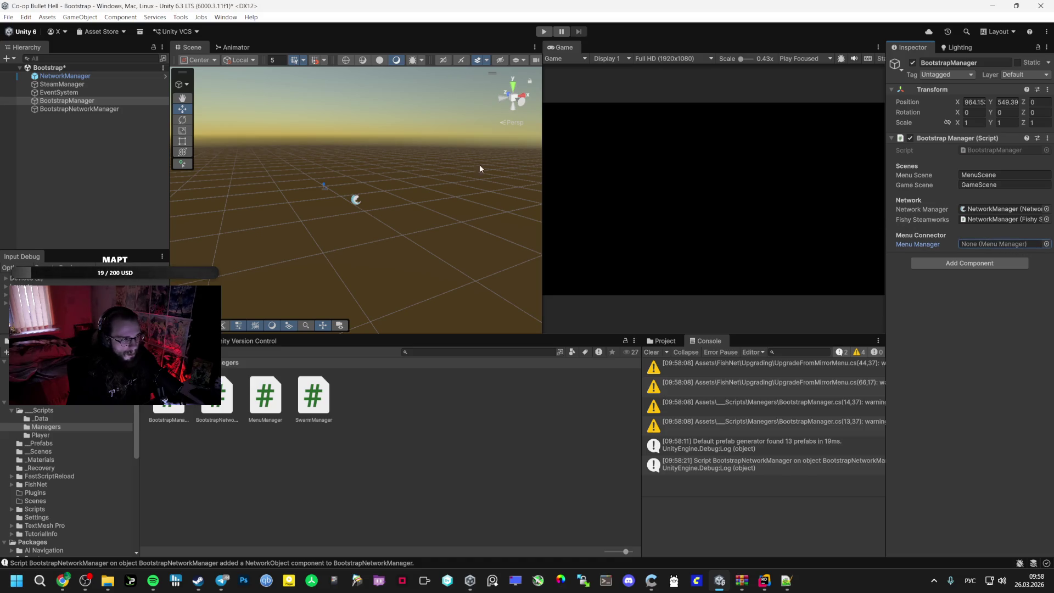
key(ctrl+s)
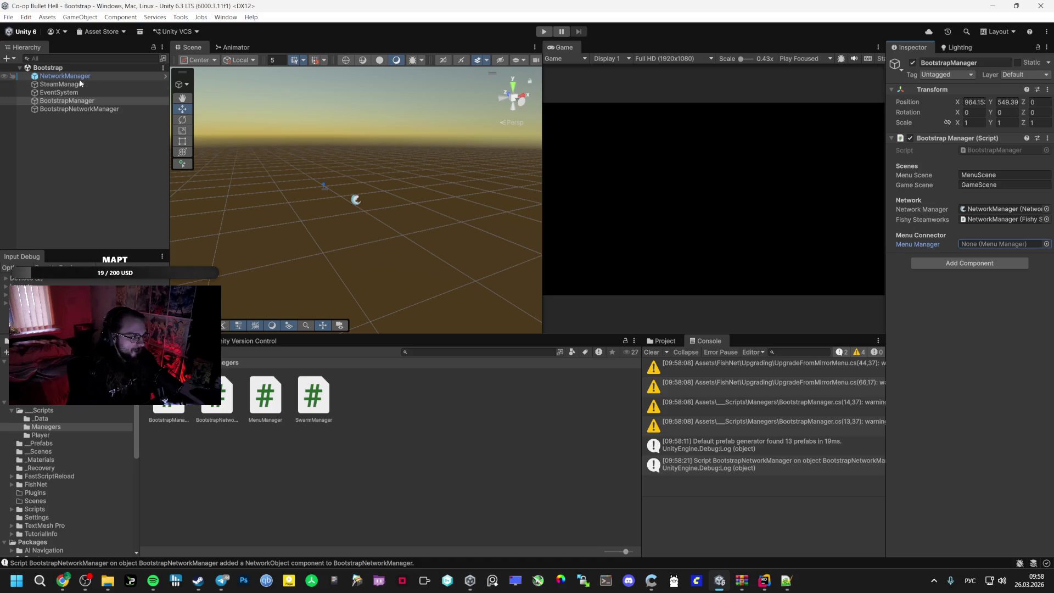
Point SteamManager's Steam-initialized event at BootstrapManager.GoToMenu and save the scene
click(69, 93)
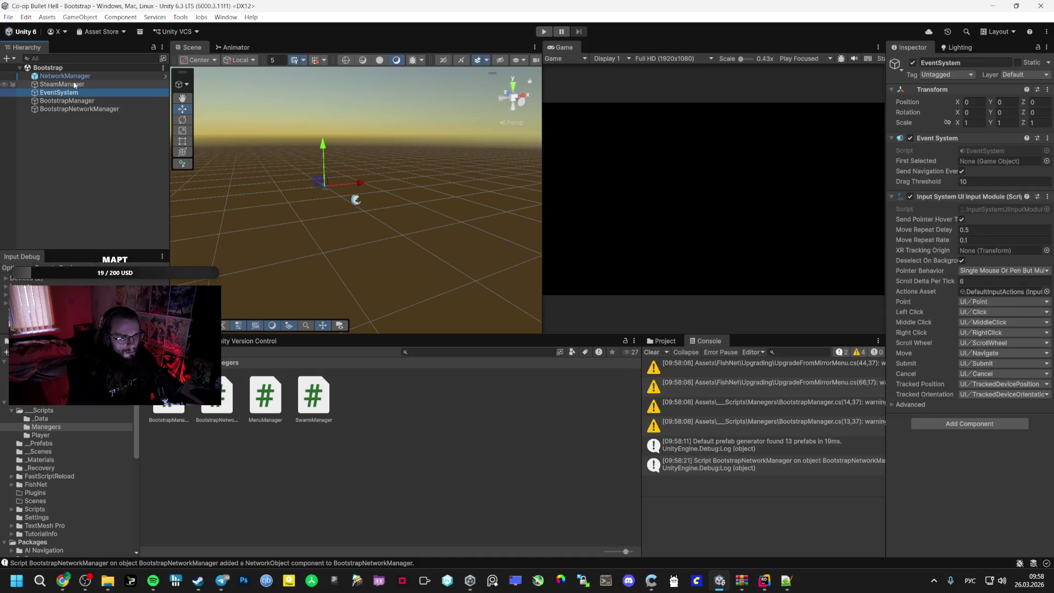
click(74, 85)
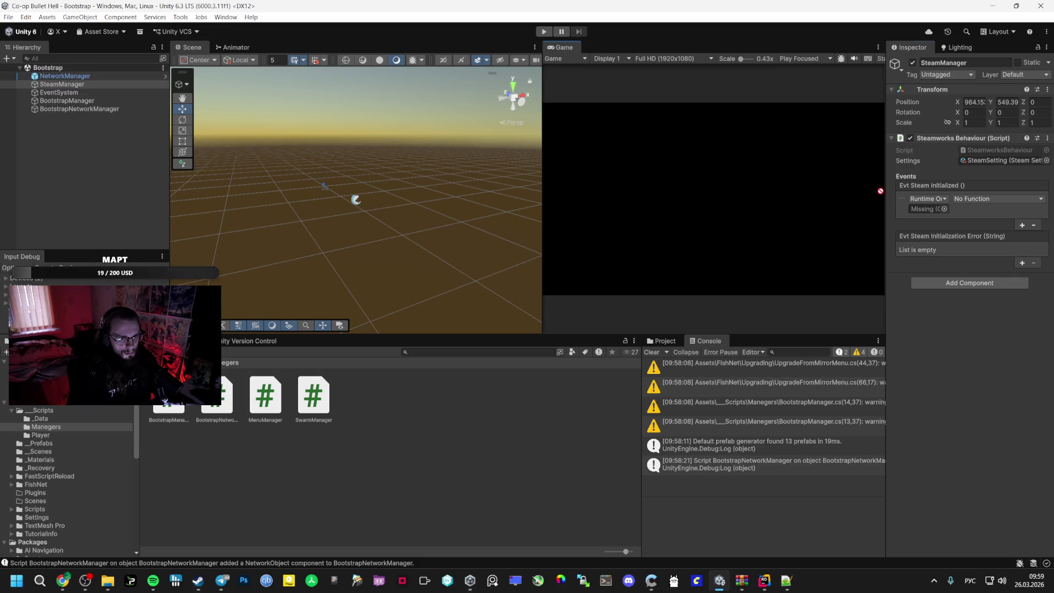
click(925, 209)
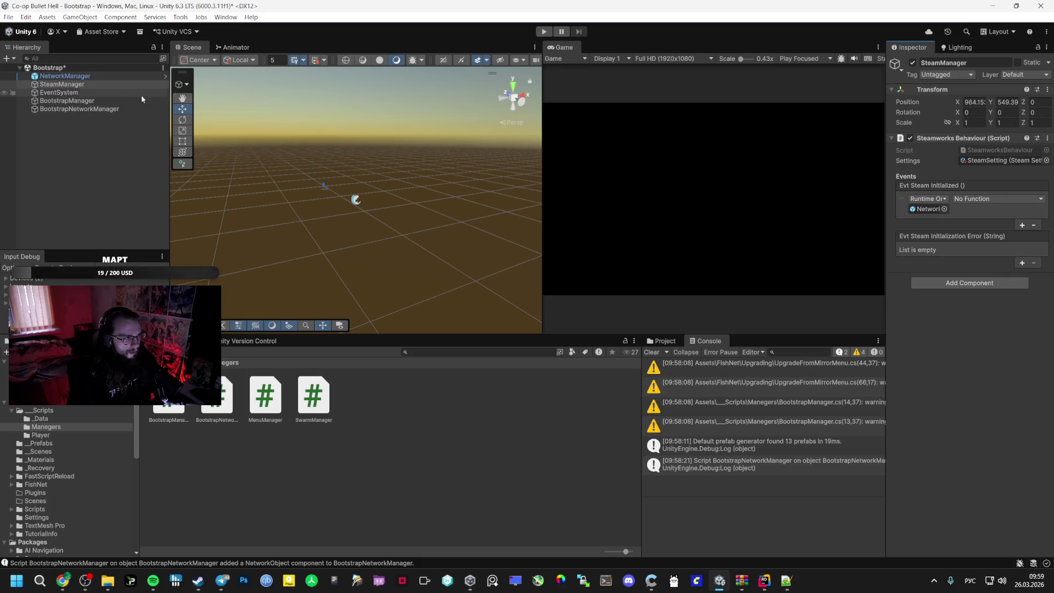
mouse_move(67, 101)
mouse_down()
mouse_move(494, 165)
mouse_move(927, 209)
mouse_up()
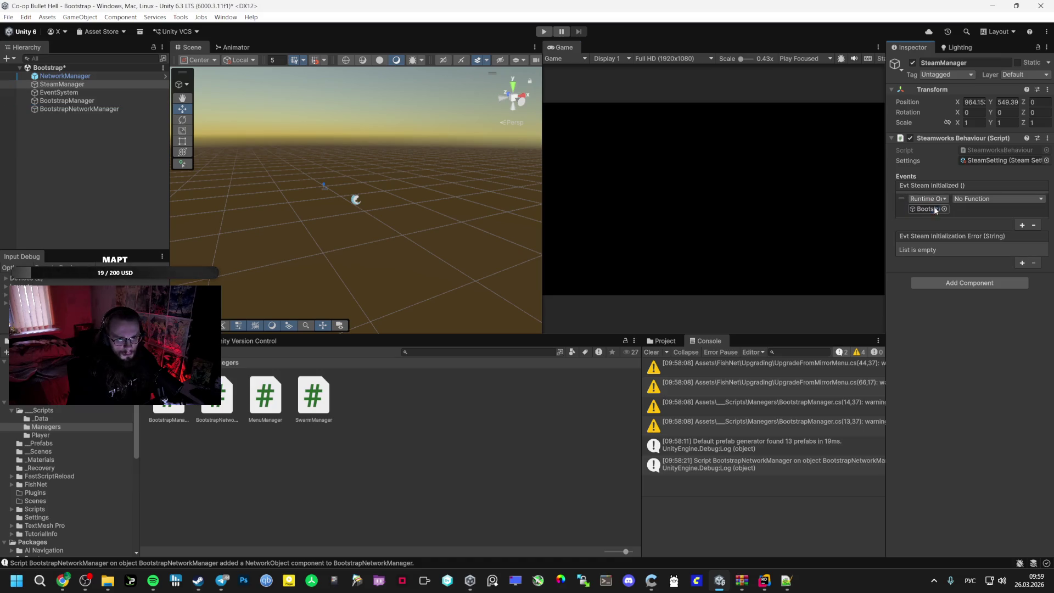
click(982, 198)
mouse_move(988, 247)
click(895, 345)
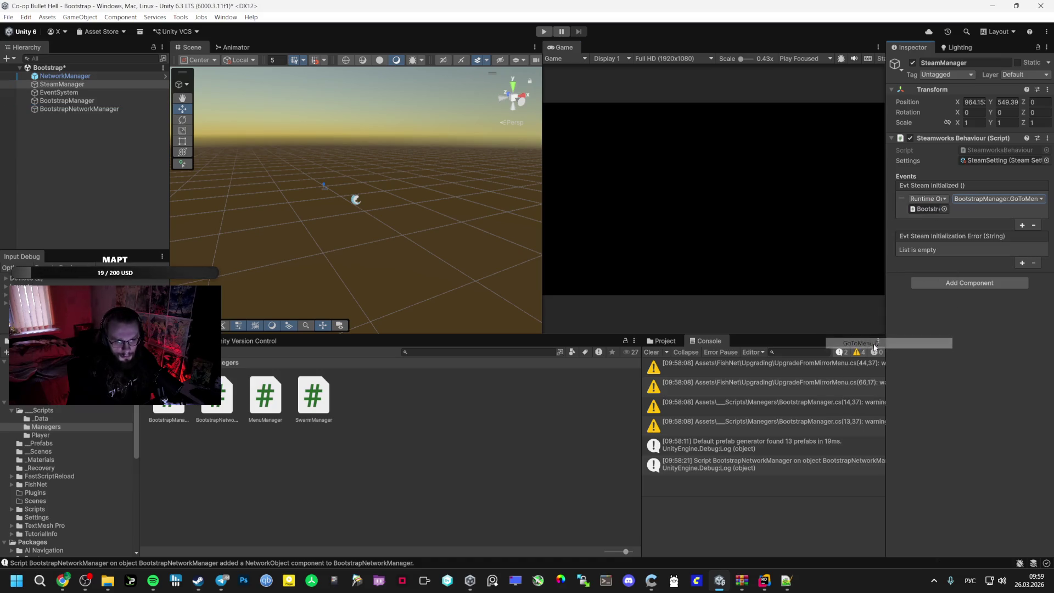
key(ctrl+s)
Review NetworkManager and the Player prefab, then open MenuScene from the _Scenes folder
click(65, 76)
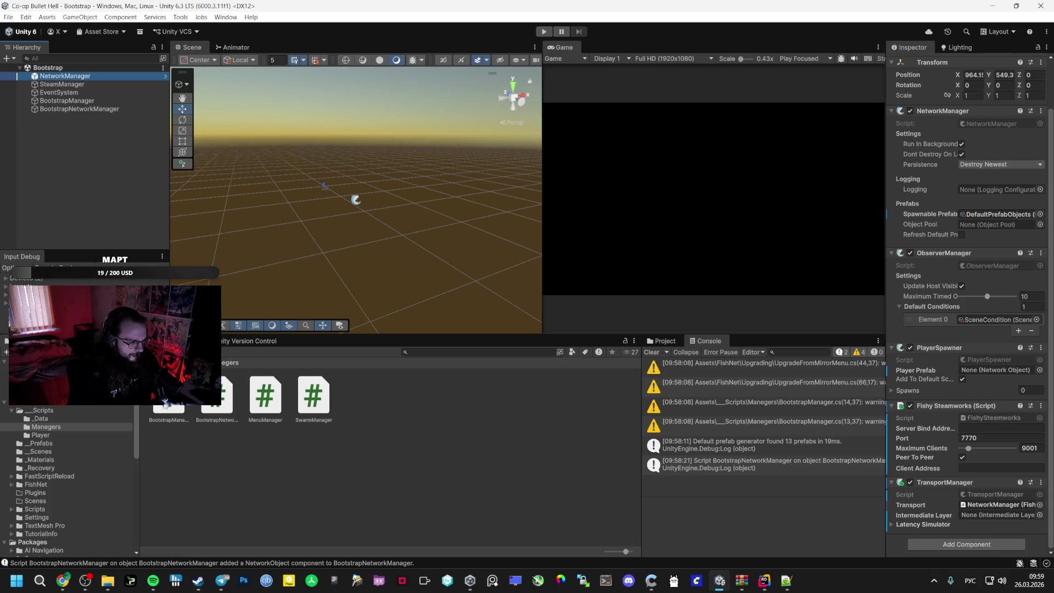
click(51, 443)
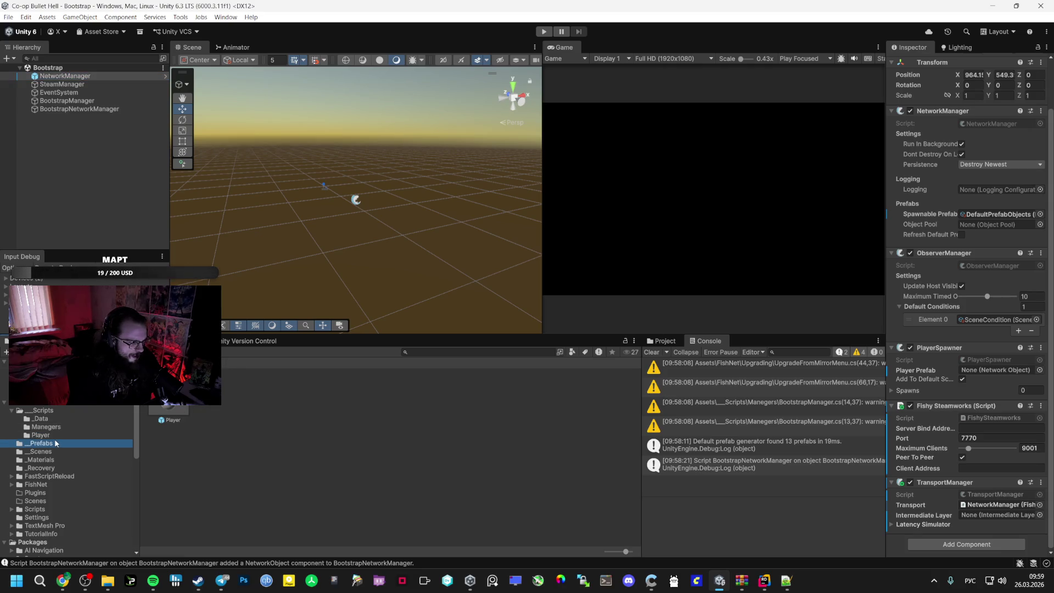
click(54, 442)
click(40, 451)
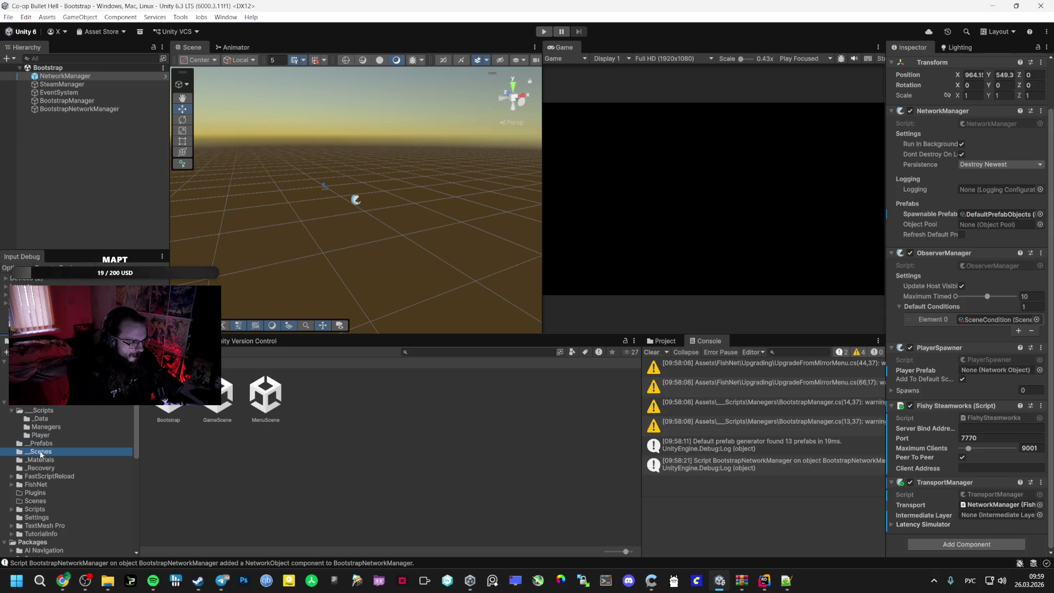
double_click(266, 390)
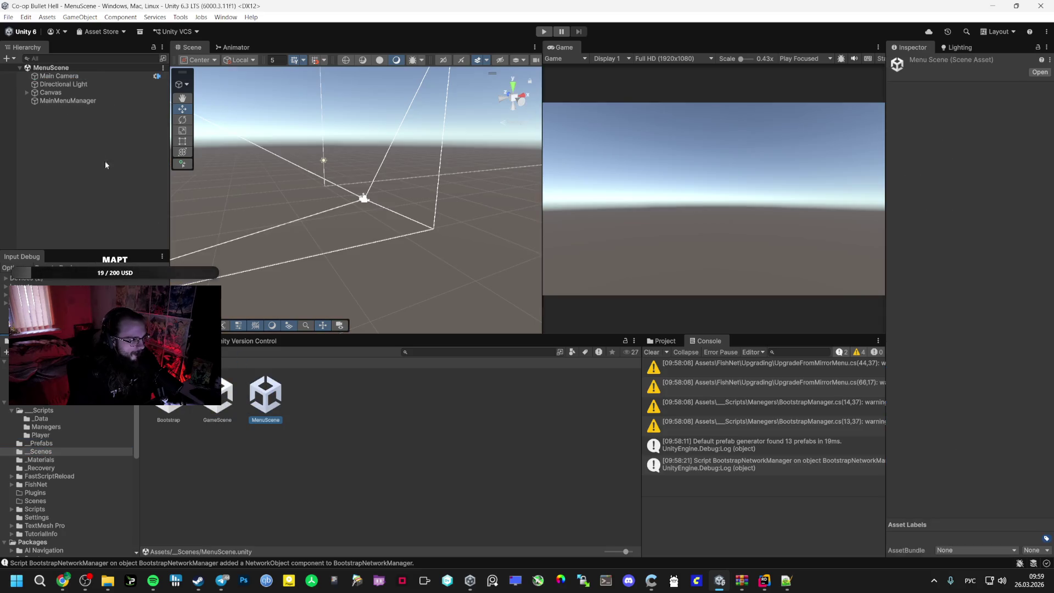
Replace the root MainMenuManager's missing script with the MenuManager script
click(27, 93)
click(63, 117)
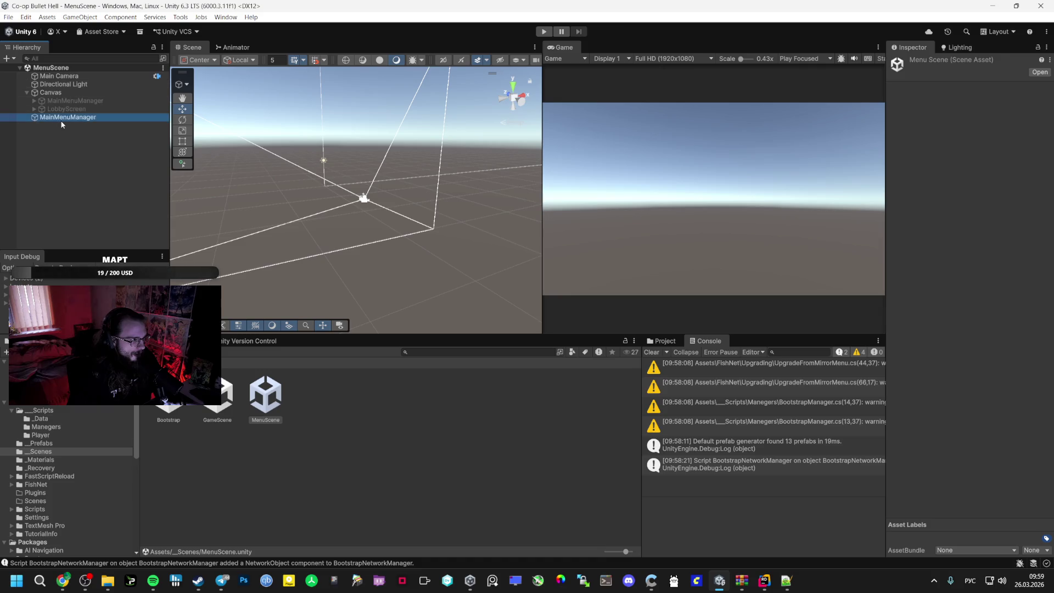
click(1047, 138)
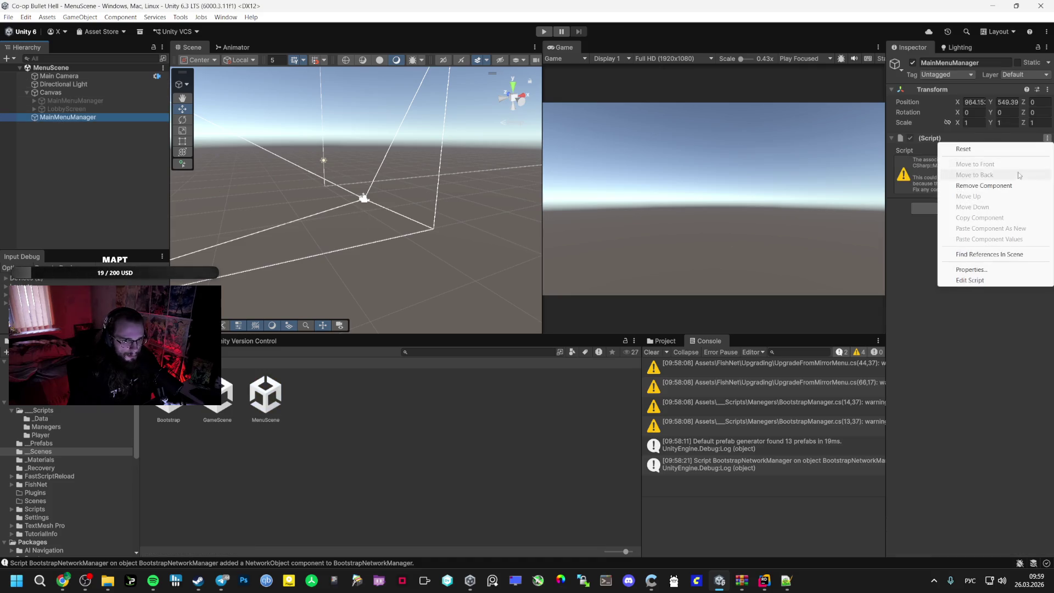
click(983, 185)
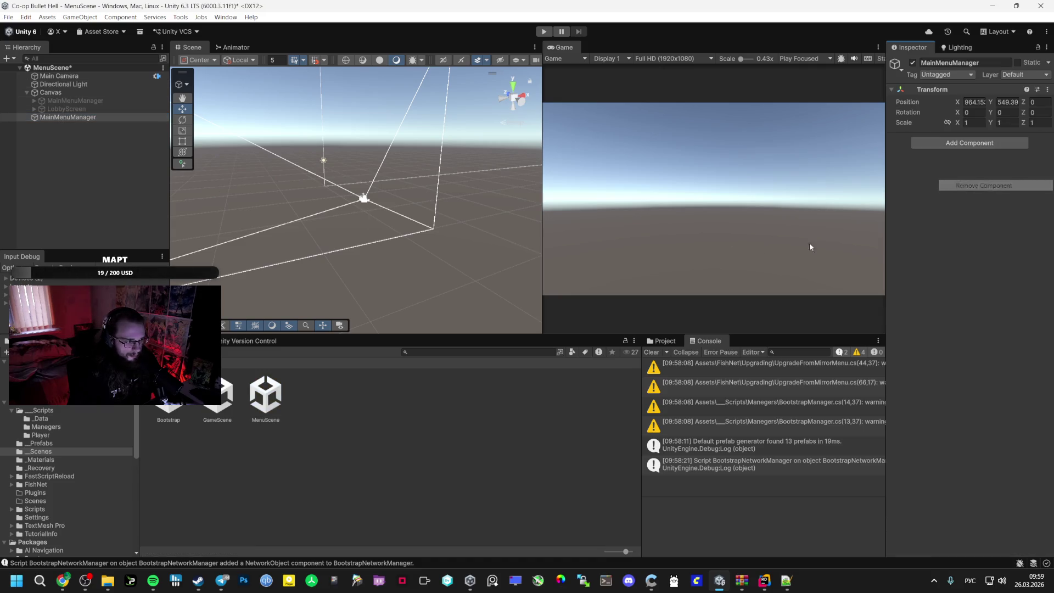
click(51, 426)
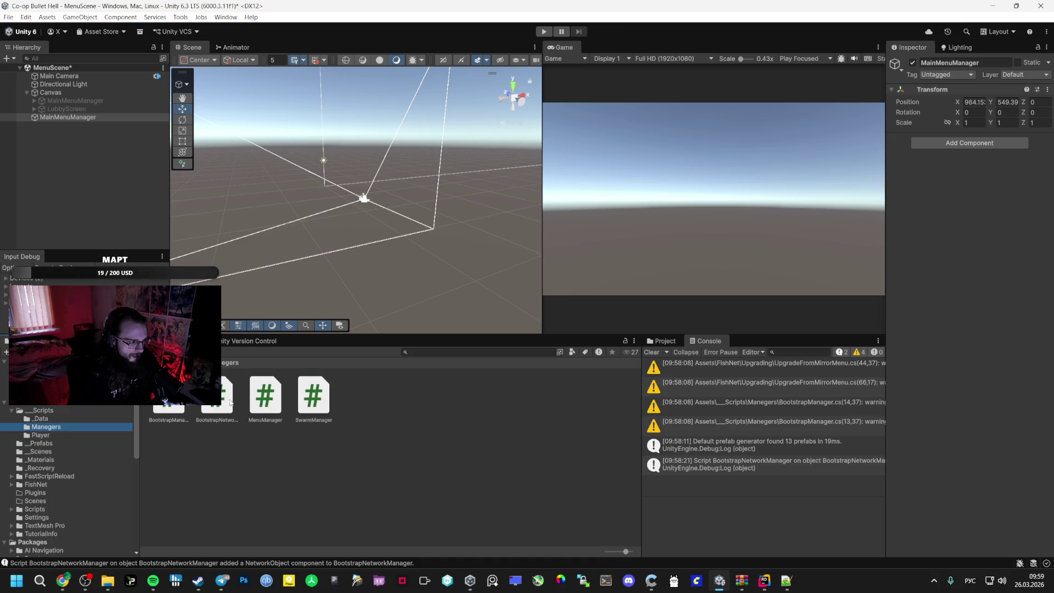
drag(264, 405, 969, 134)
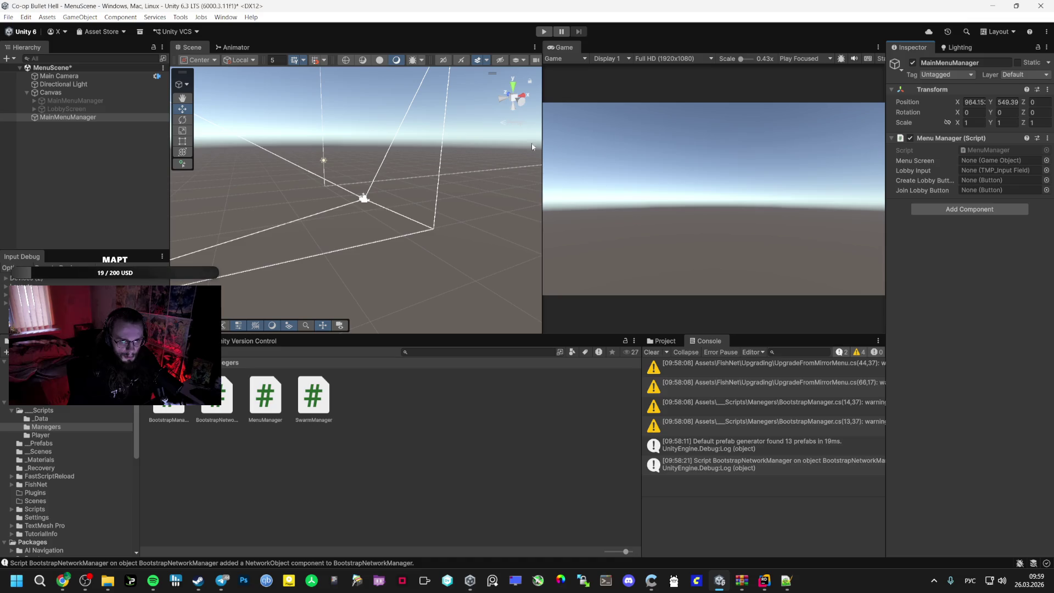
Assign the menu panel, InputField (TMP), CreateLobby and JointLobby to the Menu Manager fields
click(57, 101)
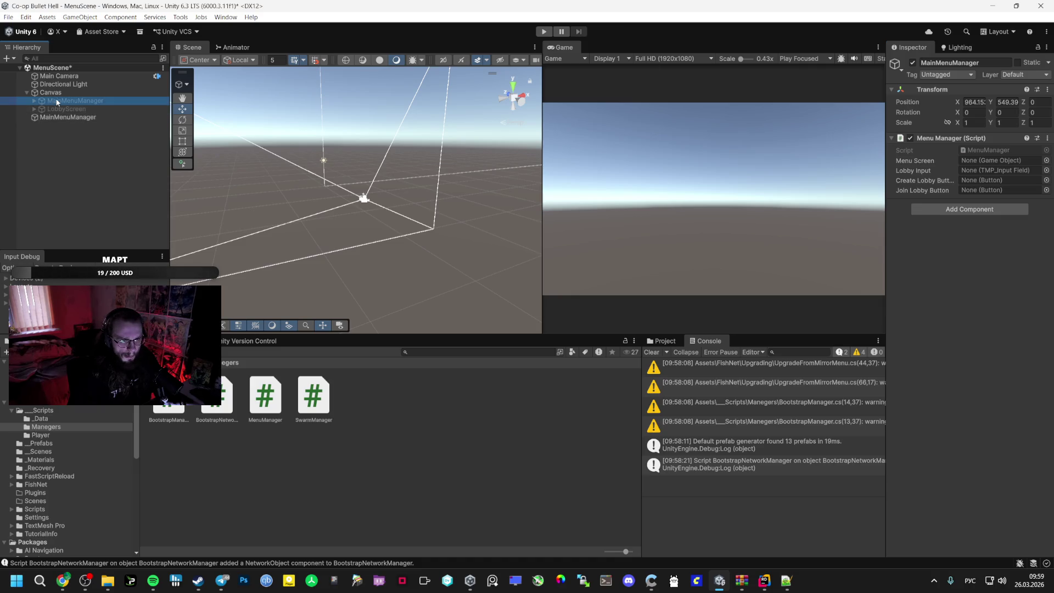
drag(114, 101, 996, 161)
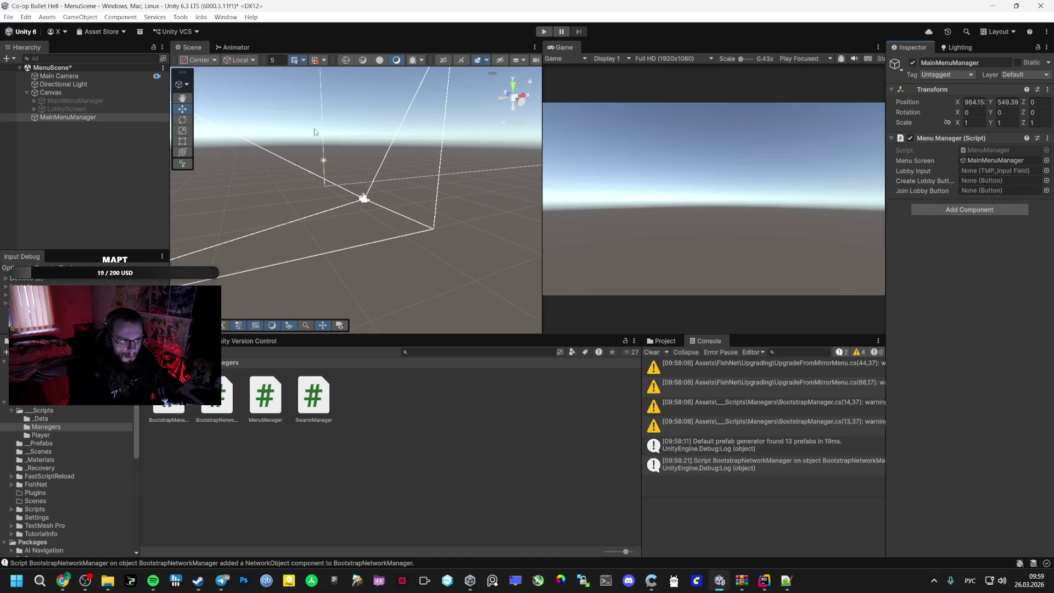
click(34, 101)
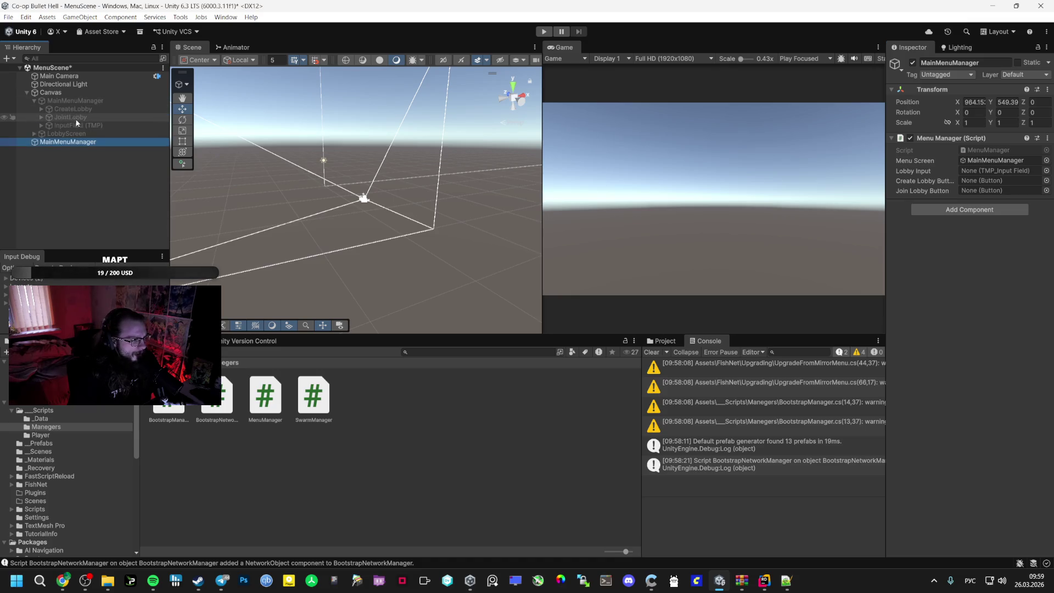
drag(80, 125, 1000, 170)
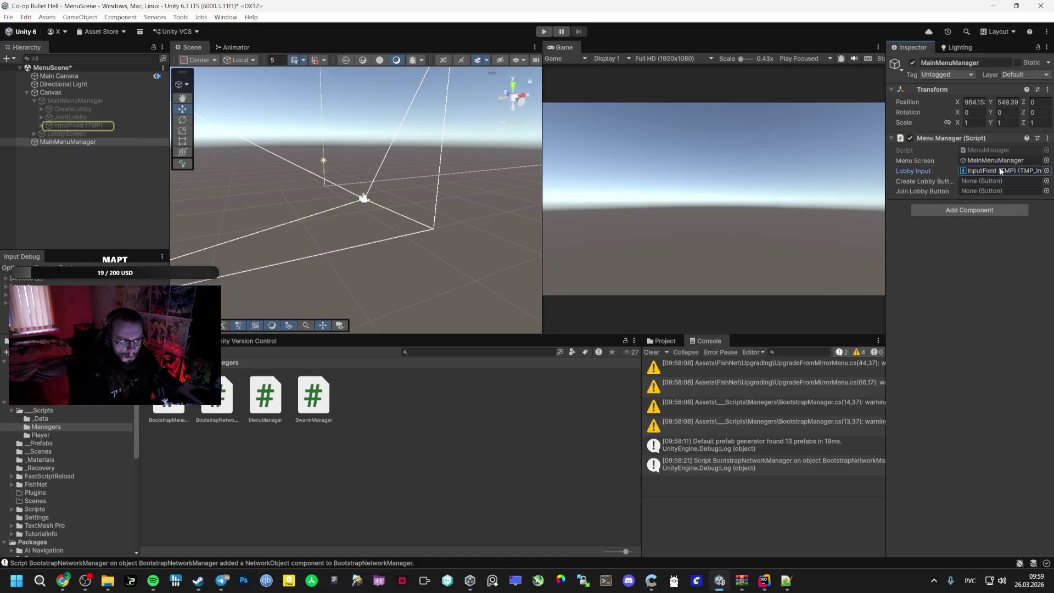
mouse_move(73, 109)
mouse_down()
mouse_move(987, 172)
mouse_move(971, 183)
mouse_up()
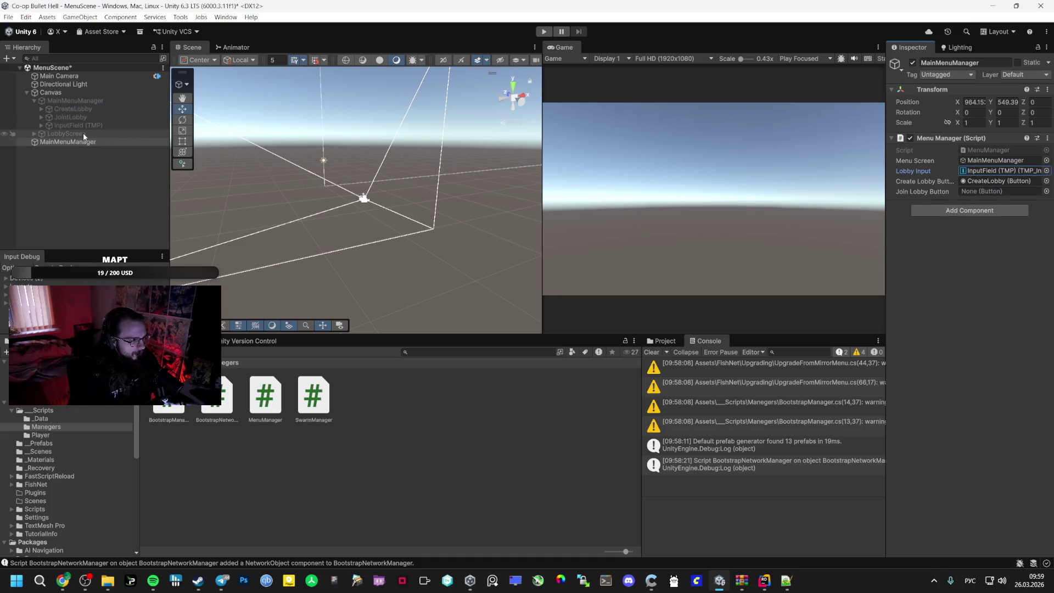
click(78, 118)
mouse_move(78, 118)
mouse_down()
mouse_move(987, 171)
mouse_move(982, 191)
mouse_move(963, 193)
mouse_up()
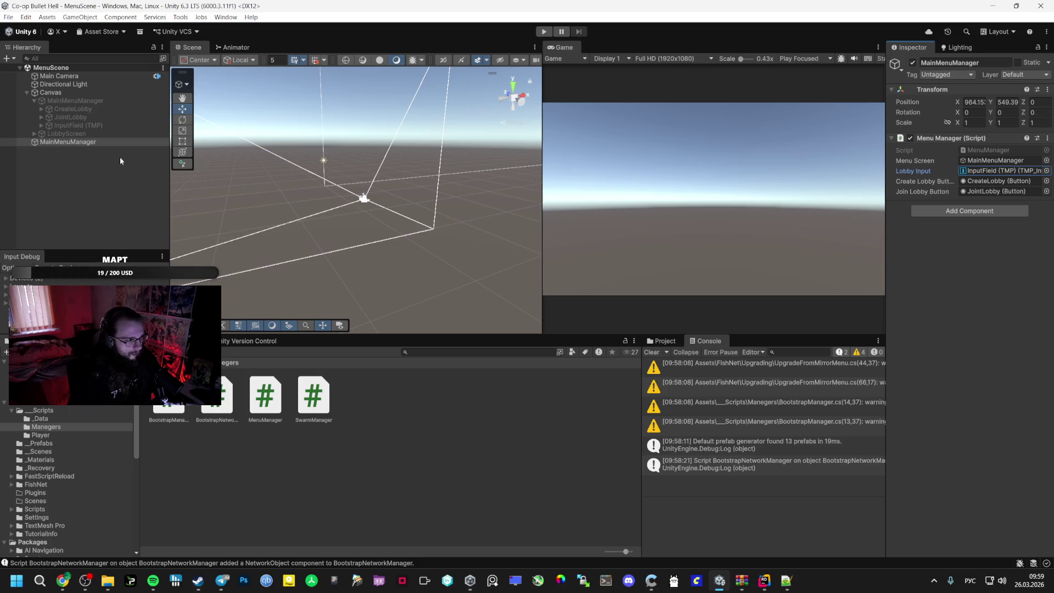
Activate the MainMenuManager panel under Canvas so its buttons show
click(48, 101)
click(912, 63)
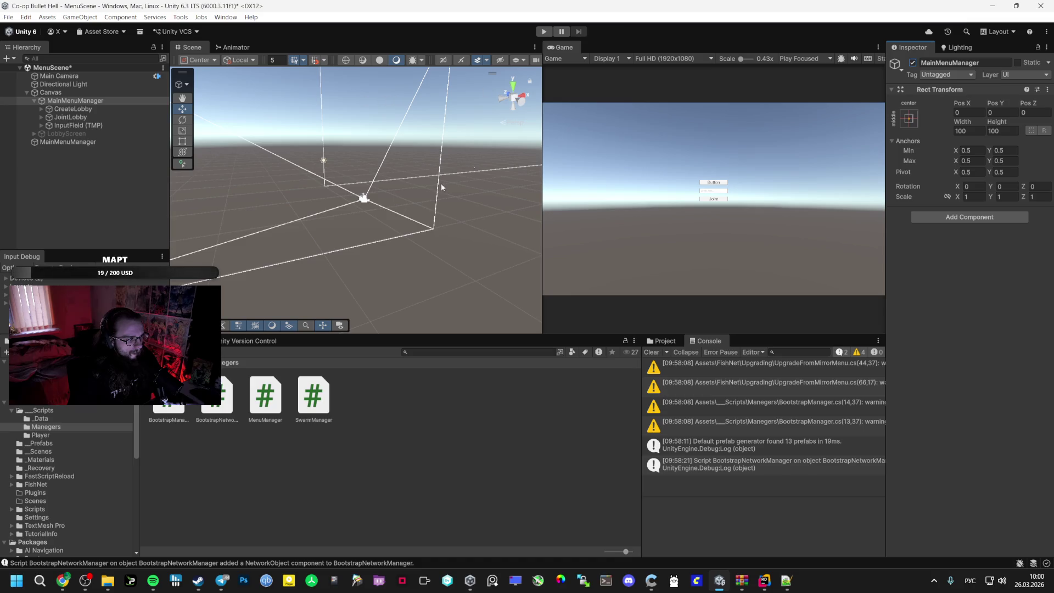
click(34, 451)
double_click(168, 395)
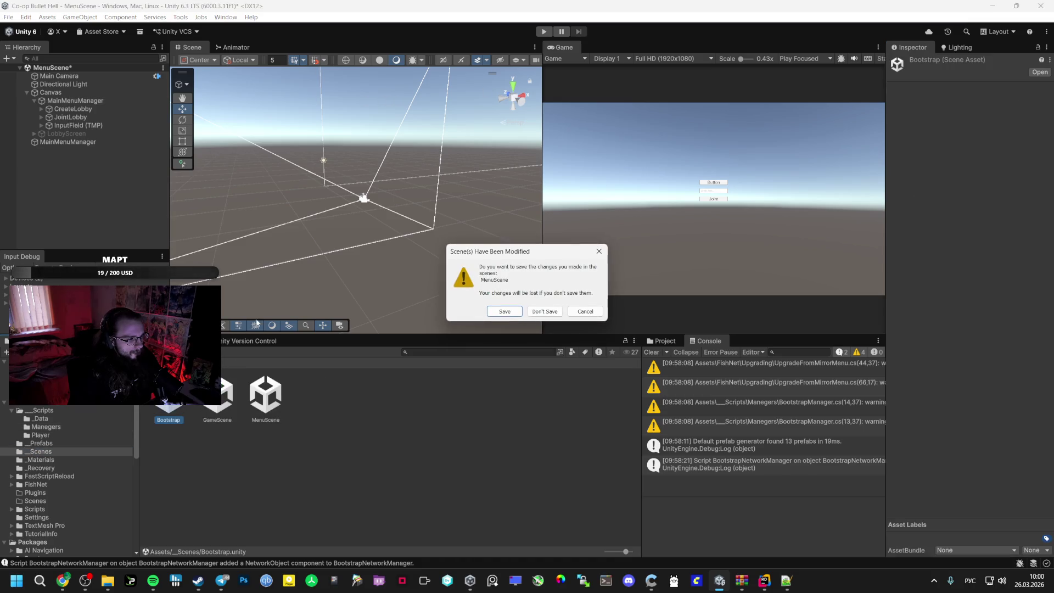
click(516, 315)
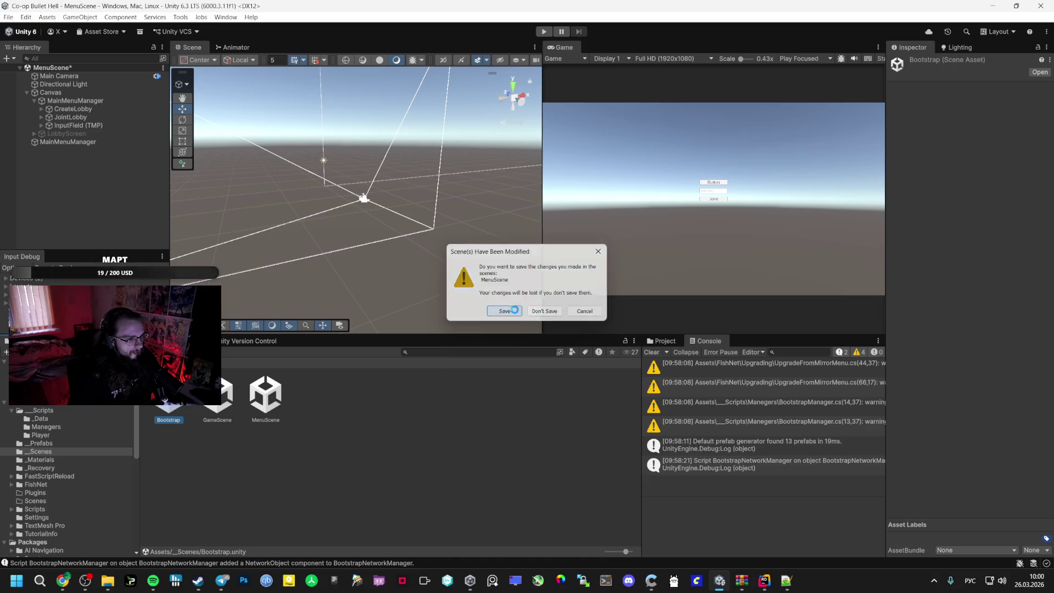
double_click(217, 395)
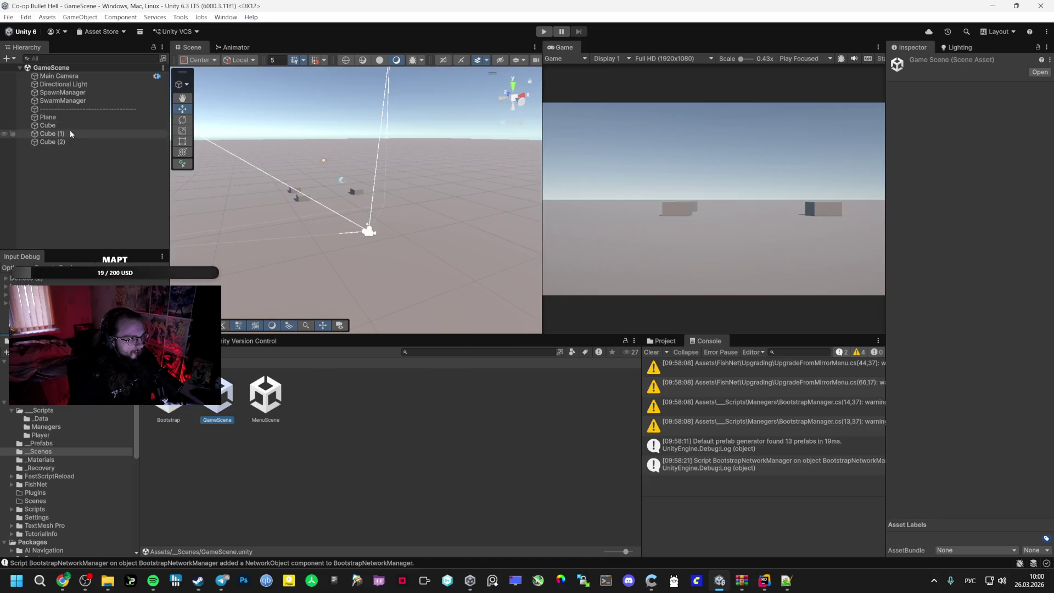
click(48, 117)
click(76, 101)
click(63, 92)
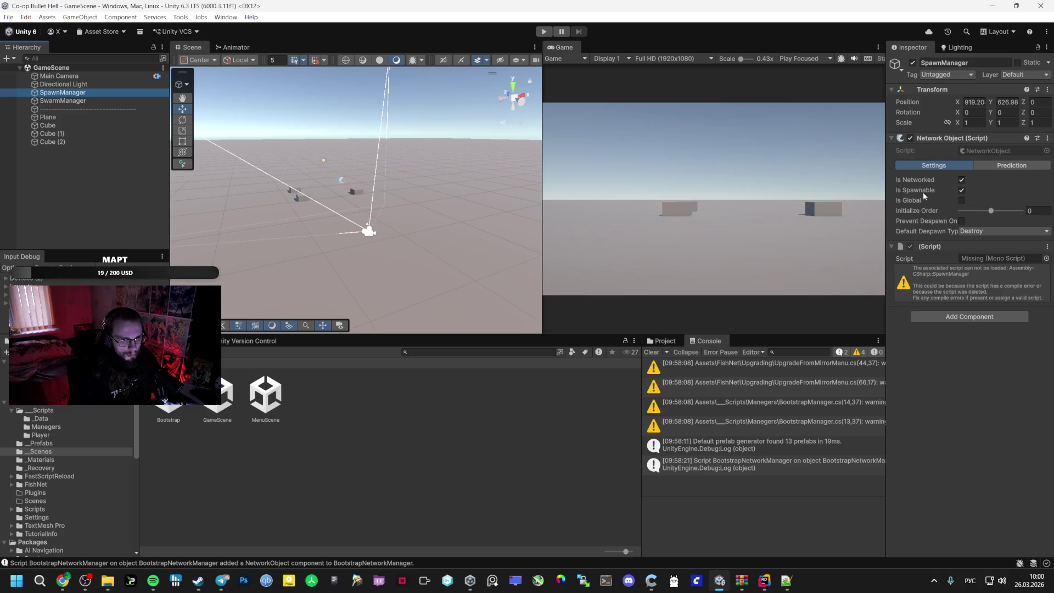
click(1046, 246)
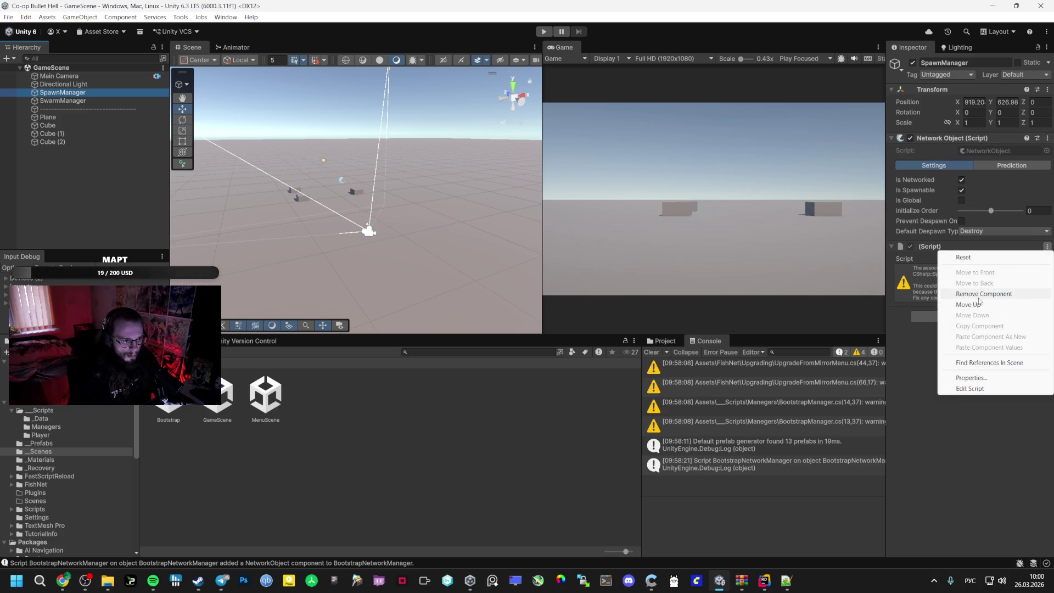
click(966, 293)
click(40, 427)
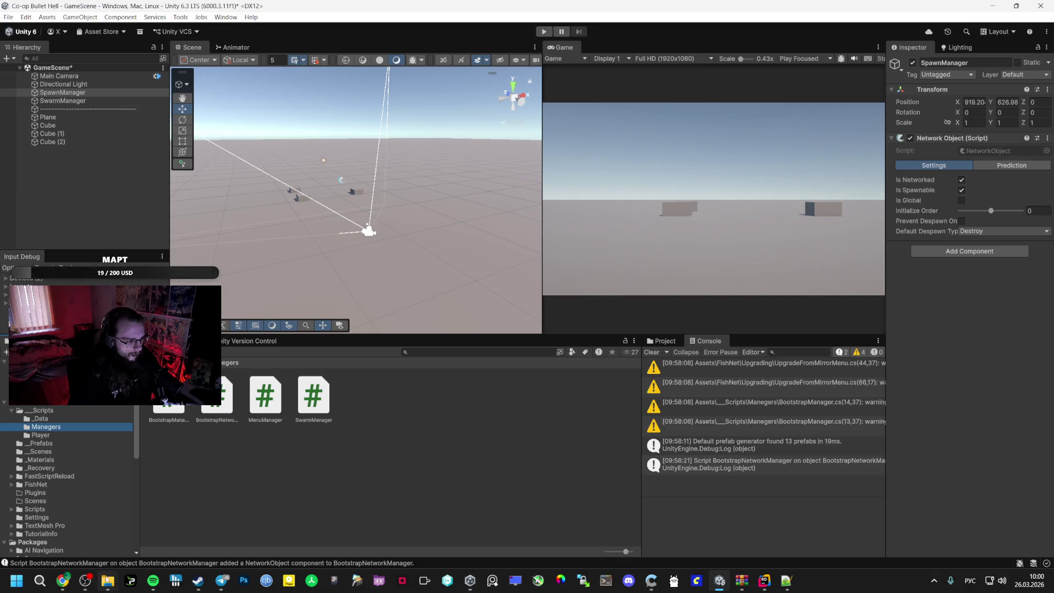
mouse_move(108, 580)
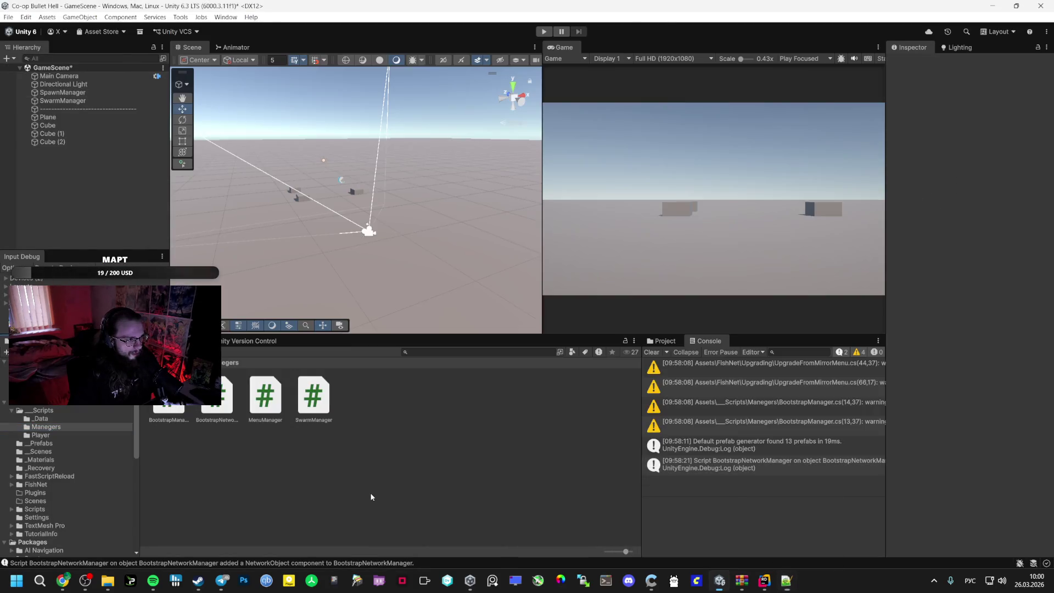
Create a MonoBehaviour script named SpawnManager in the Manegers folder and open it in Rider
right_click(400, 394)
mouse_move(449, 96)
click(618, 117)
text(SpawnManager)
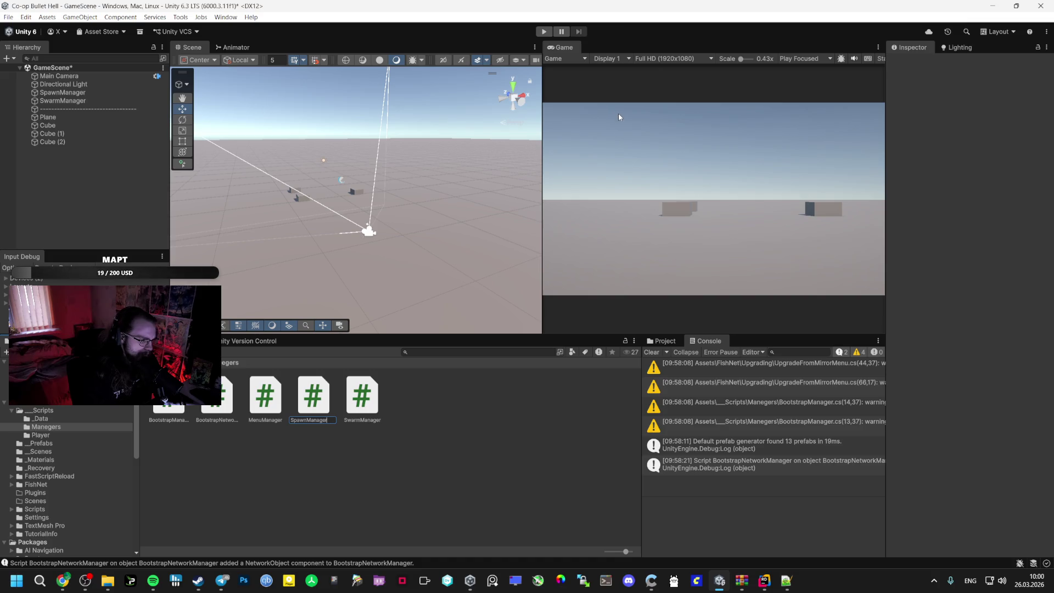
key(Return)
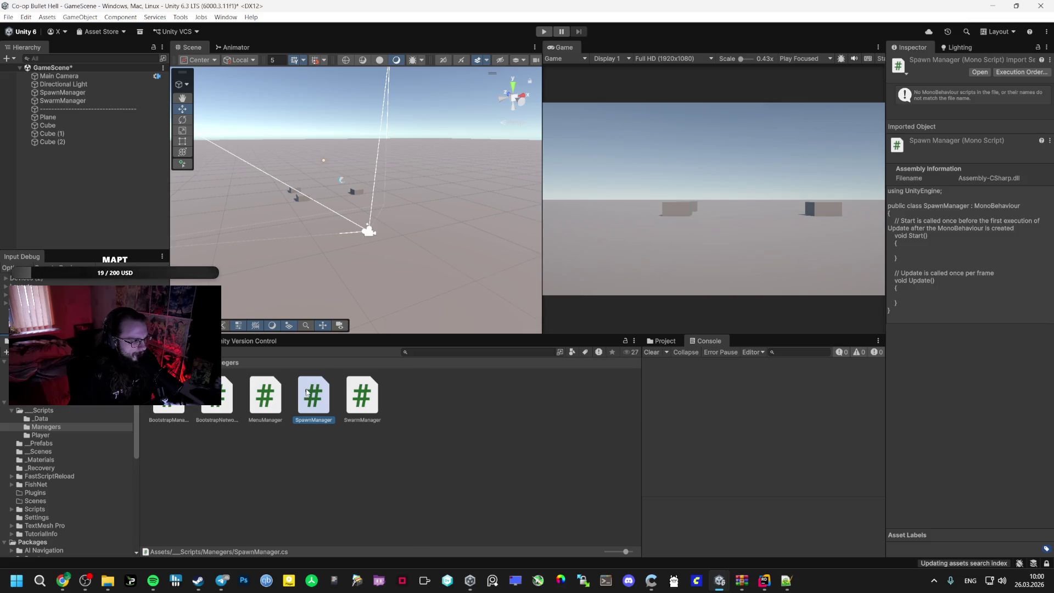
double_click(309, 393)
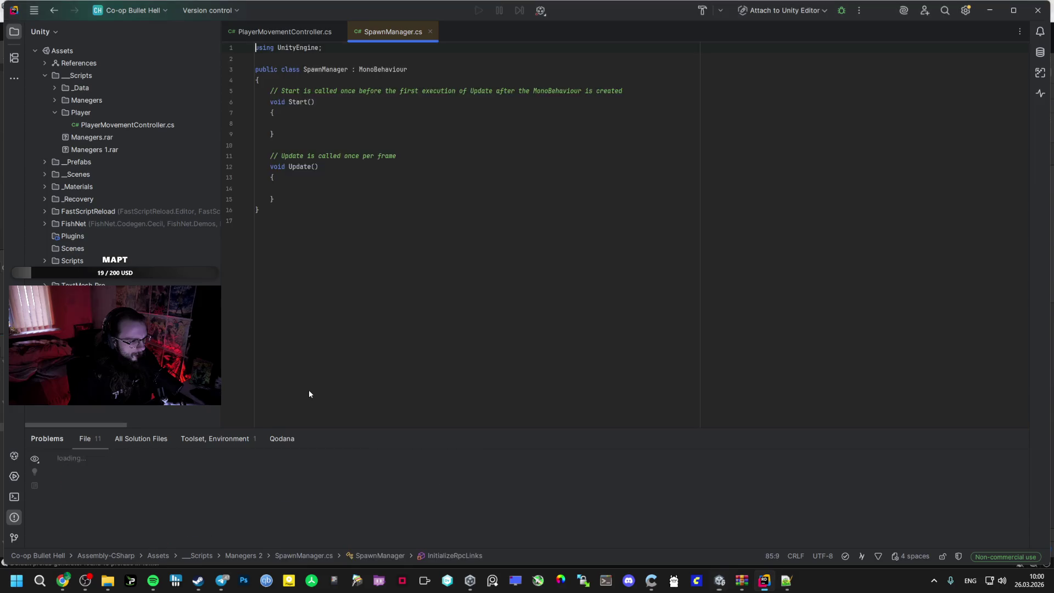
Overwrite the template with the networked SpawnManager code, then inspect GameScene's SpawnManager object in Unity
key(ctrl+a)
key(ctrl+v)
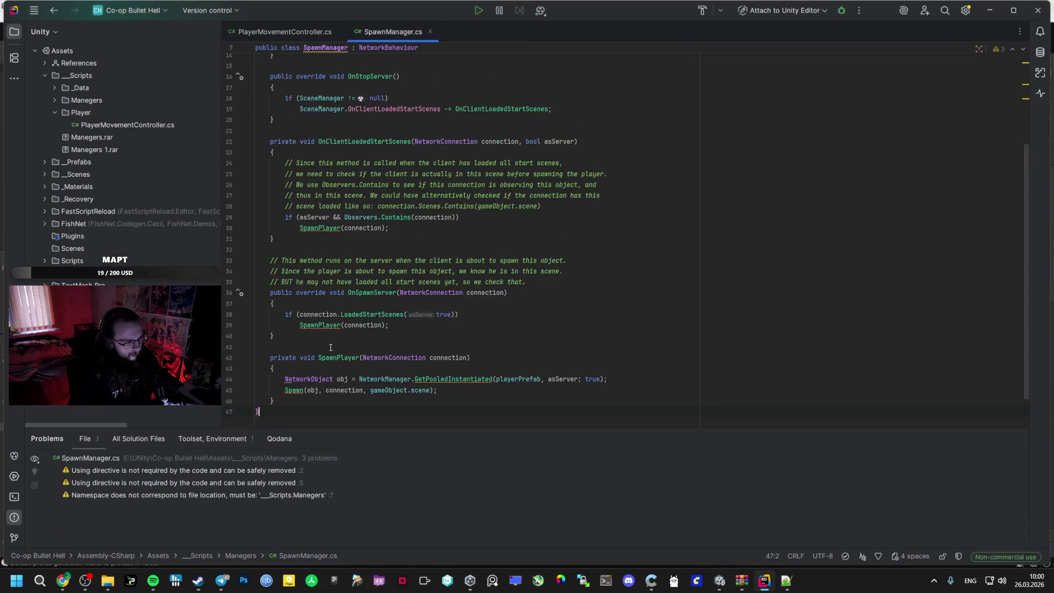
key(alt+Tab)
click(55, 133)
click(77, 100)
click(77, 92)
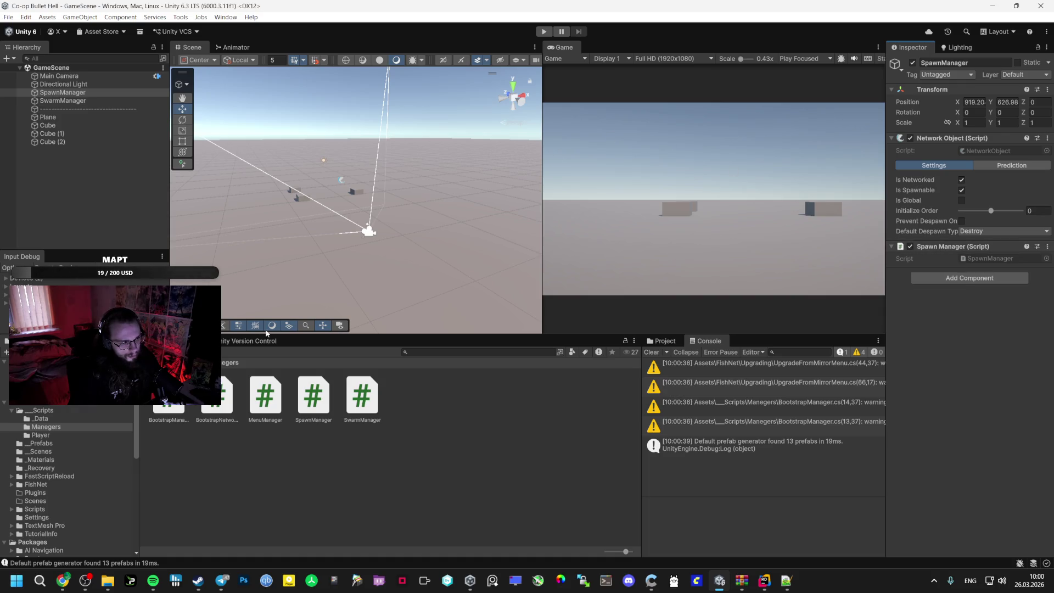
Play-test from the Bootstrap scene, enter GameScene via the menu button, then stop
click(86, 443)
click(74, 451)
double_click(168, 409)
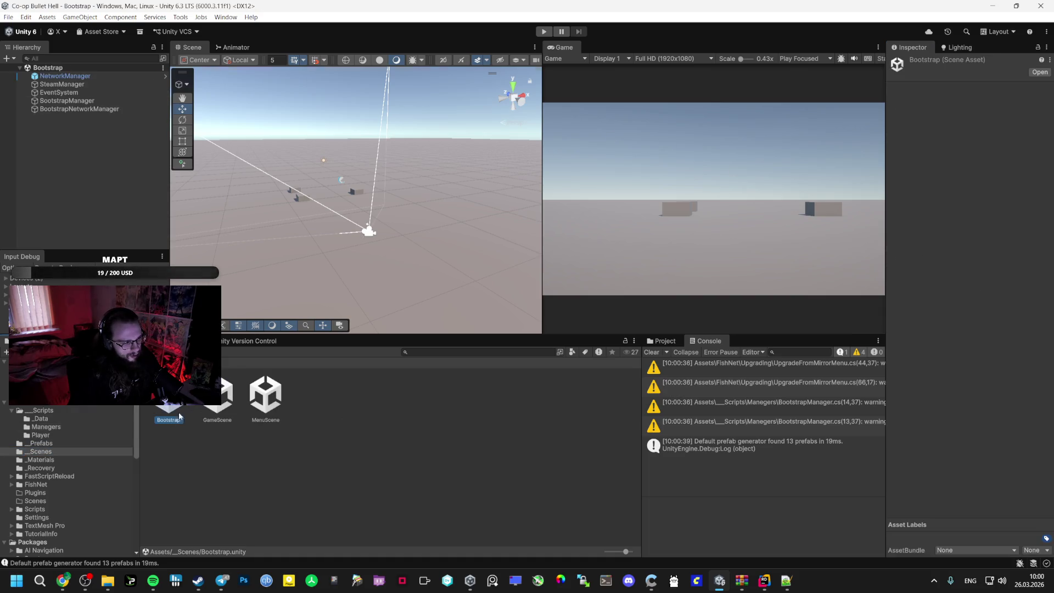
click(542, 32)
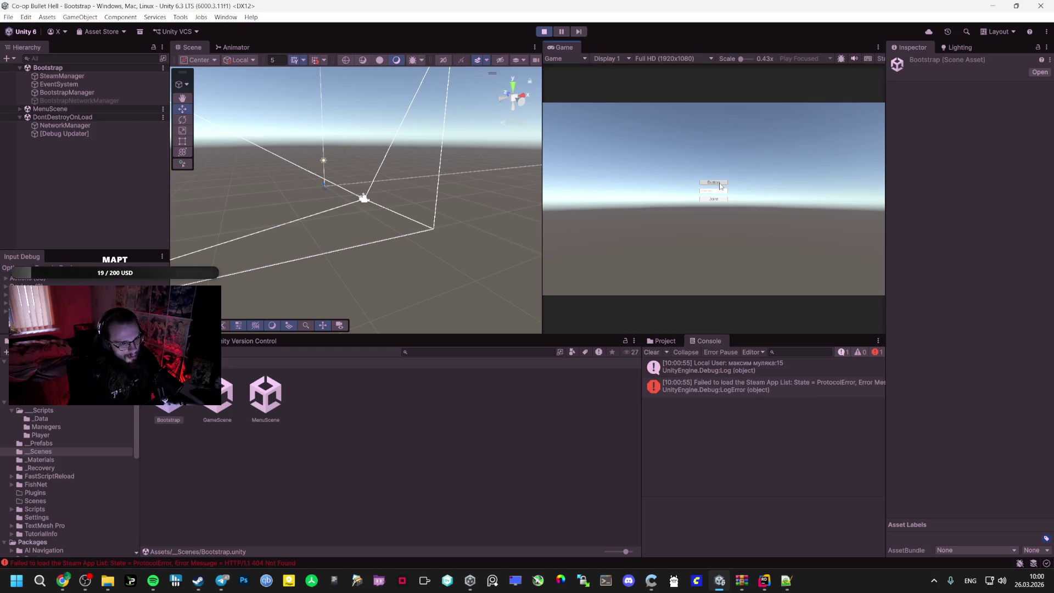
click(720, 187)
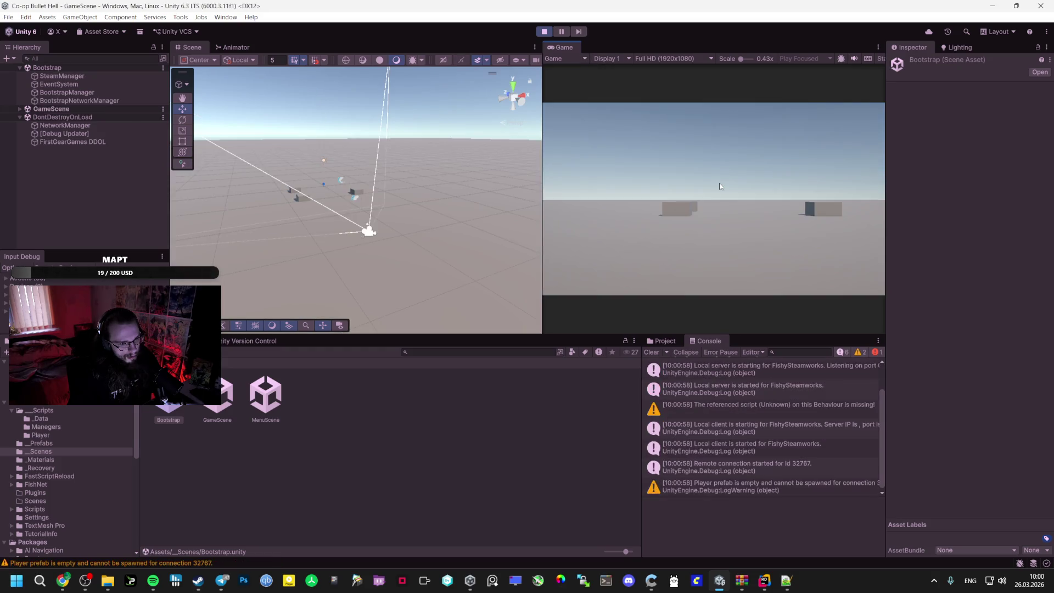
click(20, 109)
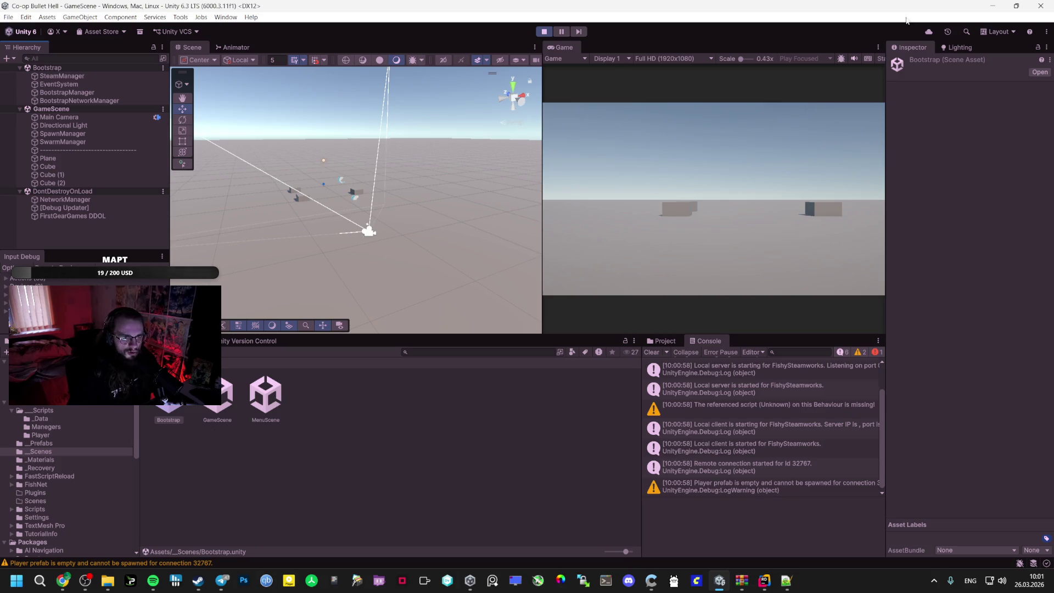
click(198, 580)
Exit the running Spacewar game in Steam and bring up the Co-op Bullet Hell project in Unity Hub
click(159, 540)
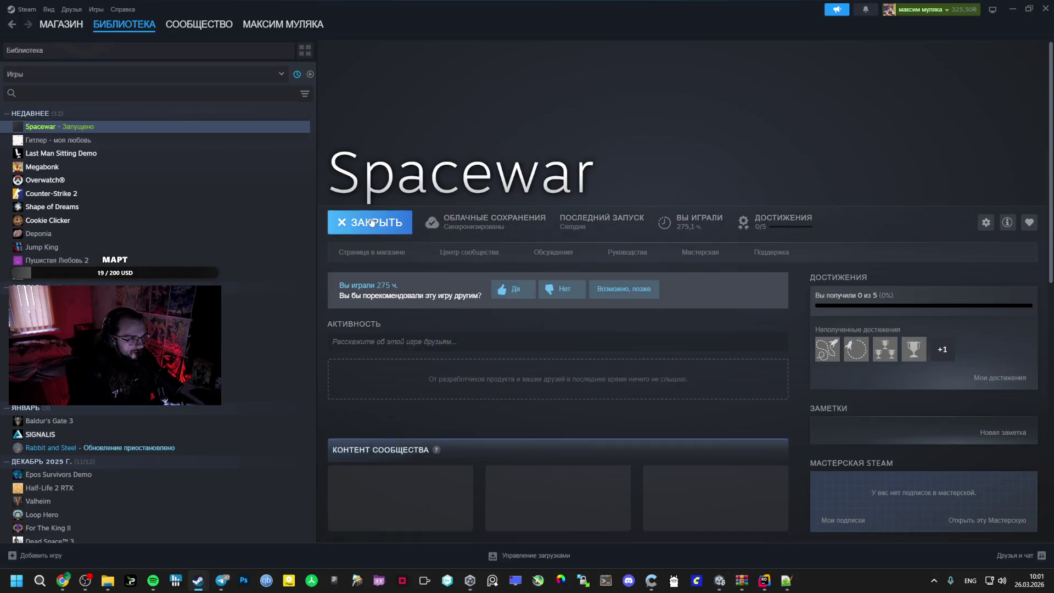
click(372, 222)
click(523, 307)
mouse_move(724, 591)
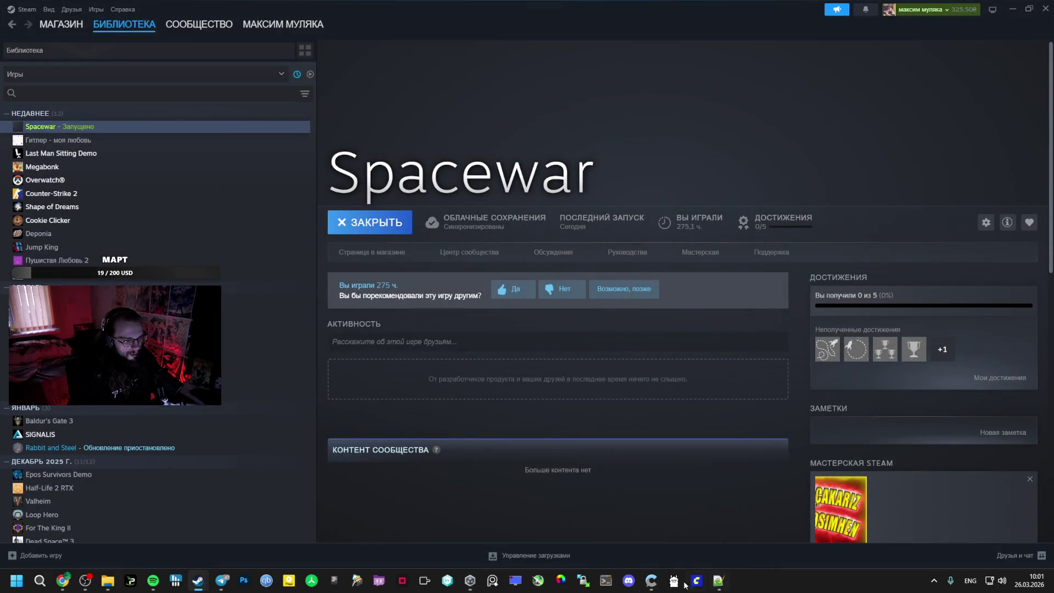
click(491, 580)
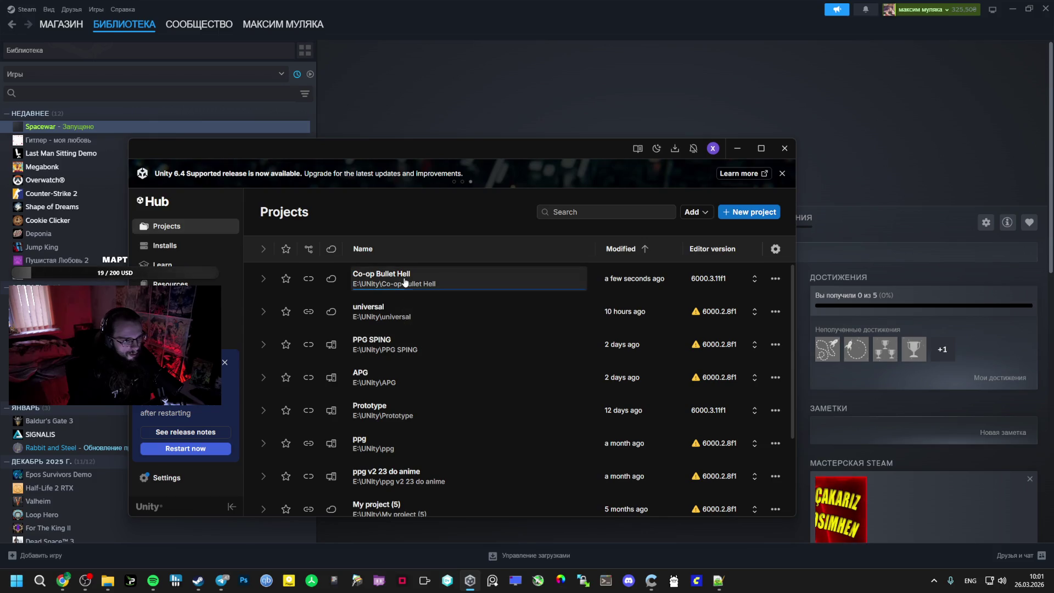
Answer the scene backup recovery prompt, reopen Steam from the system tray, then hide it
click(550, 327)
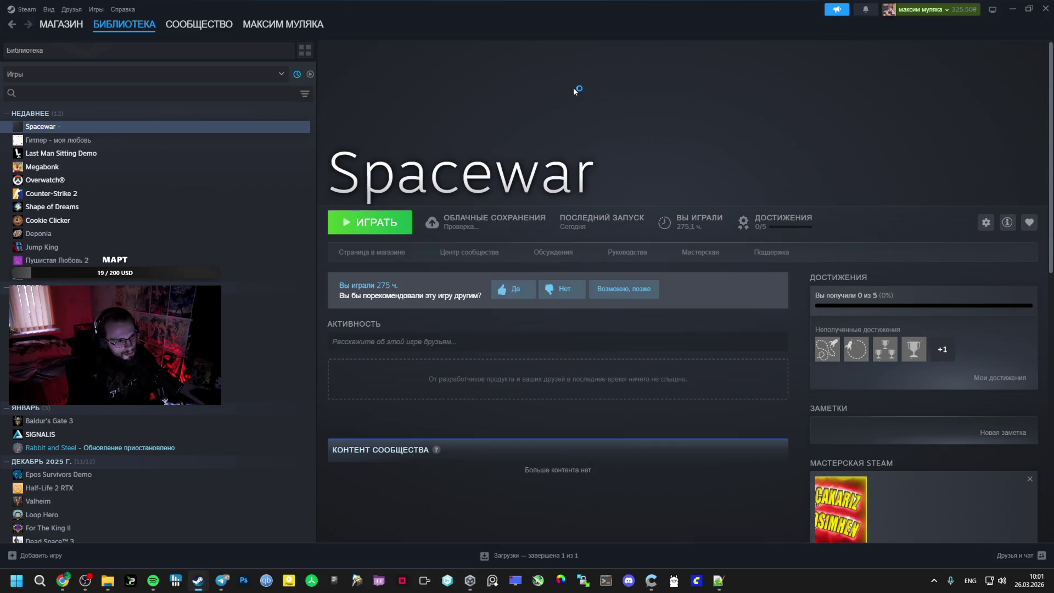
click(1043, 9)
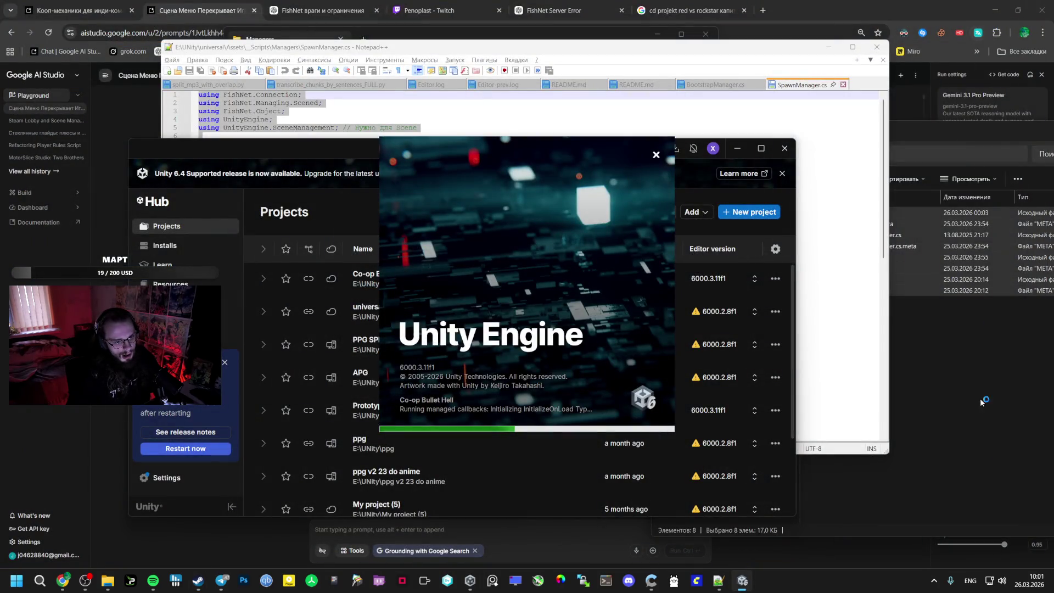
click(931, 580)
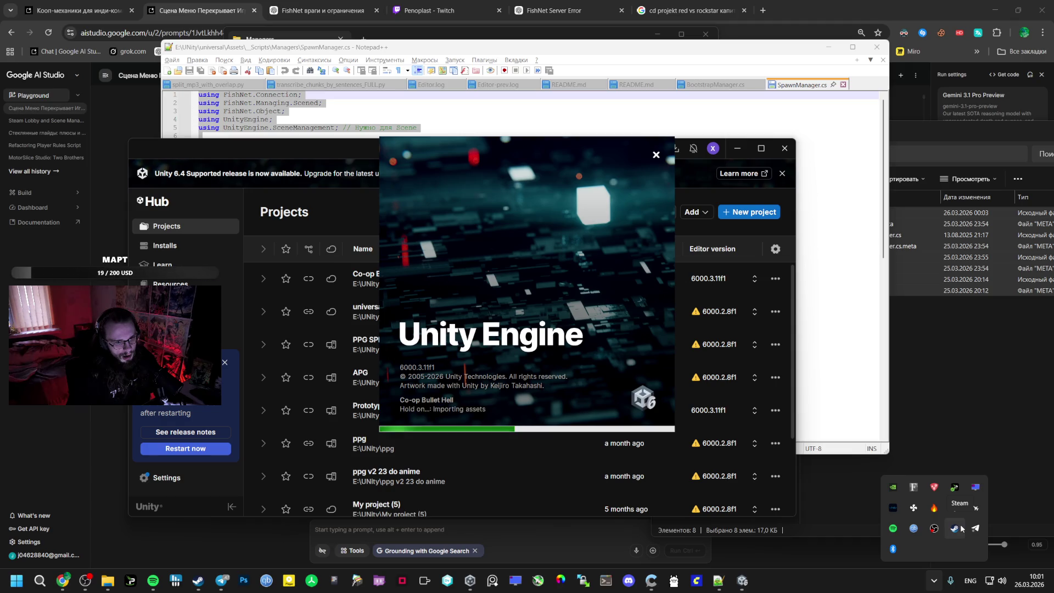
click(955, 528)
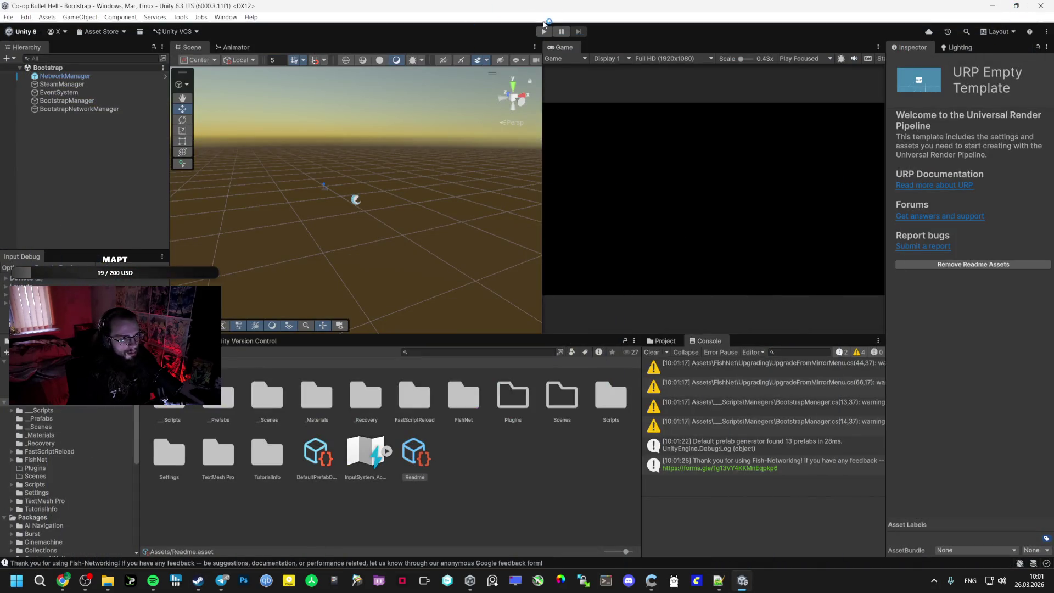
click(544, 32)
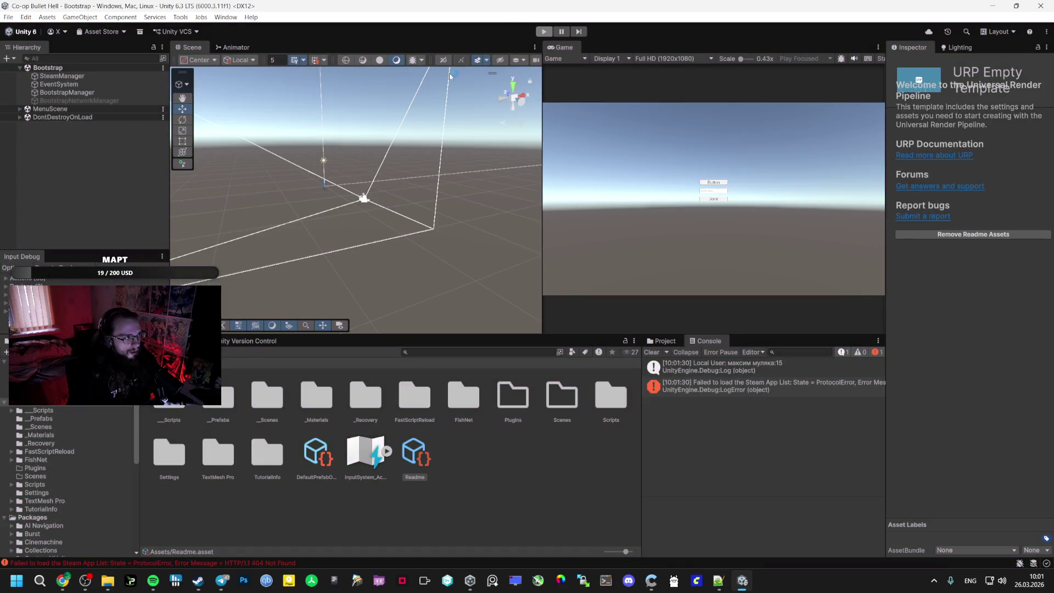
Rerun the play-test into GameScene, check SpawnManager's still-empty Player Prefab, then stop
key(ctrl+p)
click(66, 110)
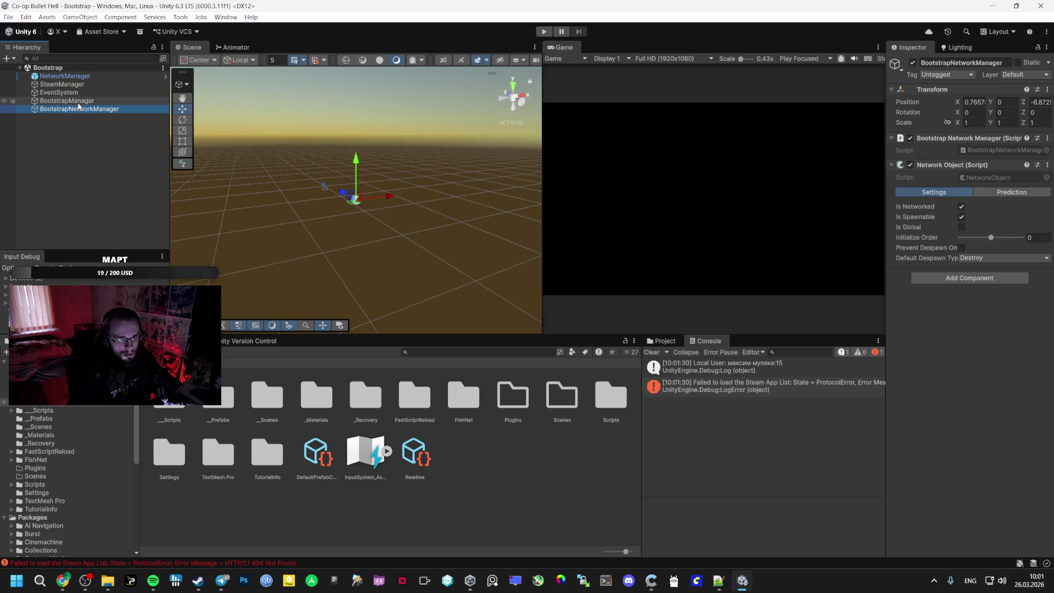
key(ctrl+p)
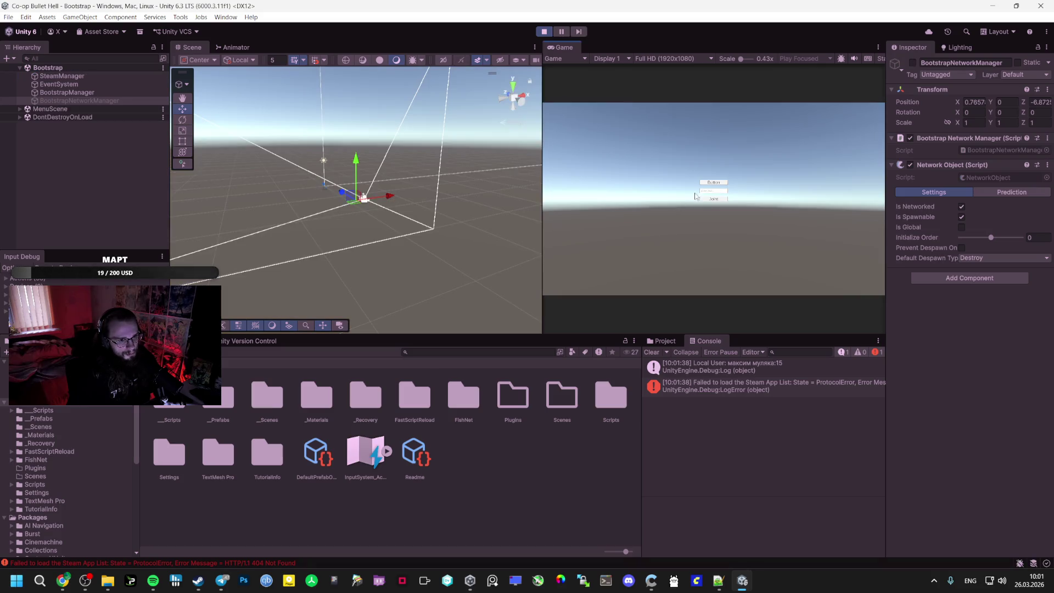
click(709, 184)
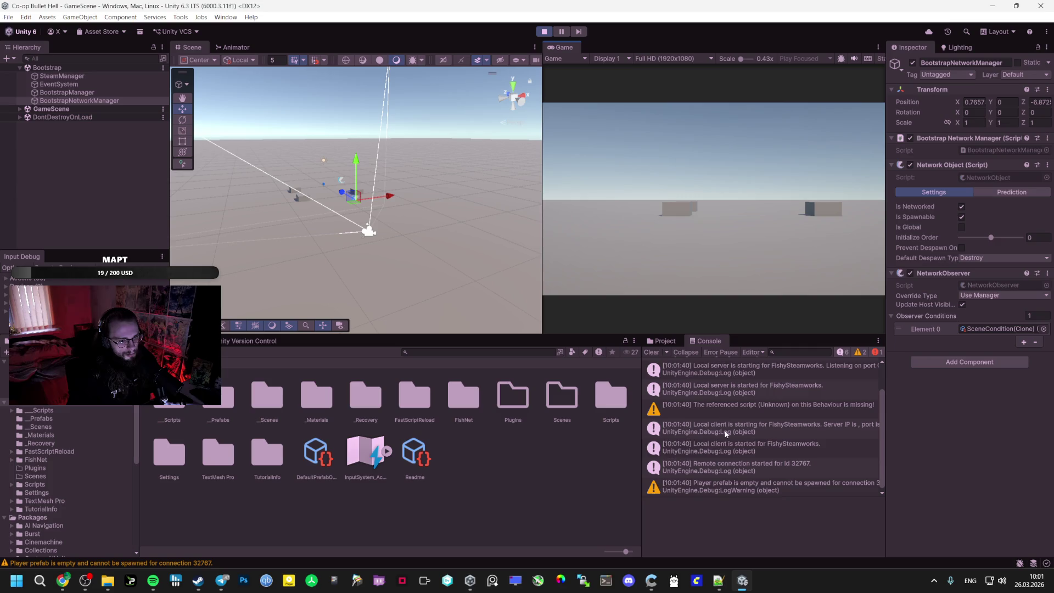
scroll(712, 448, up, 2)
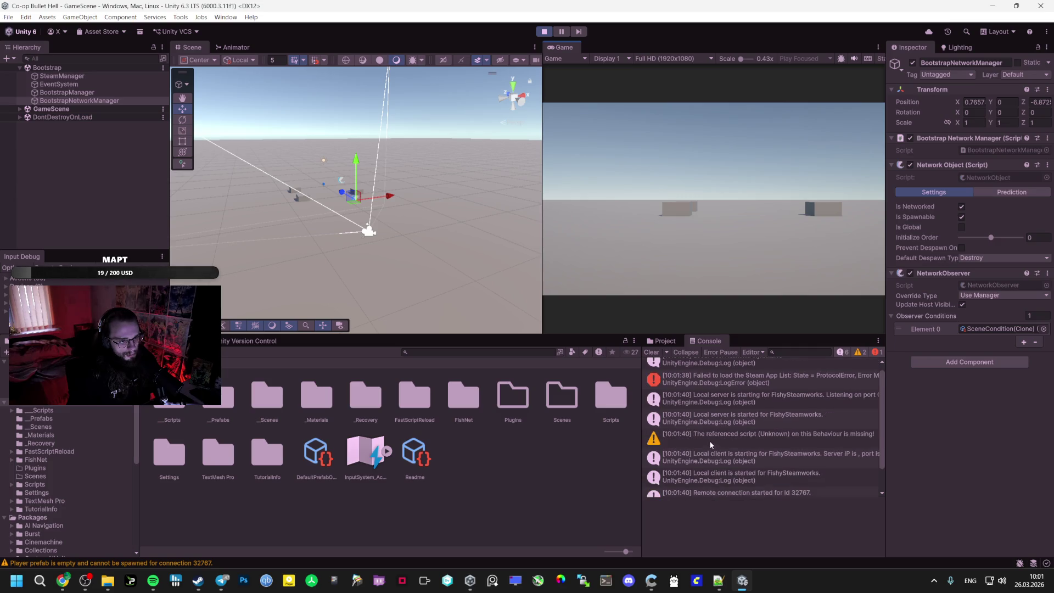
scroll(708, 439, down, 2)
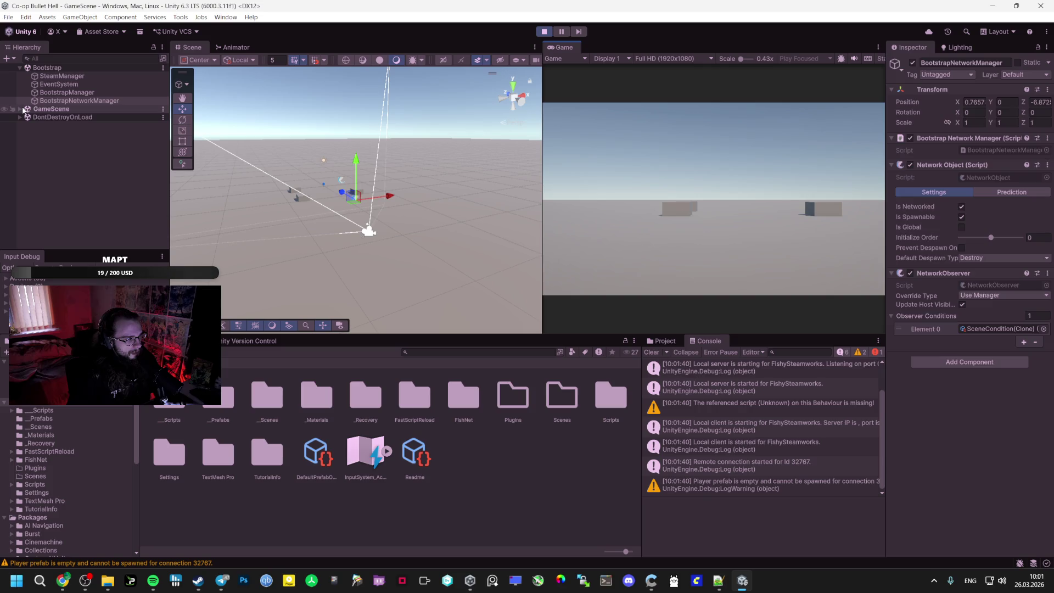
click(51, 109)
click(20, 109)
click(60, 142)
click(62, 135)
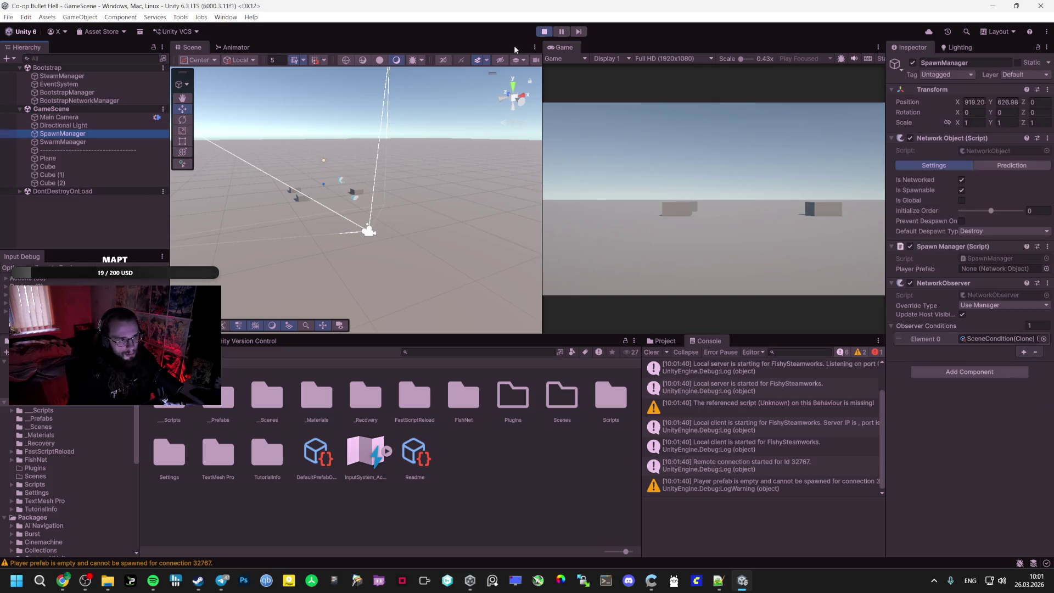
click(542, 34)
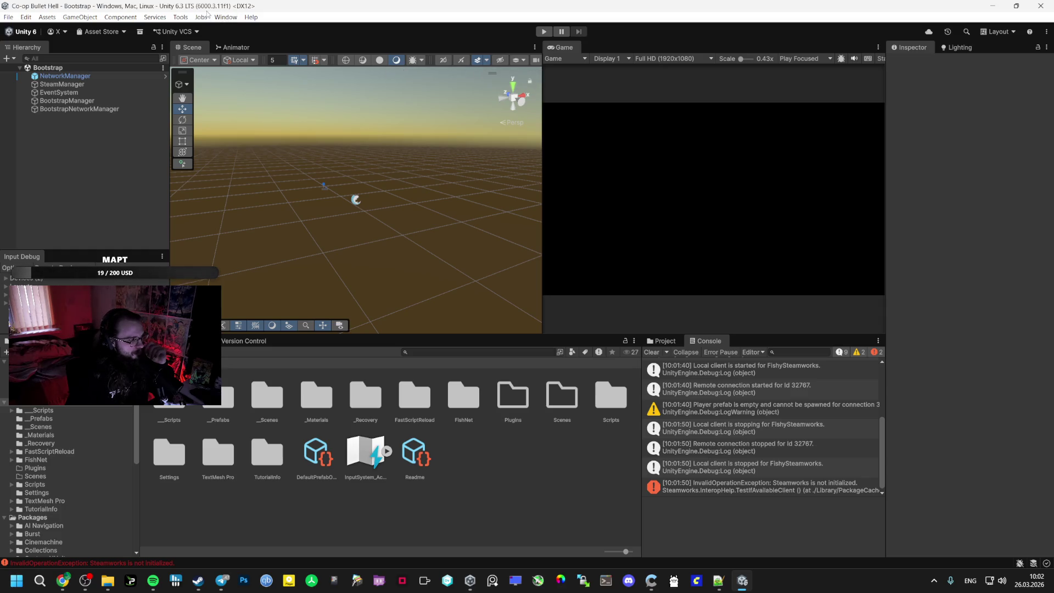
click(63, 580)
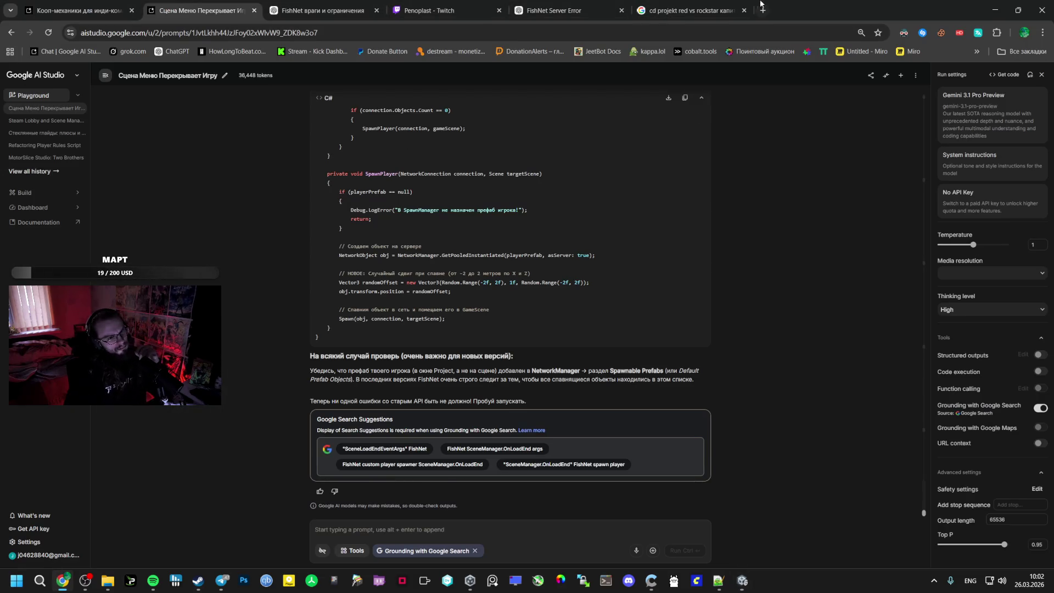
Open a new browser tab and search Google for 'железо стим машин'
click(766, 8)
text(;tktpj cnbv)
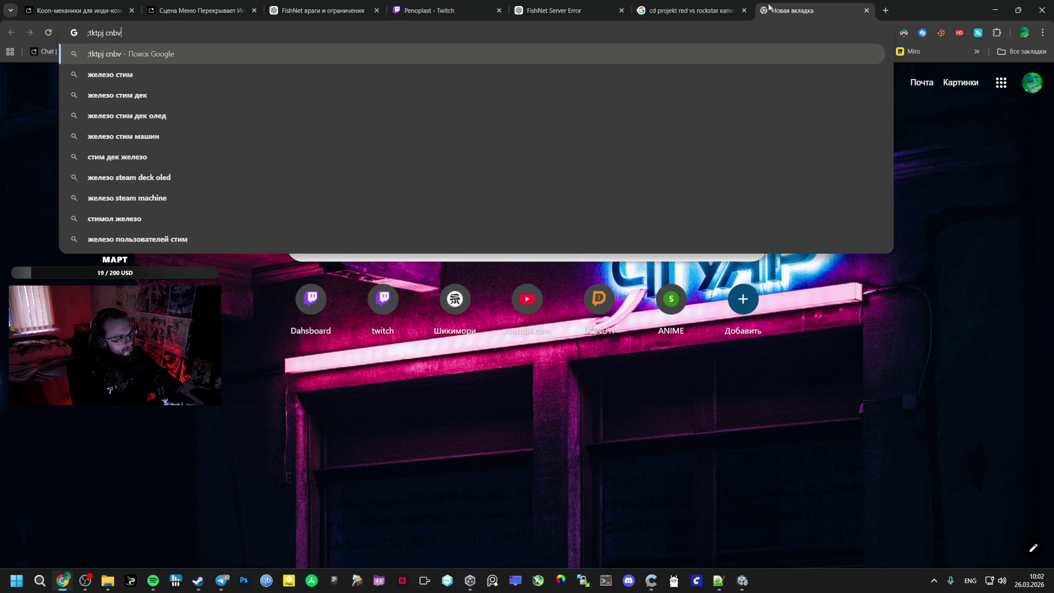
key(Down)
key(Down)
key(Down)
key(Return)
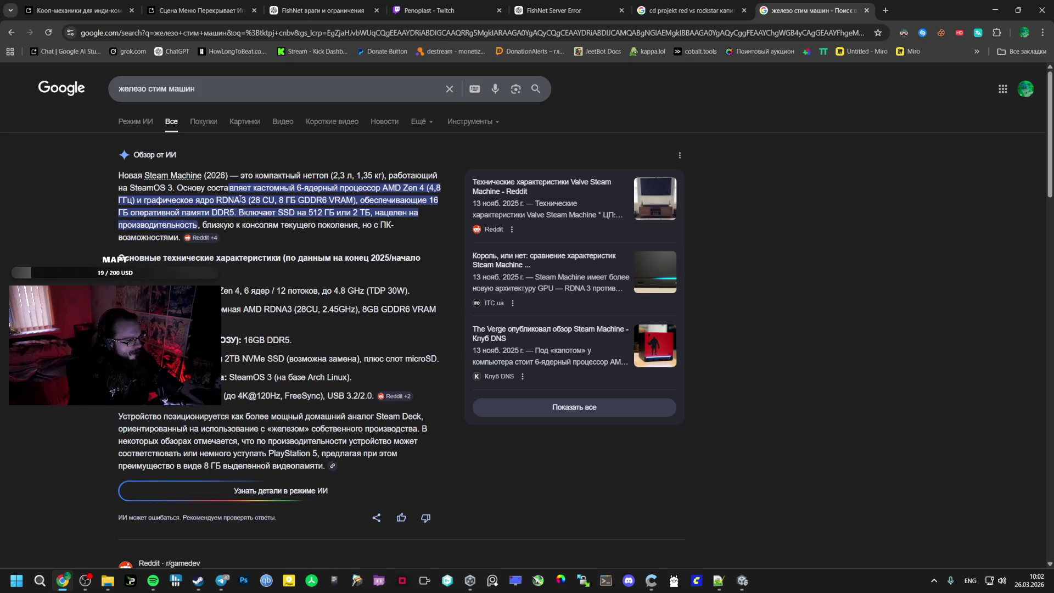
scroll(240, 200, down, 4)
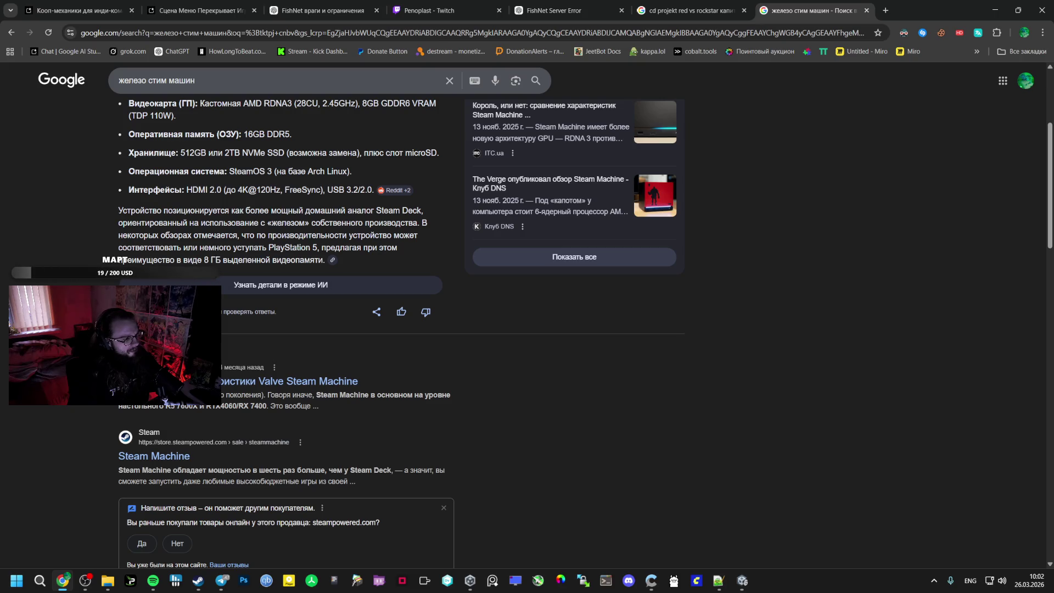
scroll(123, 260, up, 2)
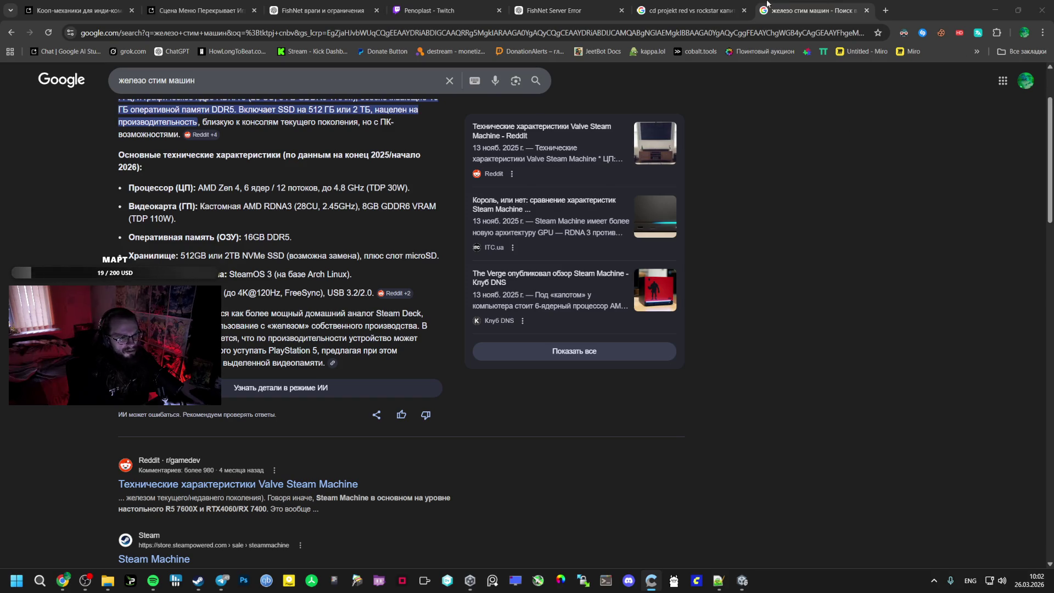
Read the results, highlighting a model name and the 8GB GDDR6 VRAM spec, then glance at Unity
mouse_move(614, 22)
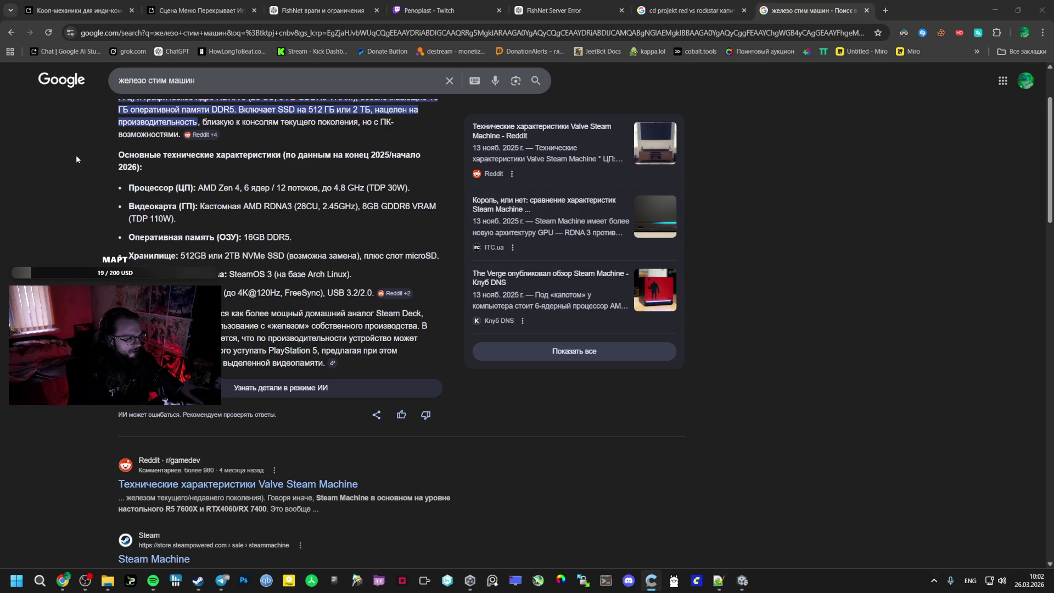
scroll(124, 260, down, 2)
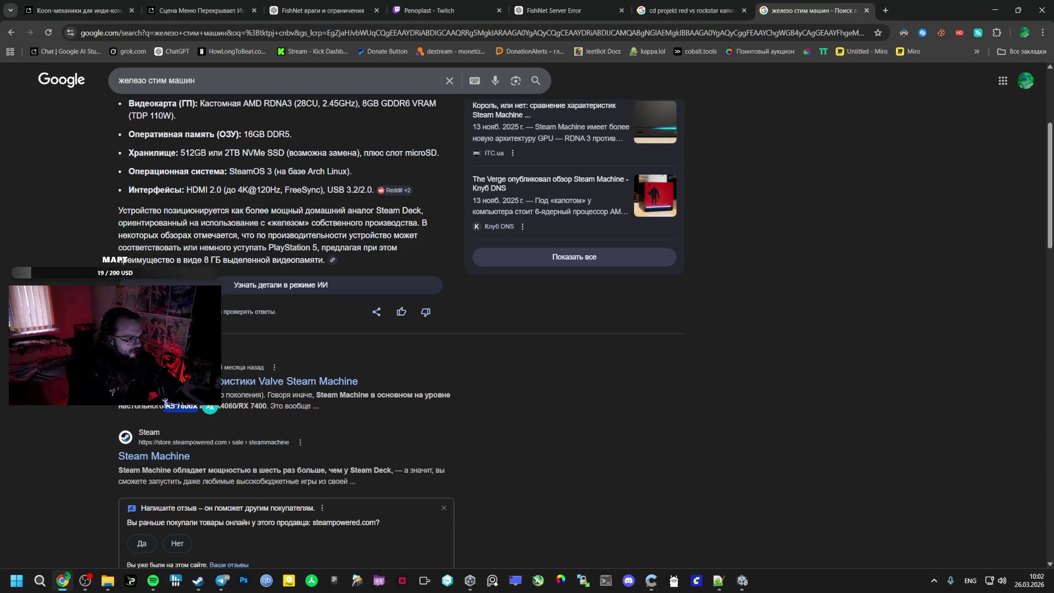
scroll(124, 260, up, 1)
scroll(245, 508, up, 1)
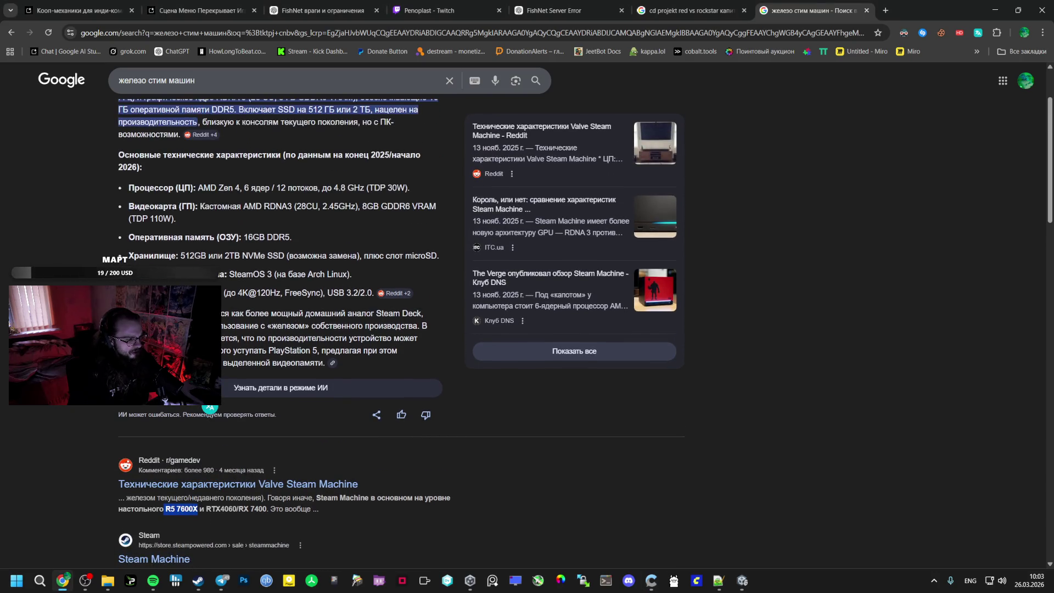
double_click(243, 508)
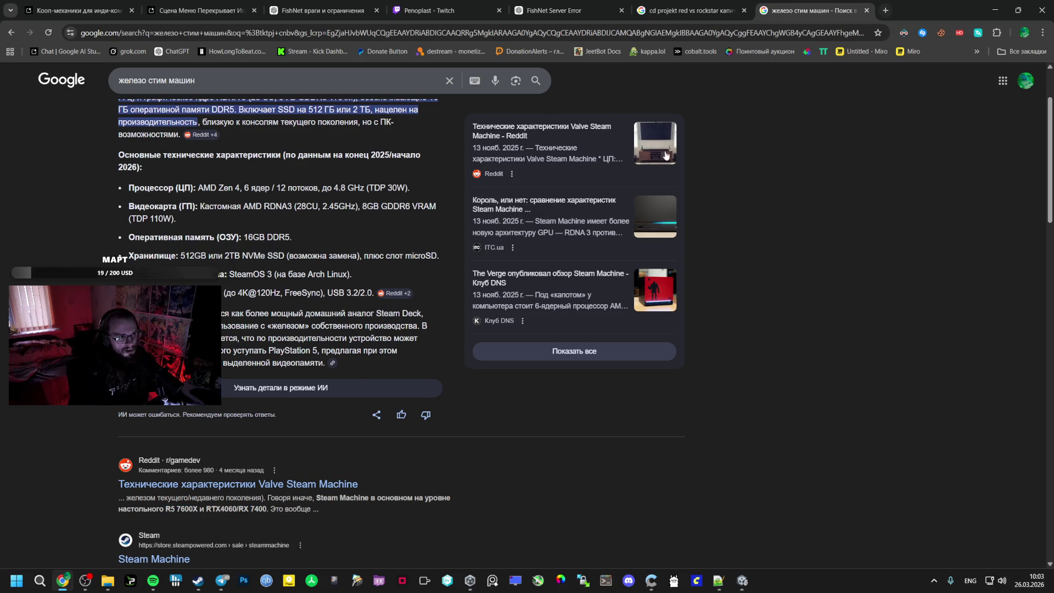
drag(362, 206, 383, 216)
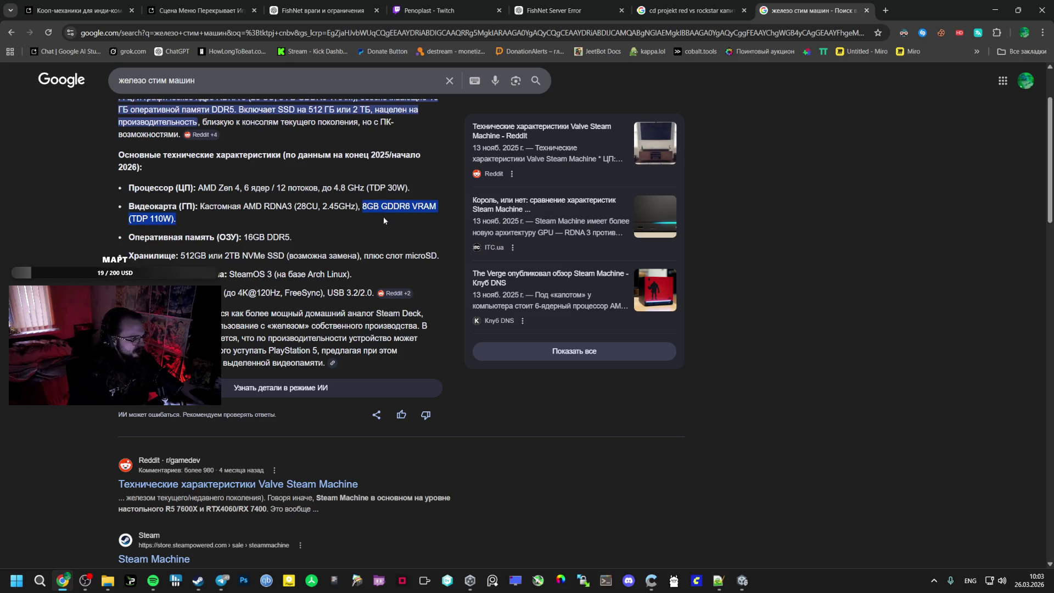
click(994, 10)
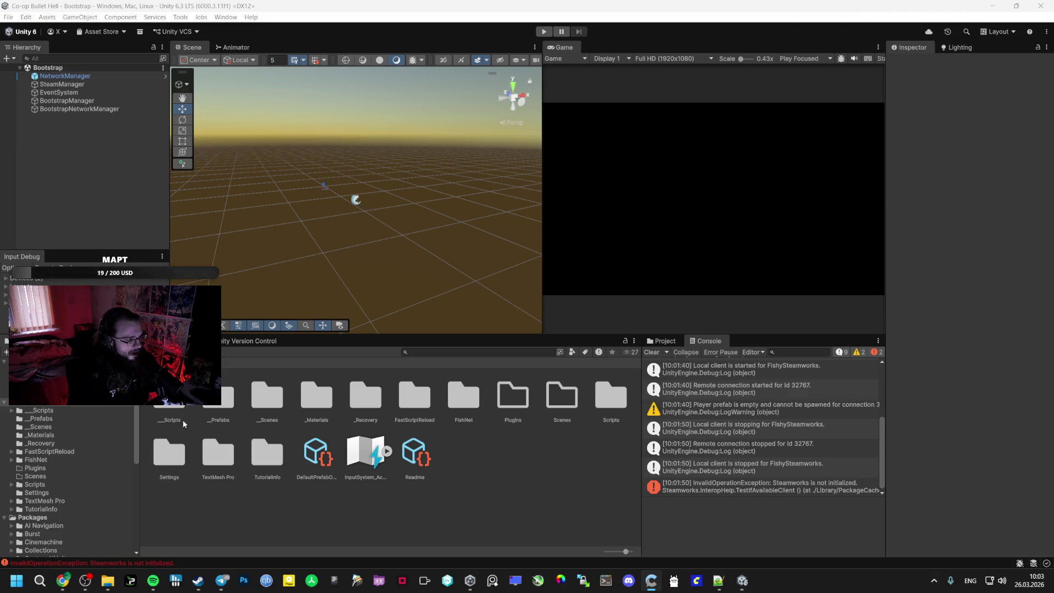
click(63, 580)
Replace the query with 'steam machine' and run the search
triple_click(219, 80)
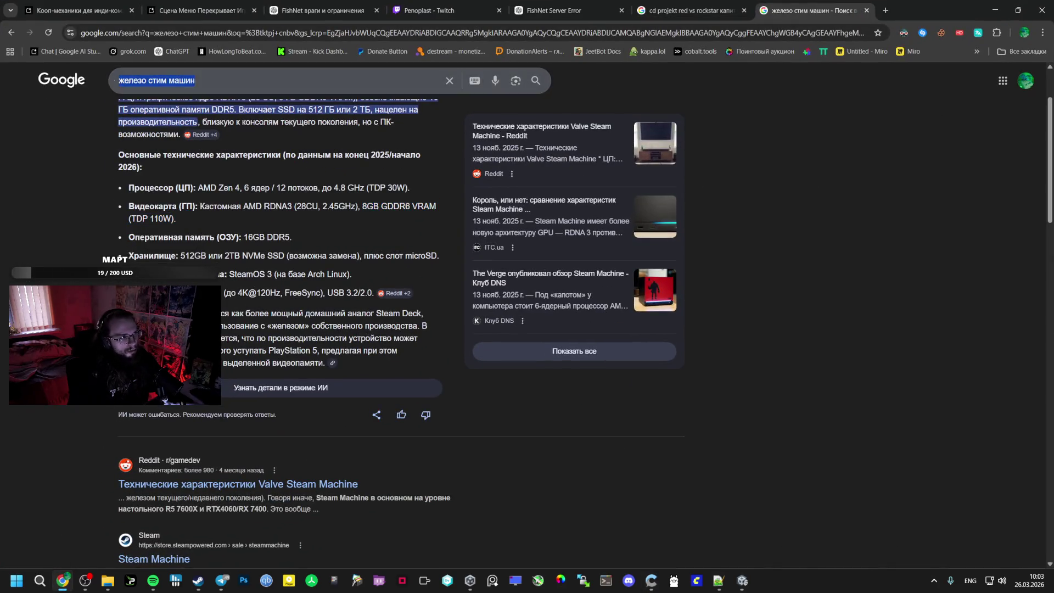
text(stg)
key(BackSpace)
text(eam mac)
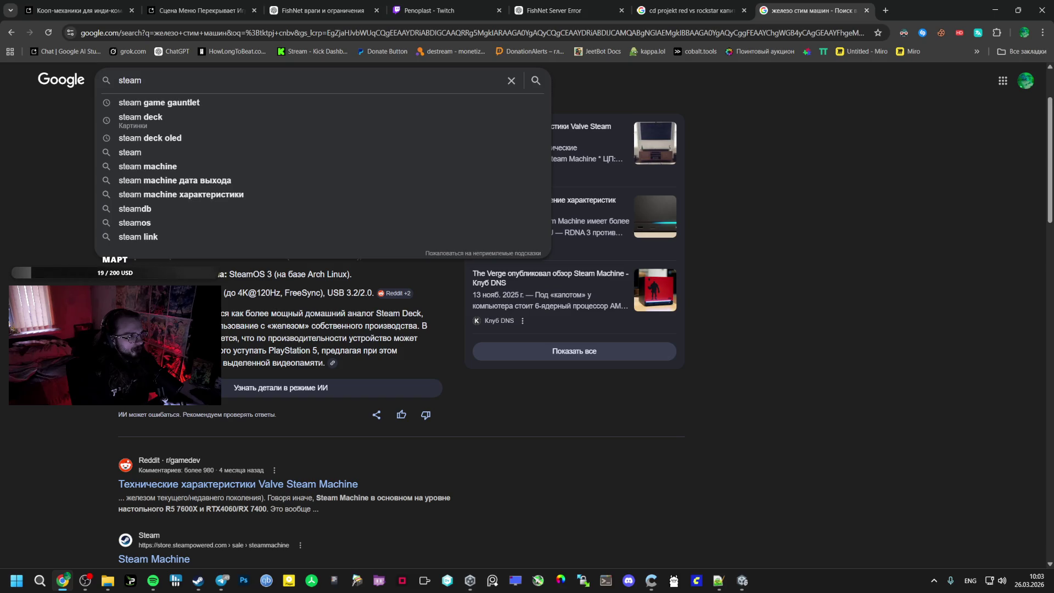
key(Down)
key(Return)
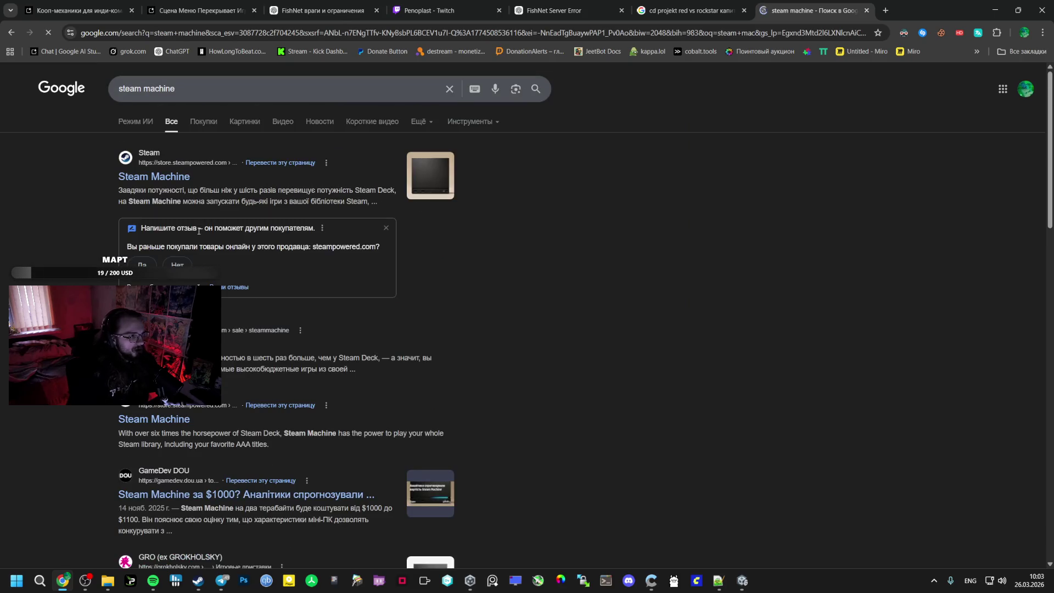
Open the official Steam Machine store page and highlight the FSR mention in its CPU/GPU description
click(174, 179)
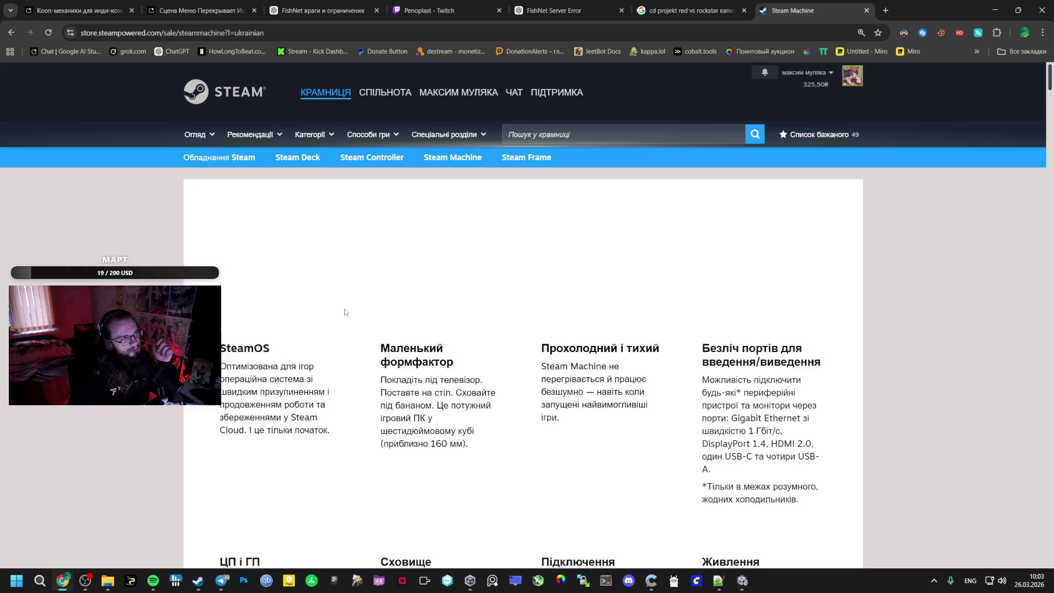
scroll(346, 307, down, 10)
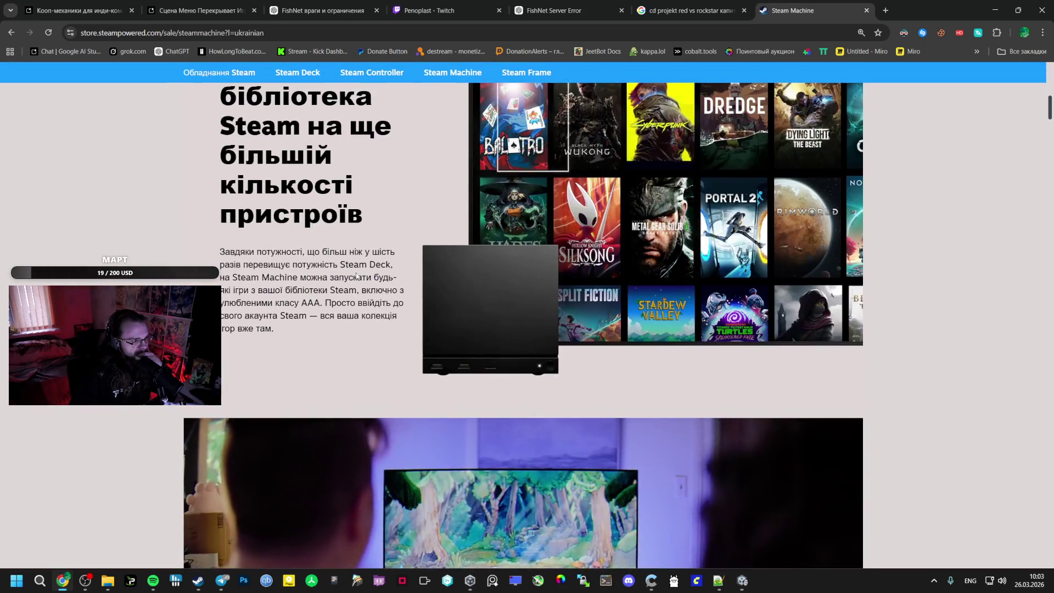
scroll(353, 285, down, 6)
scroll(354, 274, down, 9)
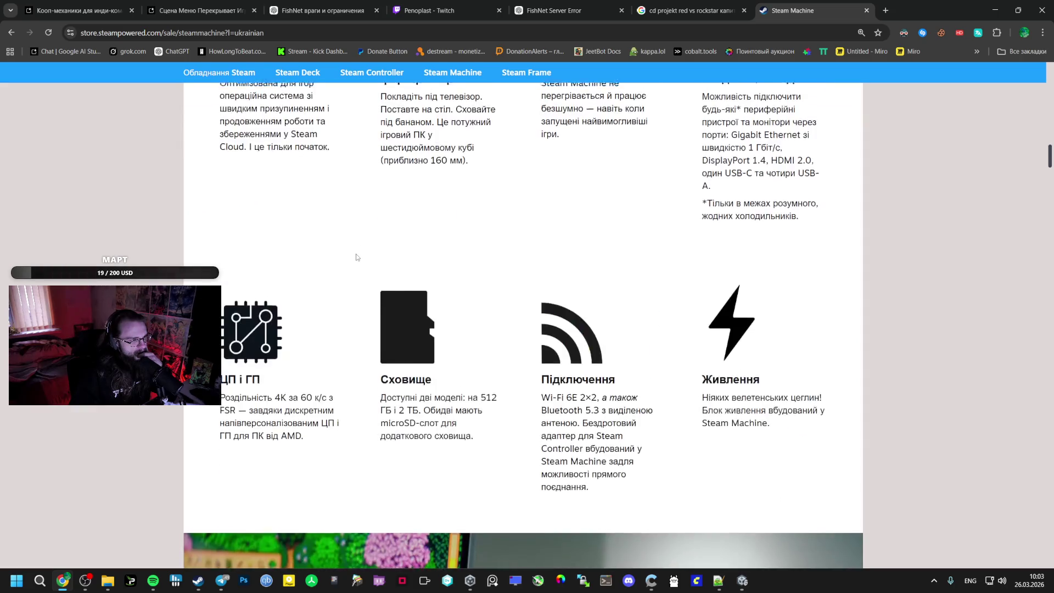
scroll(356, 258, up, 3)
scroll(353, 249, down, 3)
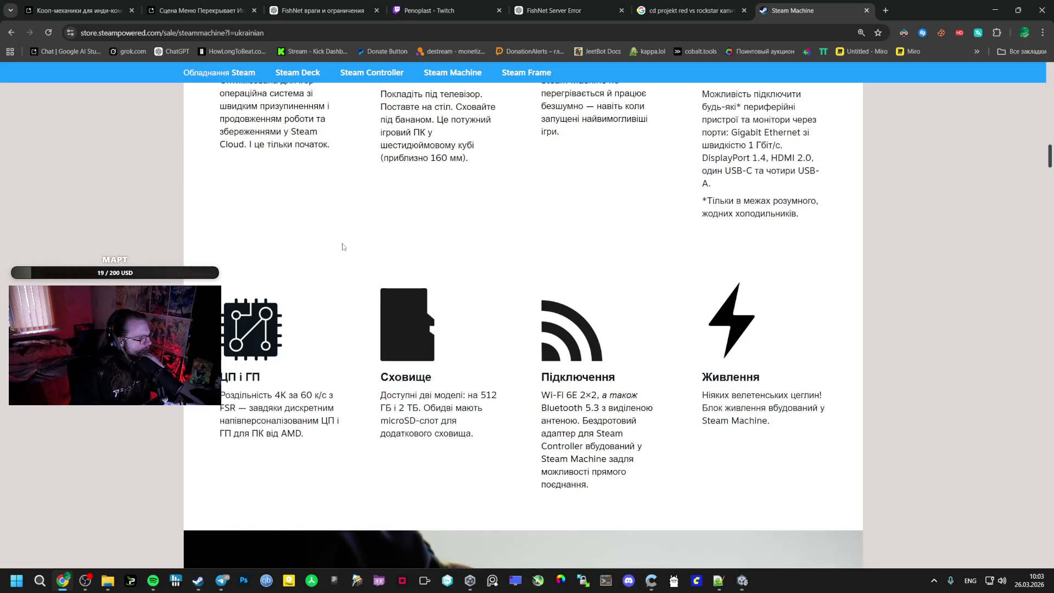
mouse_move(234, 411)
mouse_down()
mouse_move(258, 395)
mouse_move(328, 393)
mouse_up()
Read through the Steam Machine features, highlighting the word FSR along the way
scroll(325, 389, down, 3)
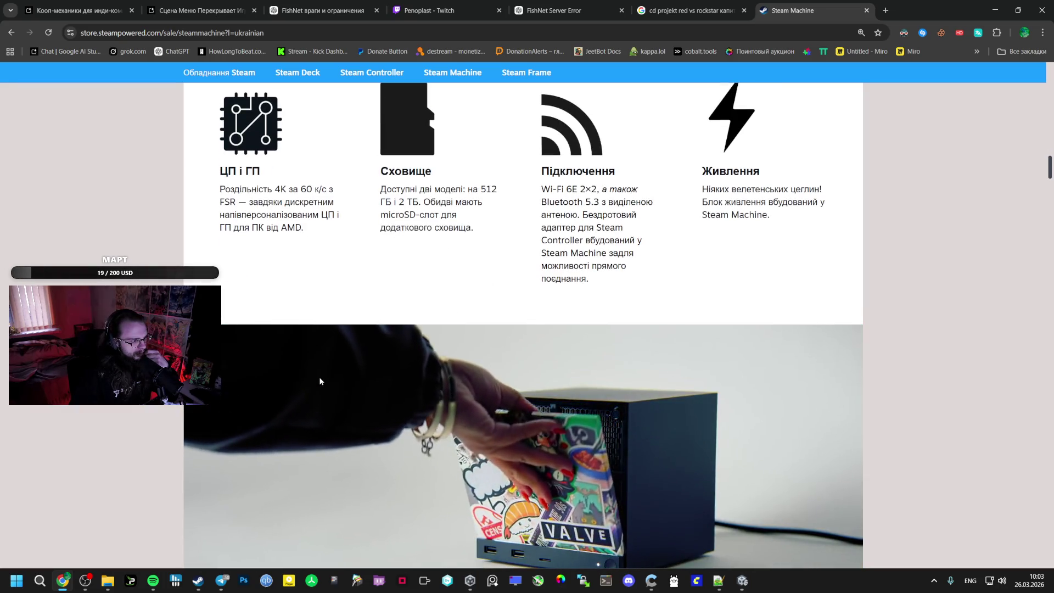
double_click(227, 202)
scroll(294, 237, down, 5)
scroll(293, 237, down, 15)
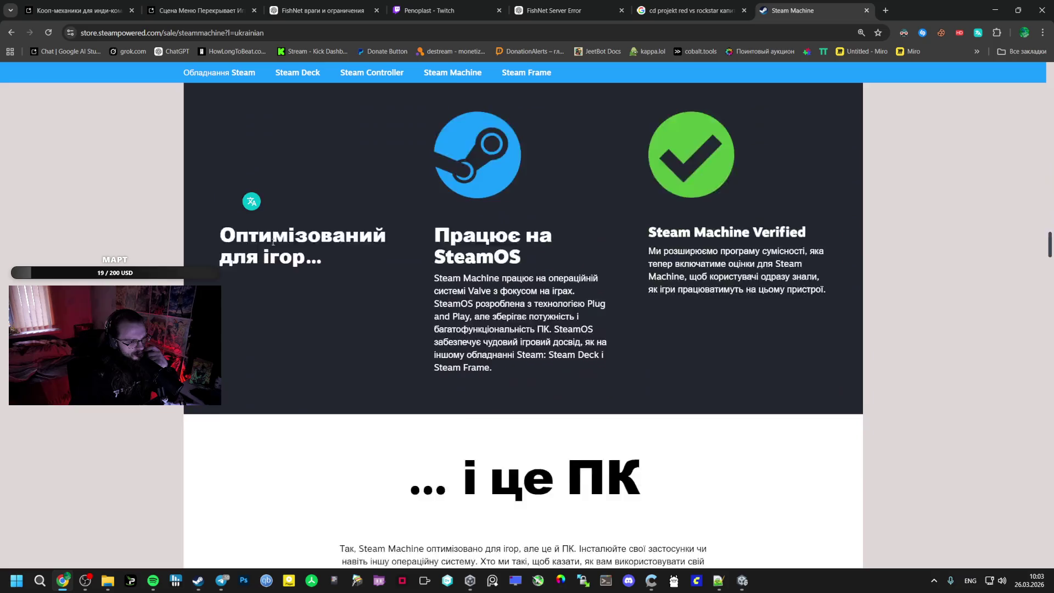
scroll(270, 238, down, 15)
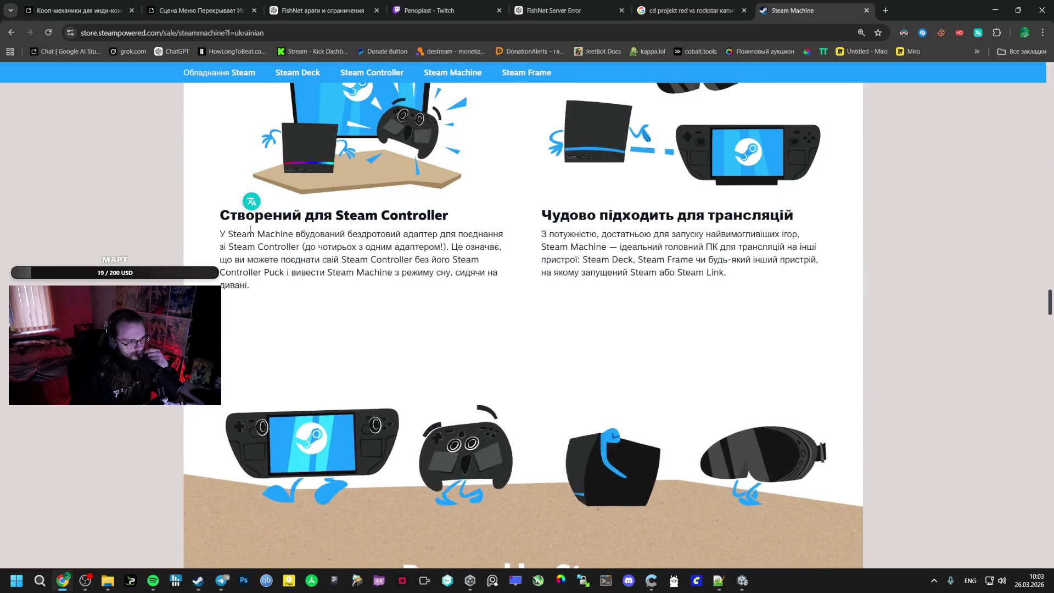
scroll(250, 230, down, 15)
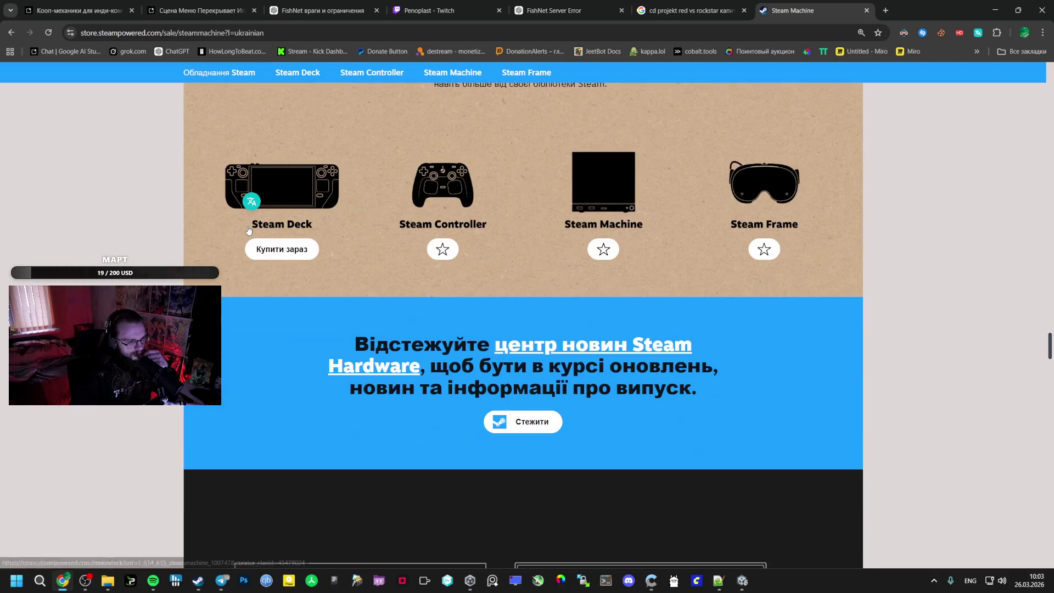
scroll(247, 236, down, 8)
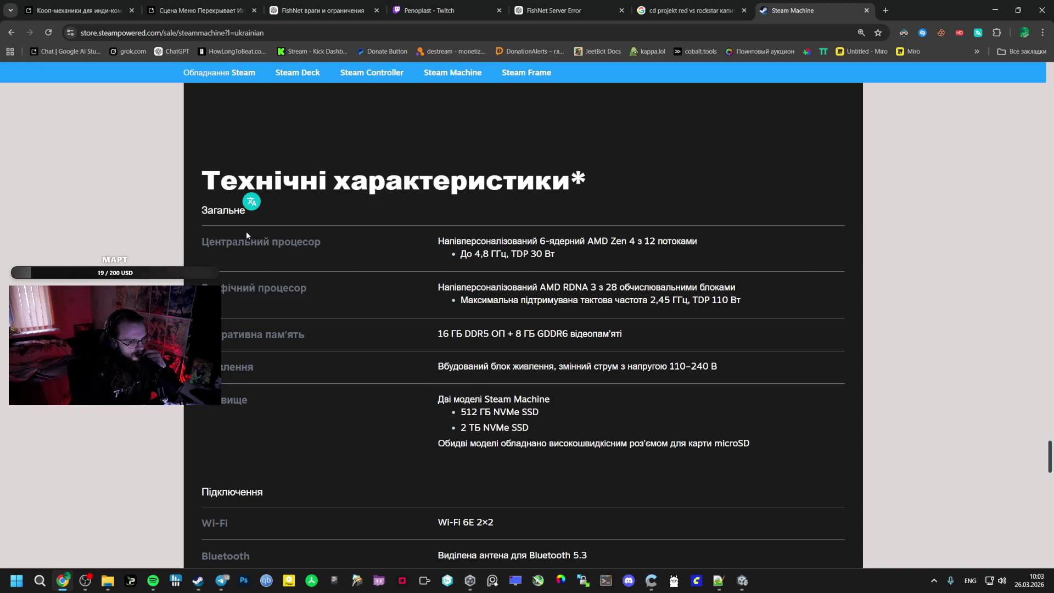
scroll(246, 236, down, 3)
scroll(246, 234, down, 3)
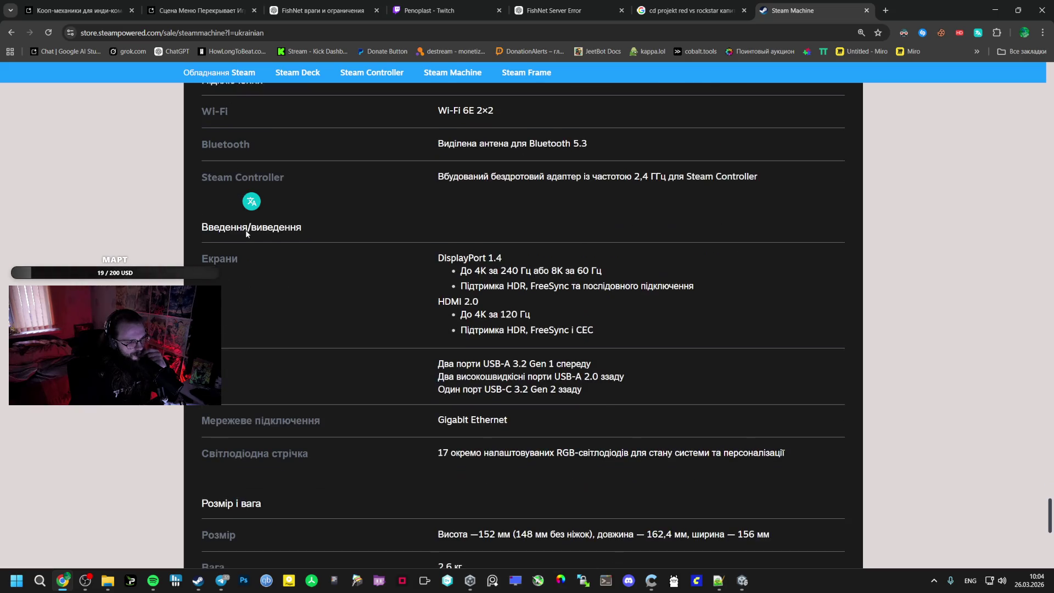
scroll(246, 233, down, 2)
scroll(241, 225, down, 2)
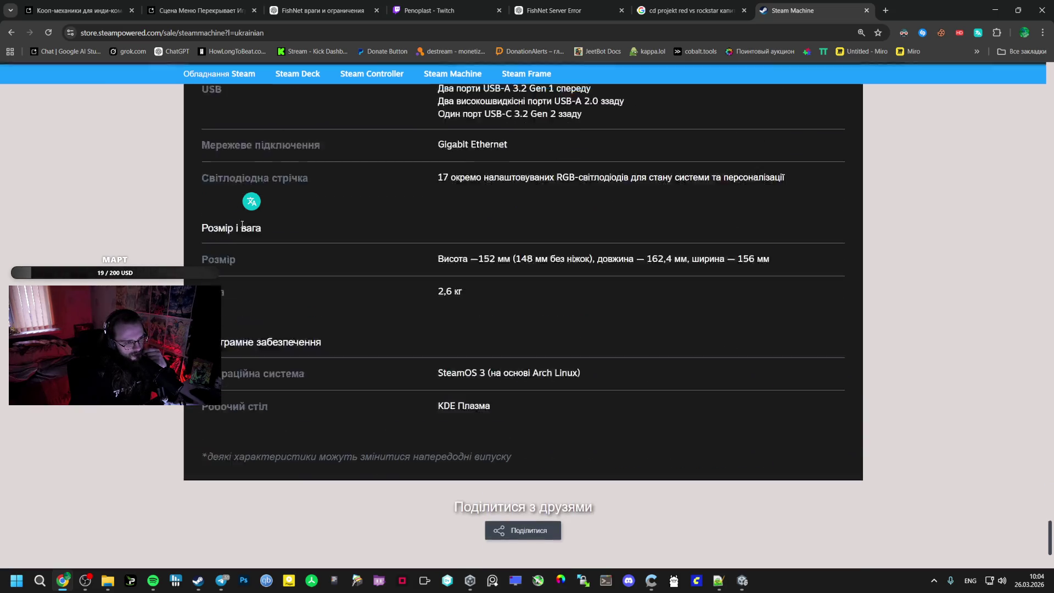
scroll(241, 225, up, 5)
scroll(240, 231, up, 5)
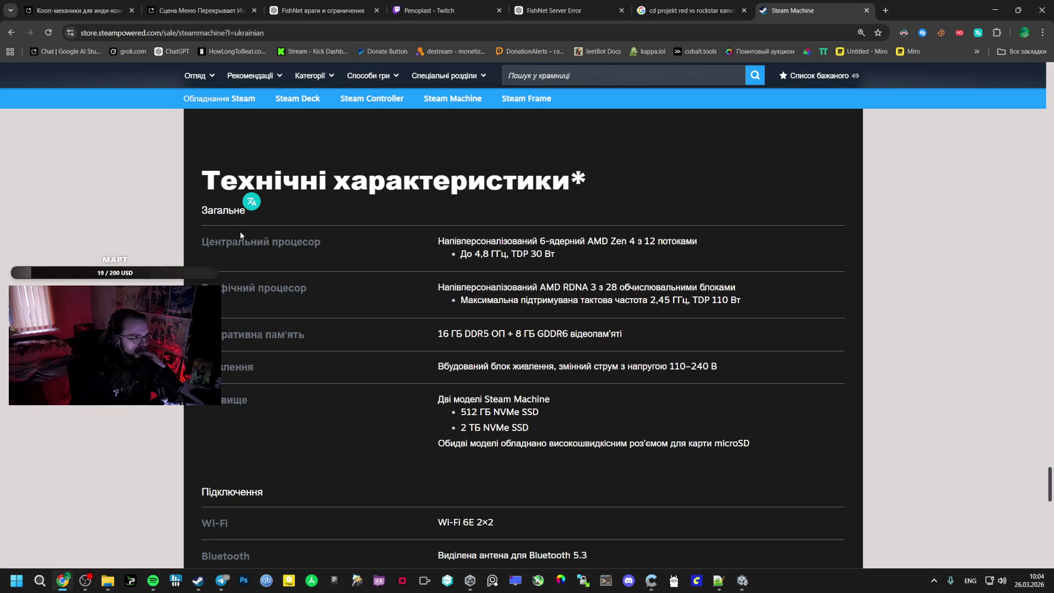
scroll(239, 232, up, 8)
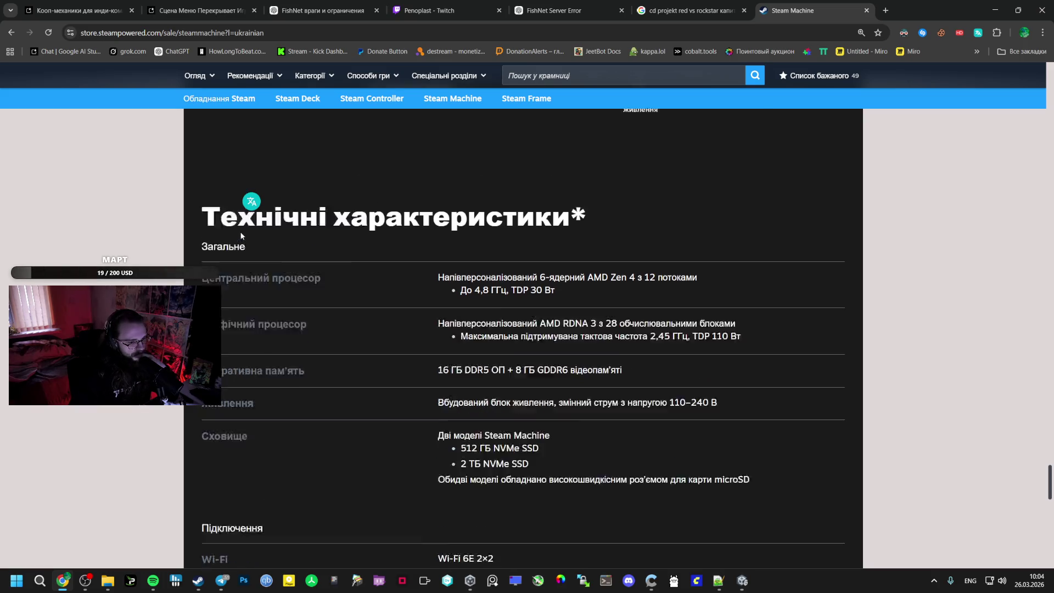
scroll(239, 225, up, 5)
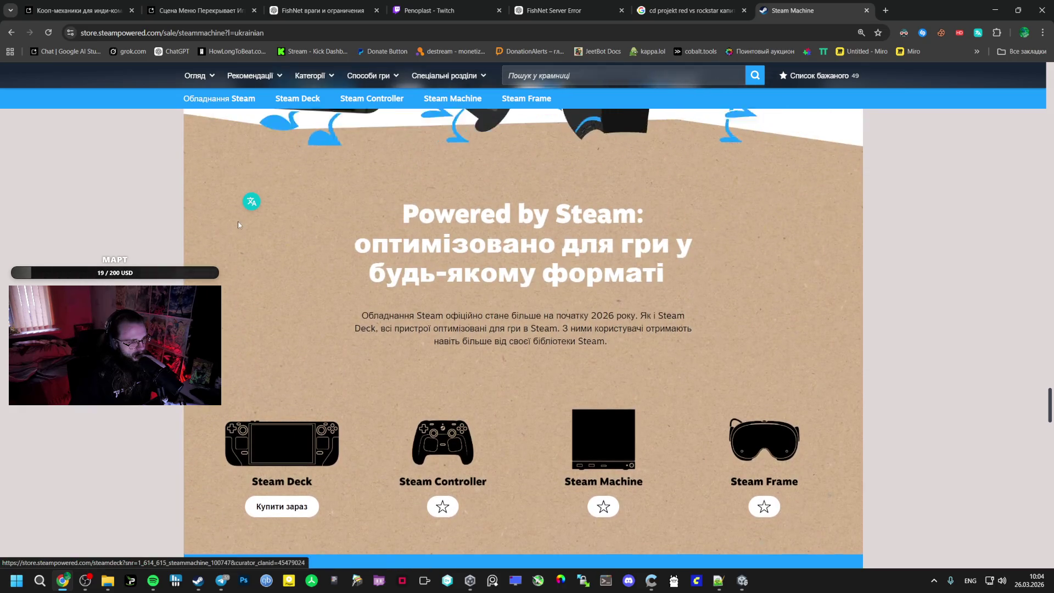
scroll(236, 224, up, 3)
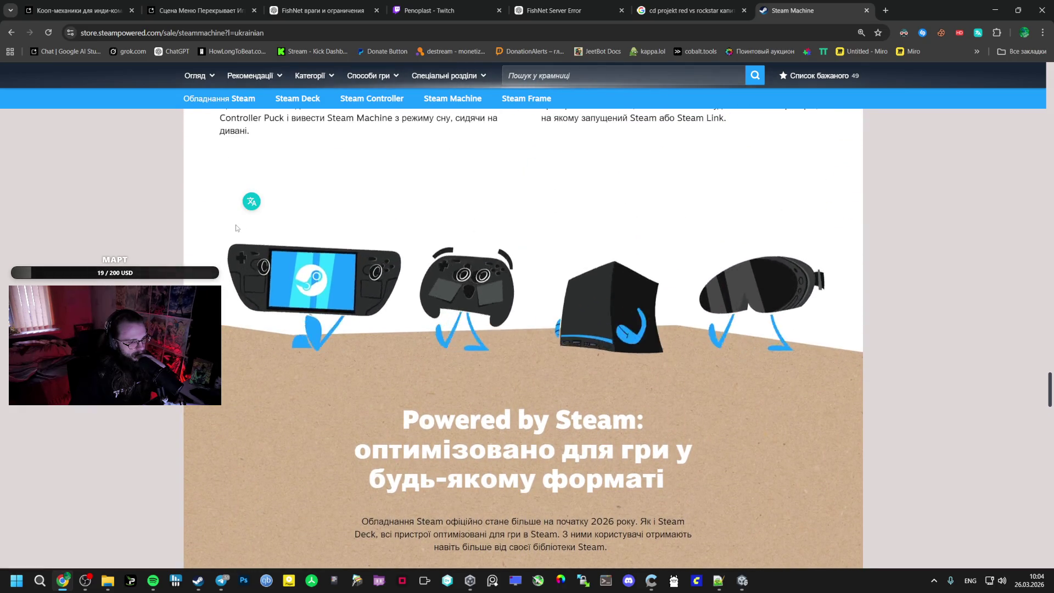
scroll(236, 225, up, 10)
scroll(232, 212, up, 12)
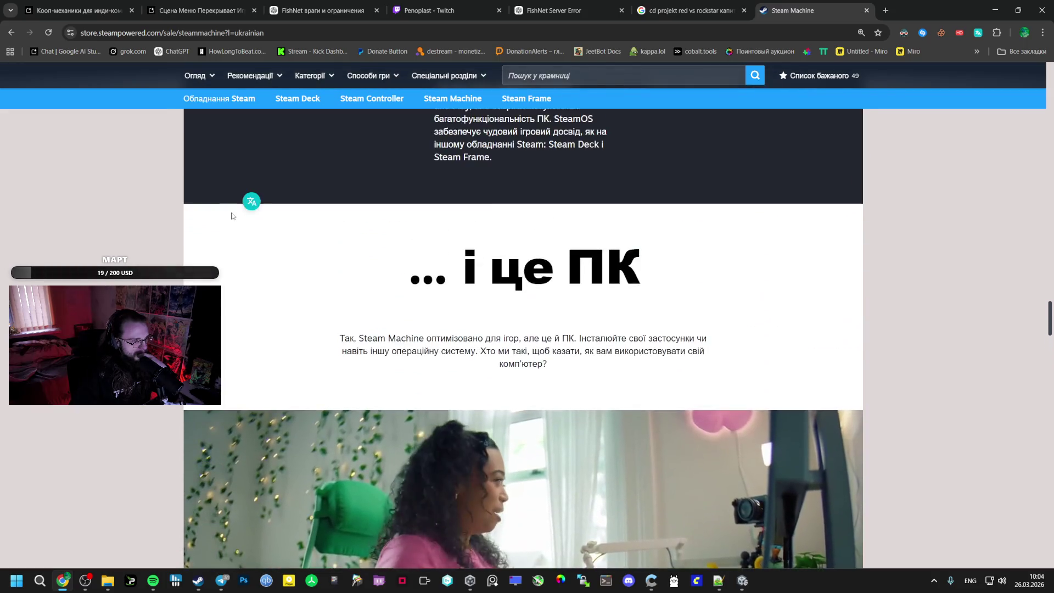
Glance at the cd projekt red search and FishNet Server Error chat tabs between rereading the Steam page
click(690, 11)
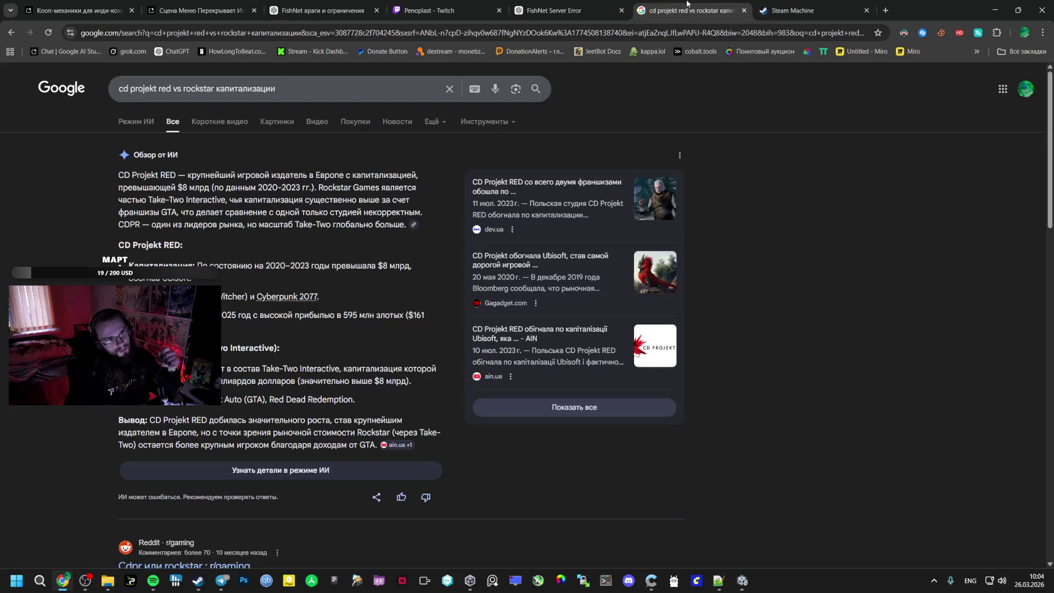
click(561, 15)
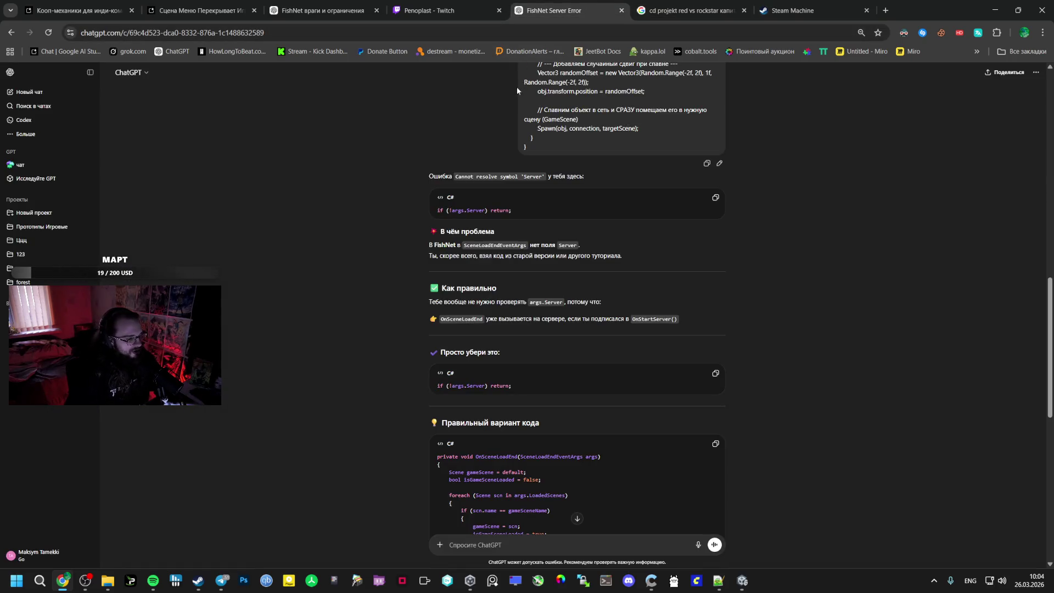
click(807, 11)
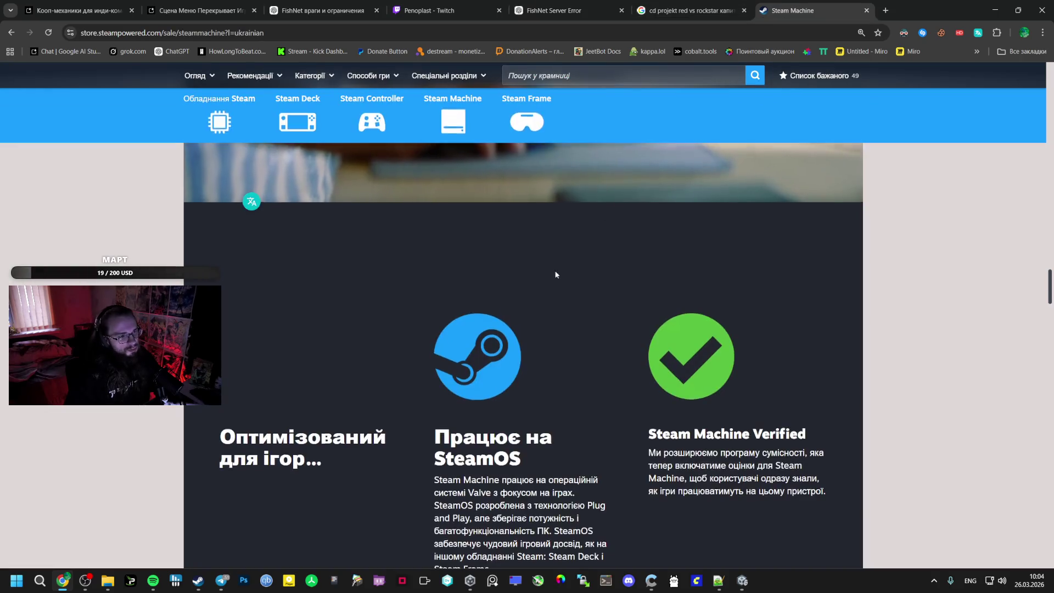
scroll(532, 292, up, 10)
scroll(405, 323, up, 5)
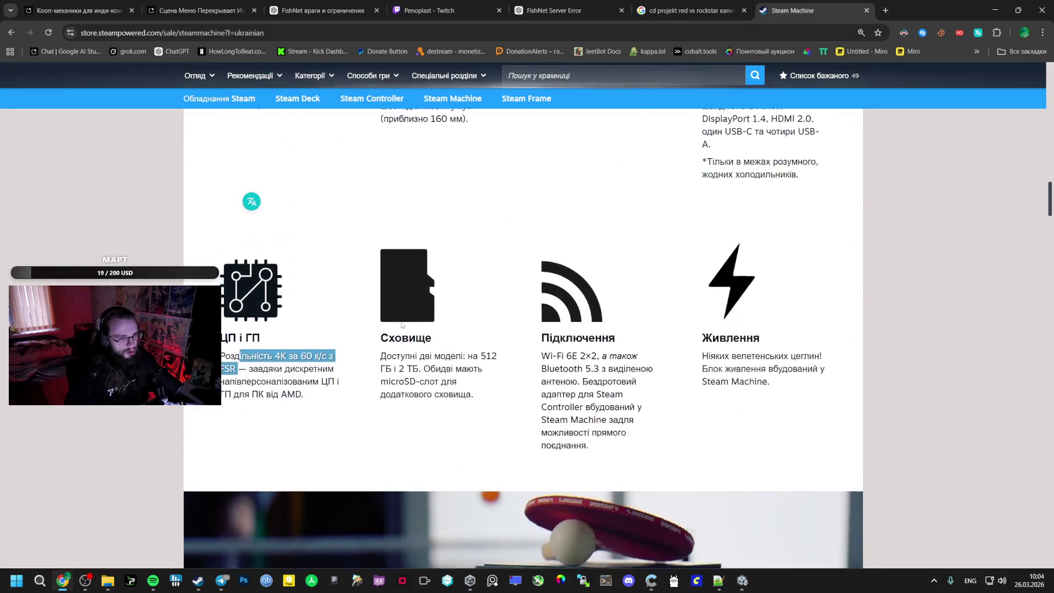
scroll(400, 320, down, 4)
scroll(399, 315, up, 10)
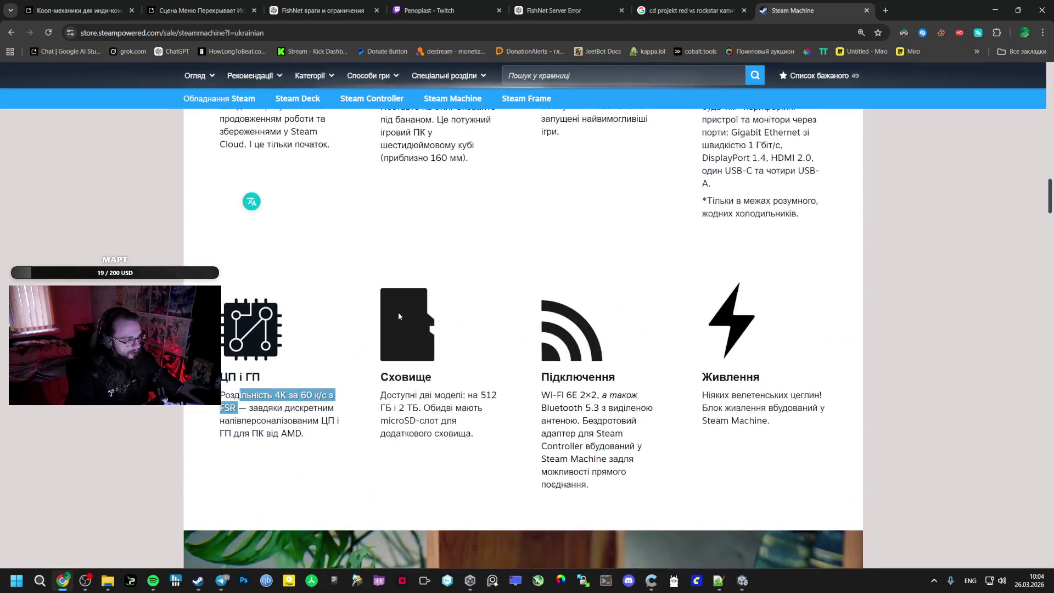
scroll(399, 313, up, 4)
scroll(398, 316, down, 7)
scroll(398, 318, up, 3)
scroll(397, 322, down, 5)
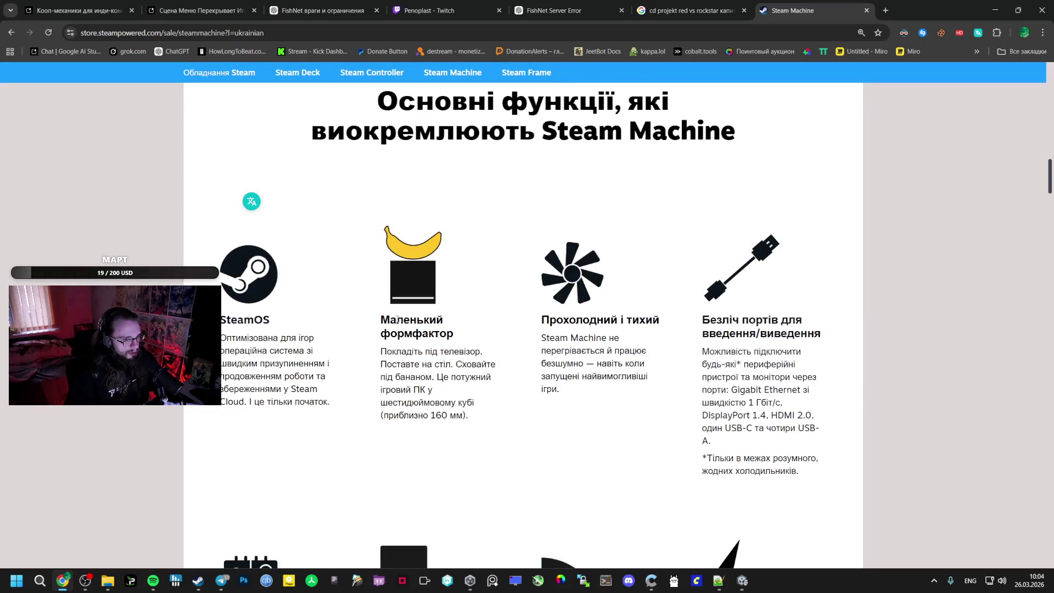
scroll(396, 319, up, 15)
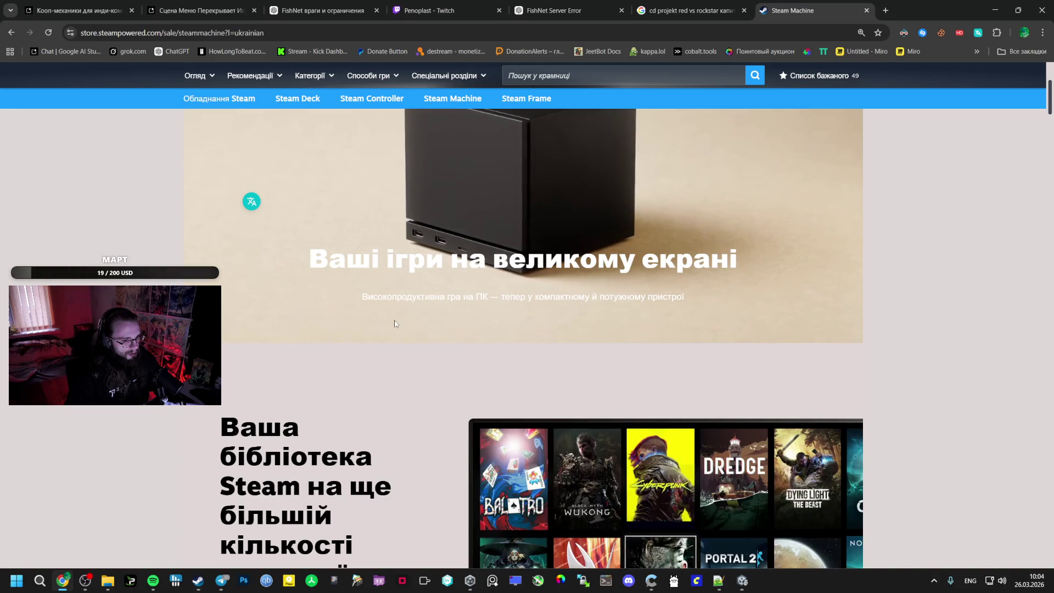
click(658, 11)
click(839, 6)
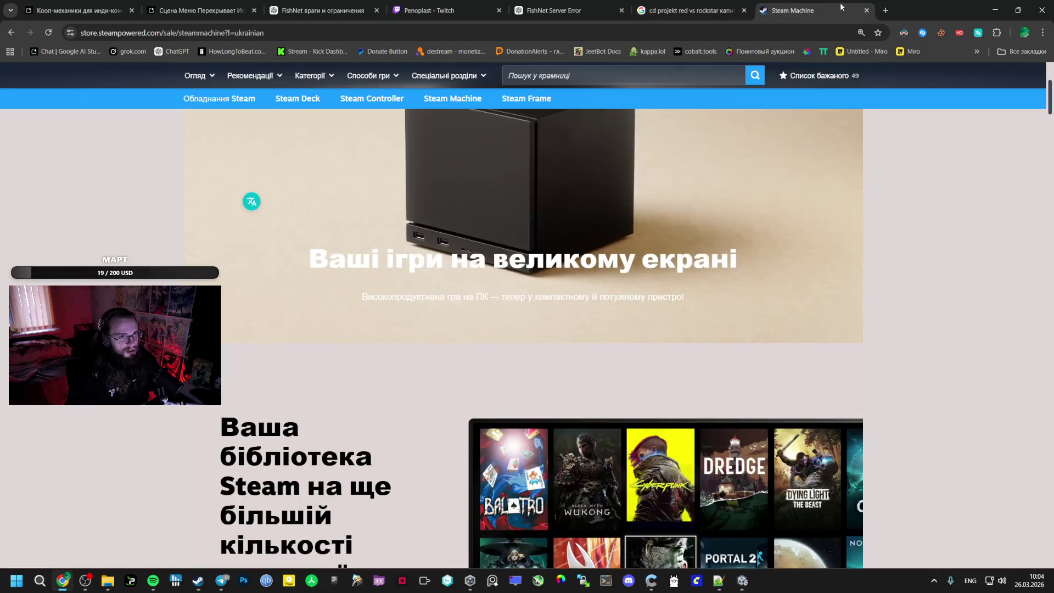
mouse_move(665, 142)
click(689, 10)
click(796, 10)
Select the processor's 30 W TDP and the GPU clock/TDP line in the tech specs, then return to Unity
scroll(544, 324, down, 5)
scroll(544, 325, down, 15)
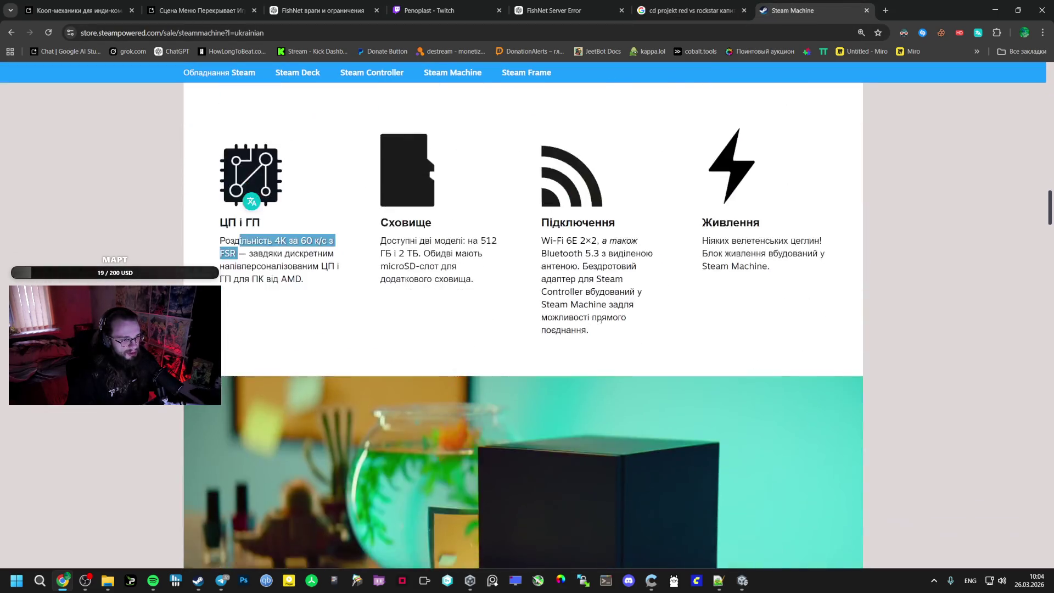
scroll(599, 327, down, 20)
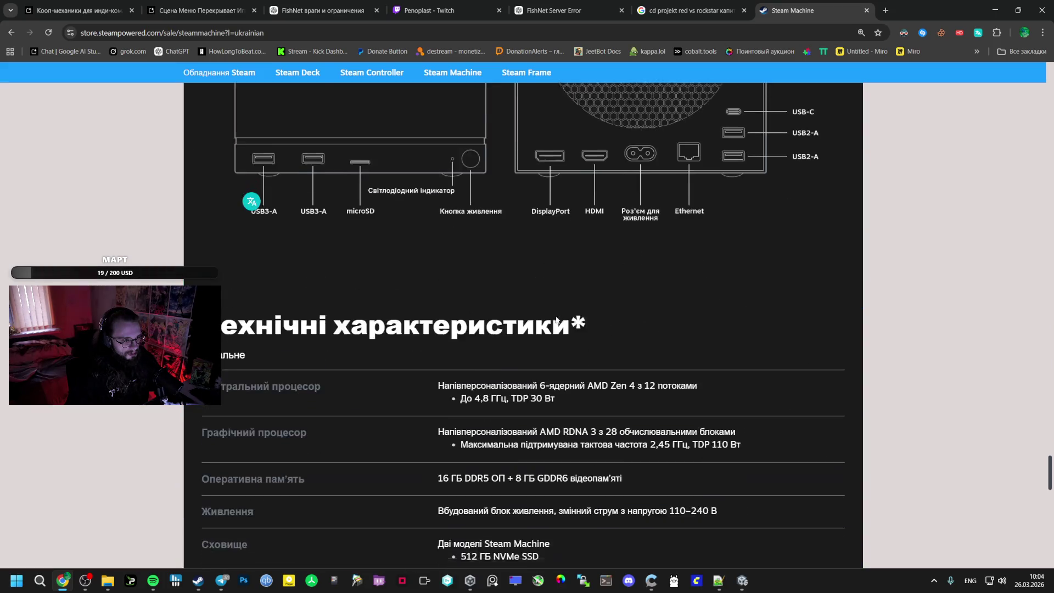
scroll(556, 320, down, 2)
mouse_move(554, 312)
mouse_down()
mouse_move(511, 306)
mouse_move(524, 341)
mouse_up()
click(513, 305)
click(528, 332)
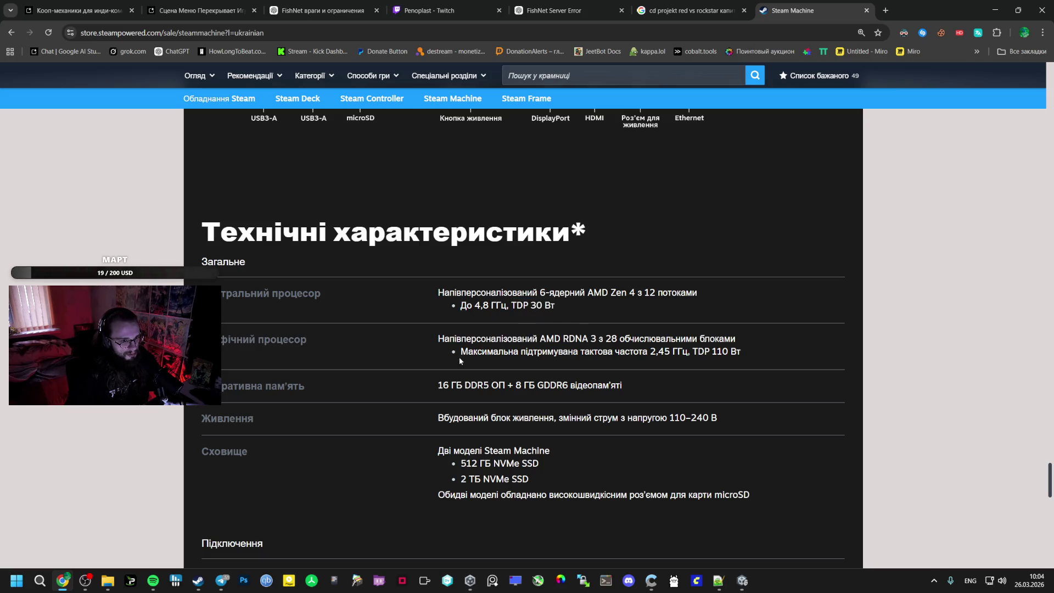
mouse_move(473, 351)
mouse_down()
mouse_move(746, 353)
mouse_move(726, 352)
mouse_up()
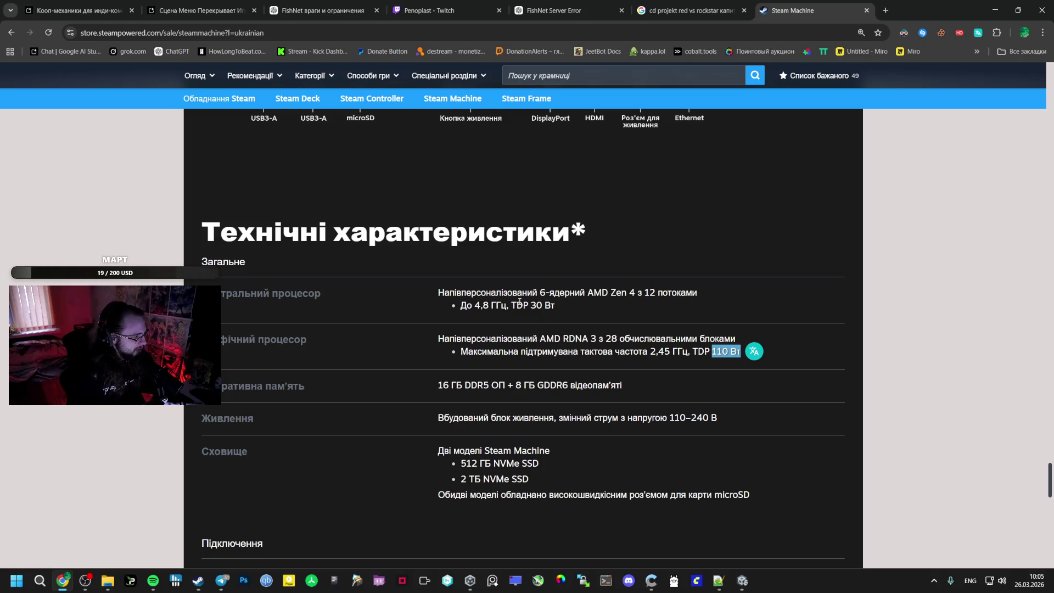
click(742, 580)
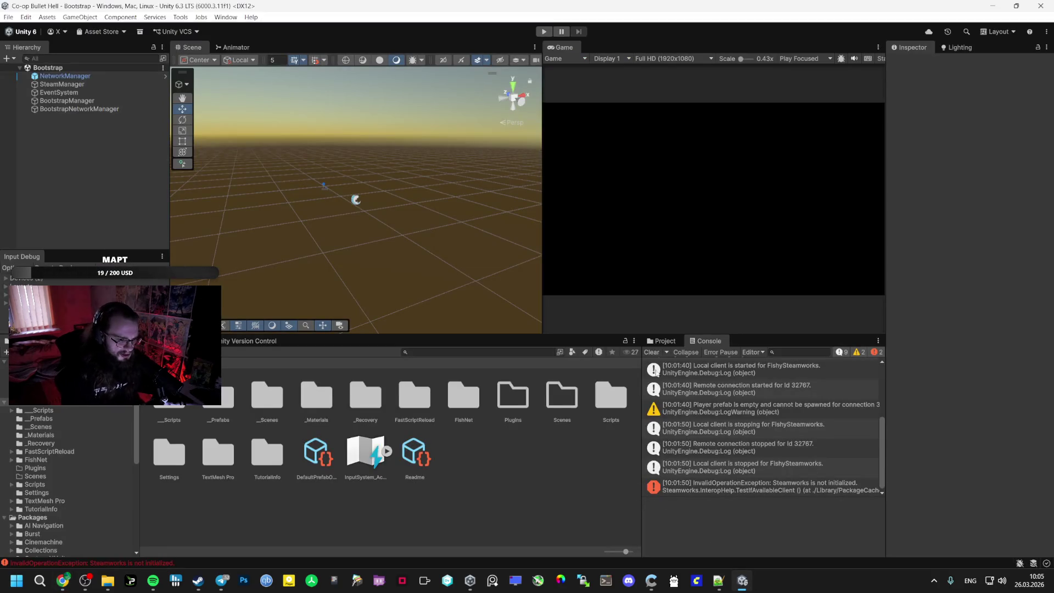
Refresh the Project window so the Manegers 2 folder appears under __Scripts, and open it
double_click(165, 401)
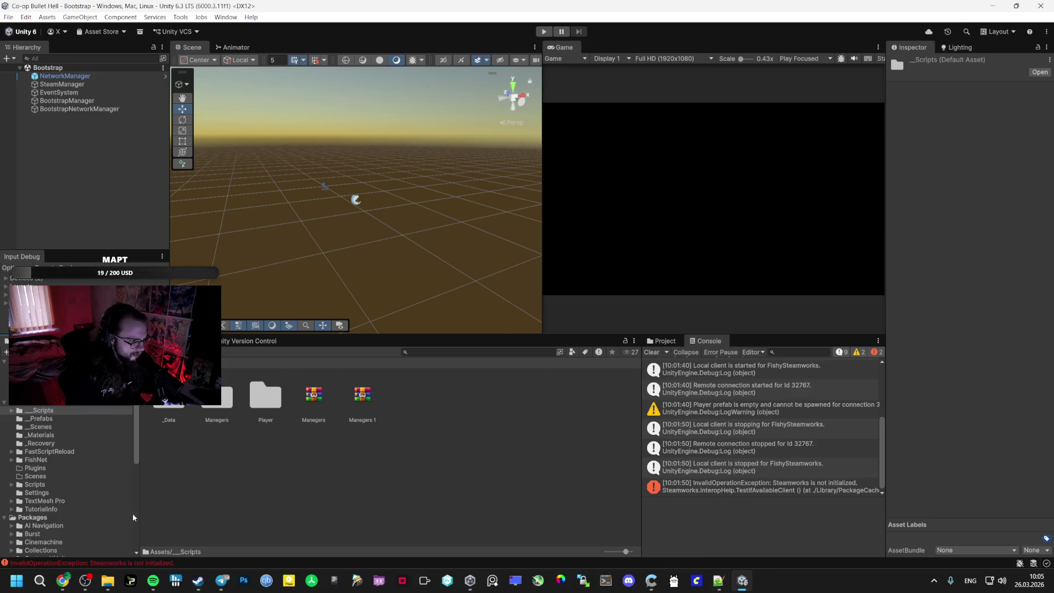
mouse_move(108, 580)
click(174, 511)
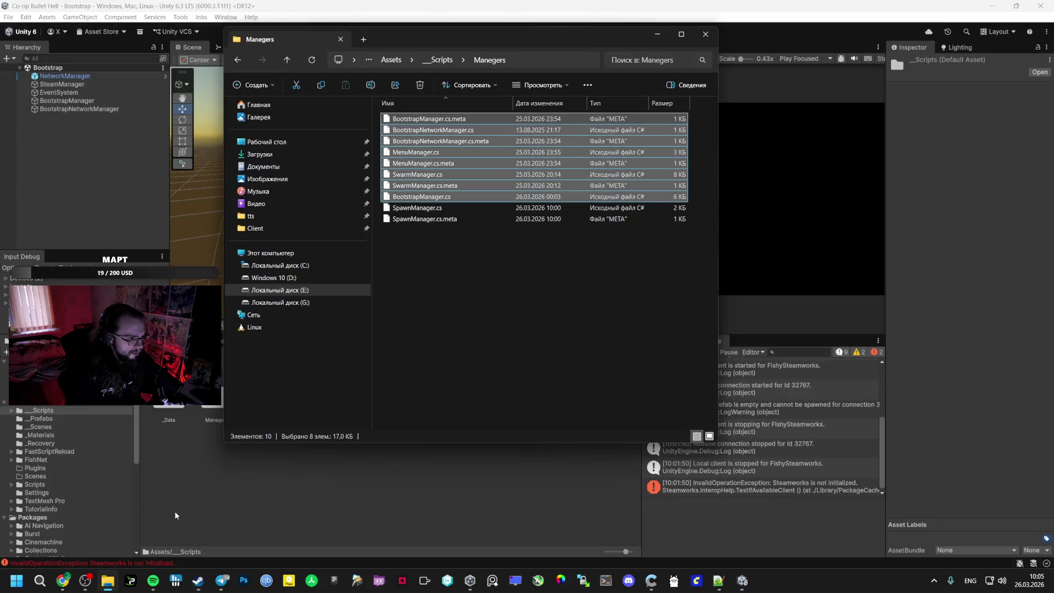
key(alt+Tab)
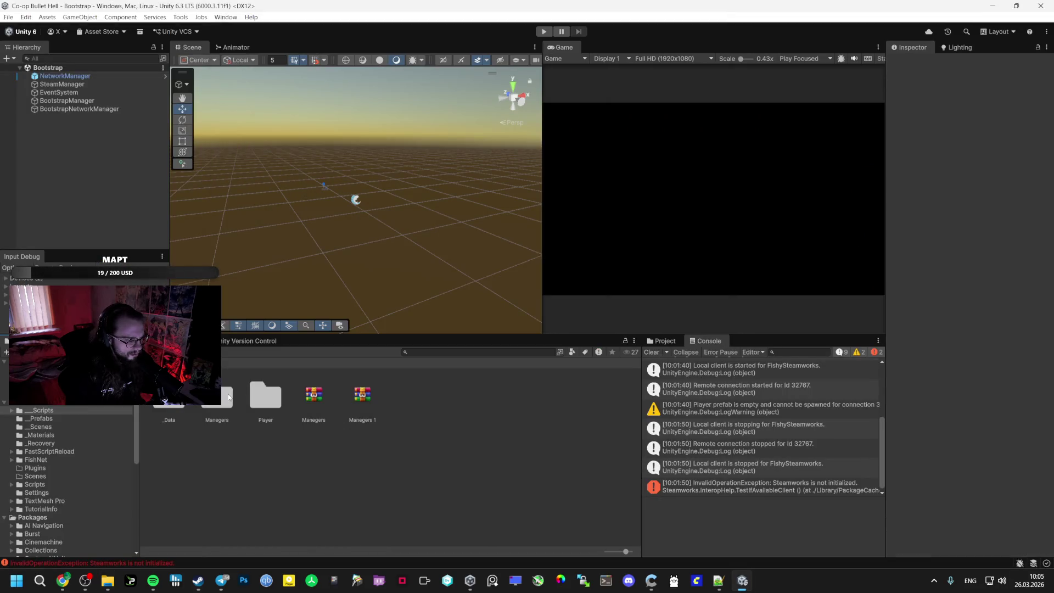
right_click(293, 455)
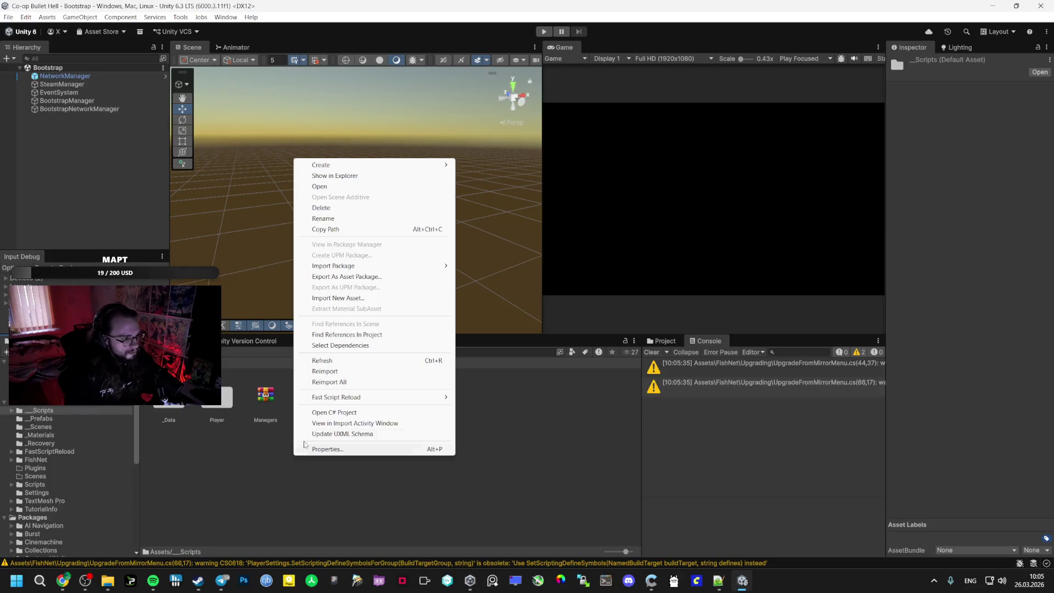
click(343, 360)
double_click(231, 407)
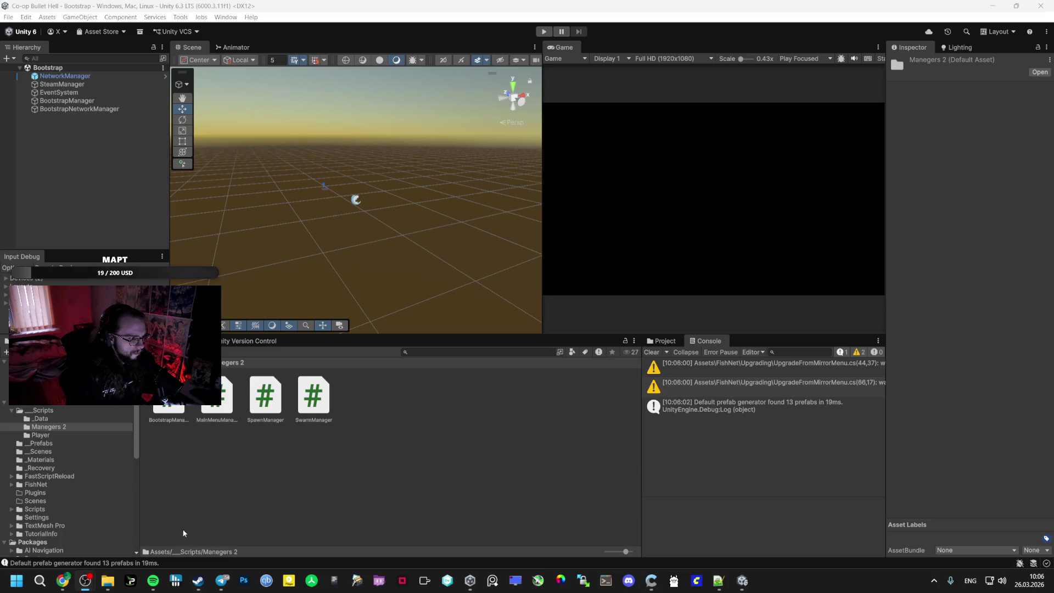
click(55, 535)
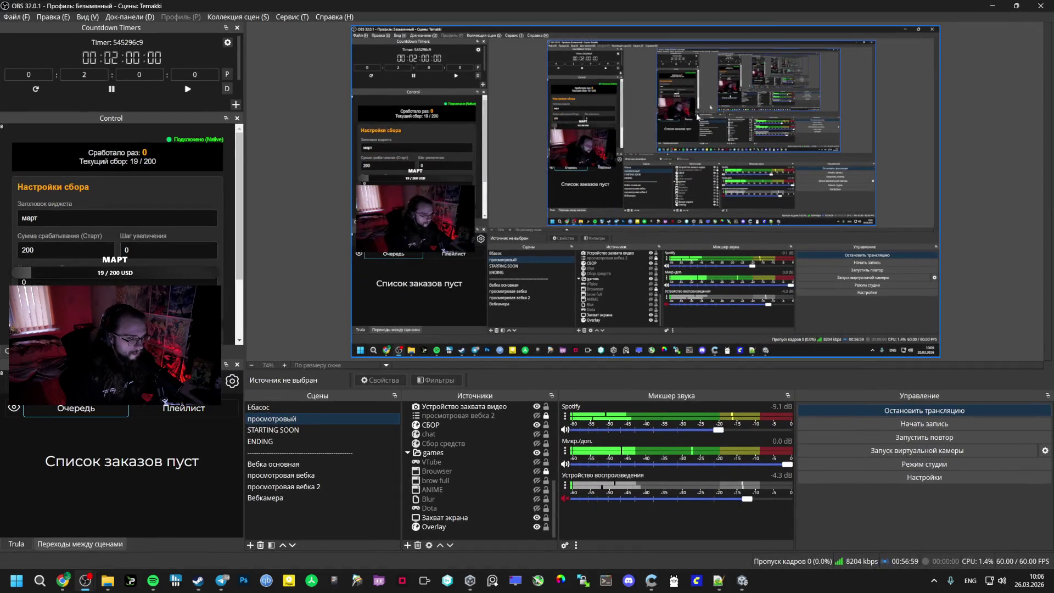
key(alt+Tab)
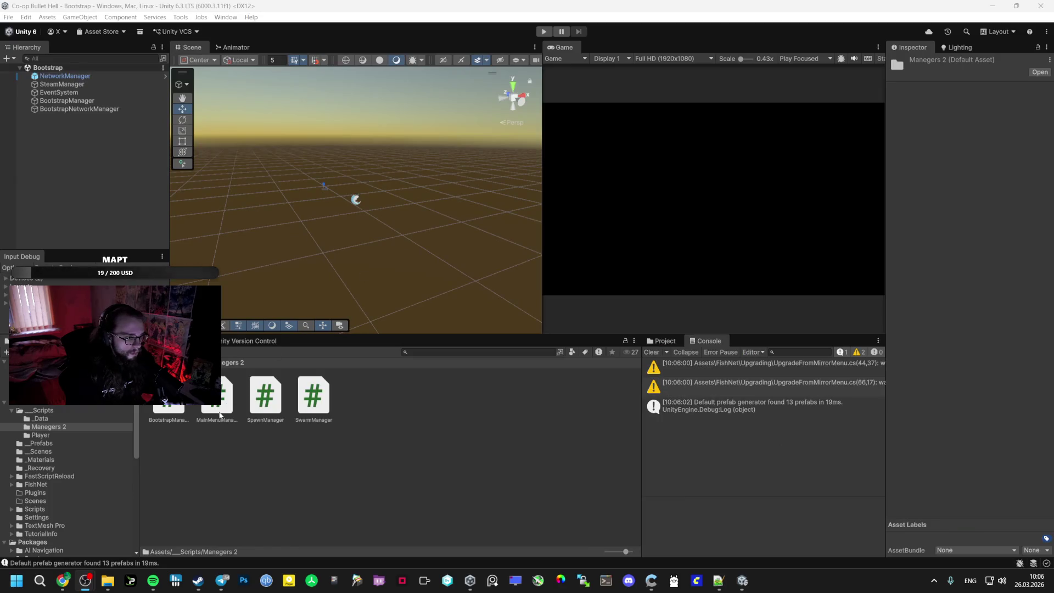
Delete BootstrapNetworkManager from the Hierarchy, keeping the Bootstrap Manager component
click(62, 109)
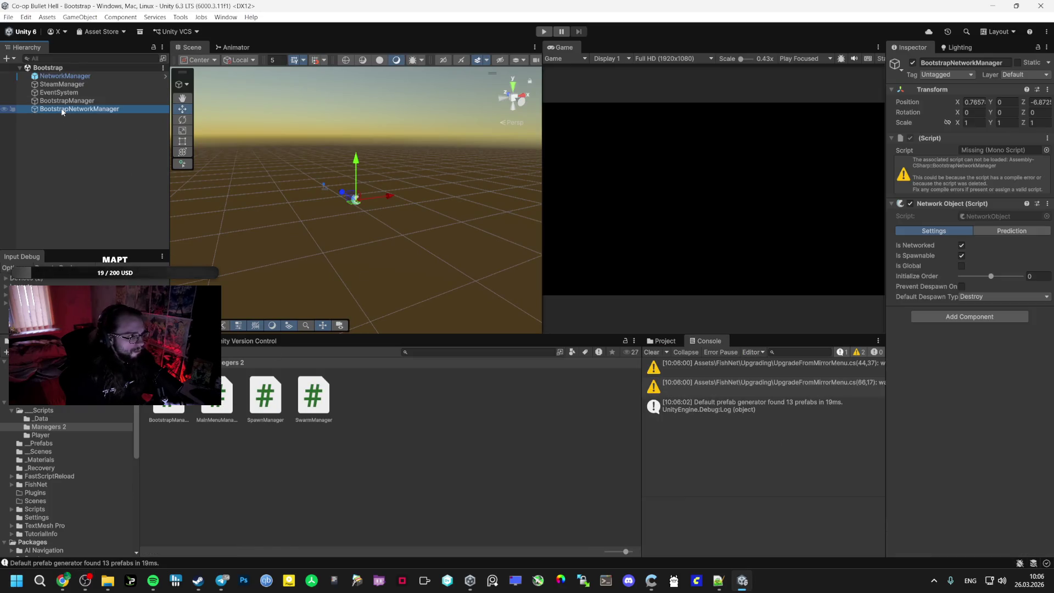
key(Delete)
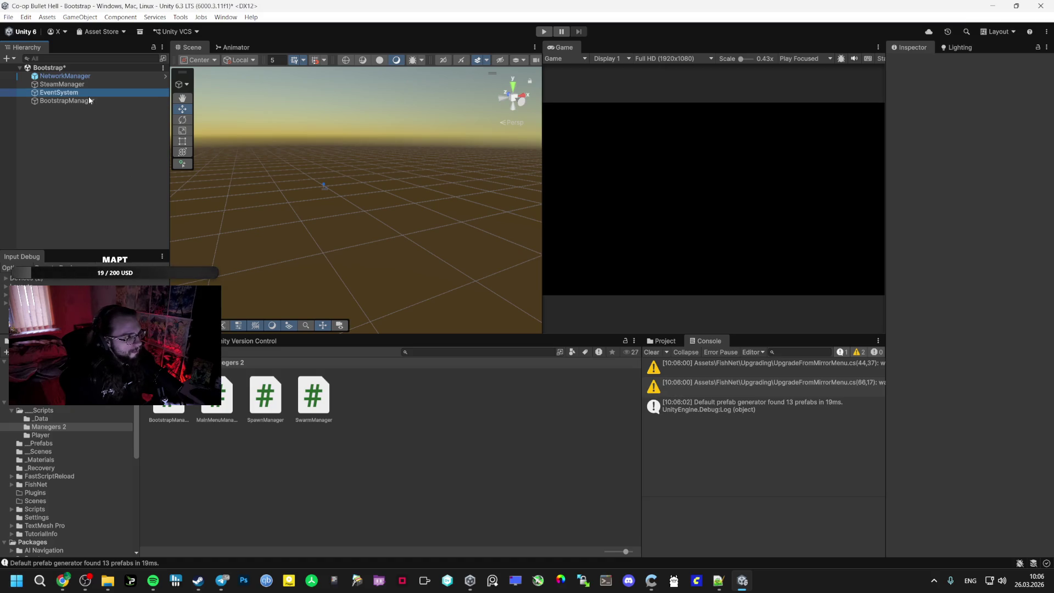
right_click(939, 137)
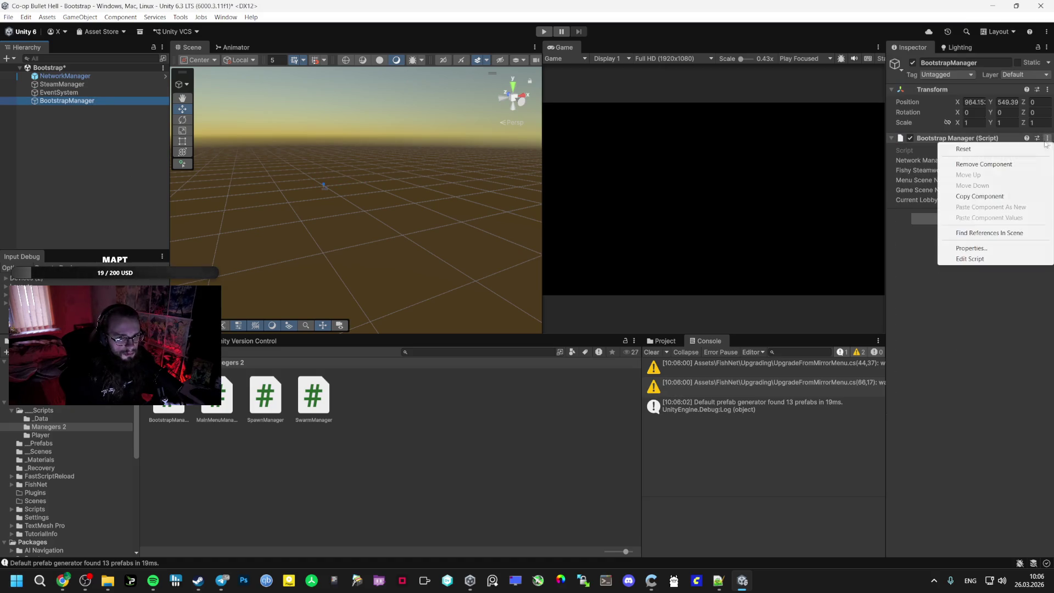
click(982, 164)
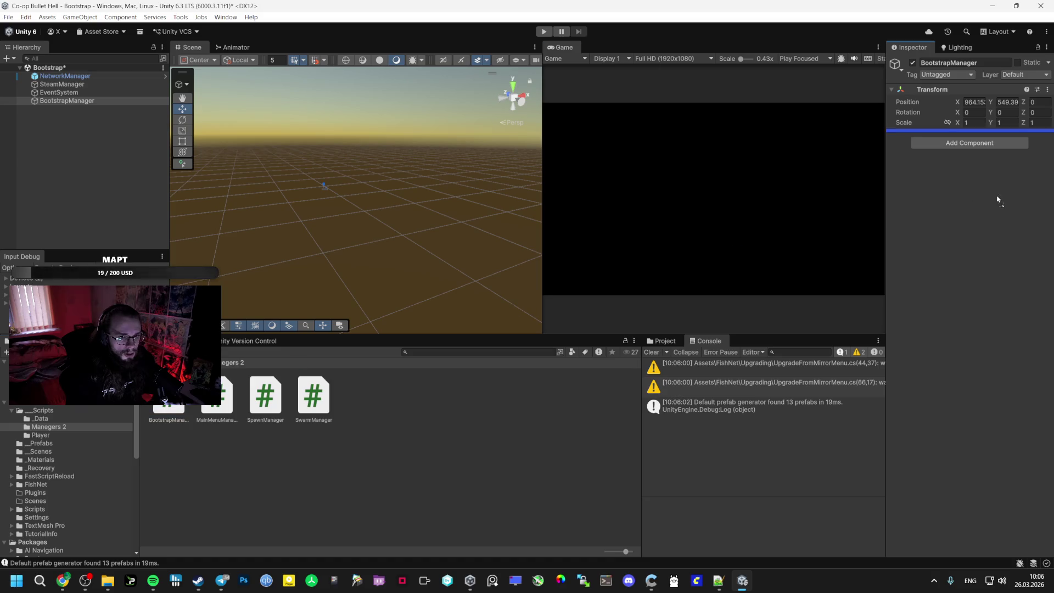
key(ctrl+z)
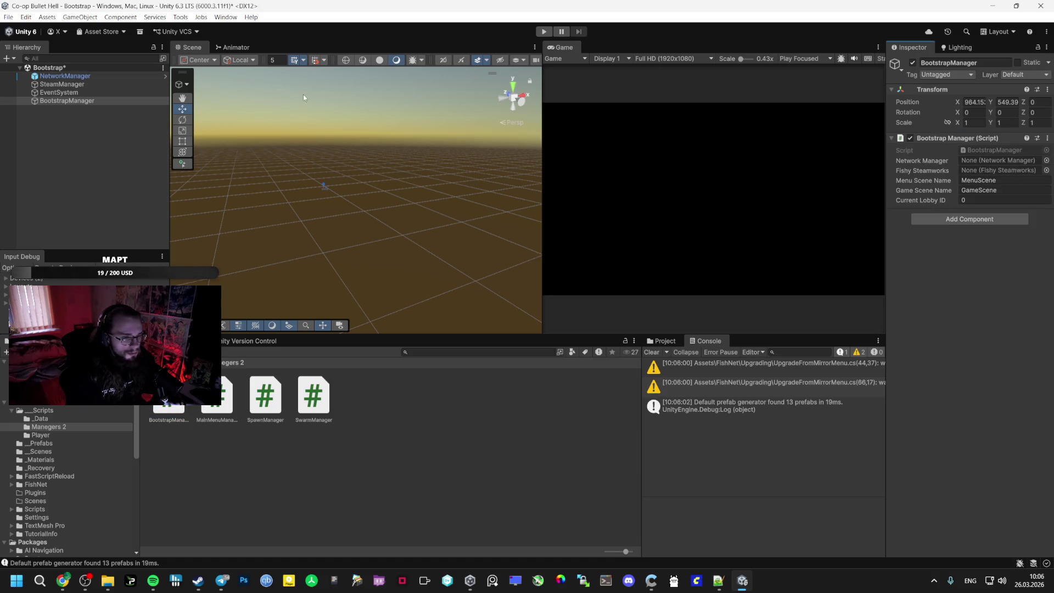
Link NetworkManager into Bootstrap Manager's Network Manager and Fishy Steamworks fields
drag(65, 77, 996, 160)
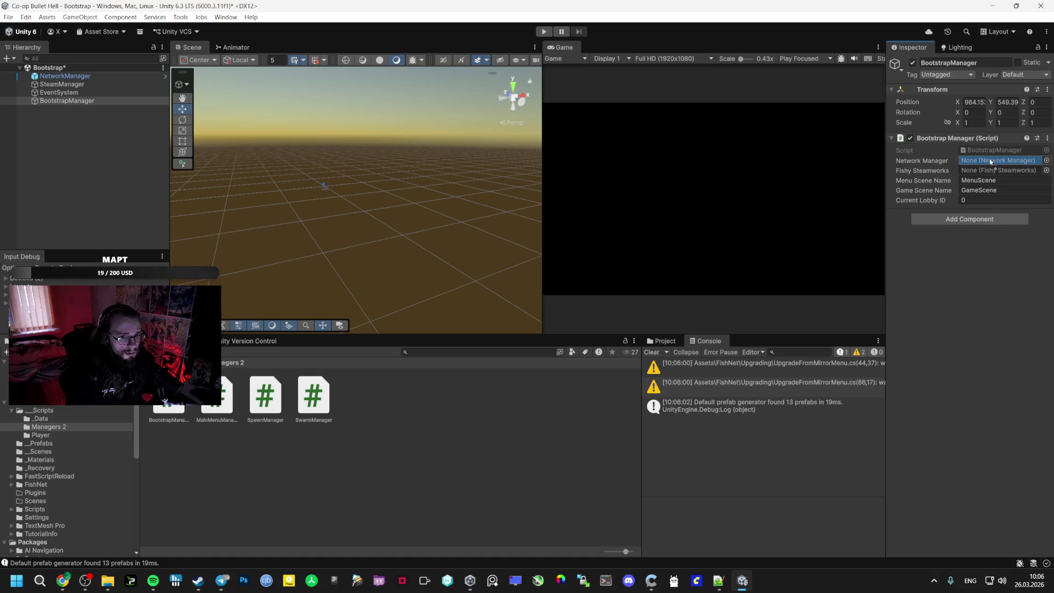
mouse_move(62, 84)
mouse_down()
mouse_move(982, 170)
mouse_move(460, 122)
mouse_up()
mouse_move(64, 76)
mouse_down()
mouse_move(549, 143)
mouse_move(992, 171)
mouse_up()
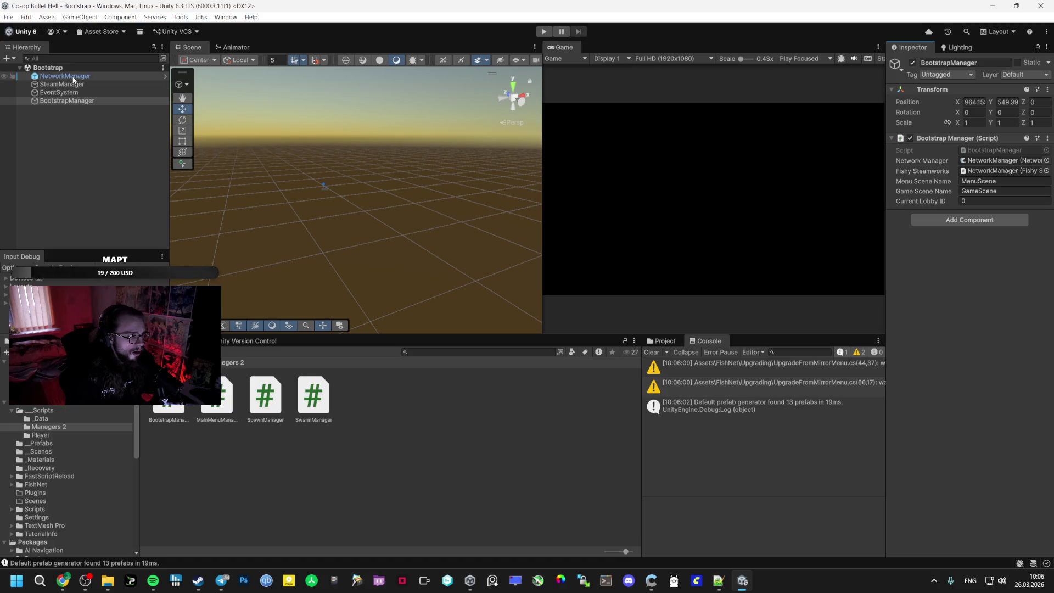
click(54, 444)
Open MenuScene and inspect MainMenuManager's children under Canvas, including CreateLobby and InputField (TMP)
click(60, 450)
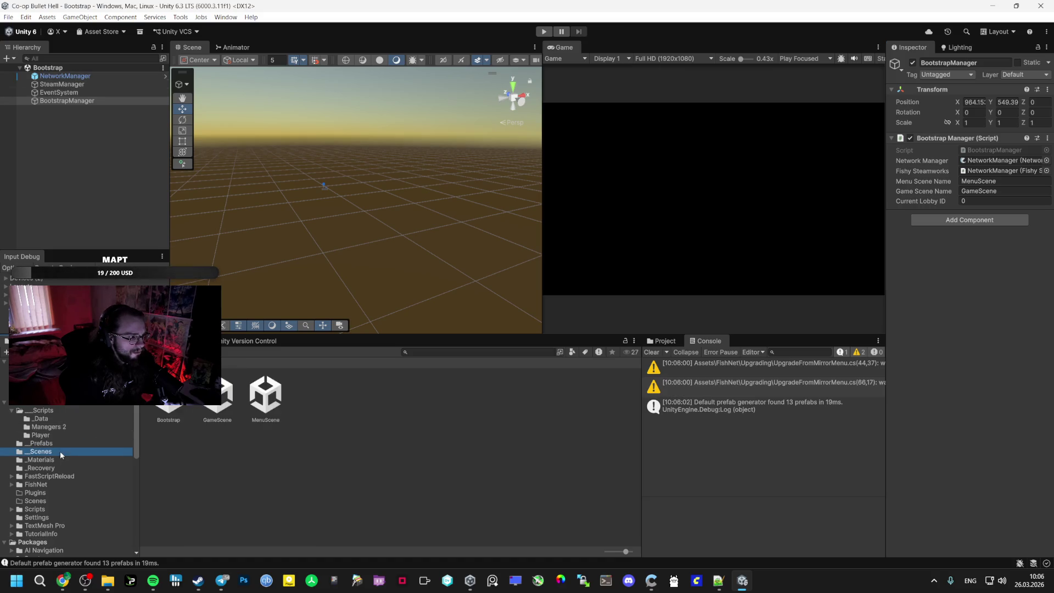
double_click(261, 392)
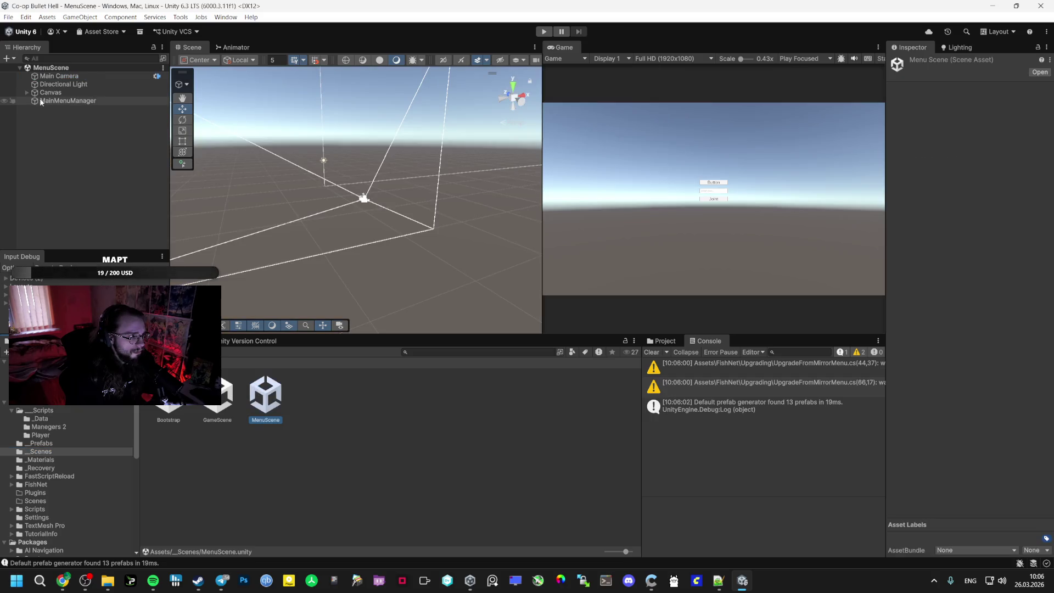
click(27, 92)
click(37, 101)
click(34, 101)
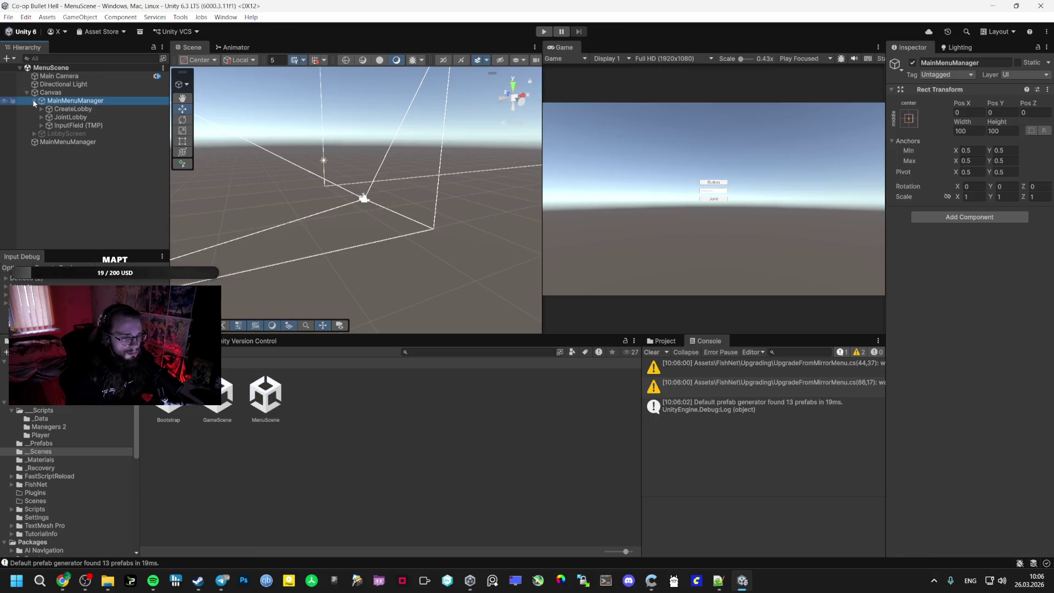
click(71, 109)
scroll(977, 400, down, 3)
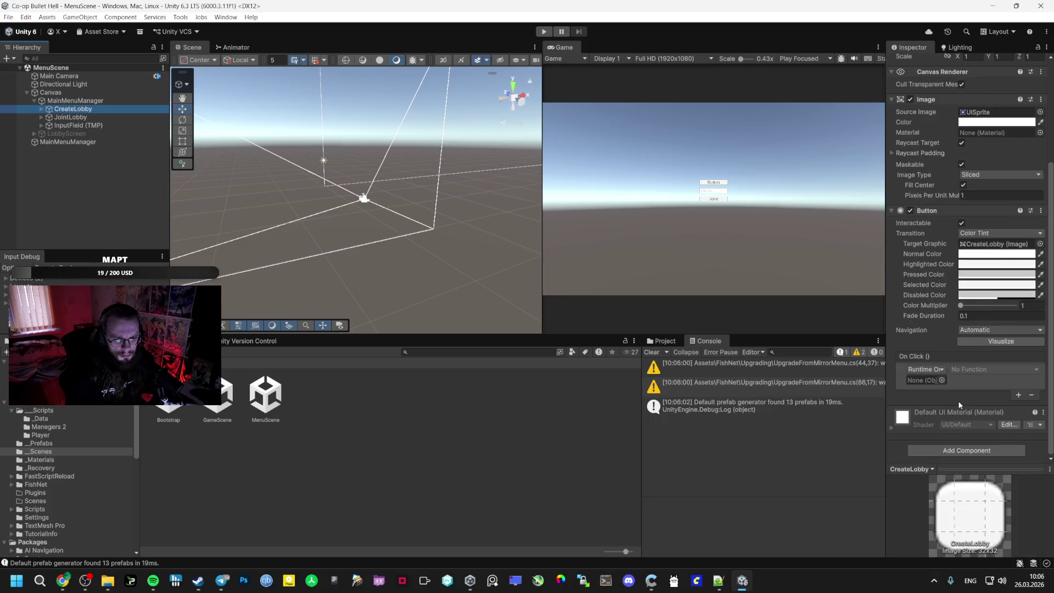
click(66, 133)
click(109, 126)
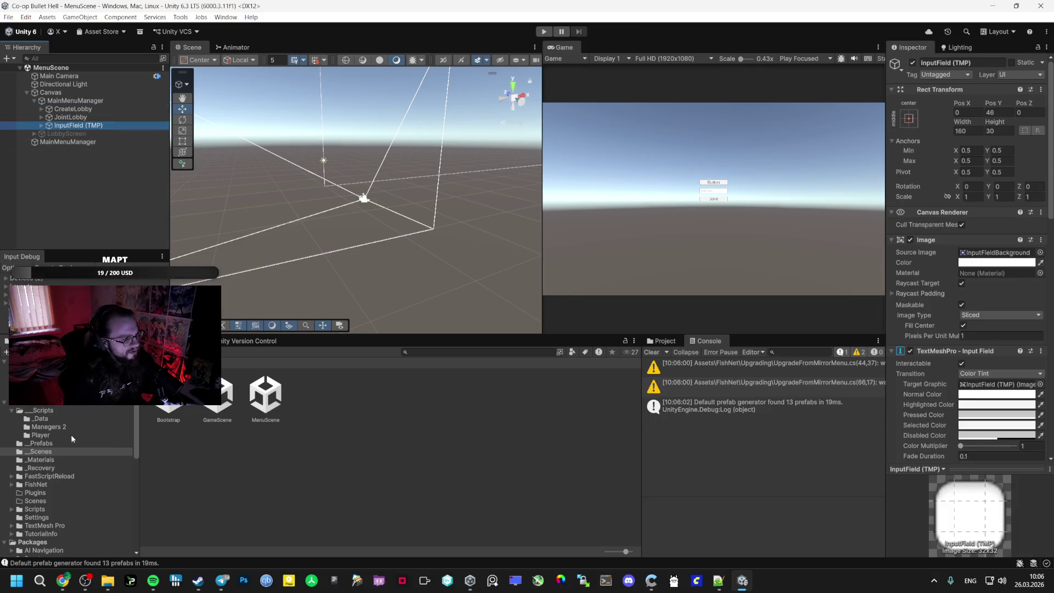
Delete the accidental MainMenuManager (1) object created from the Manegers 2 script
click(56, 443)
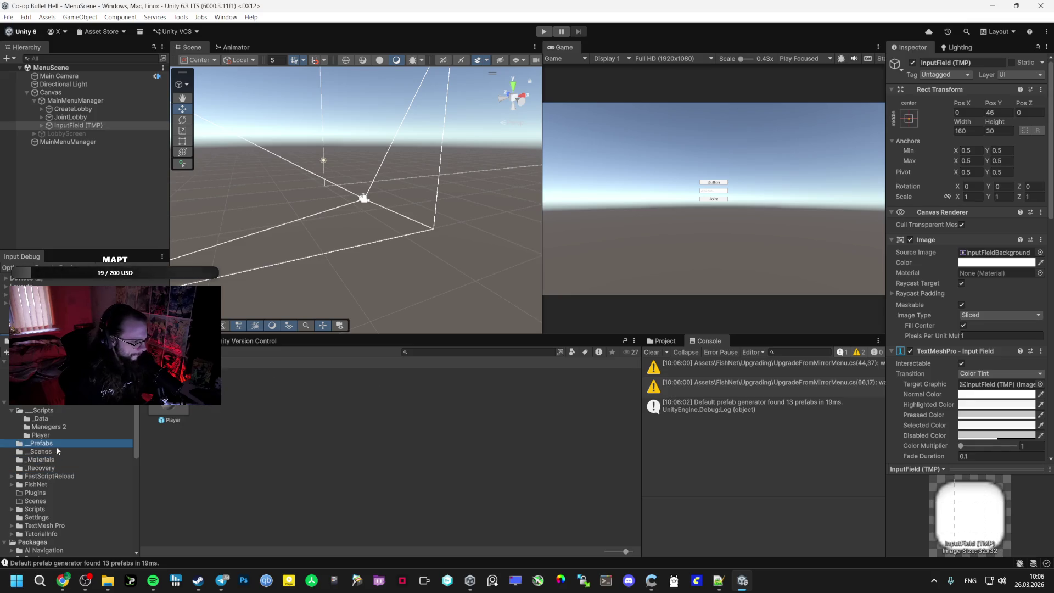
click(55, 428)
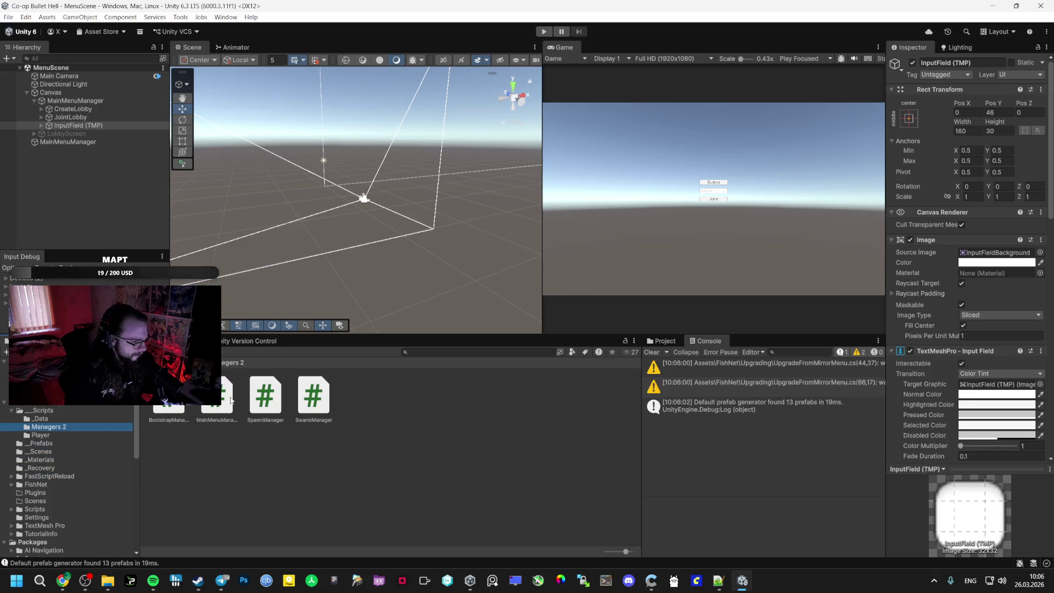
mouse_move(225, 398)
mouse_down()
mouse_move(82, 127)
mouse_move(83, 142)
mouse_move(65, 147)
mouse_up()
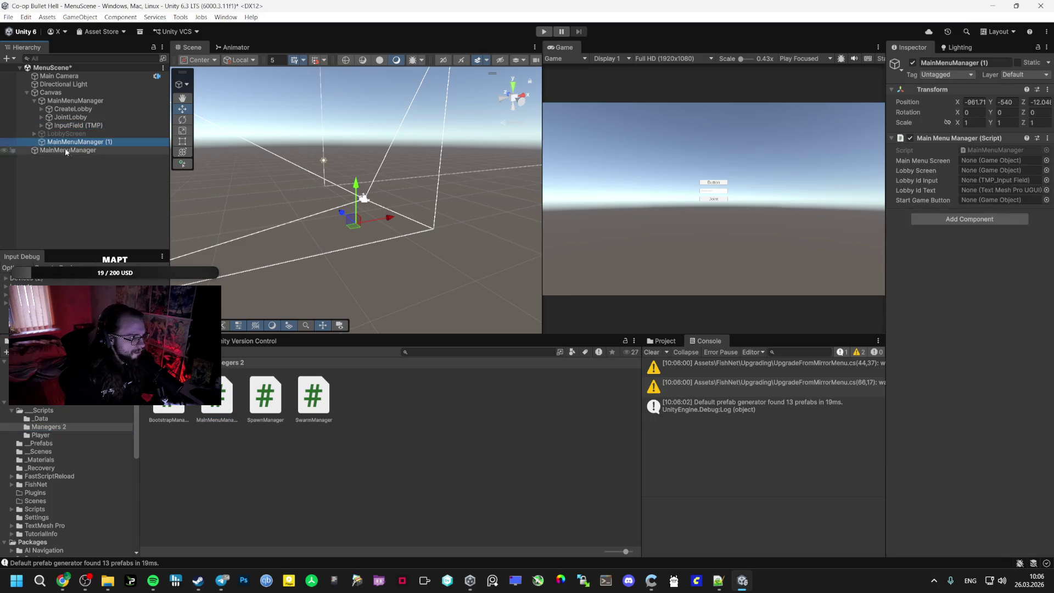
double_click(36, 141)
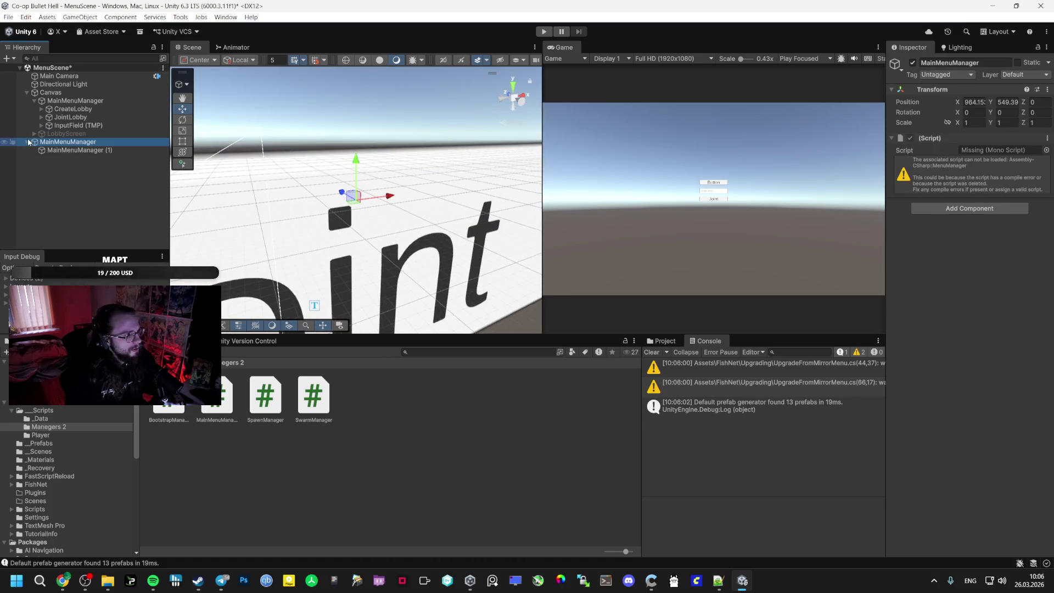
click(27, 141)
click(60, 150)
key(Delete)
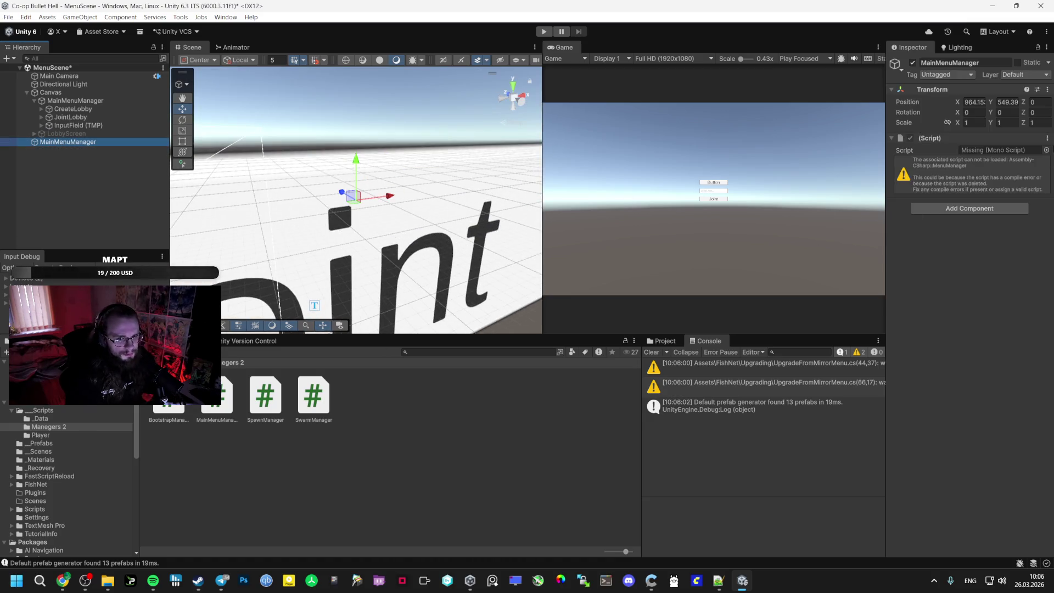
Swap the missing script for MainMenuManager.cs, assigning MainMenuManager, LobbyScreen and InputField (TMP) to its fields
click(1047, 137)
click(982, 164)
mouse_move(253, 404)
mouse_down()
mouse_move(976, 235)
mouse_move(971, 228)
mouse_up()
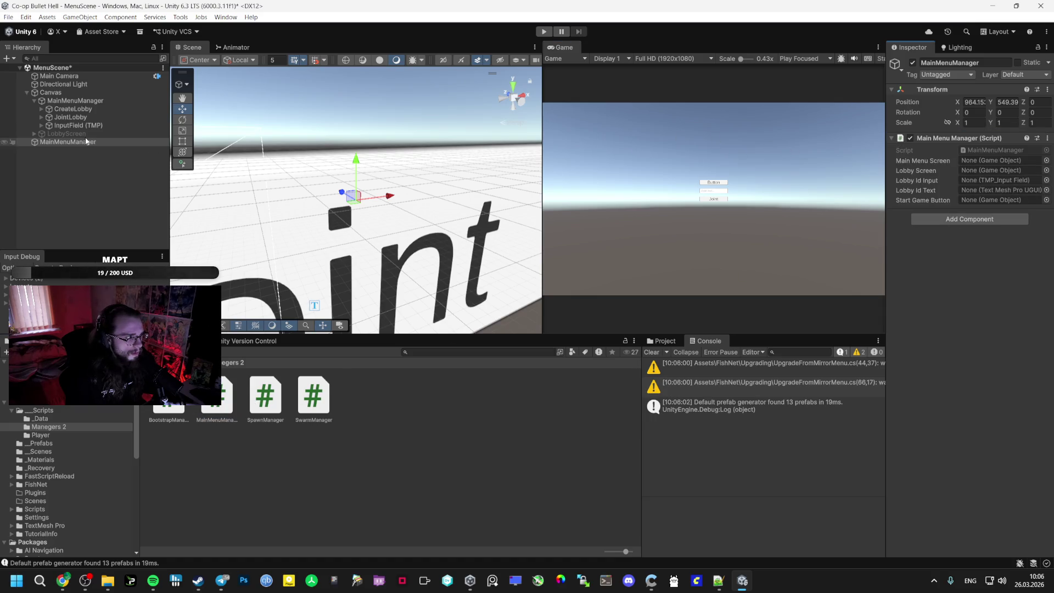
mouse_move(75, 100)
mouse_down()
mouse_move(911, 49)
mouse_move(988, 160)
mouse_up()
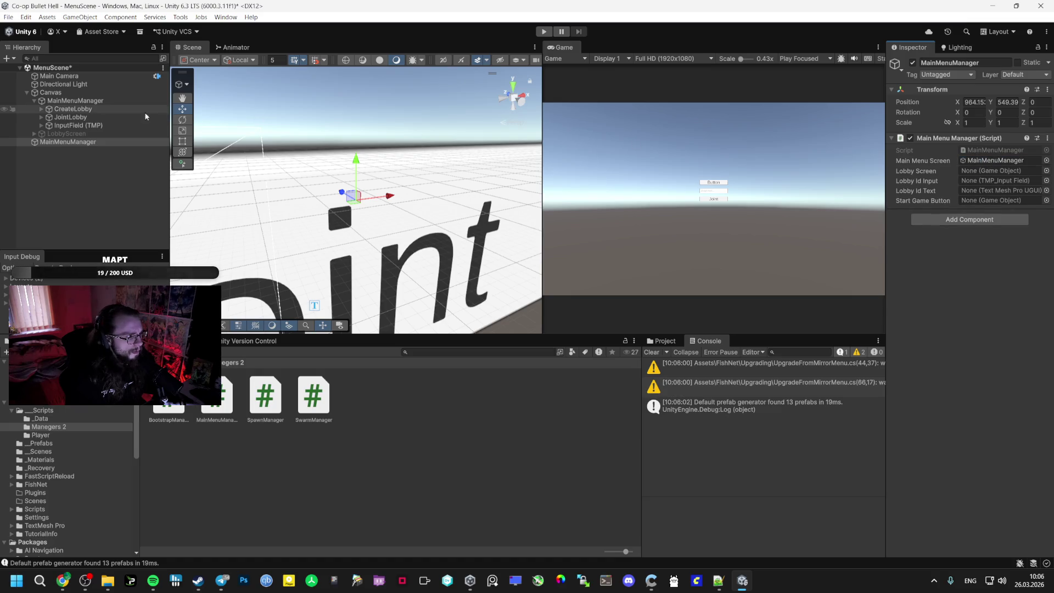
mouse_move(66, 133)
mouse_down()
mouse_move(922, 66)
mouse_move(1000, 172)
mouse_up()
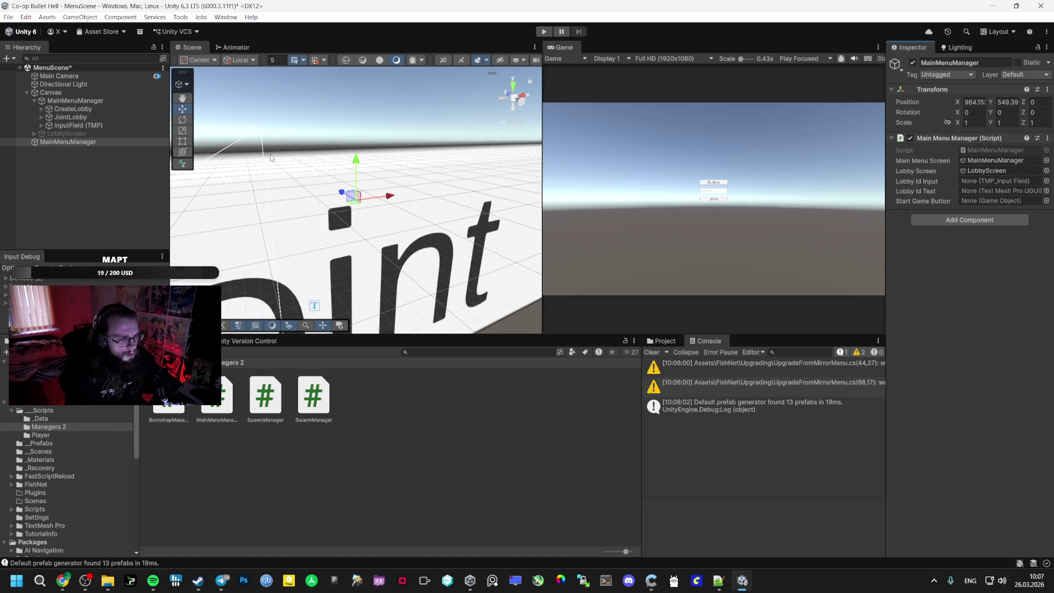
mouse_move(82, 124)
mouse_down()
mouse_move(219, 110)
mouse_move(966, 154)
mouse_move(1000, 181)
mouse_up()
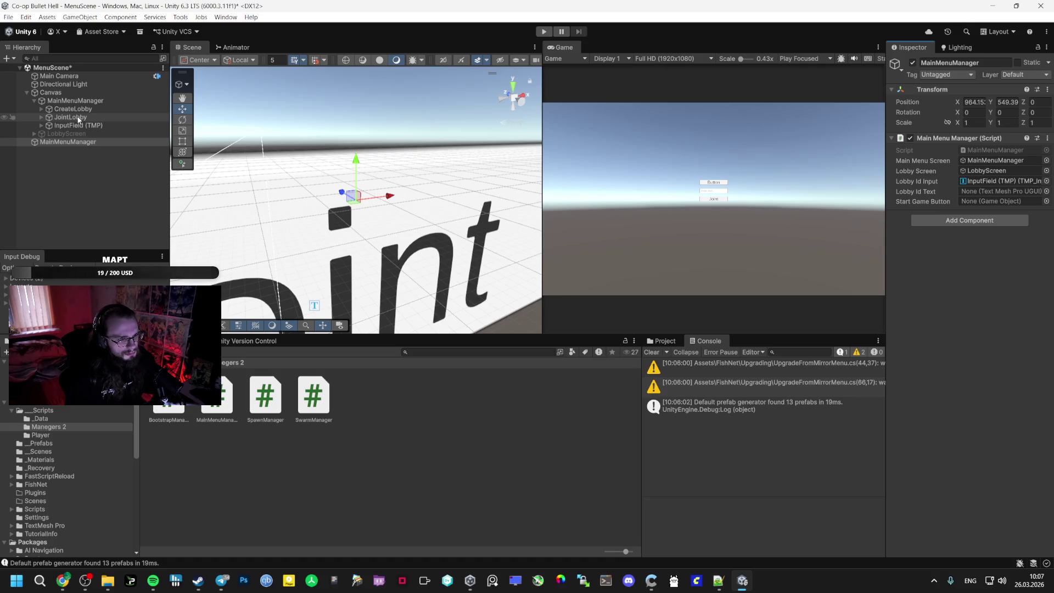
Select all the MainMenuManager.cs code and bring up the AI Studio chat
click(1009, 150)
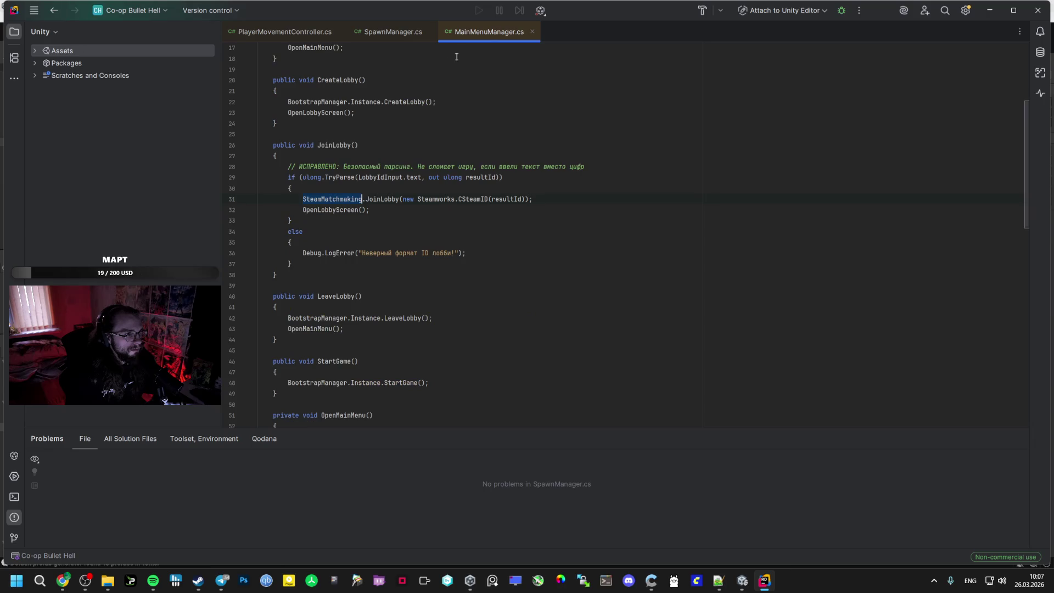
key(ctrl+a)
key(alt+Tab)
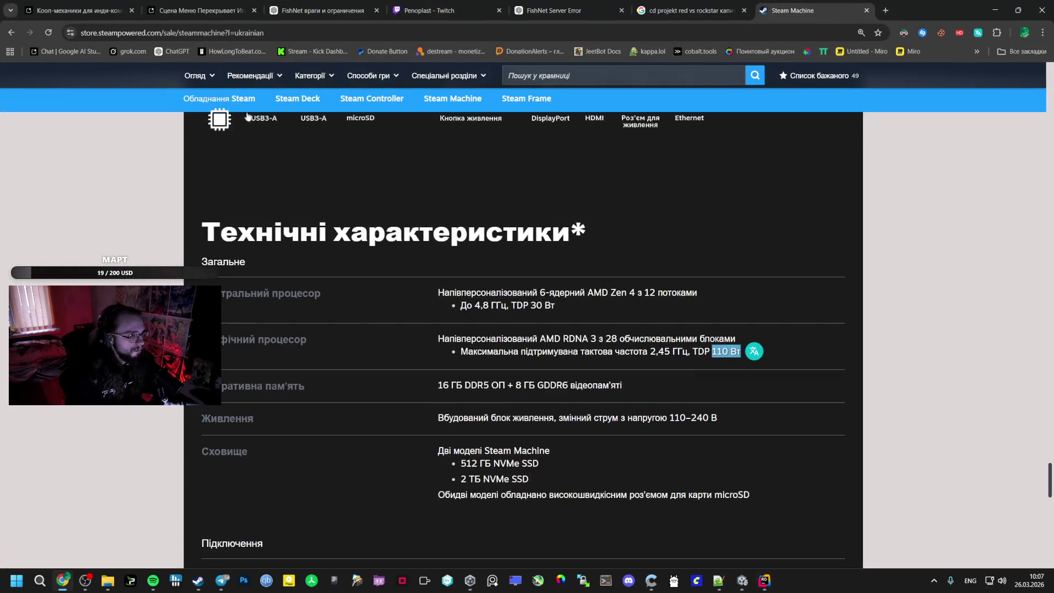
click(213, 3)
Begin a Russian prompt 'привязки' in AI Studio, then go back to Unity's InputField (TMP) object
text(Cltkfq)
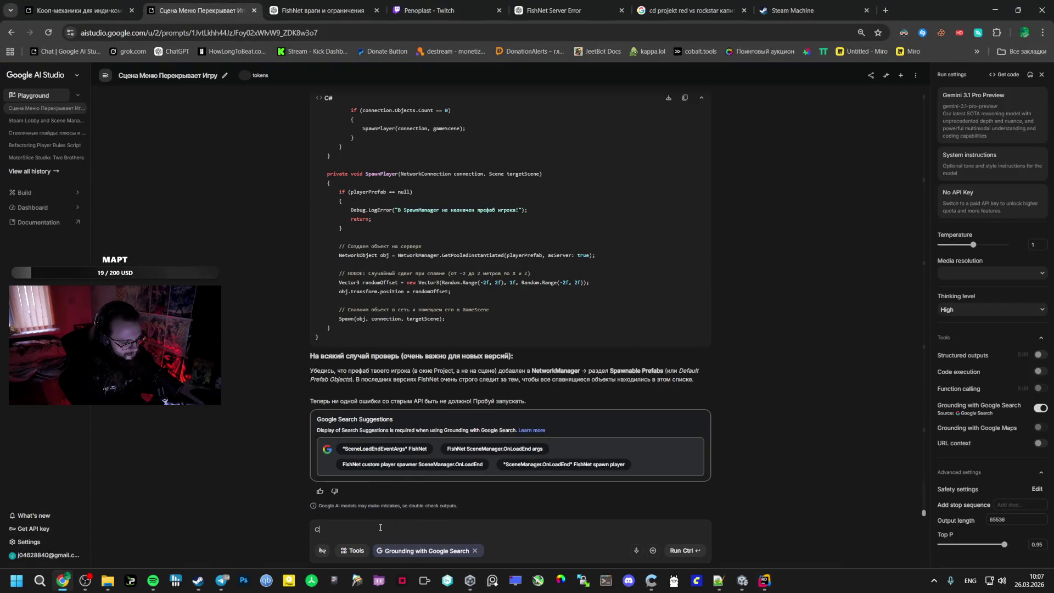
key(alt+shift)
key(BackSpace)
key(BackSpace)
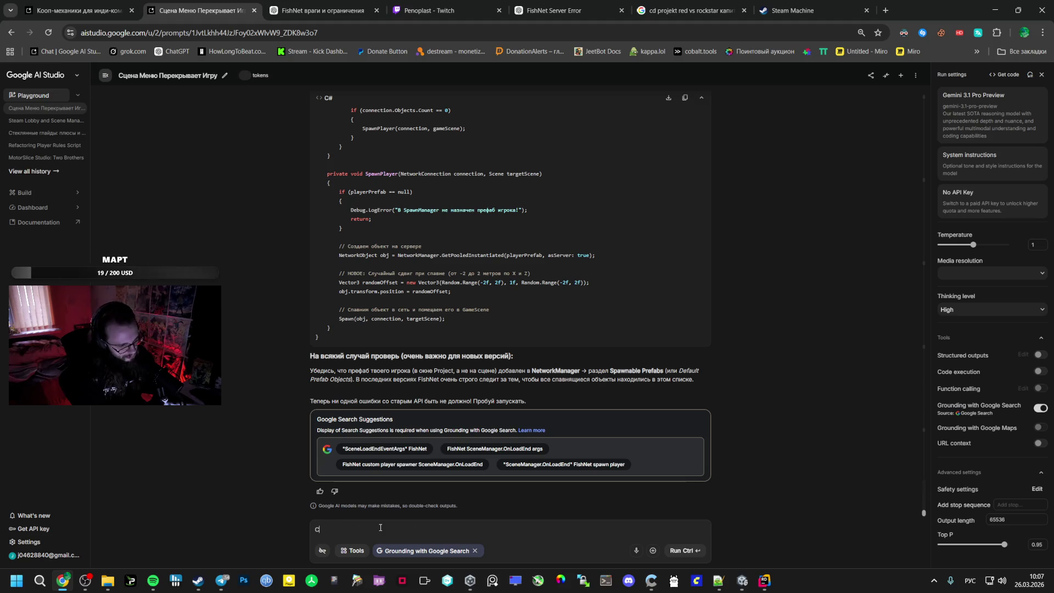
text(Сделайпривязки)
key(alt+Tab)
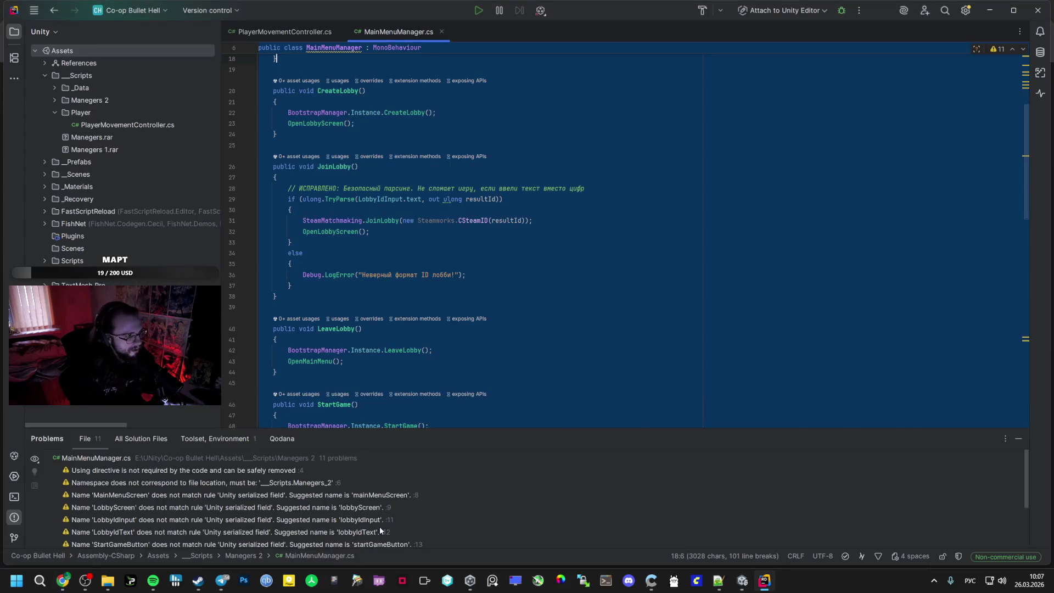
key(alt+Tab)
click(70, 117)
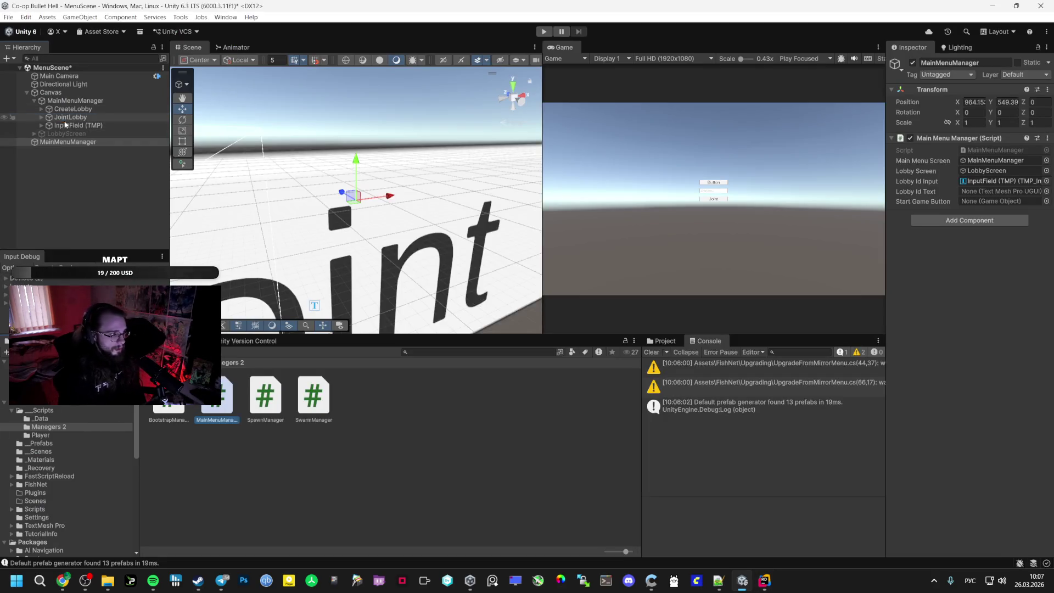
Set the JointLobby button's On Click to call MainMenuManager.JoinLobby ()
click(73, 125)
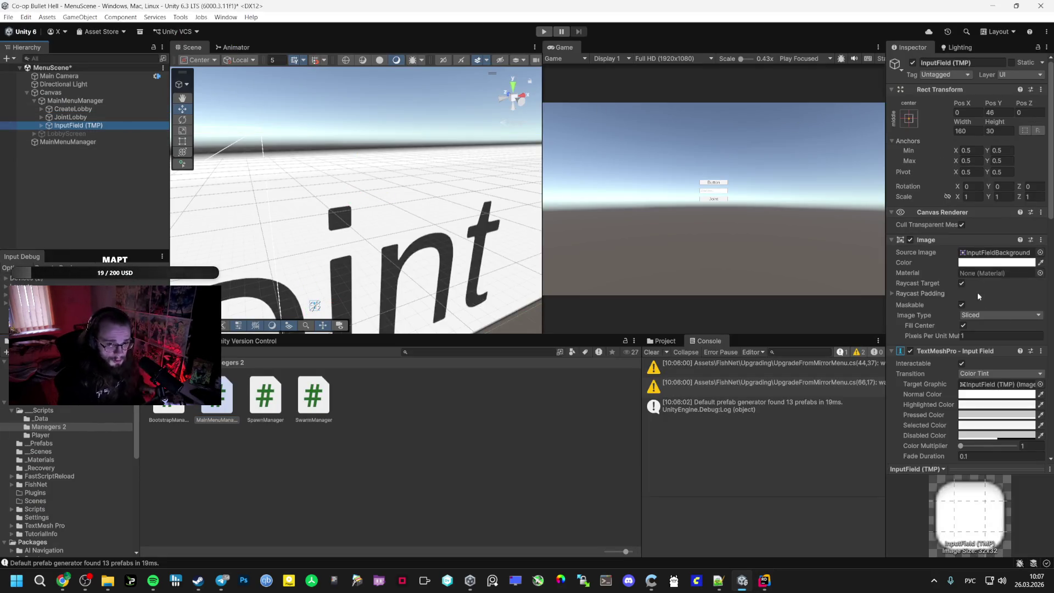
scroll(978, 296, down, 10)
click(71, 117)
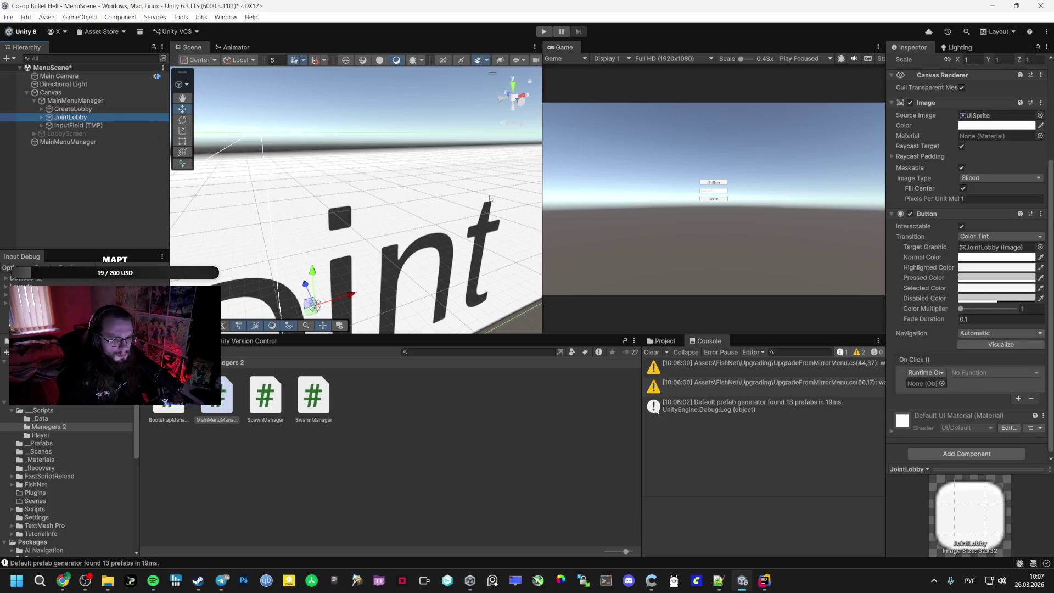
drag(71, 117, 216, 166)
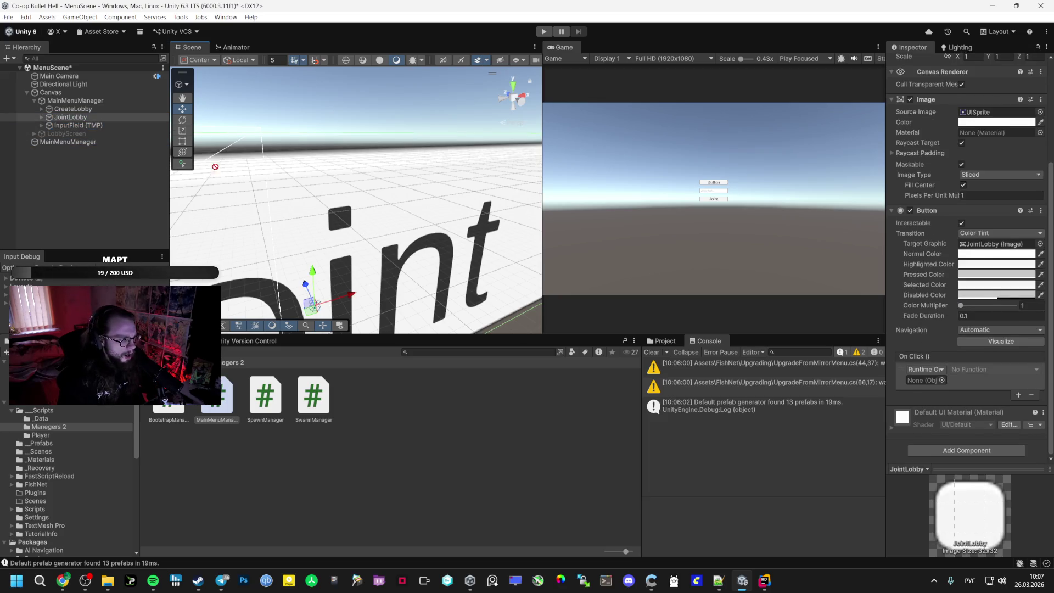
drag(865, 361, 933, 380)
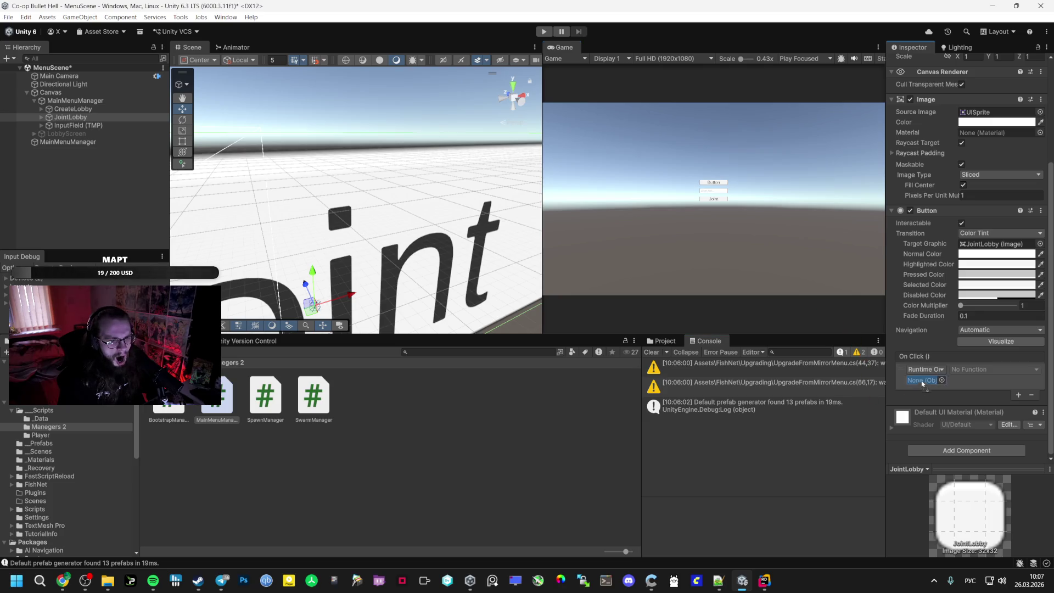
click(994, 368)
mouse_move(993, 417)
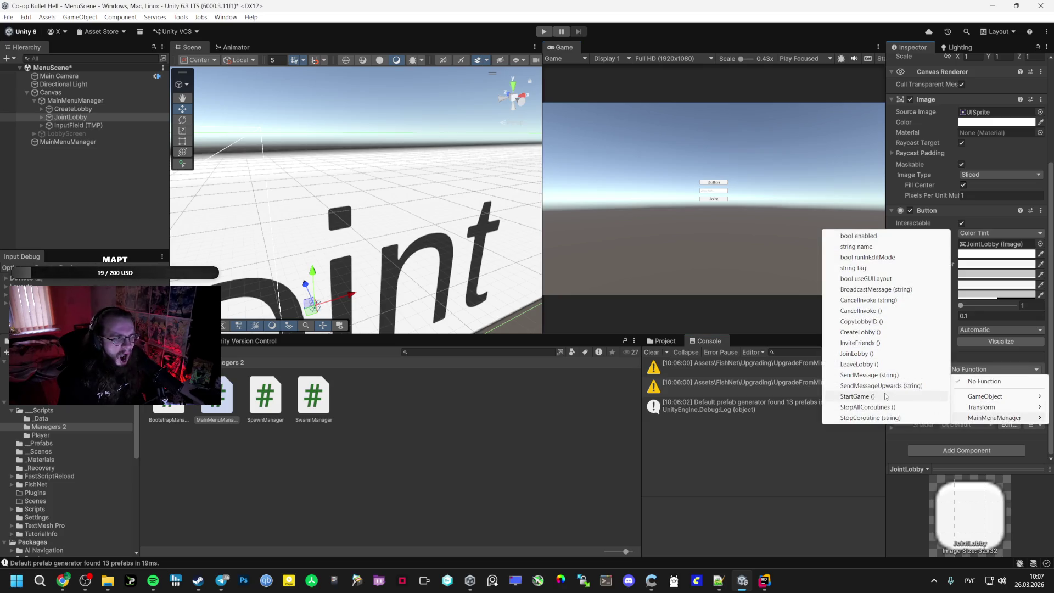
click(873, 354)
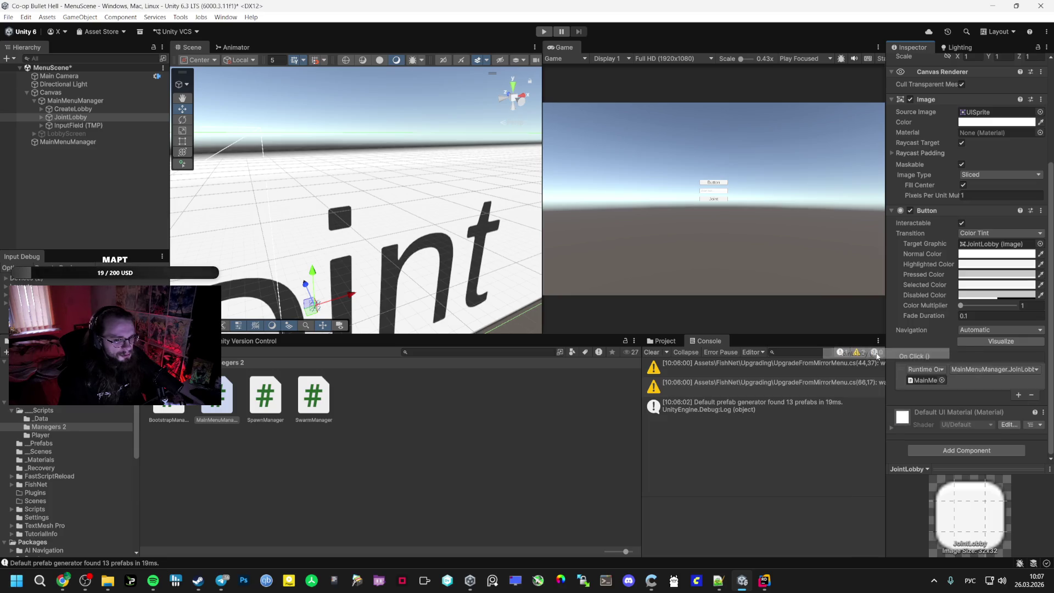
Set the CreateLobby button's On Click to call MainMenuManager.CreateLobby ()
click(100, 109)
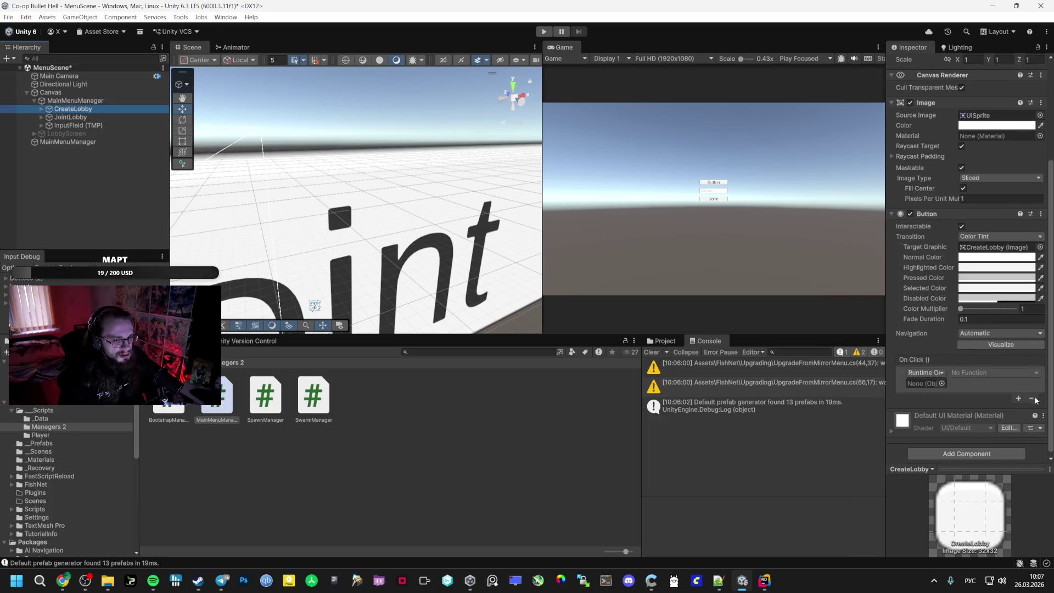
mouse_move(70, 142)
mouse_down()
mouse_move(807, 278)
mouse_move(926, 380)
mouse_up()
click(976, 369)
mouse_move(993, 418)
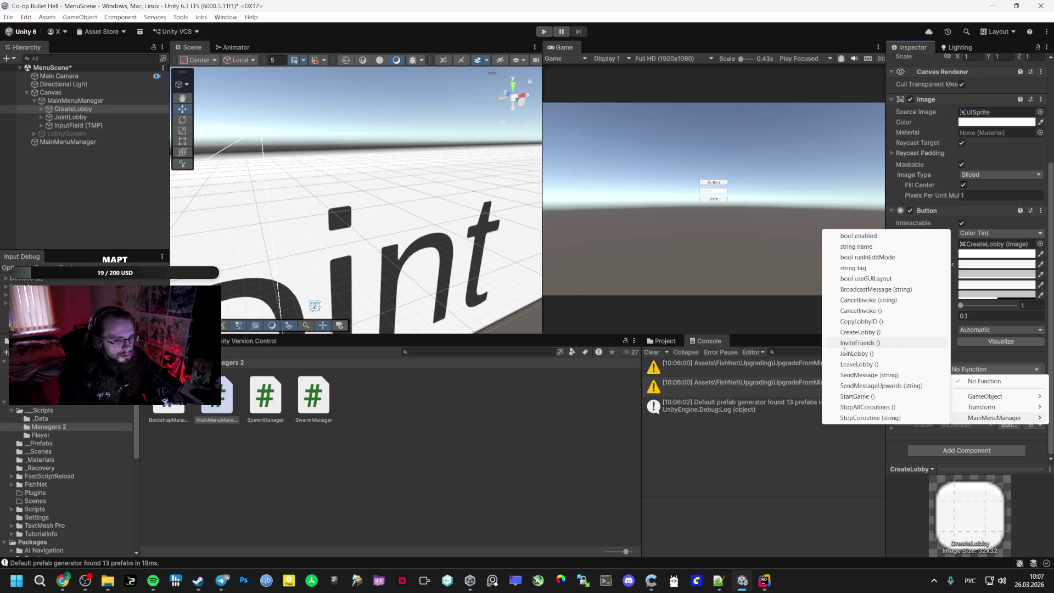
click(852, 333)
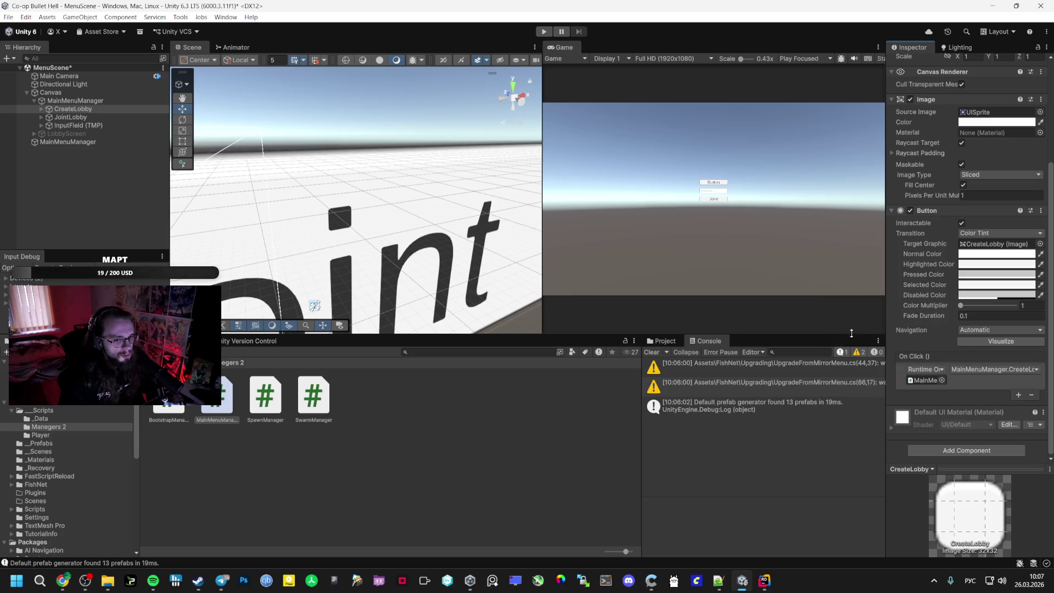
click(34, 133)
click(69, 142)
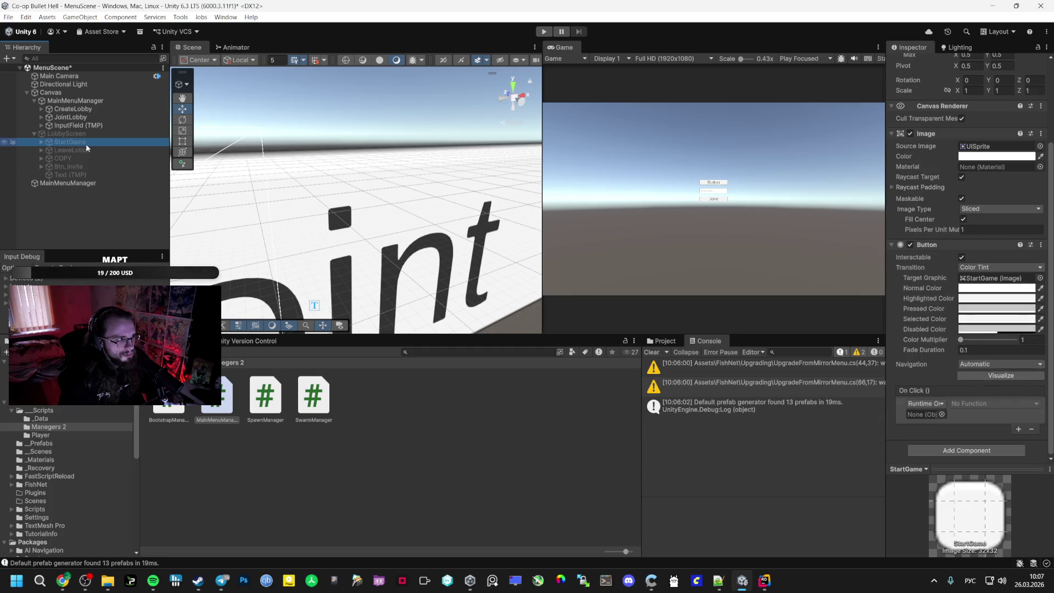
Make the StartGame button's On Click call MainMenuManager.StartGame
drag(68, 182, 924, 414)
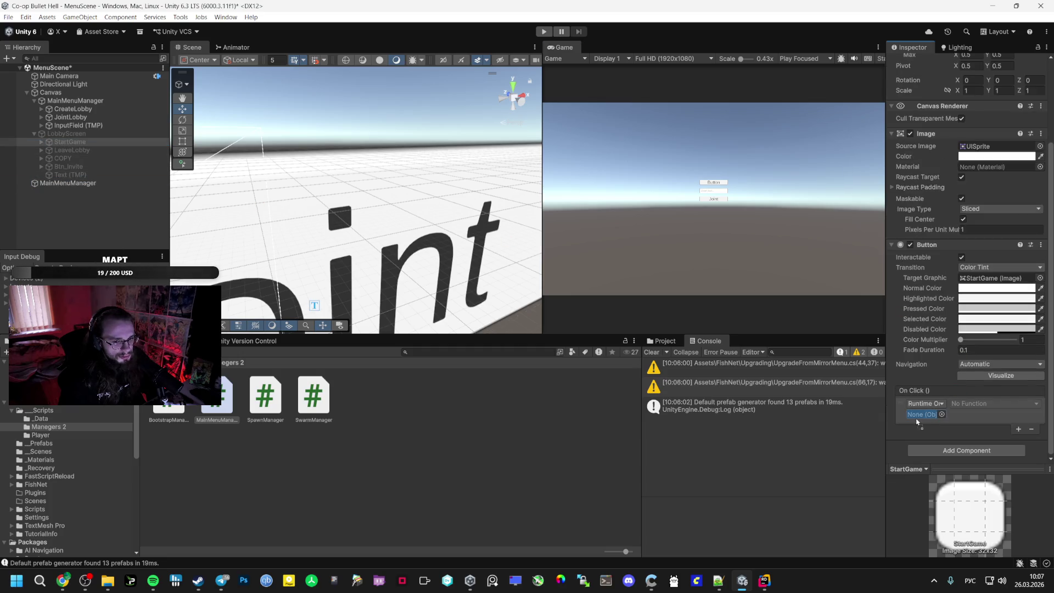
click(980, 403)
mouse_move(990, 451)
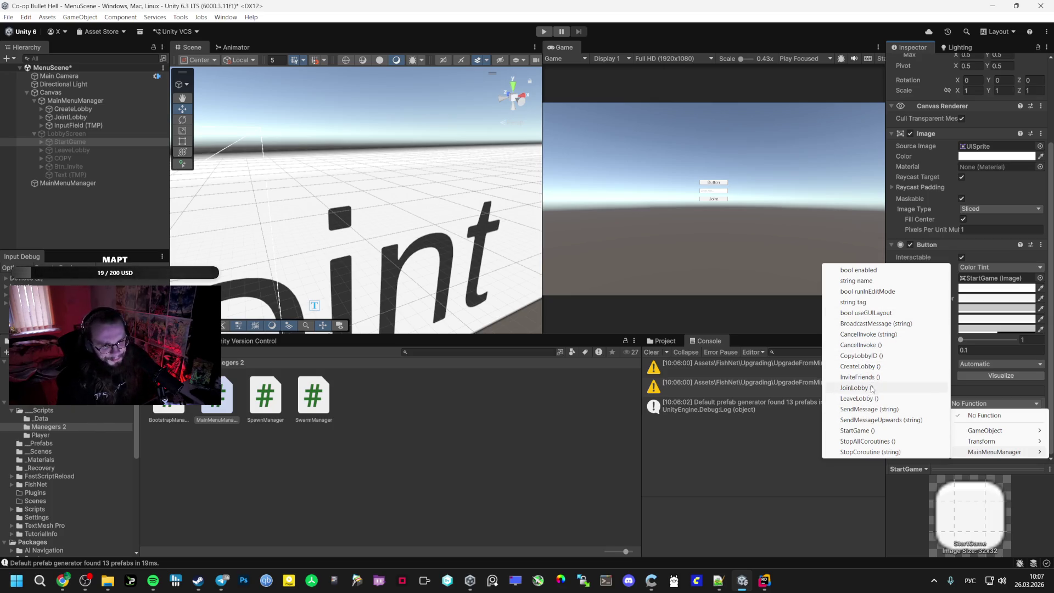
click(867, 441)
click(993, 404)
mouse_move(977, 451)
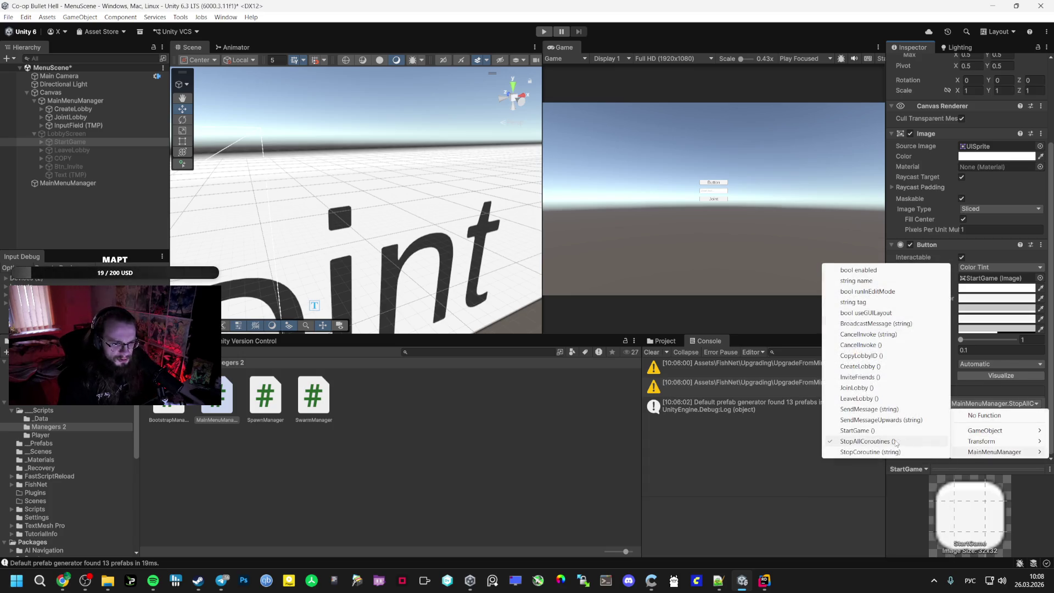
click(849, 430)
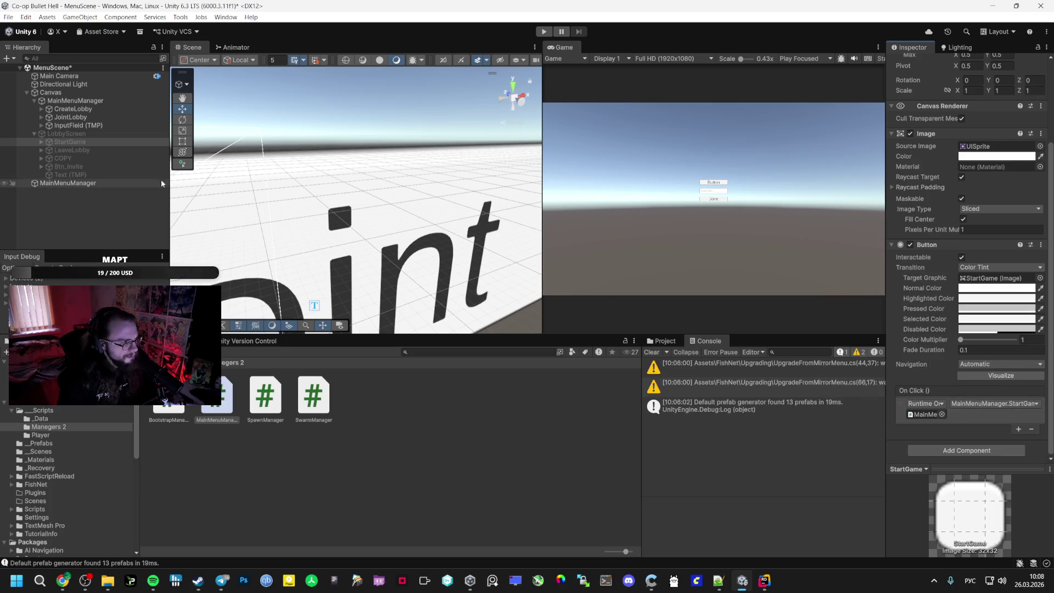
Make the LeaveLobby button's On Click call MainMenuManager.LeaveLobby
click(113, 151)
drag(123, 217, 362, 242)
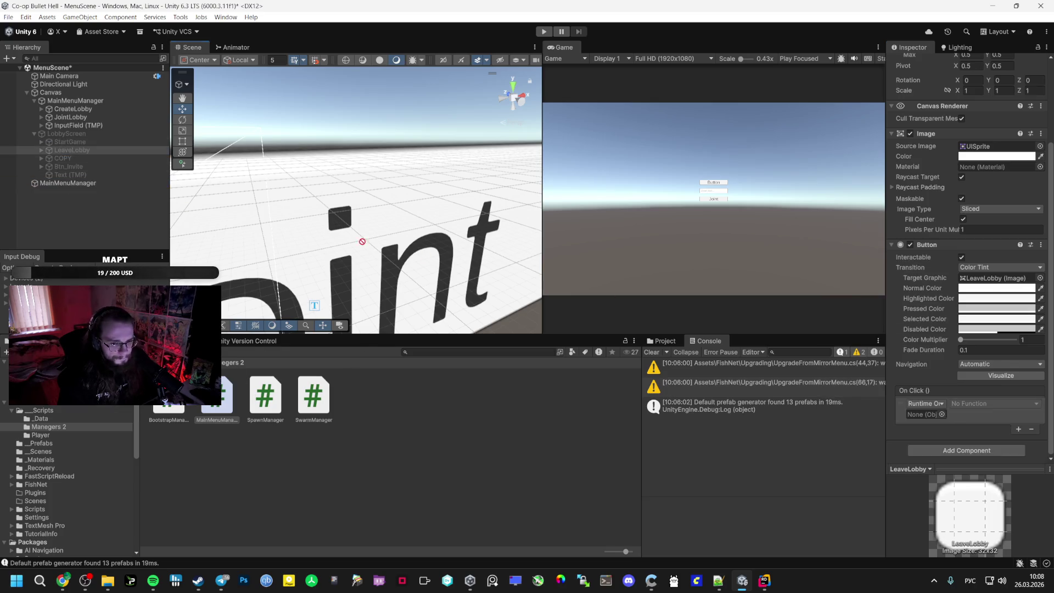
drag(929, 407, 923, 414)
click(993, 403)
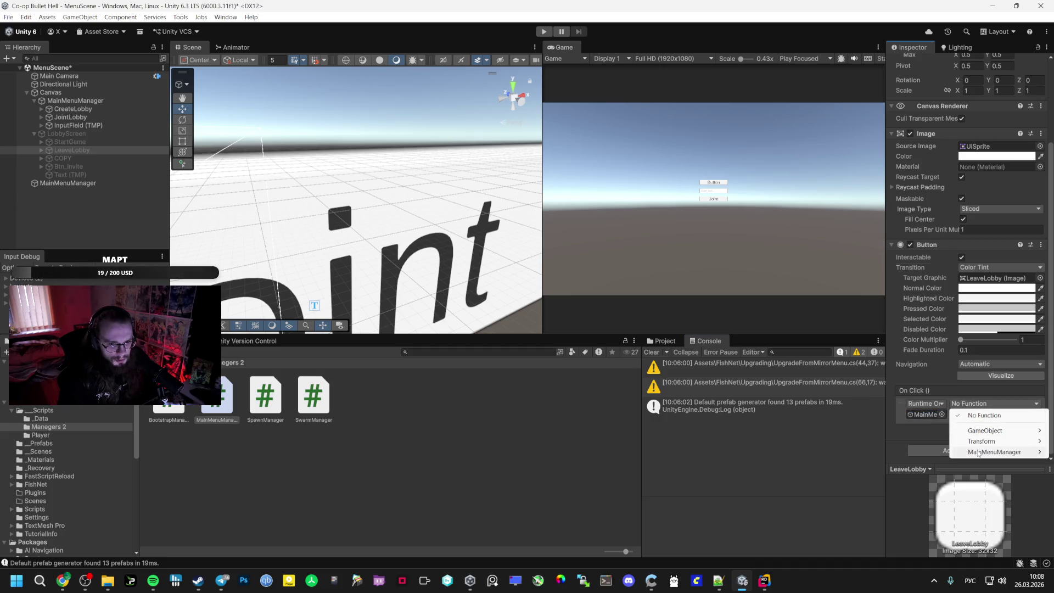
mouse_move(993, 452)
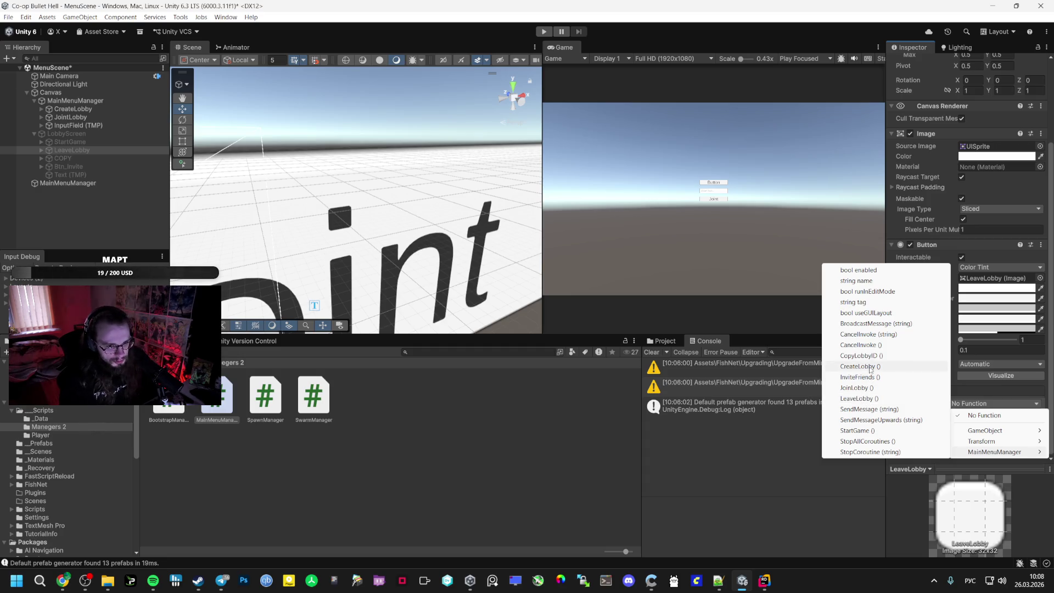
click(866, 398)
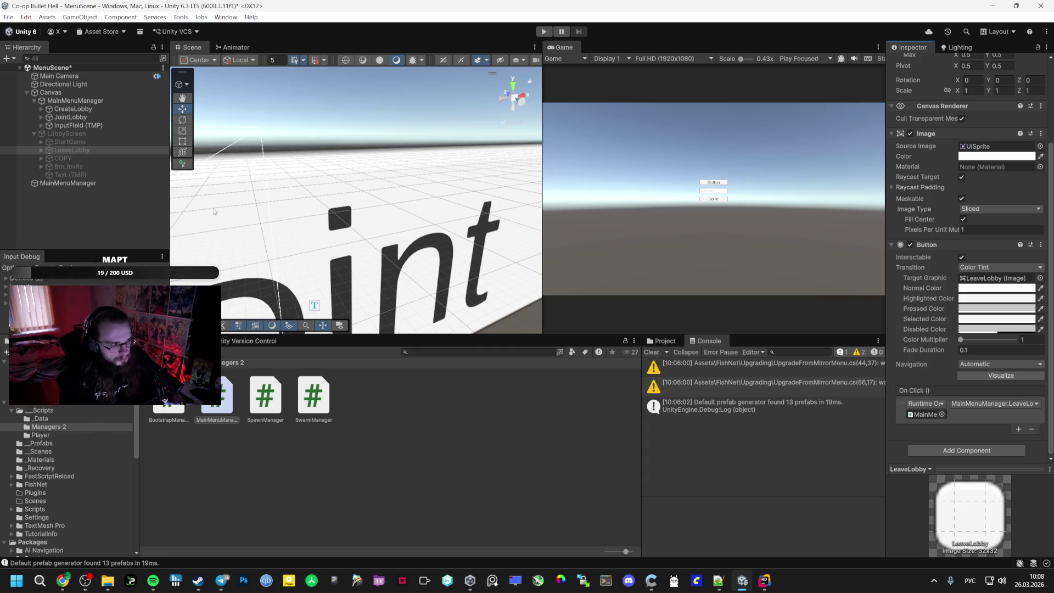
Make the COPY button's On Click call MainMenuManager.CopyLobbyID
click(96, 159)
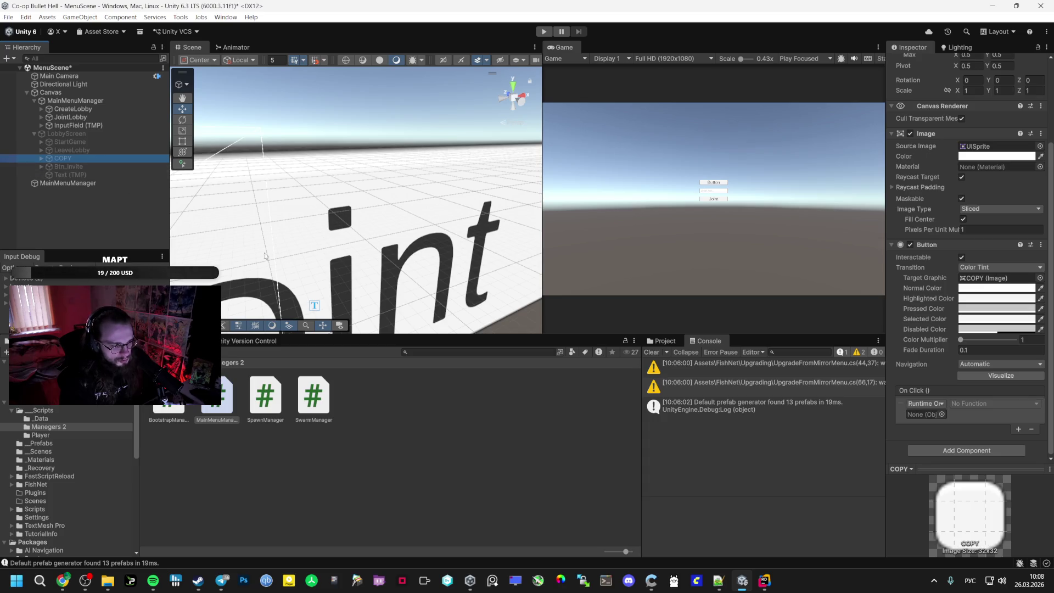
mouse_move(54, 183)
mouse_down()
mouse_move(859, 421)
mouse_move(924, 414)
mouse_up()
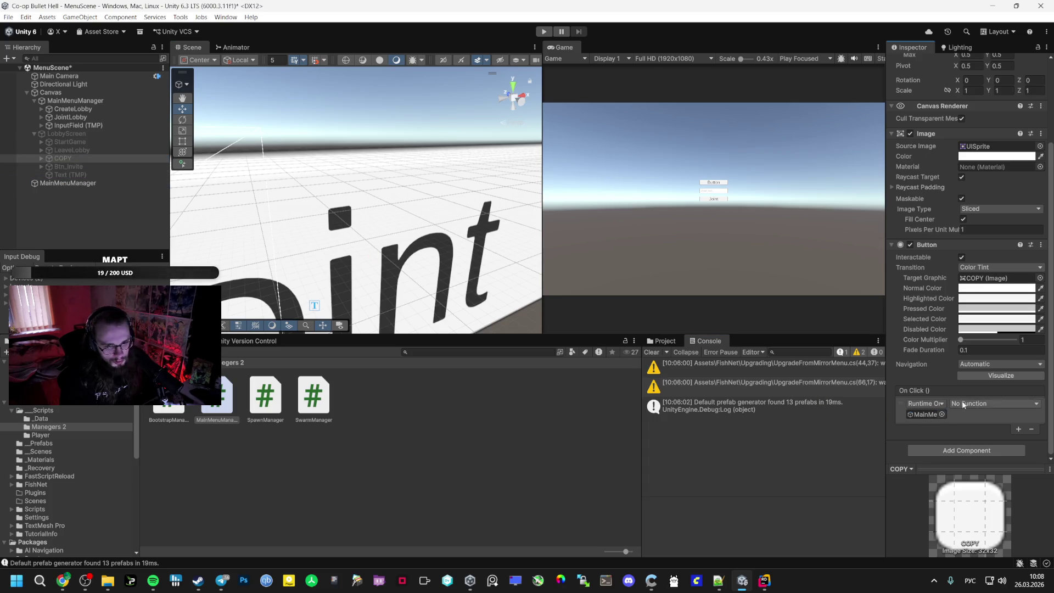
click(993, 404)
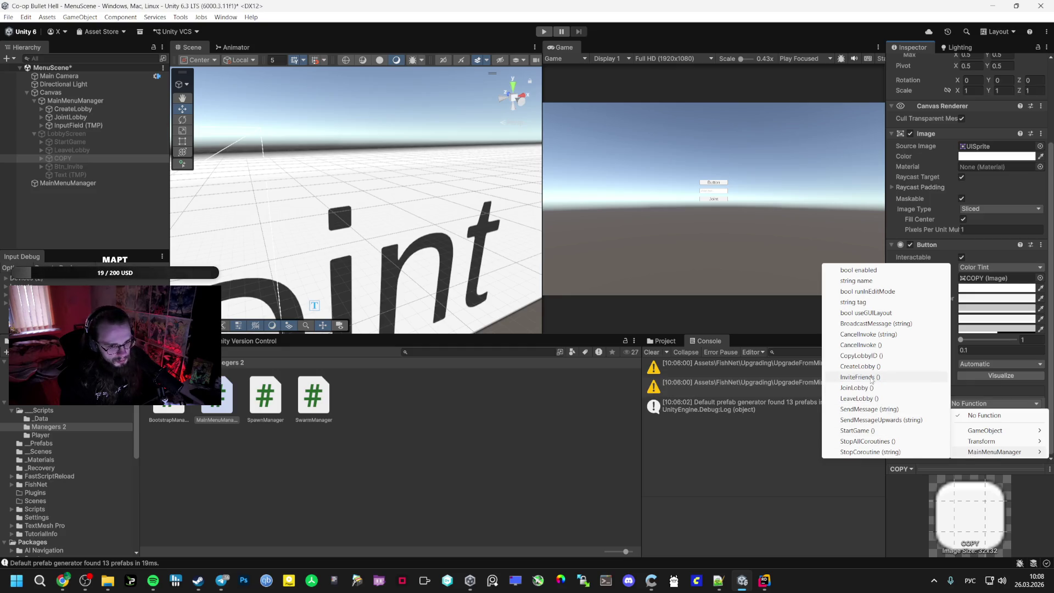
click(859, 355)
Make Btn_Invite's On Click call MainMenuManager.InviteFriends
click(104, 167)
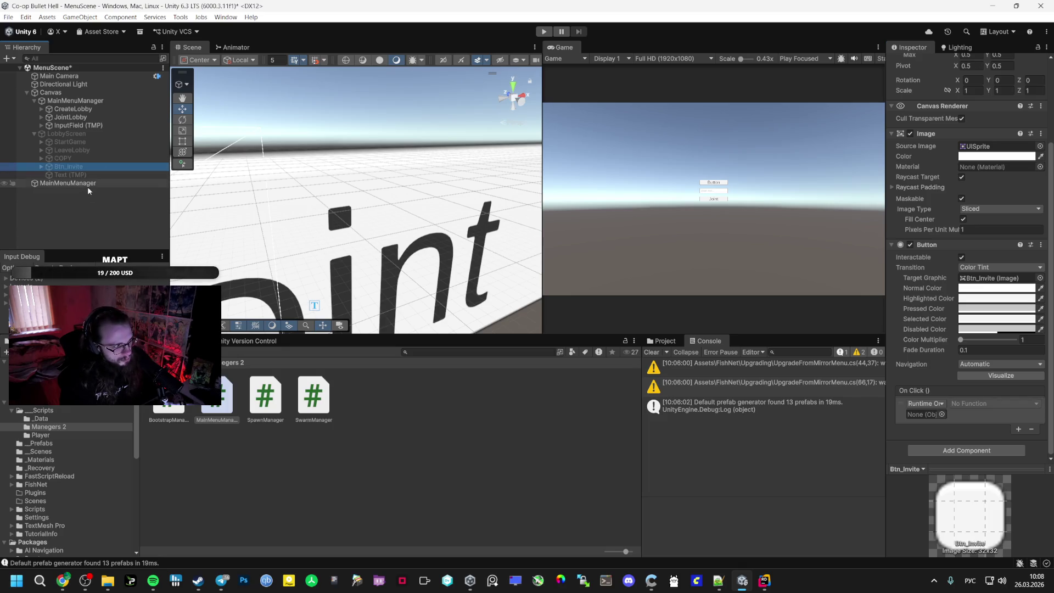
mouse_move(90, 183)
mouse_down()
mouse_move(185, 200)
mouse_move(925, 415)
mouse_up()
click(987, 404)
mouse_move(976, 454)
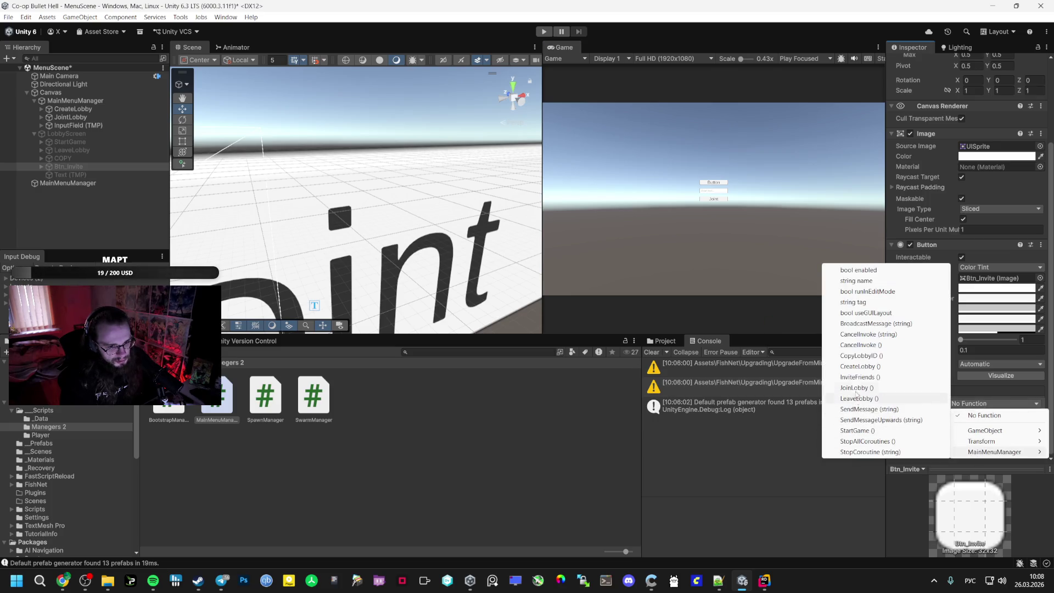
click(855, 377)
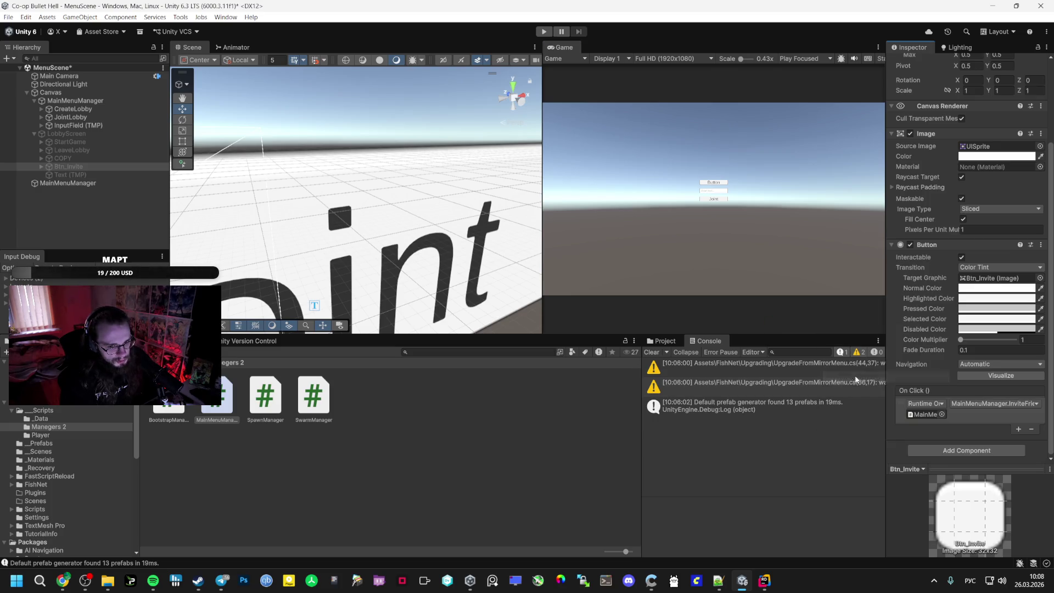
Save MenuScene and select the GameScene asset in the _Scenes folder
click(90, 176)
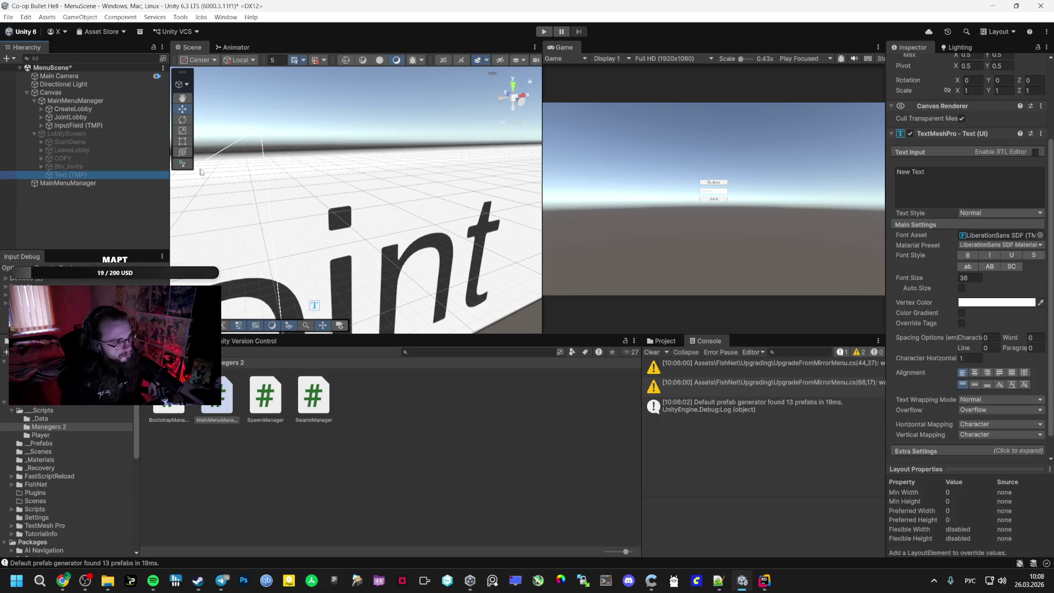
key(ctrl+s)
click(54, 450)
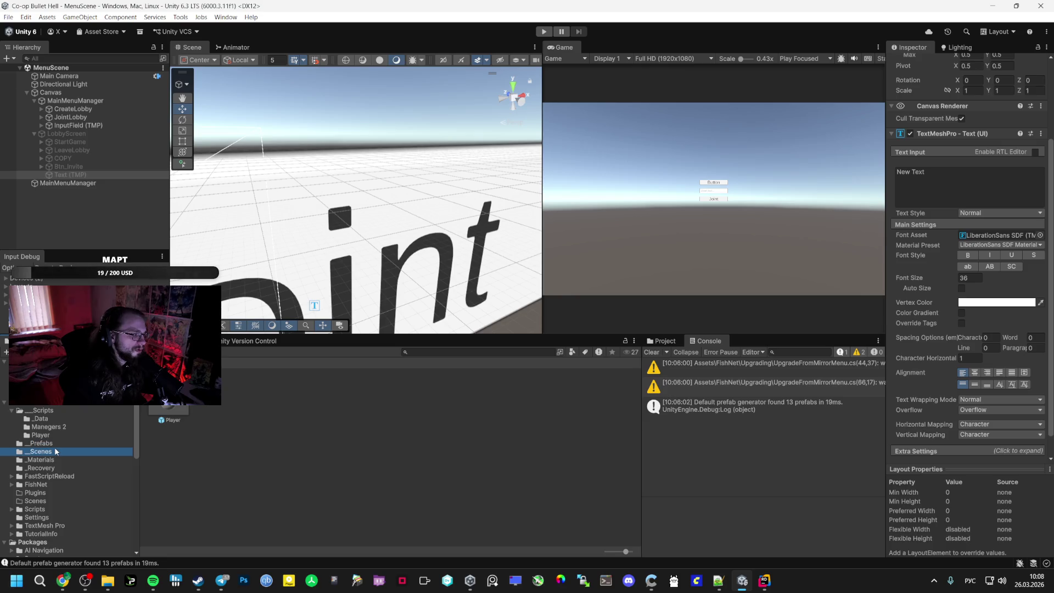
click(217, 406)
Open GameScene, delete the broken SpawnManager object, and save
double_click(217, 406)
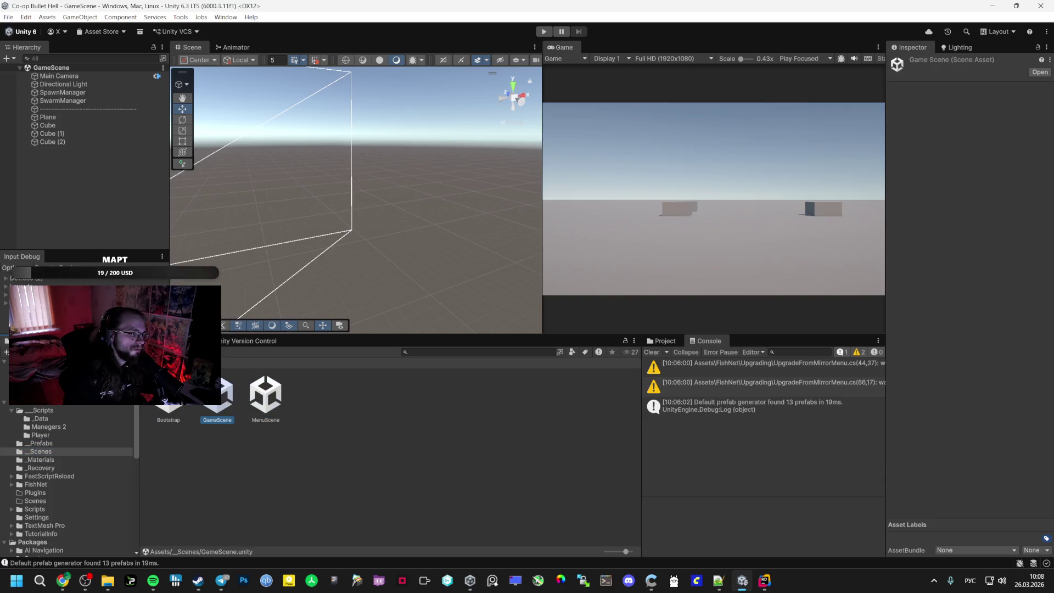
click(62, 93)
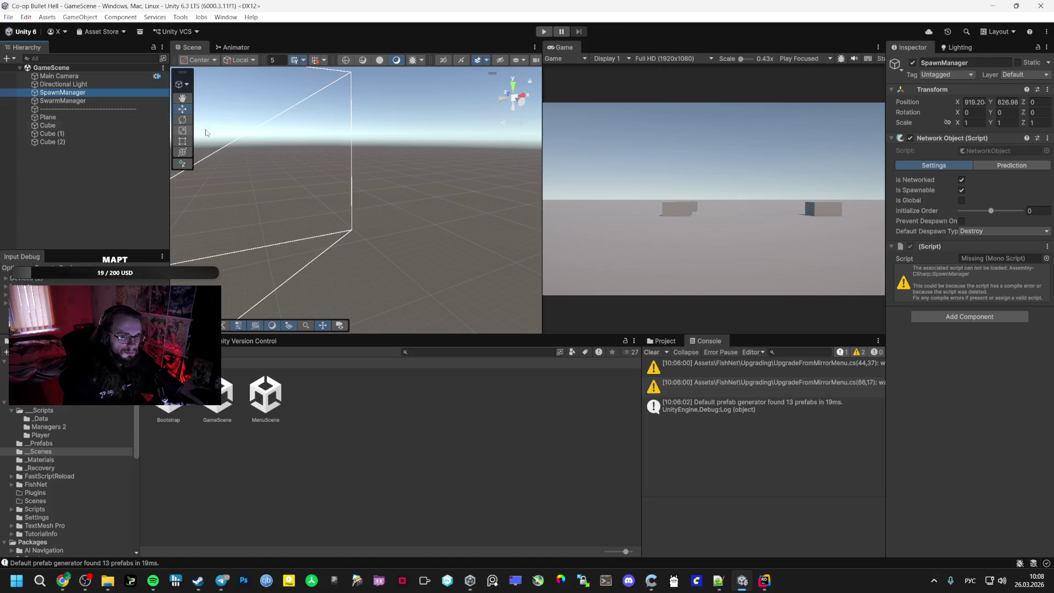
right_click(72, 92)
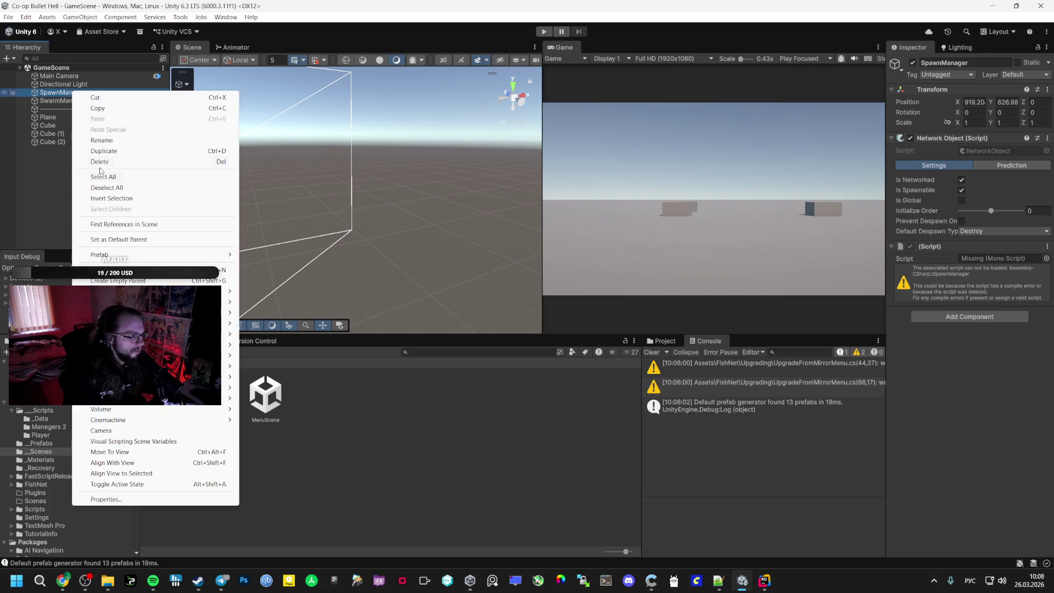
click(100, 162)
key(ctrl+s)
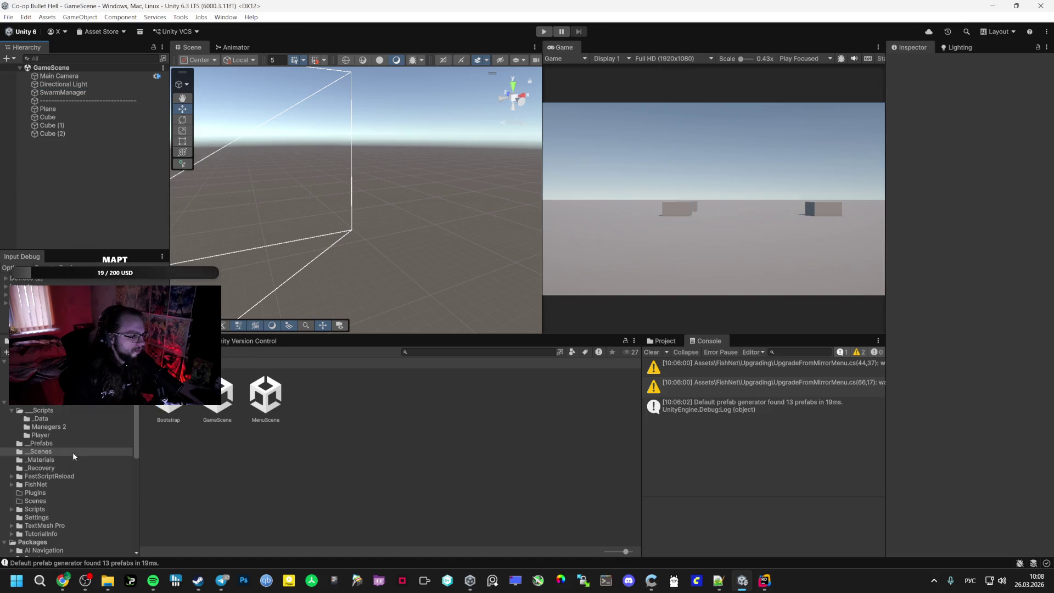
Create a new SpawnManager object from the script in Managers 2 and save
click(51, 462)
click(44, 443)
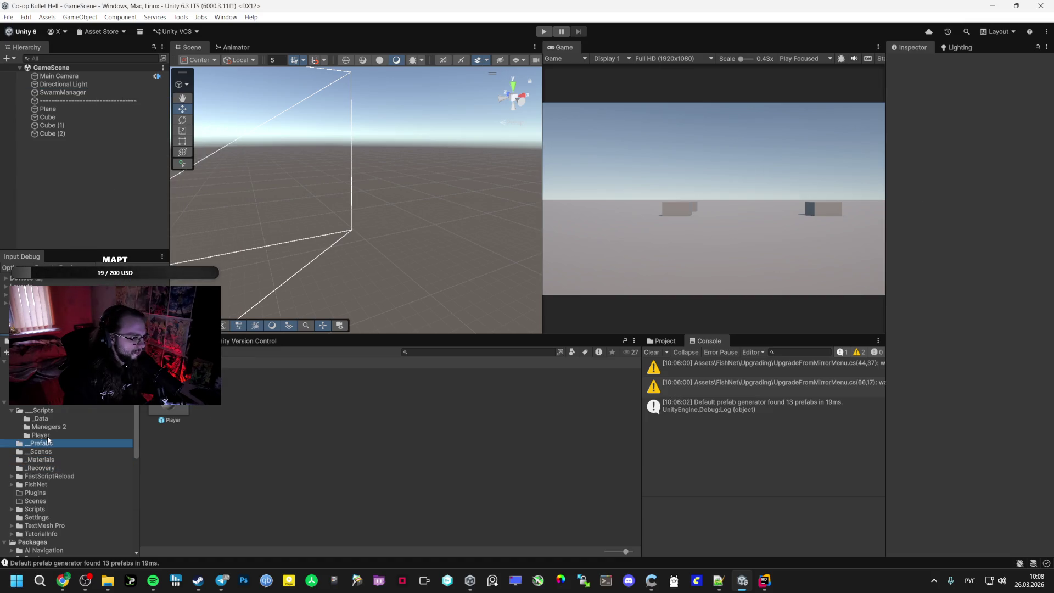
click(103, 426)
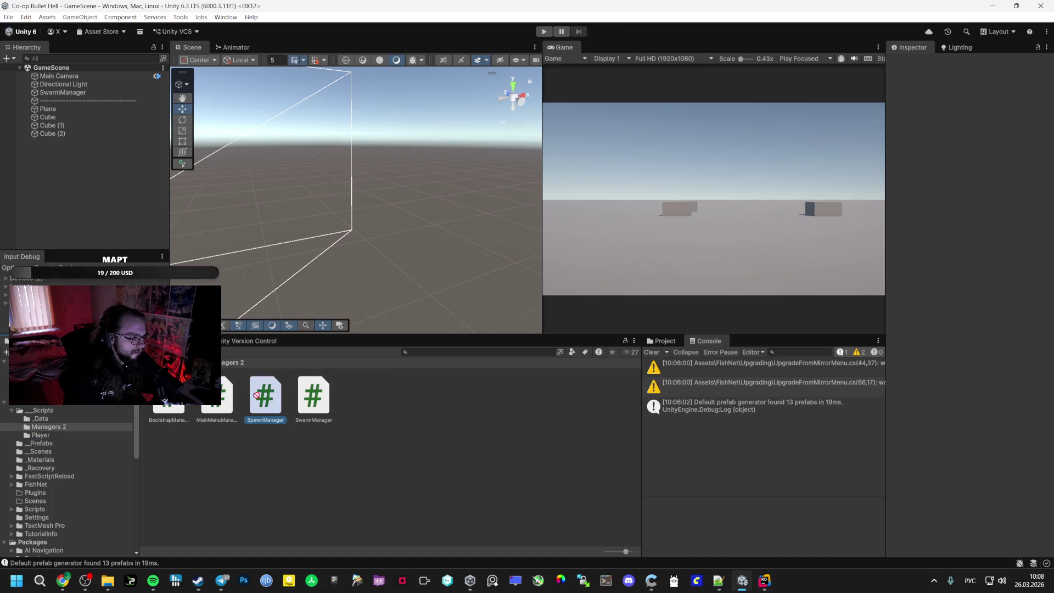
drag(265, 395, 81, 143)
key(ctrl+s)
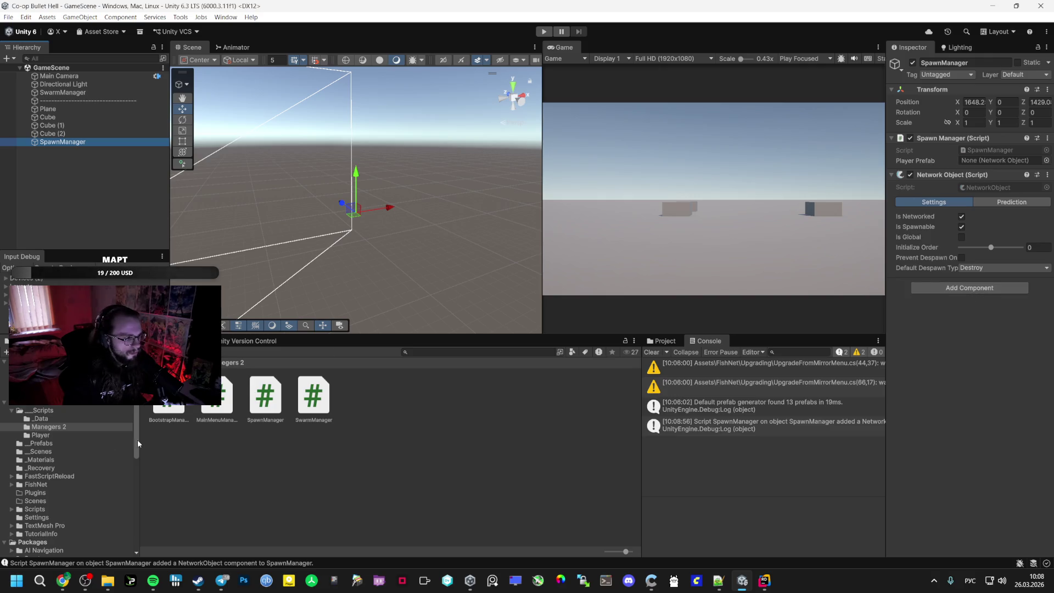
Assign the Player prefab to SpawnManager, place it below SwarmManager, set X to 0, save
click(44, 443)
mouse_move(169, 399)
mouse_down()
mouse_move(982, 182)
mouse_move(992, 163)
mouse_up()
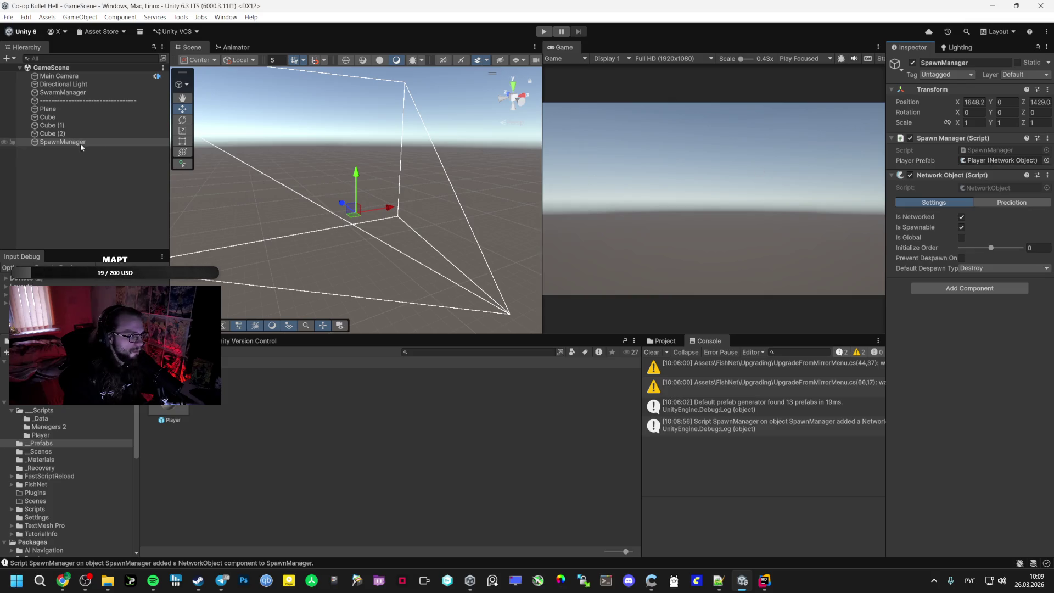
drag(81, 143, 67, 97)
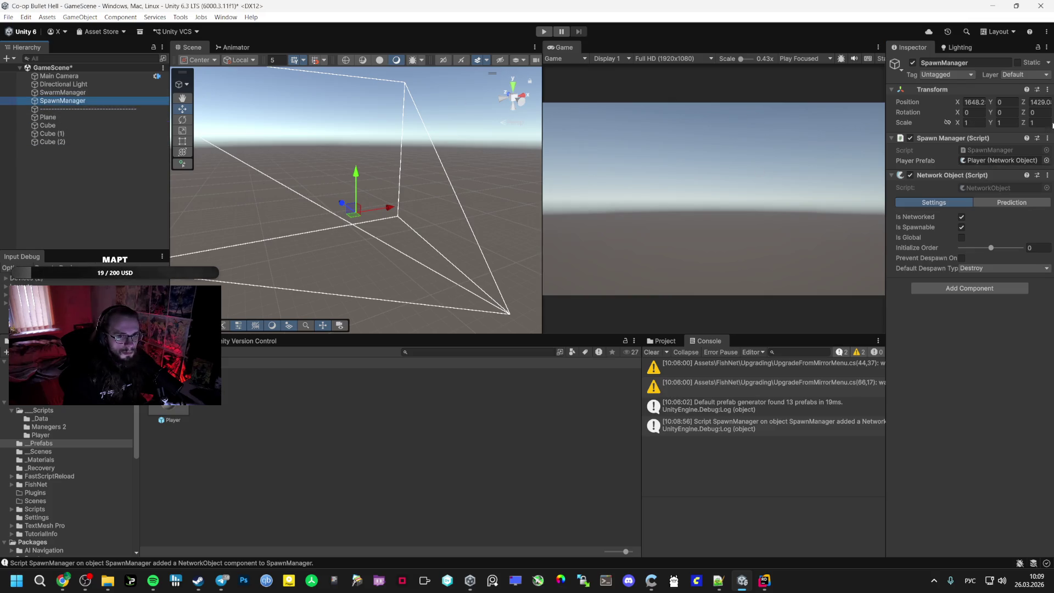
click(974, 102)
text(0)
key(Tab)
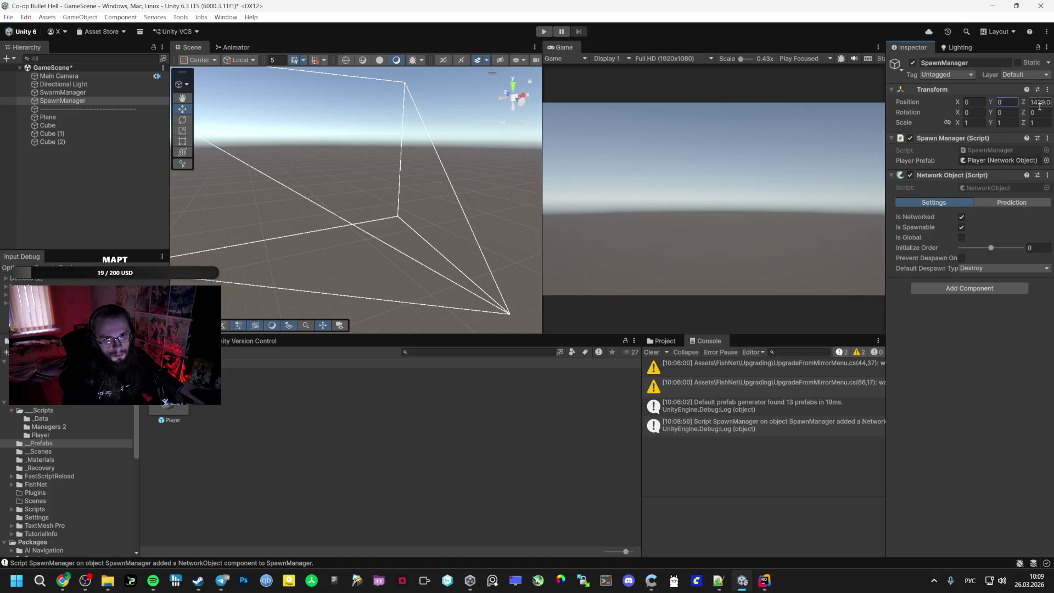
text(0)
click(55, 171)
key(ctrl+s)
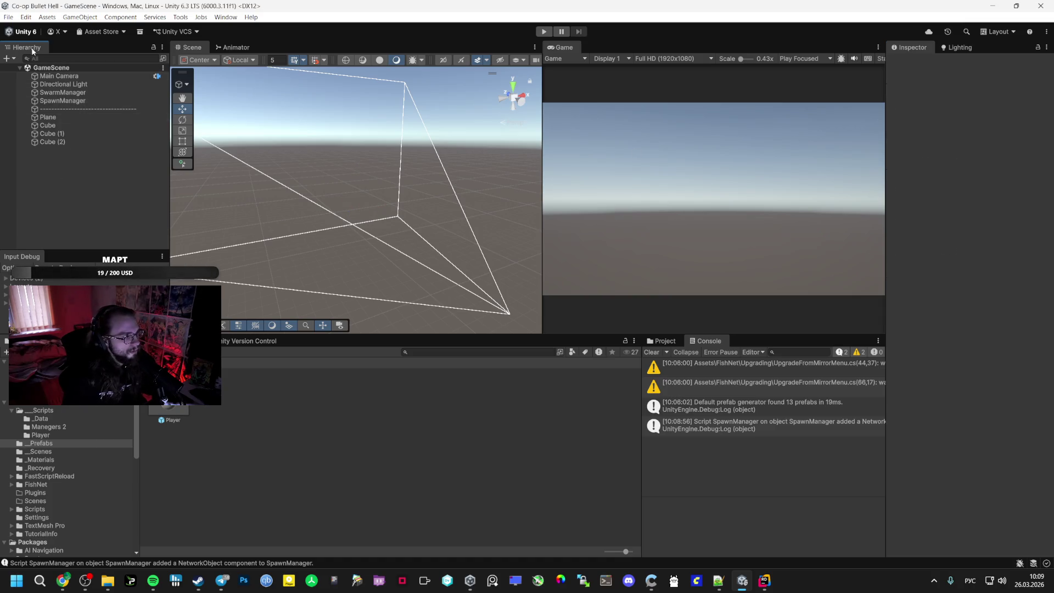
Open the Bootstrap scene from _Scenes and enter play mode
click(41, 451)
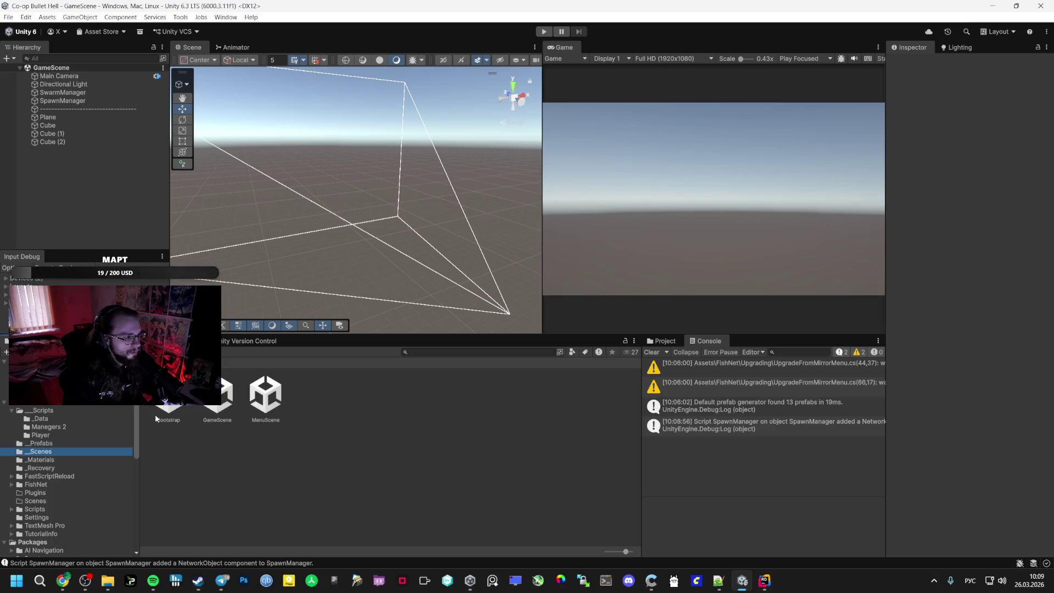
double_click(168, 395)
click(544, 31)
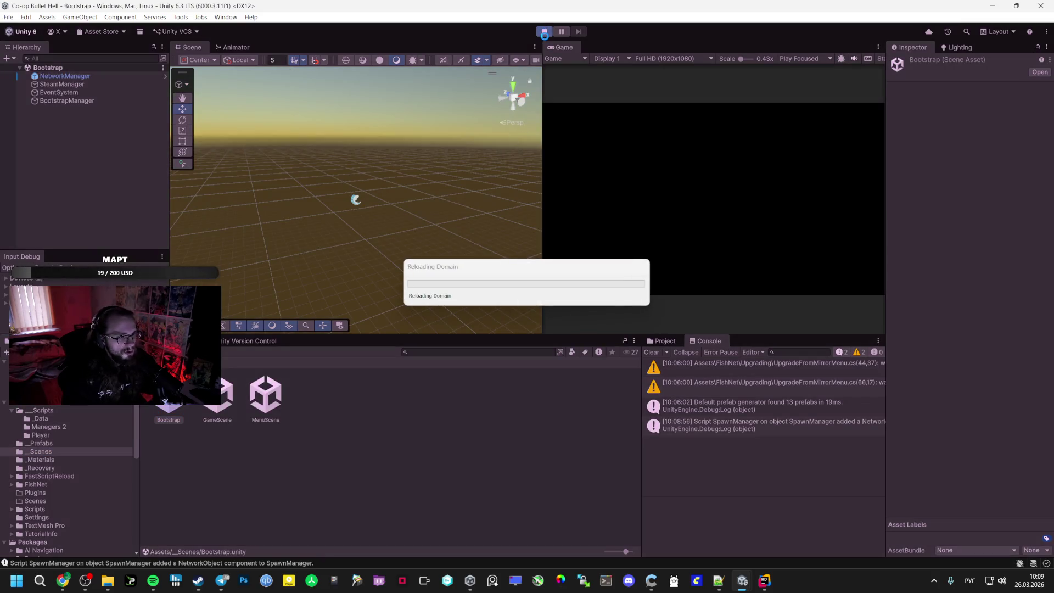
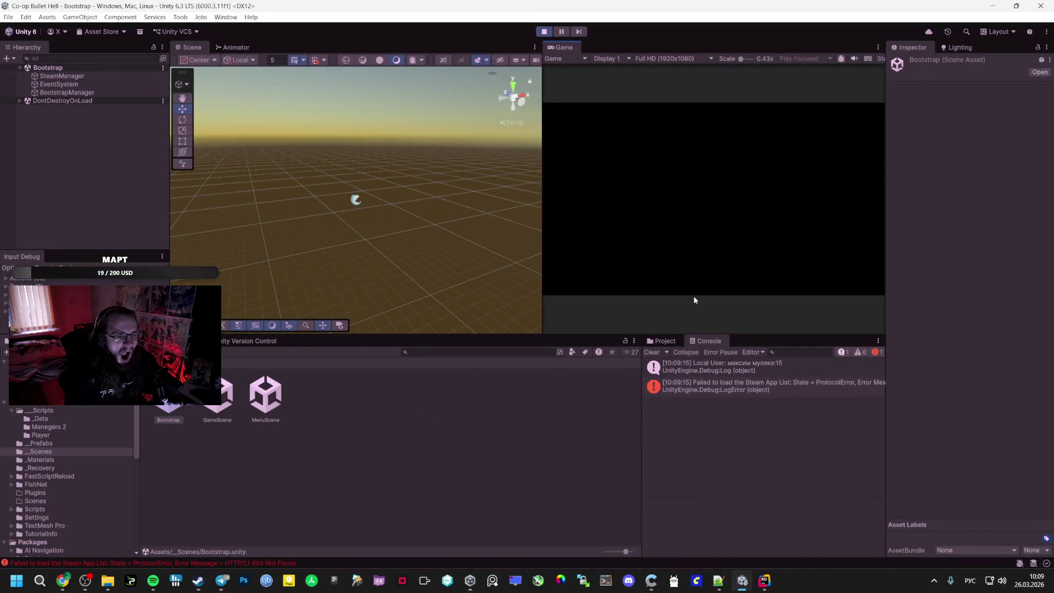
Stop the running game and select SteamManager in the Bootstrap hierarchy
click(544, 32)
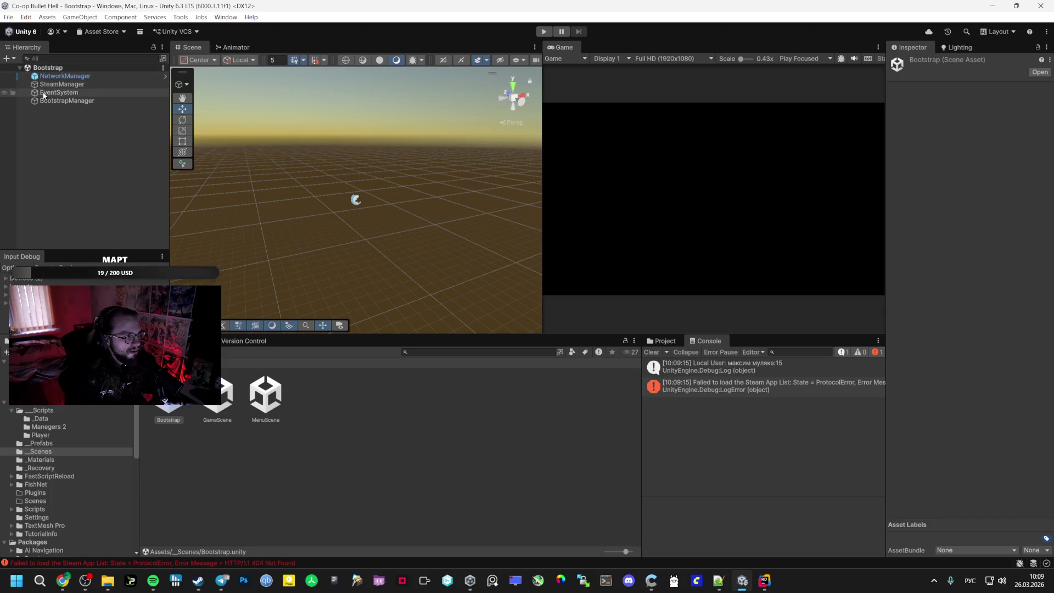
click(44, 93)
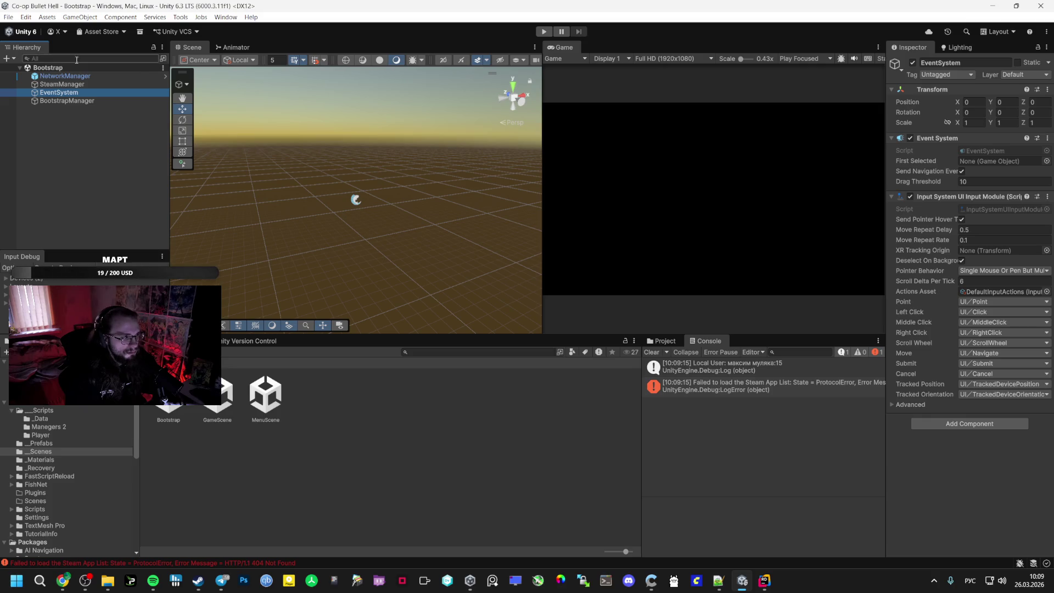
click(69, 77)
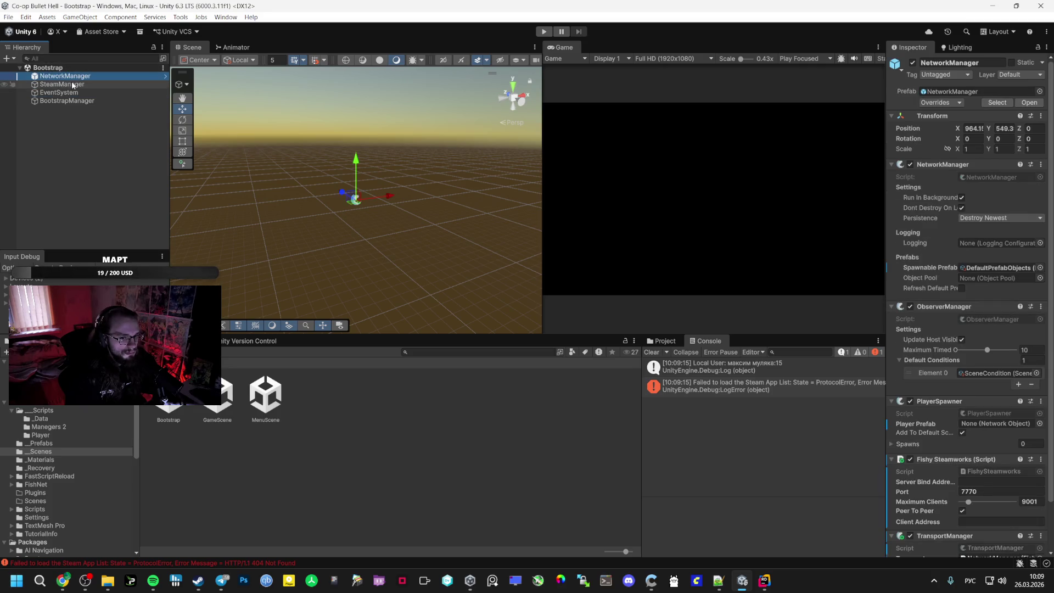
click(73, 85)
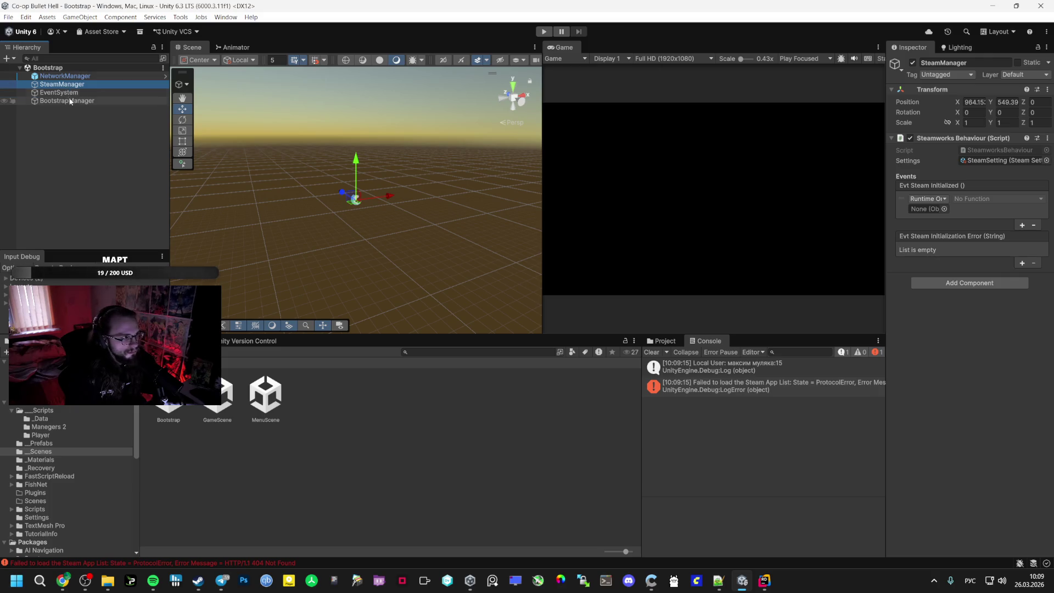
Point Evt Steam Initialized at BootstrapManager.GoToMenu, save the scene and enter Play mode
drag(67, 101, 957, 208)
click(971, 199)
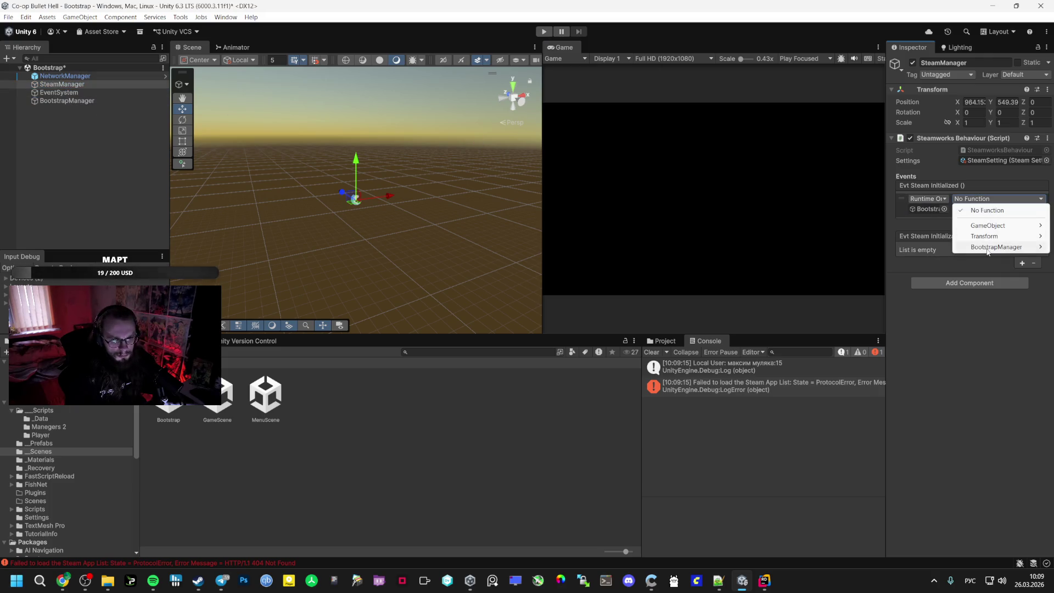
mouse_move(996, 246)
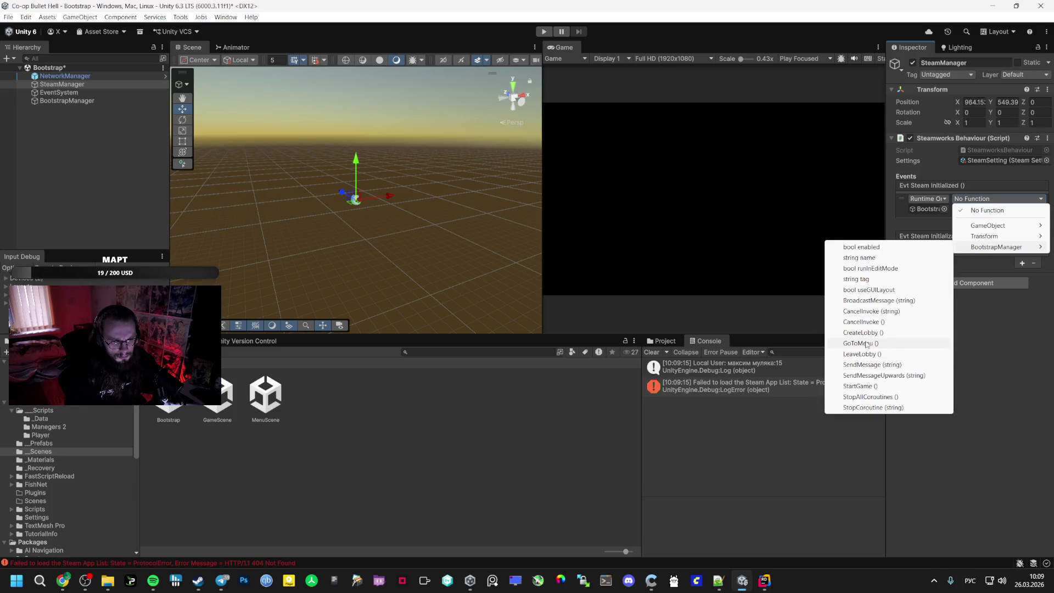
click(867, 344)
key(ctrl+s)
key(ctrl+p)
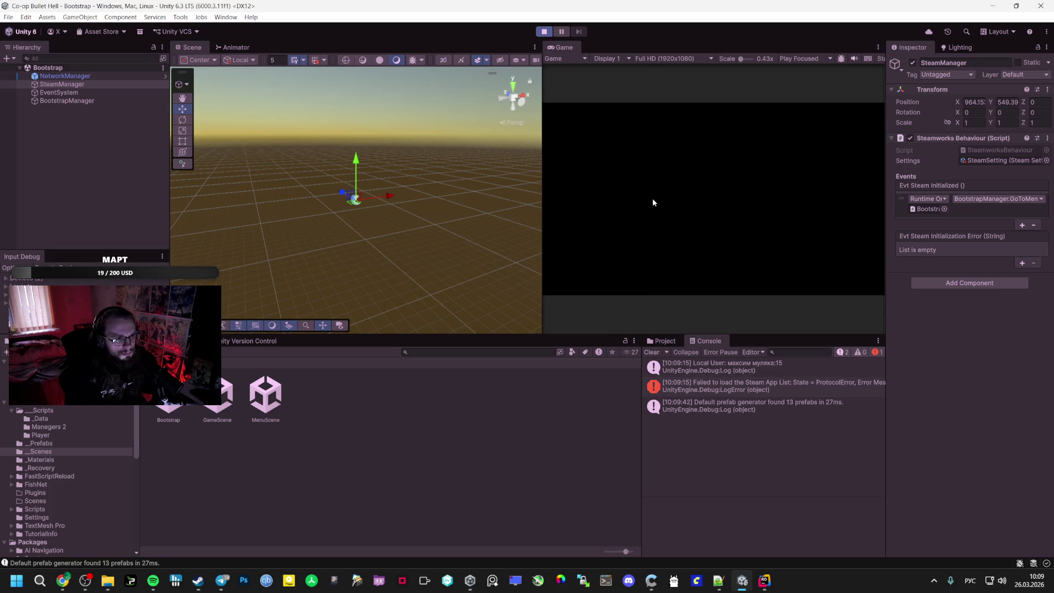
Create a lobby in the running game and read through the Console's audio-listener warnings
click(712, 182)
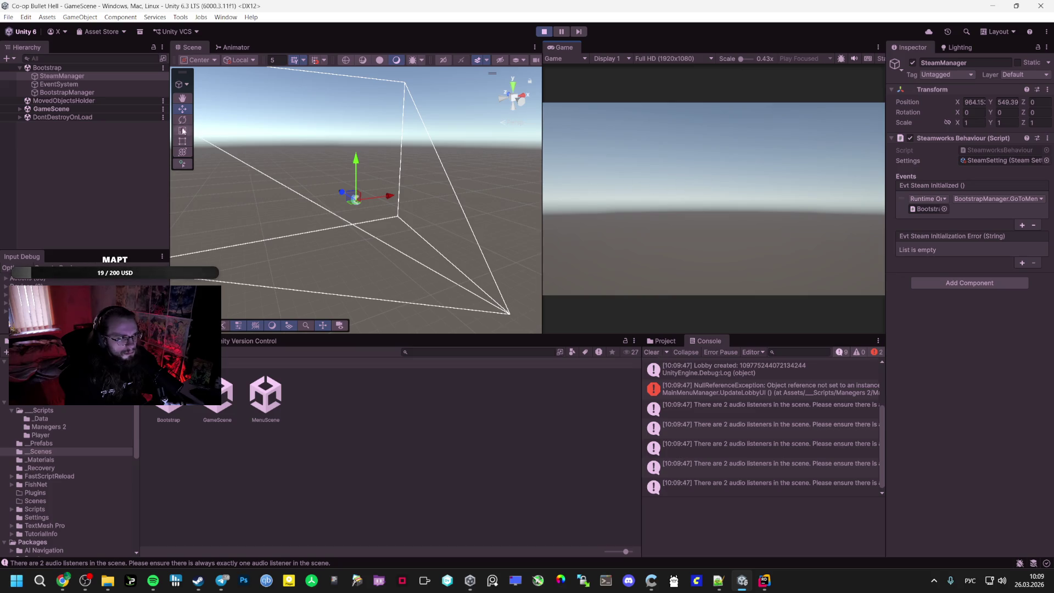
click(19, 109)
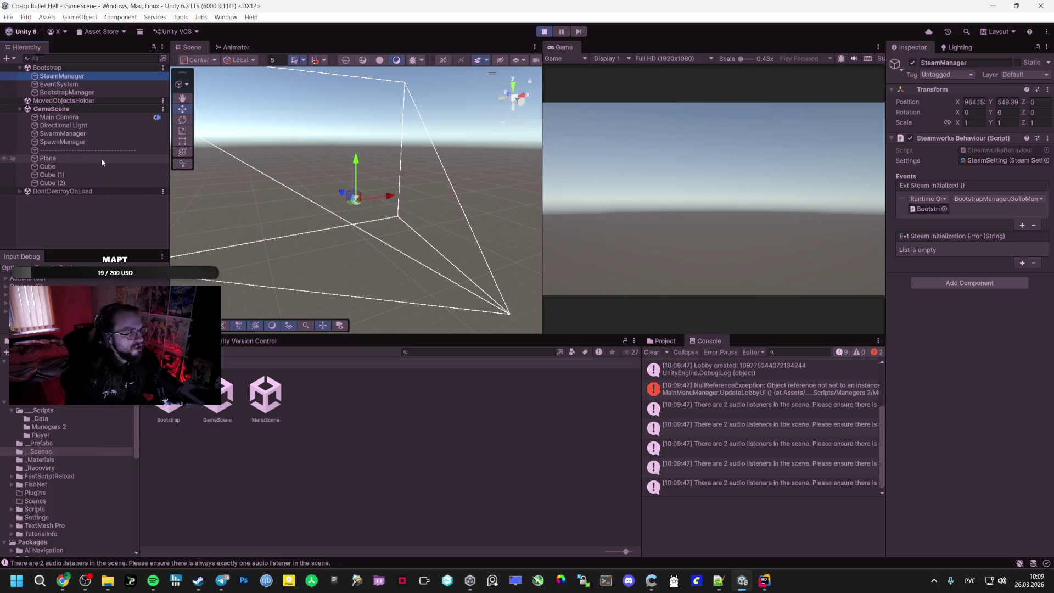
click(722, 428)
click(722, 415)
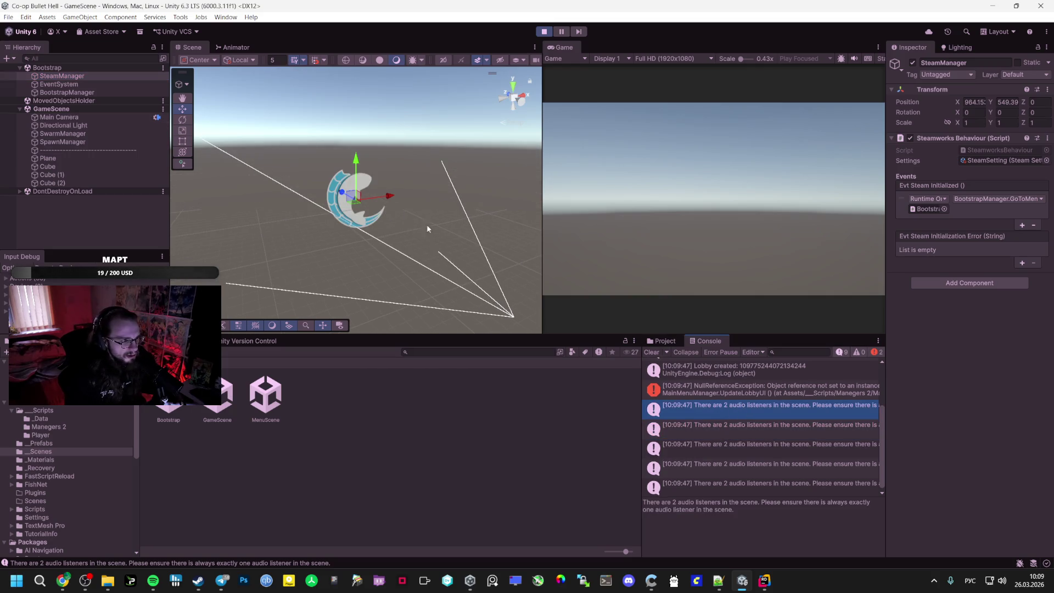
drag(428, 228, 282, 193)
click(746, 446)
click(743, 427)
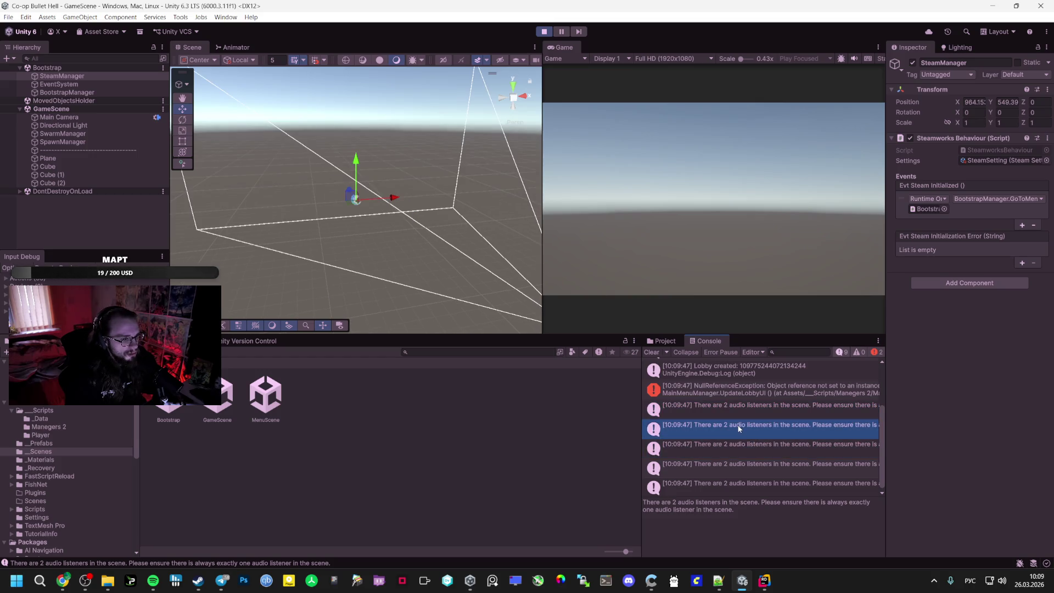
click(734, 461)
click(738, 485)
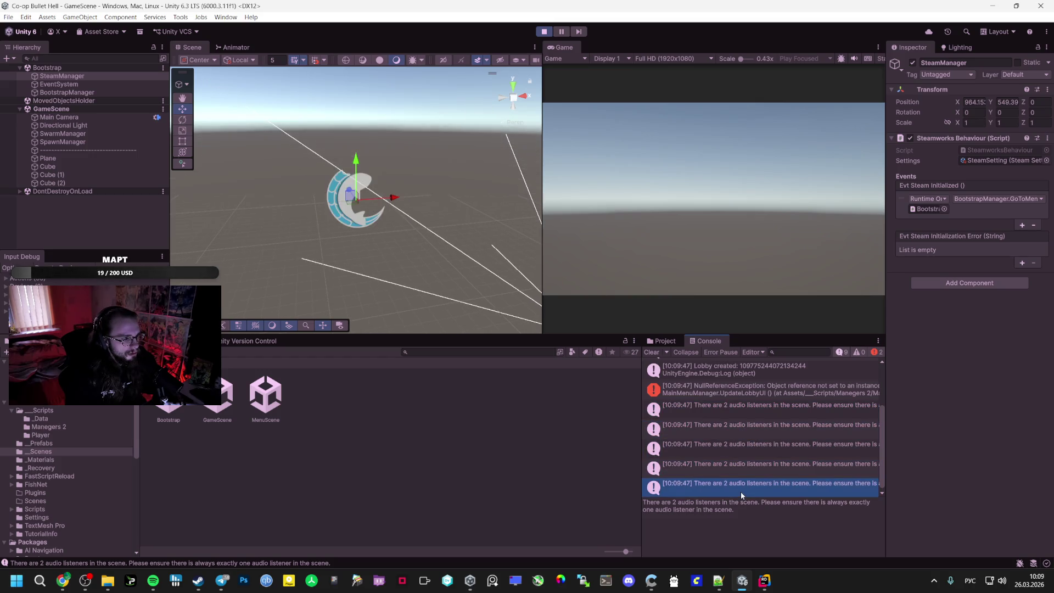
click(745, 509)
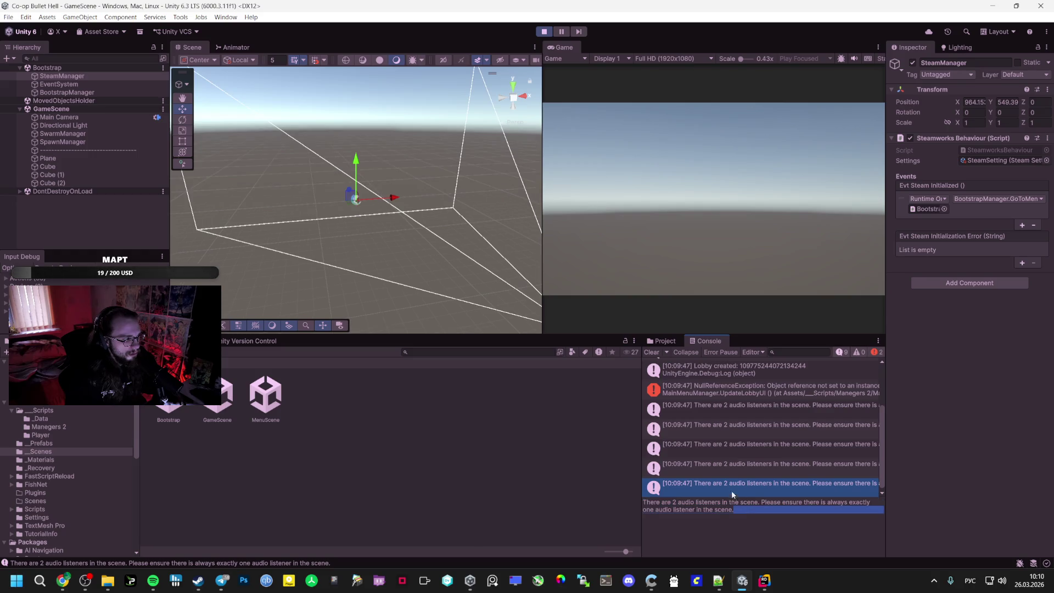
mouse_move(468, 309)
mouse_down()
mouse_move(330, 195)
mouse_move(487, 228)
mouse_move(622, 310)
mouse_up()
click(720, 417)
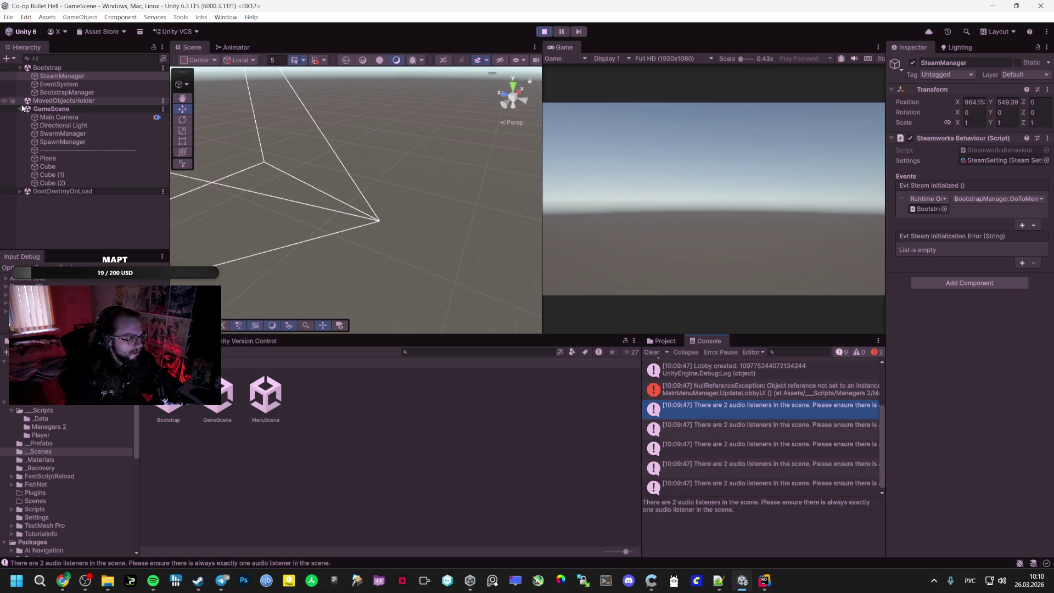
Snip a screenshot of the editor and open the NullReferenceException line from UpdateLobbyUI
click(20, 191)
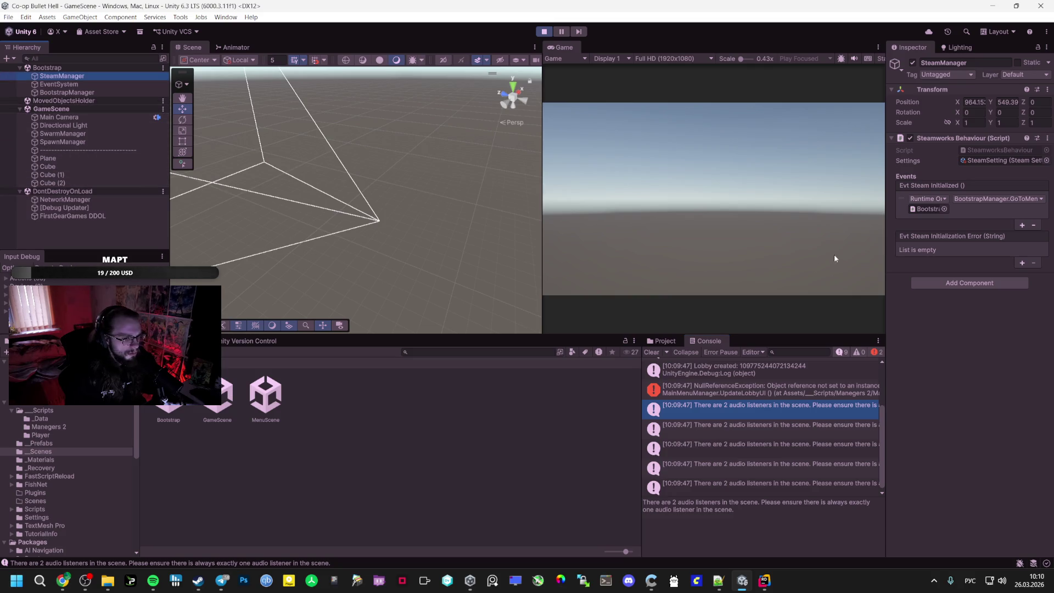
key(super+shift+s)
mouse_move(893, 44)
mouse_down()
mouse_move(785, 146)
mouse_move(200, 505)
mouse_move(13, 516)
mouse_move(13, 450)
mouse_move(14, 489)
mouse_up()
click(716, 391)
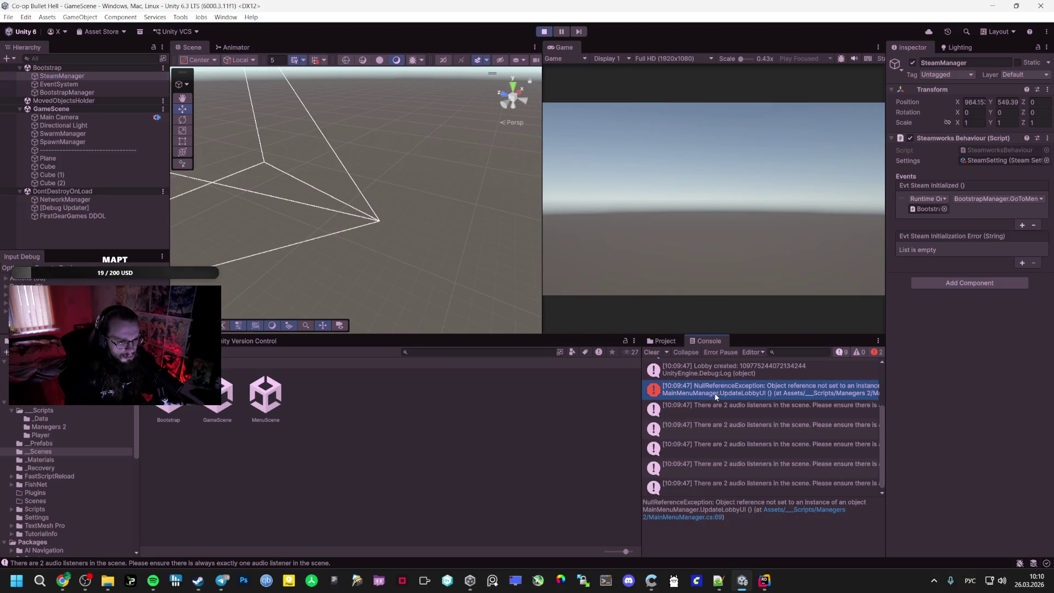
double_click(716, 391)
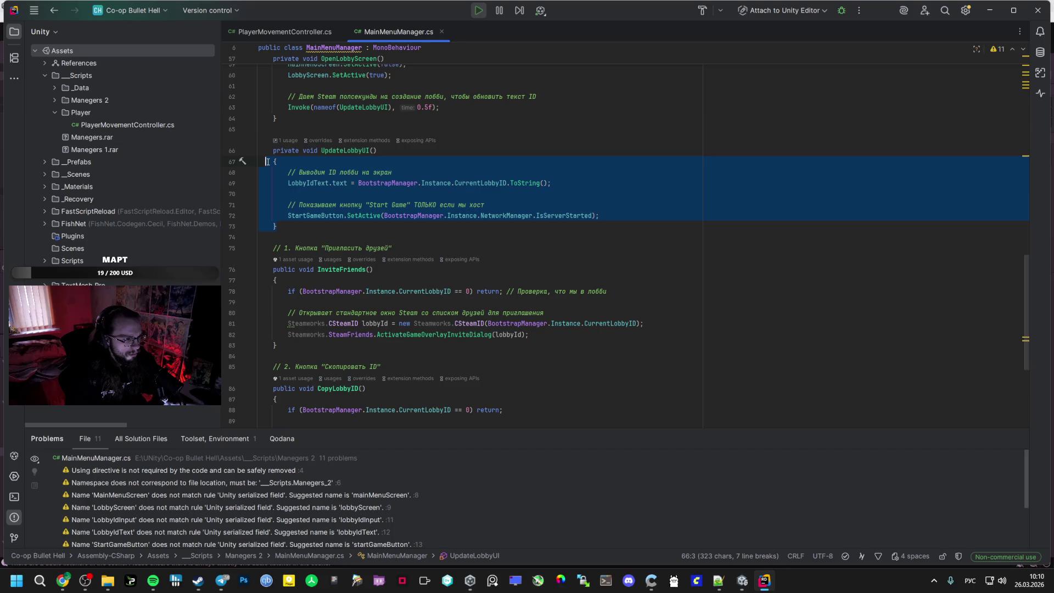
click(269, 194)
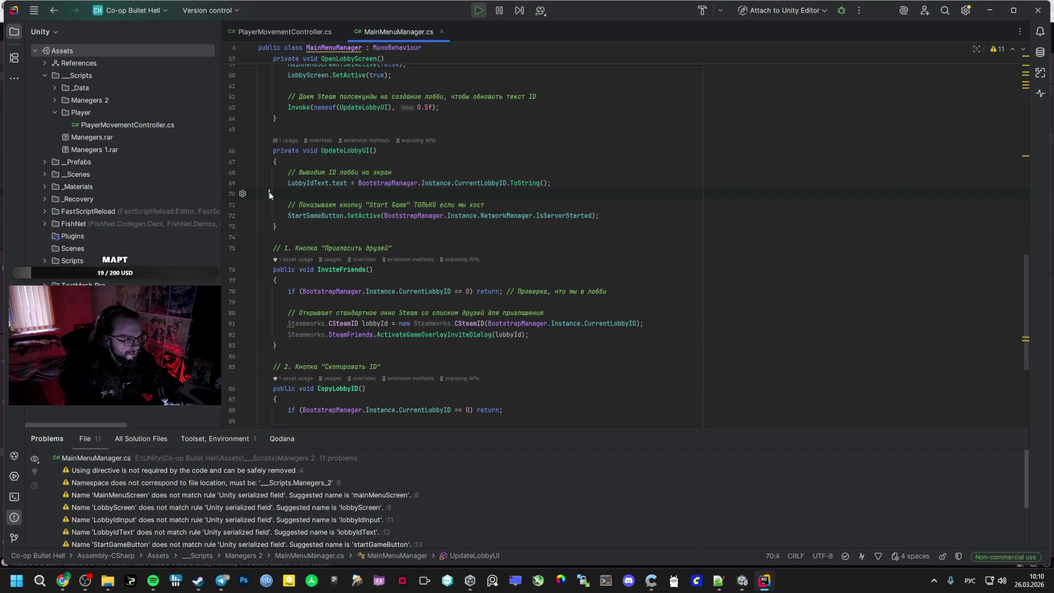
key(alt+Tab)
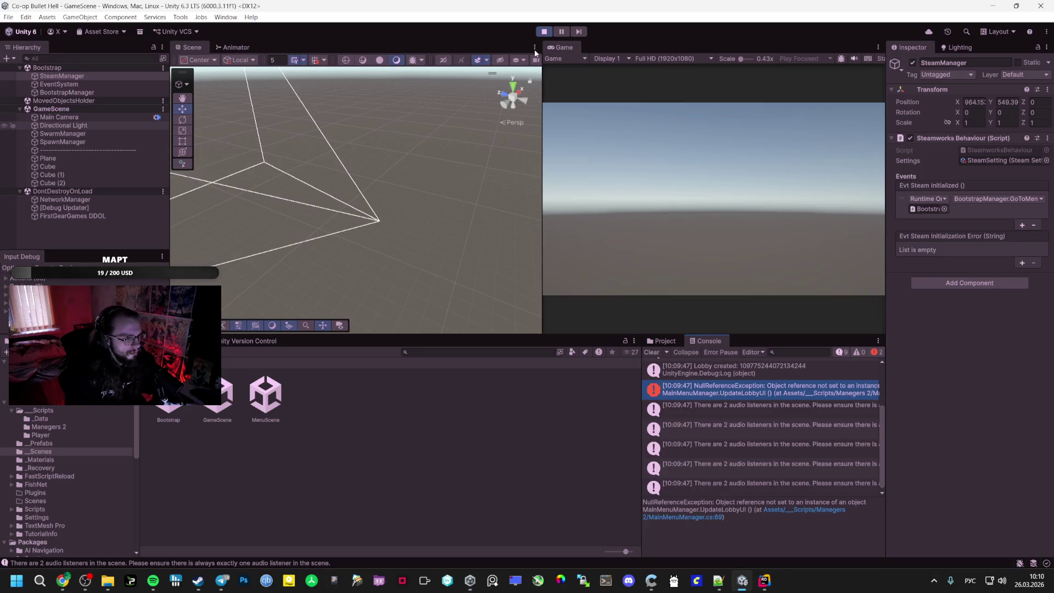
Stop Play mode, open MenuScene and expand the Canvas's MainMenuManager panel
click(543, 32)
click(218, 407)
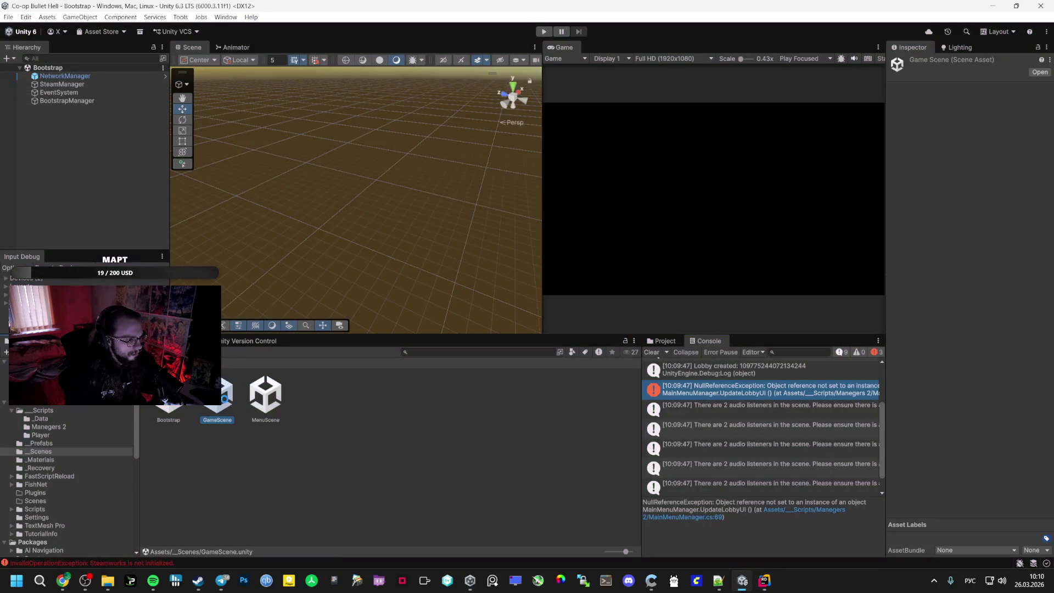
double_click(267, 400)
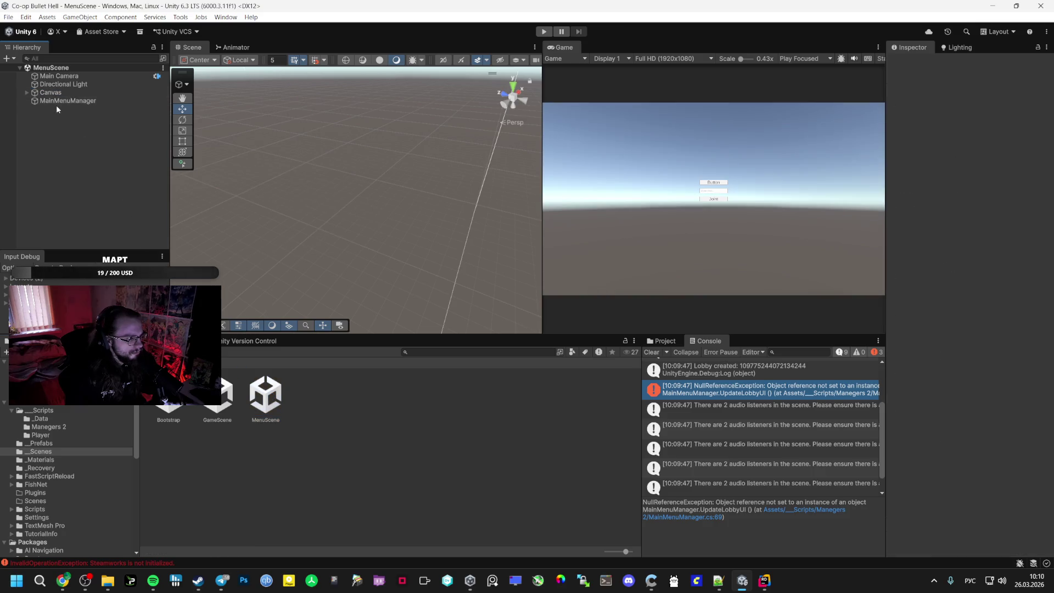
click(54, 101)
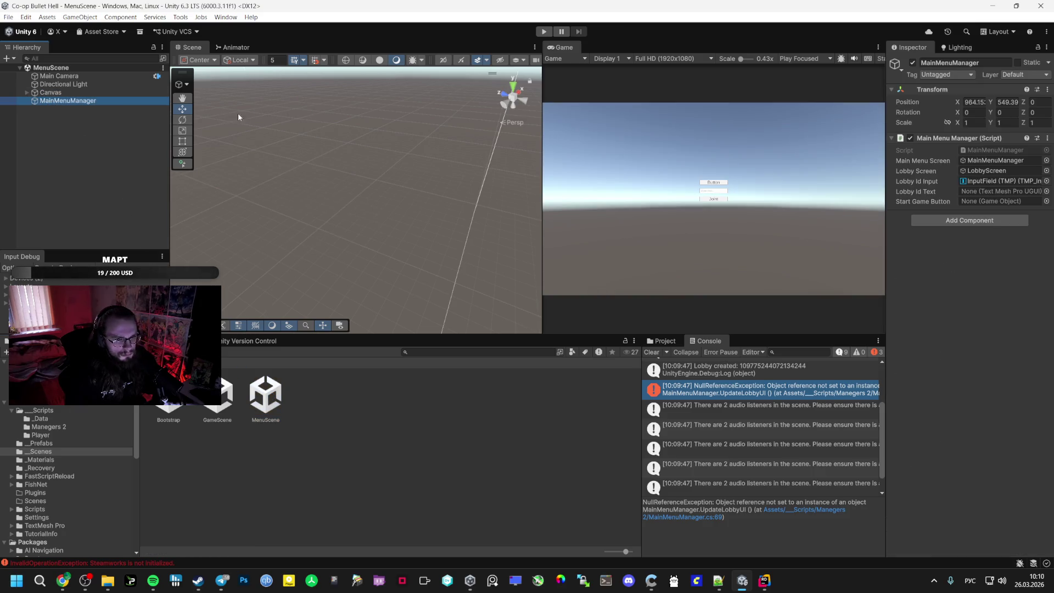
click(50, 92)
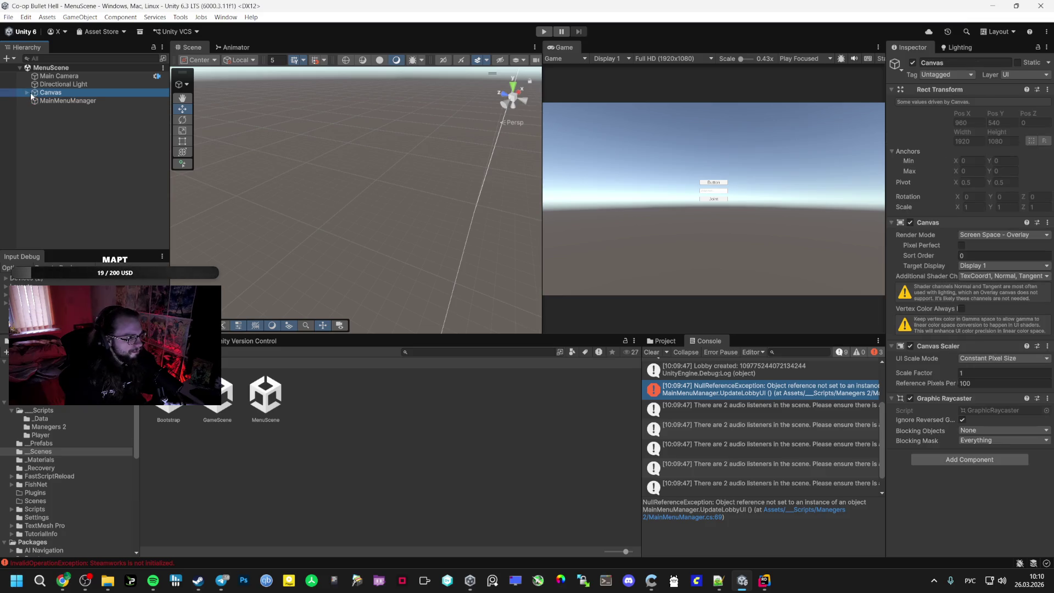
click(27, 92)
click(54, 101)
click(51, 92)
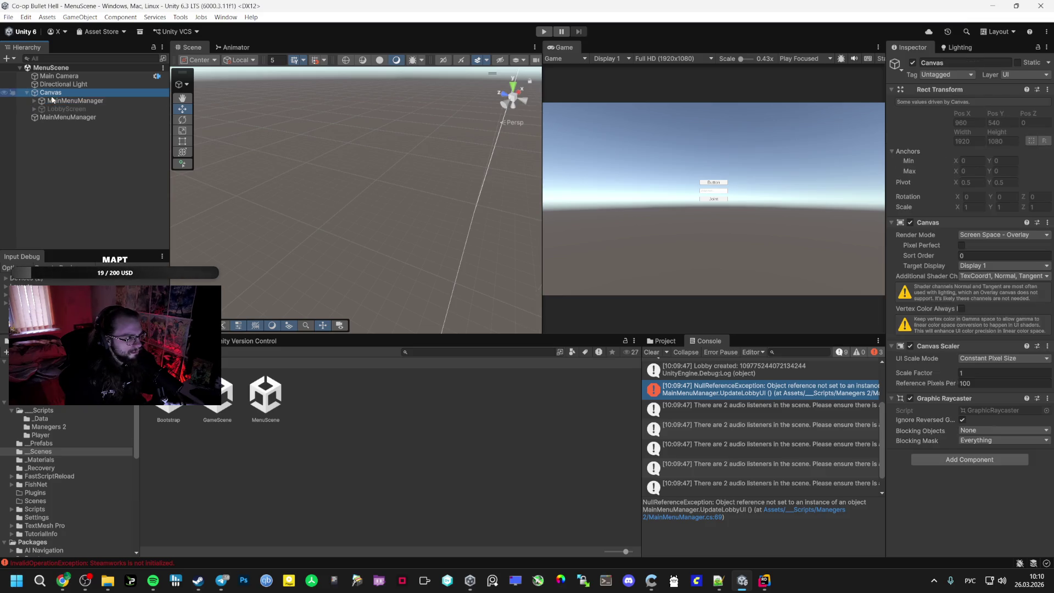
click(34, 101)
Expand CreateLobby and LobbyScreen in the hierarchy and select the MainMenuManager script object
click(57, 109)
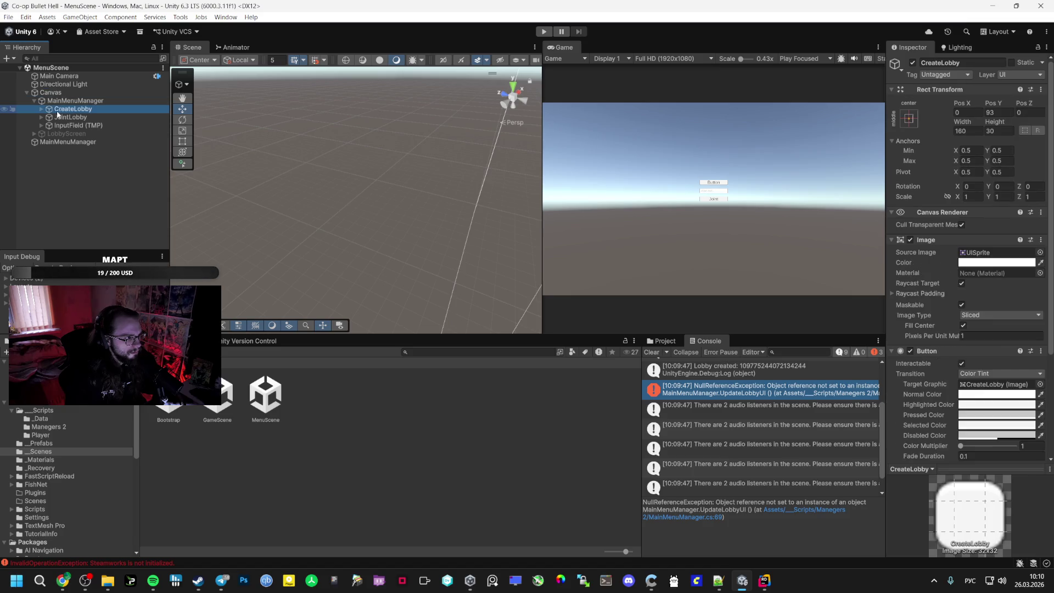
click(42, 109)
click(55, 150)
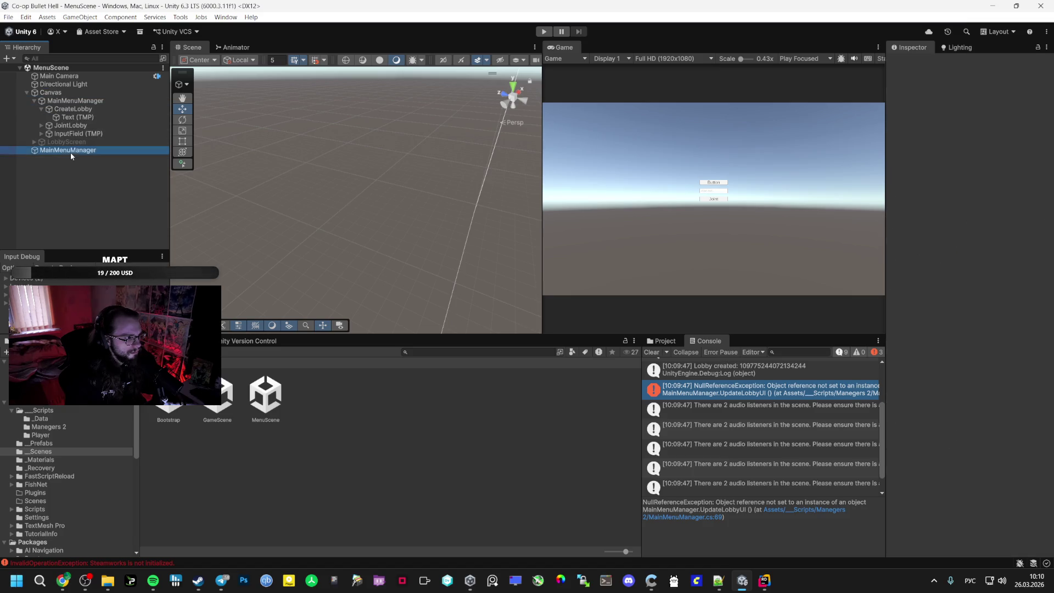
click(42, 133)
click(66, 150)
click(34, 150)
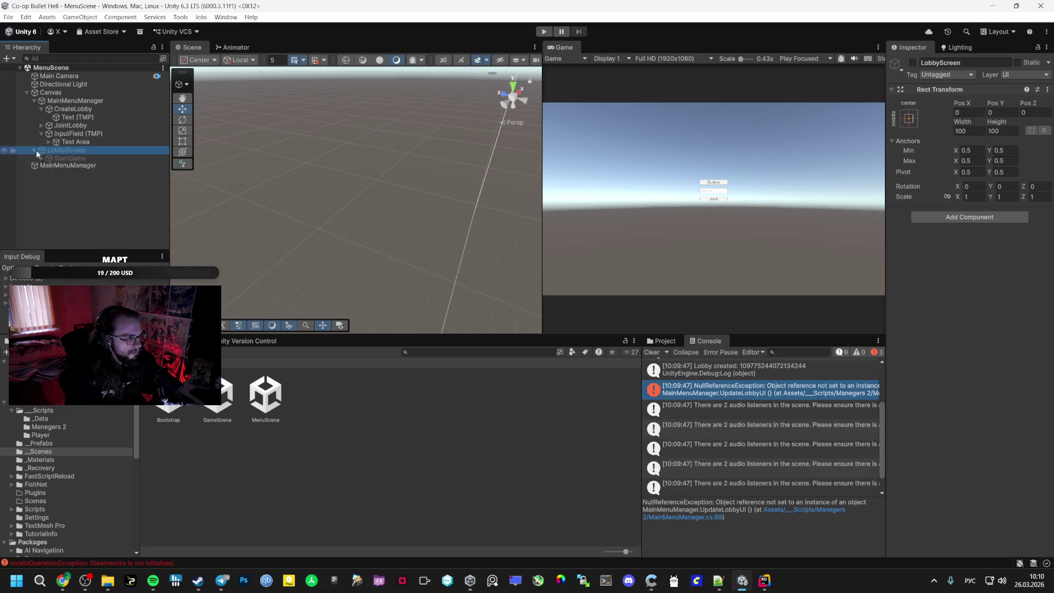
click(70, 199)
Assign StartGame as Start Game Button and the lobby Text (TMP) as Lobby Id Text, then save
mouse_move(70, 160)
mouse_down()
mouse_move(548, 192)
mouse_move(1003, 202)
mouse_up()
drag(70, 191, 1003, 191)
key(ctrl+s)
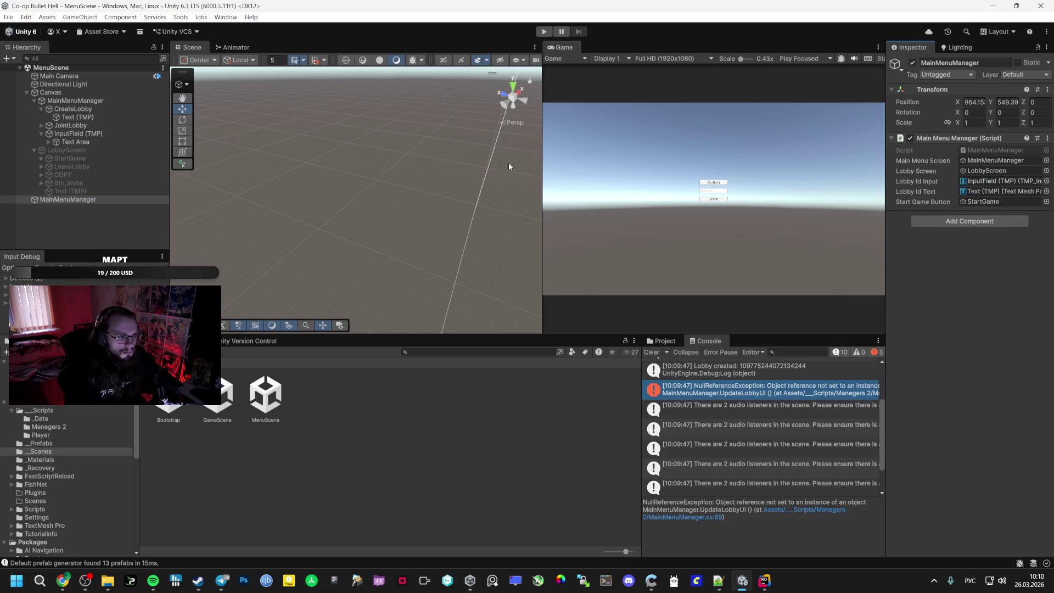
click(169, 407)
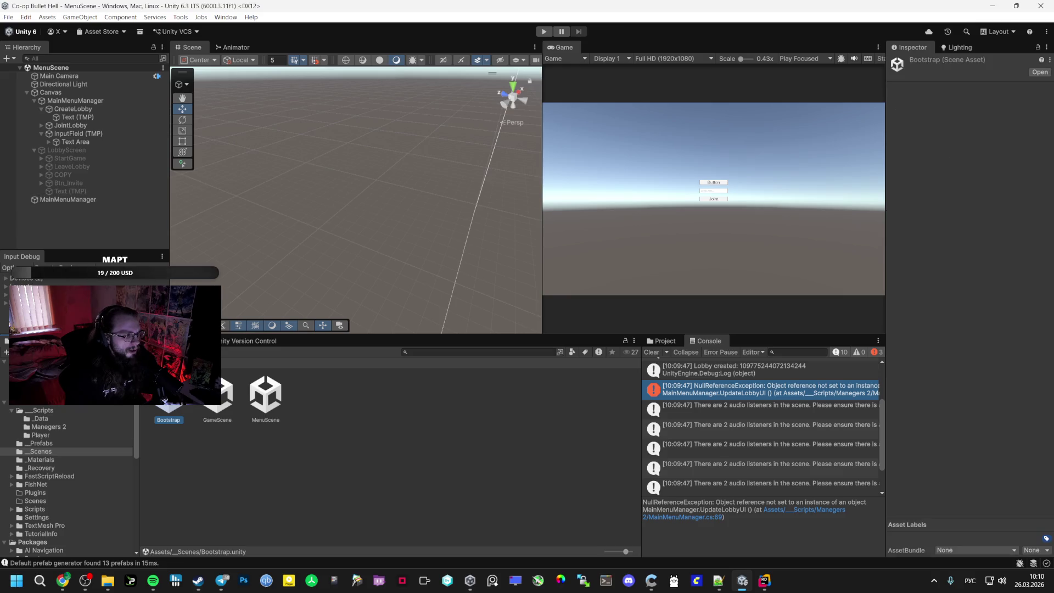
Run the game, create a lobby to load GameScene, and set the Plane's Position Z to 0
click(544, 31)
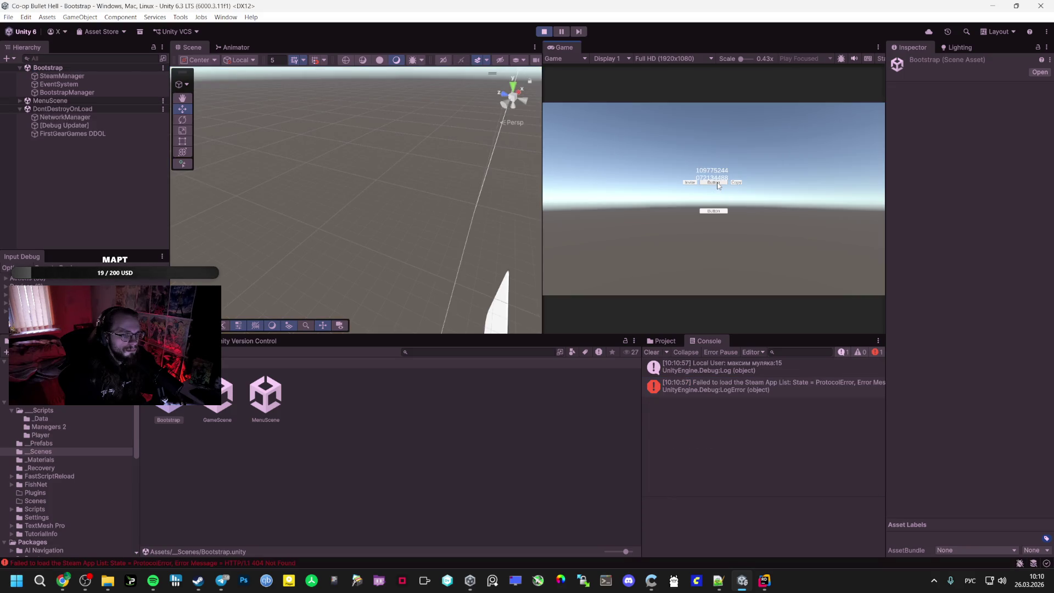
click(717, 183)
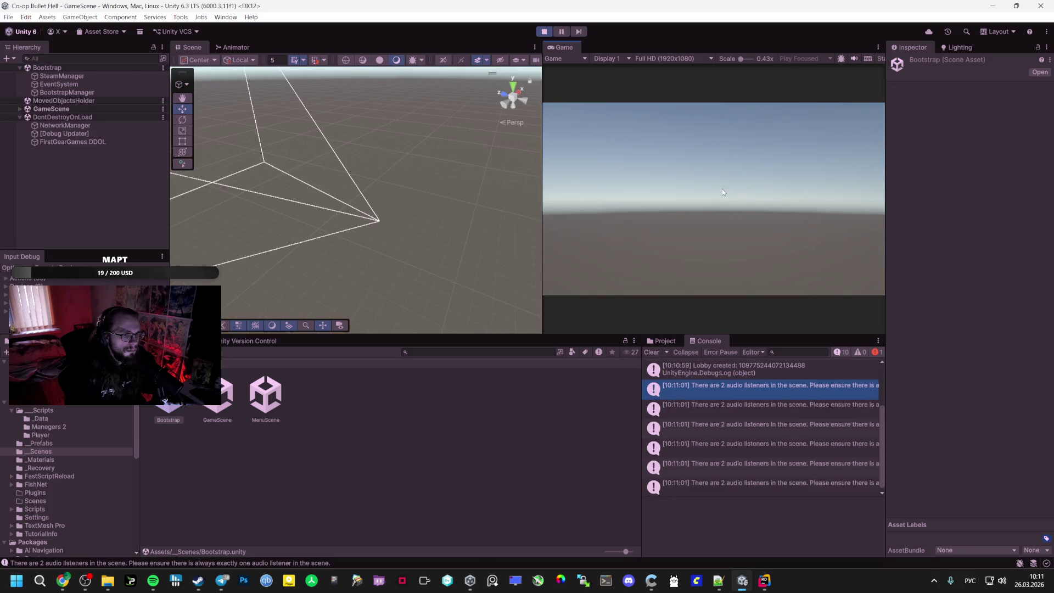
click(19, 108)
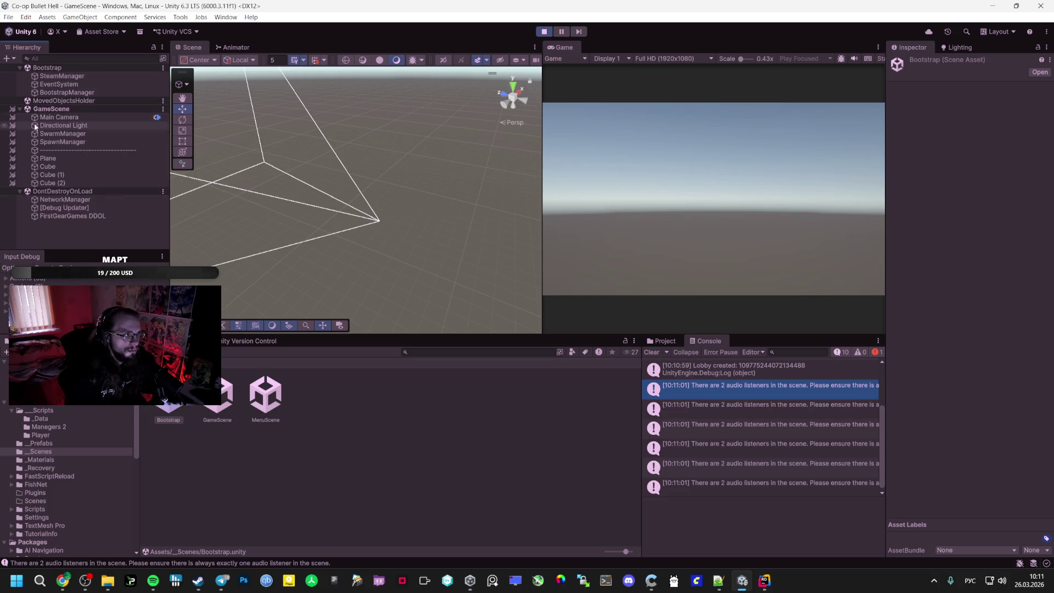
click(52, 174)
click(48, 158)
double_click(47, 158)
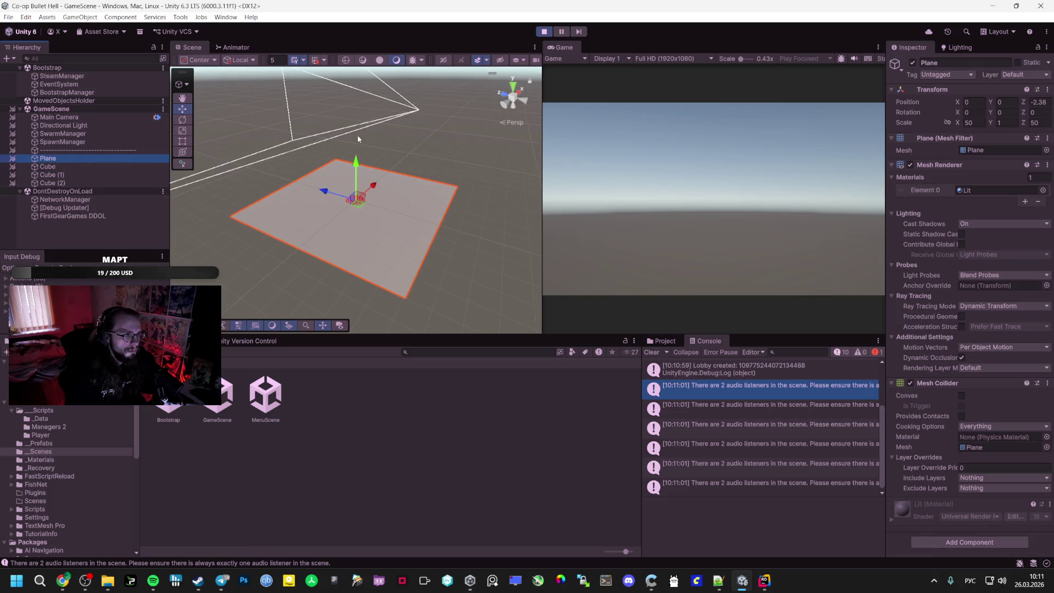
click(1044, 101)
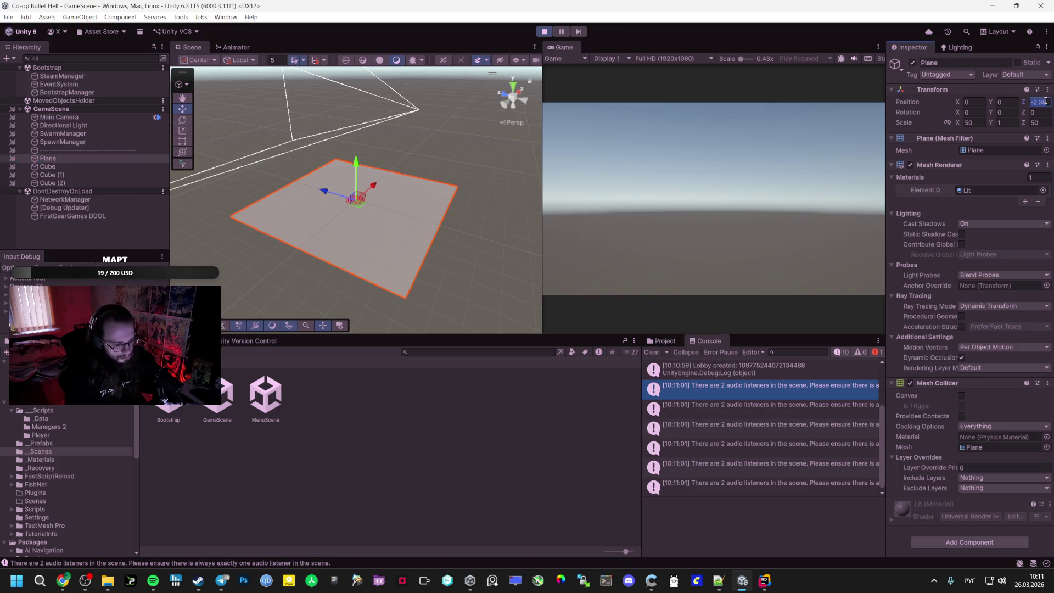
text(0)
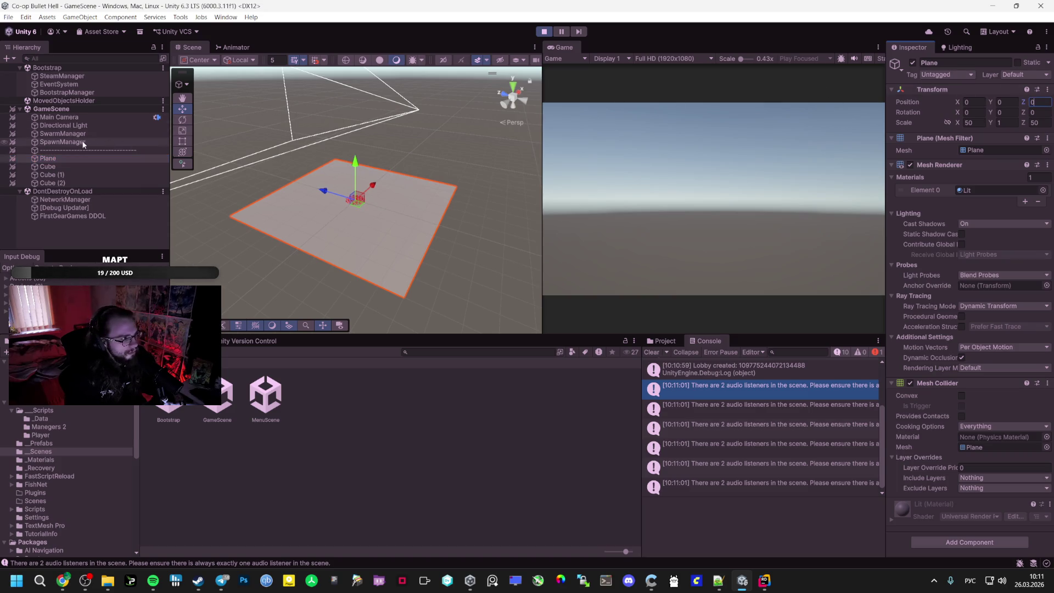
Set the Main Camera's position to 0, 0, 0 and try saving the scene
click(62, 142)
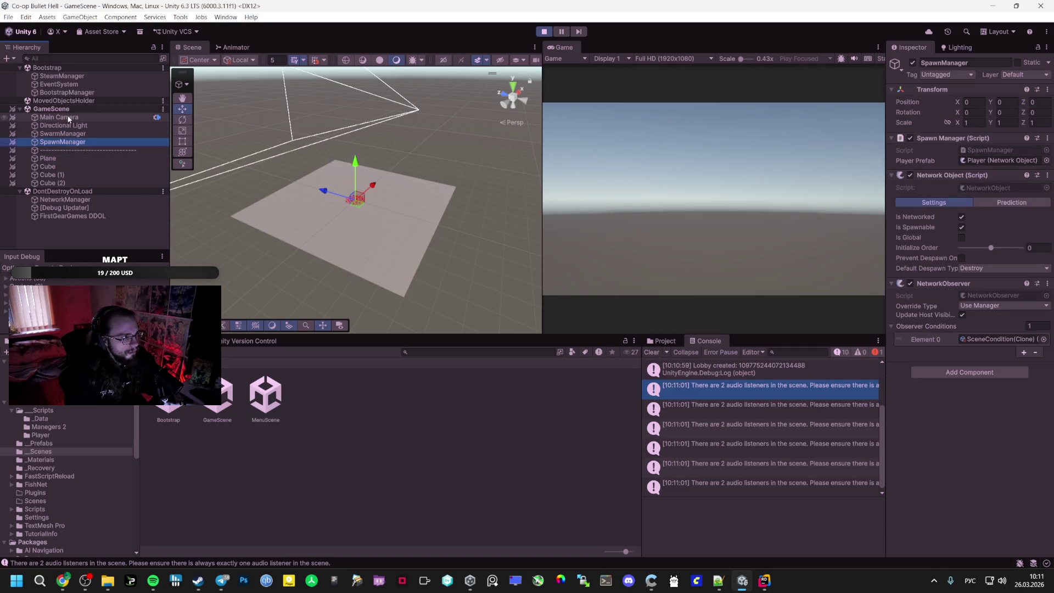
click(69, 118)
click(973, 103)
text(0)
key(Tab)
text(0)
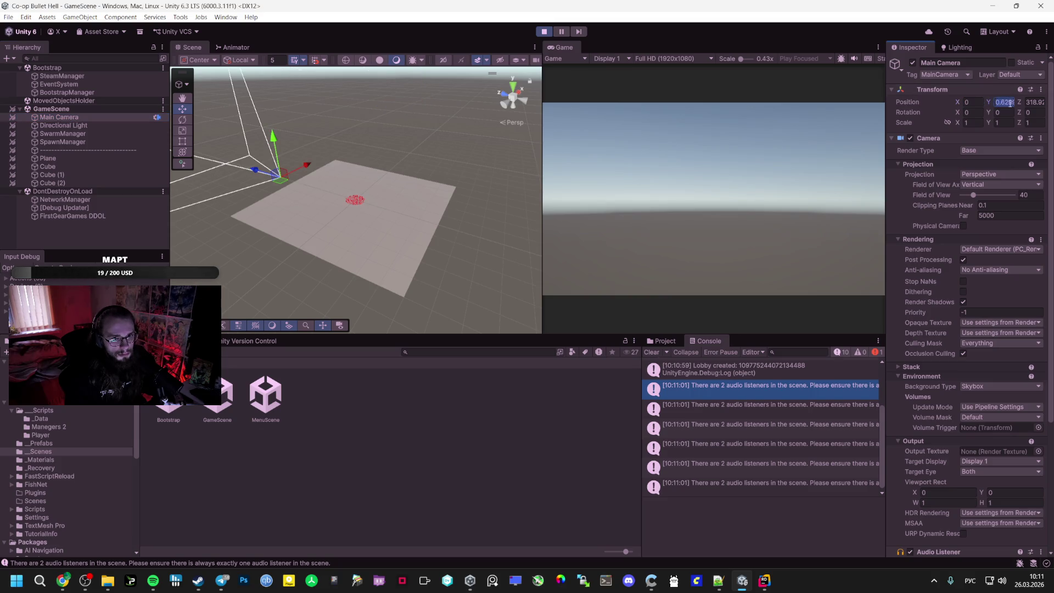
key(Tab)
text(0)
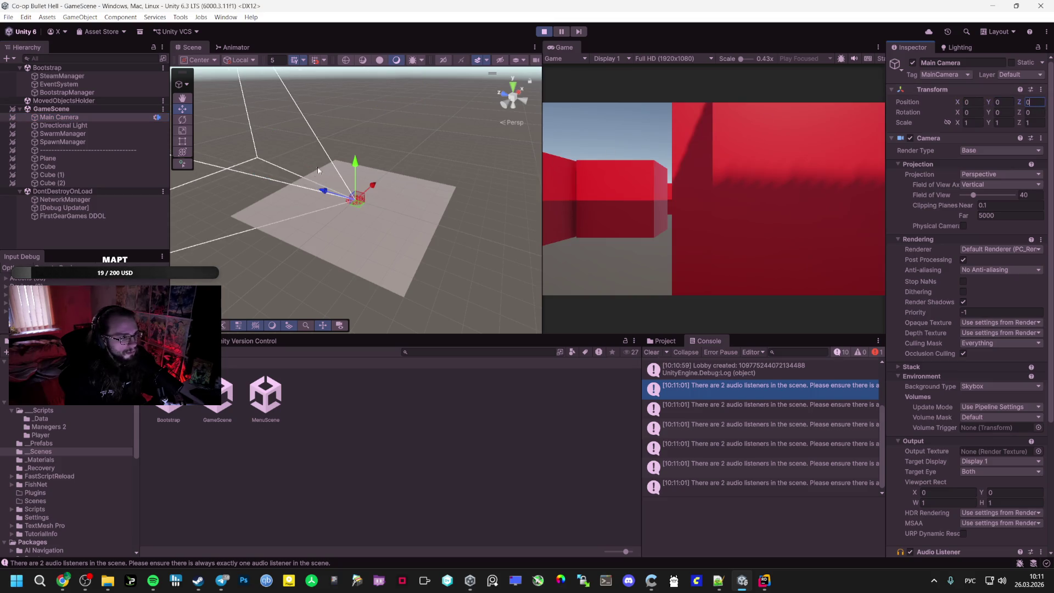
key(ctrl+s)
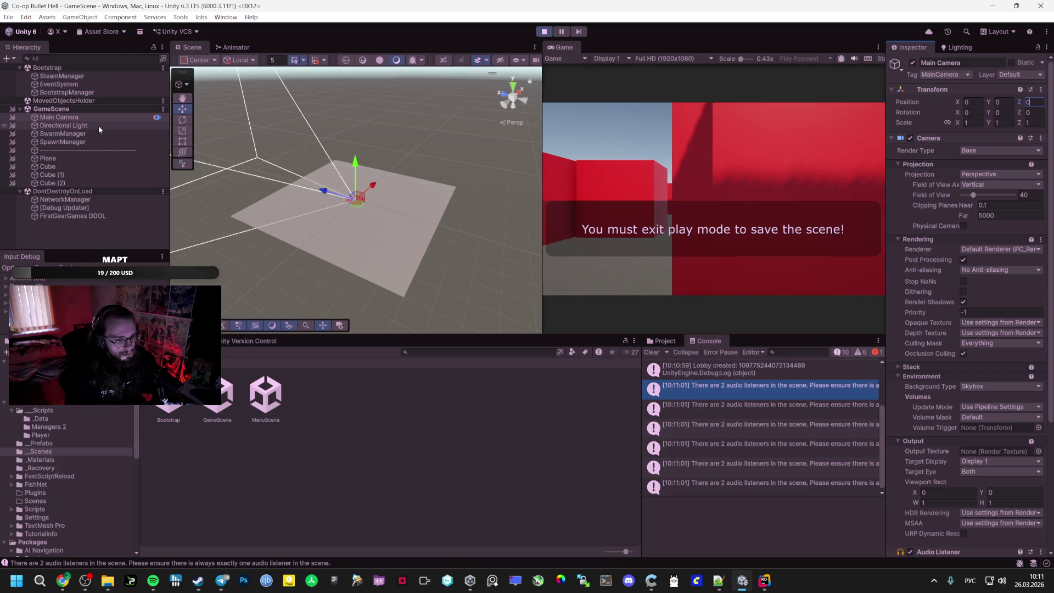
Look over the Directional Light, SpawnManager and SwarmManager objects, then snip a screenshot of the editor
click(99, 126)
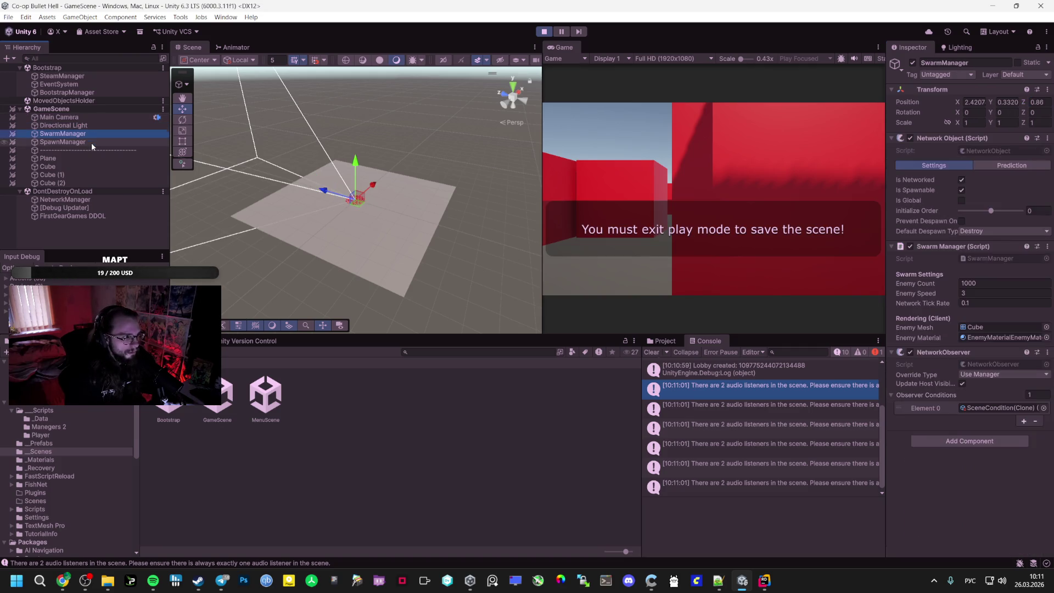
key(Down)
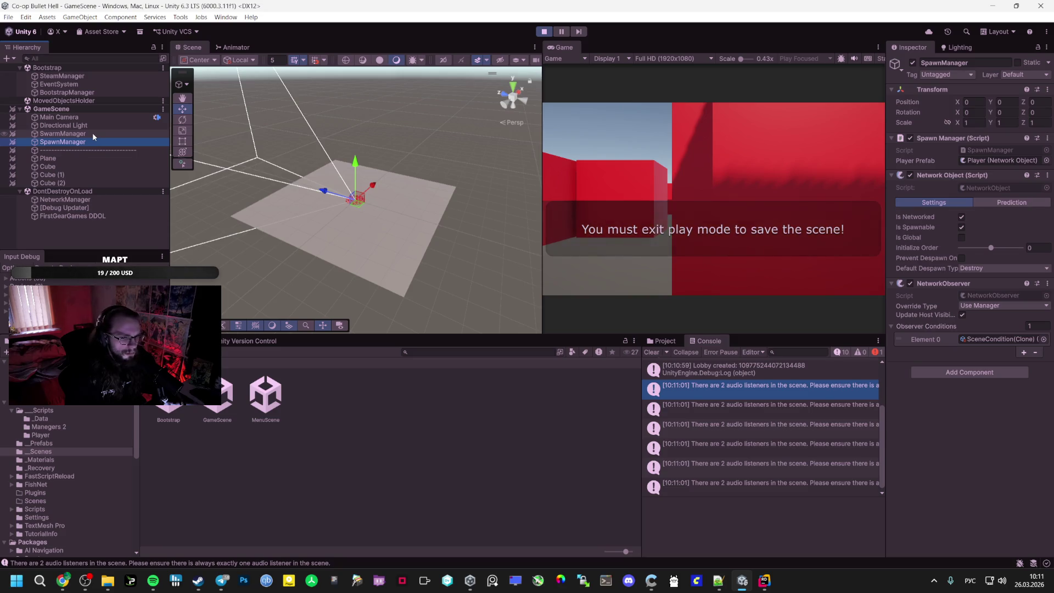
key(Up)
key(Down)
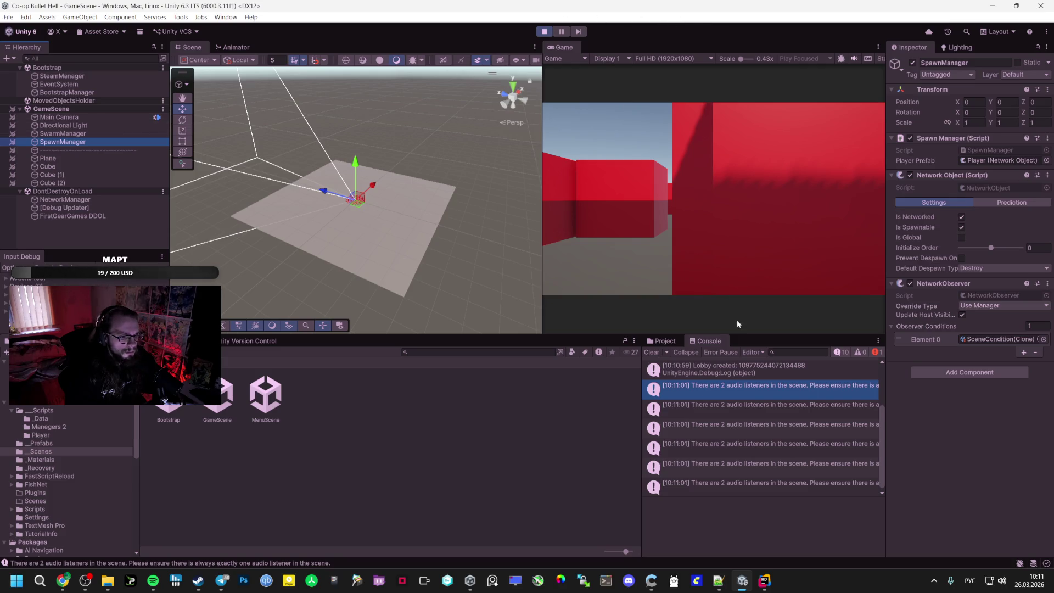
scroll(763, 385, down, 1)
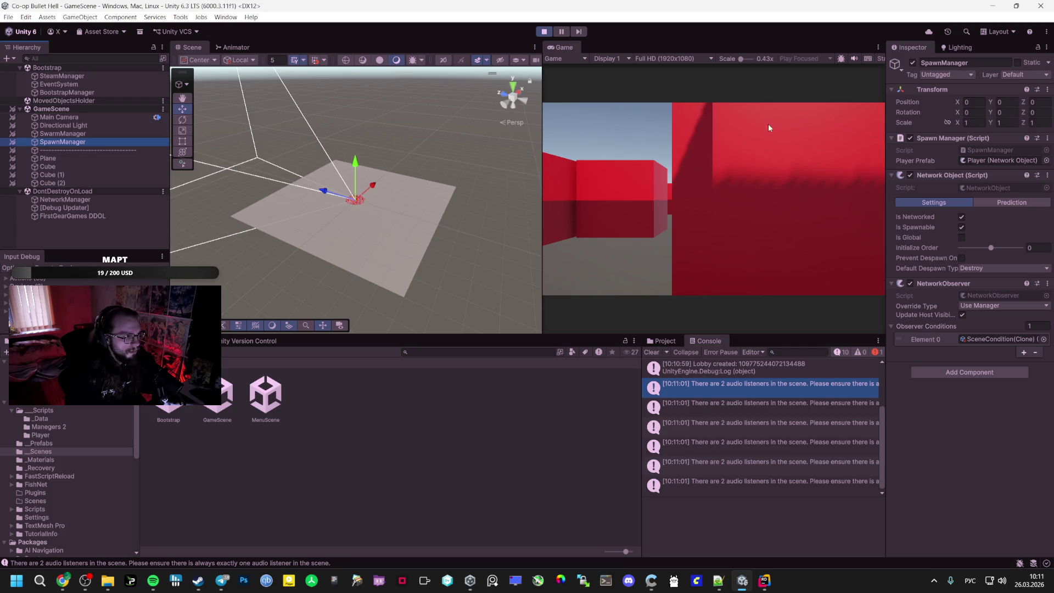
key(super+shift+s)
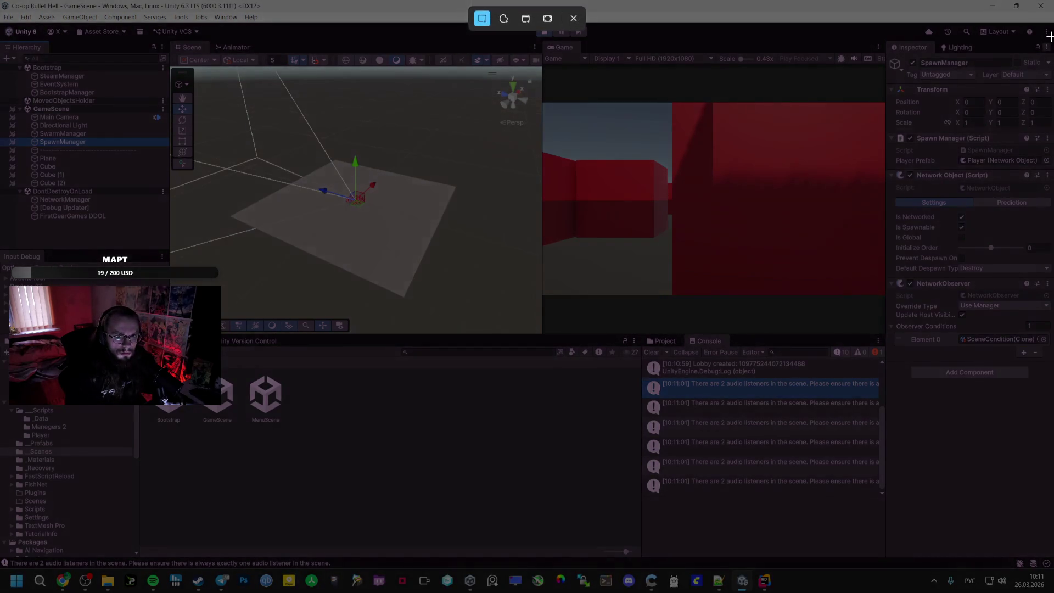
mouse_move(1049, 36)
mouse_down()
mouse_move(933, 120)
mouse_move(2, 575)
mouse_move(1, 446)
mouse_up()
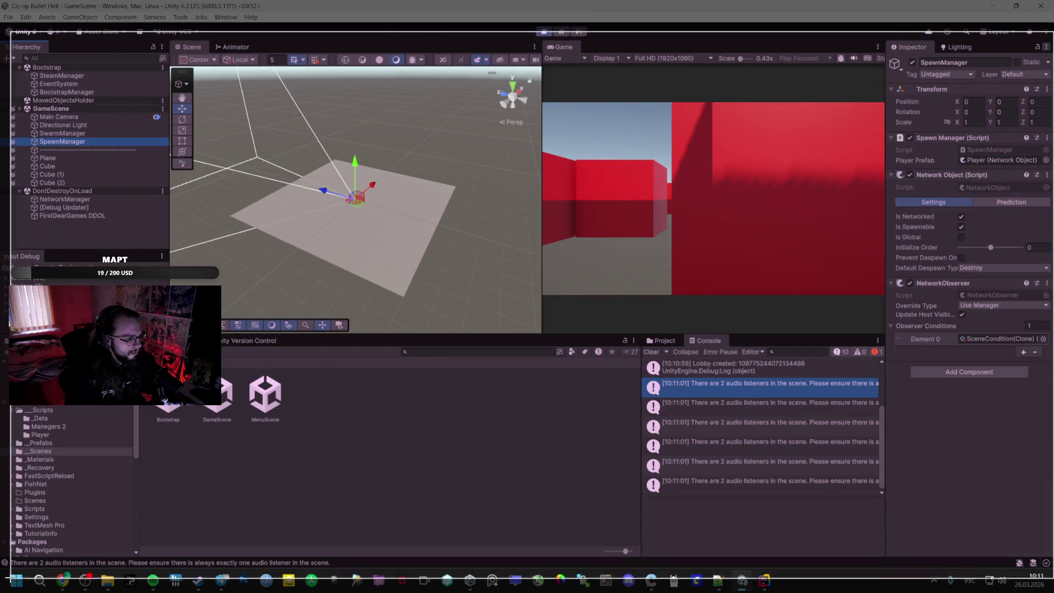
click(64, 581)
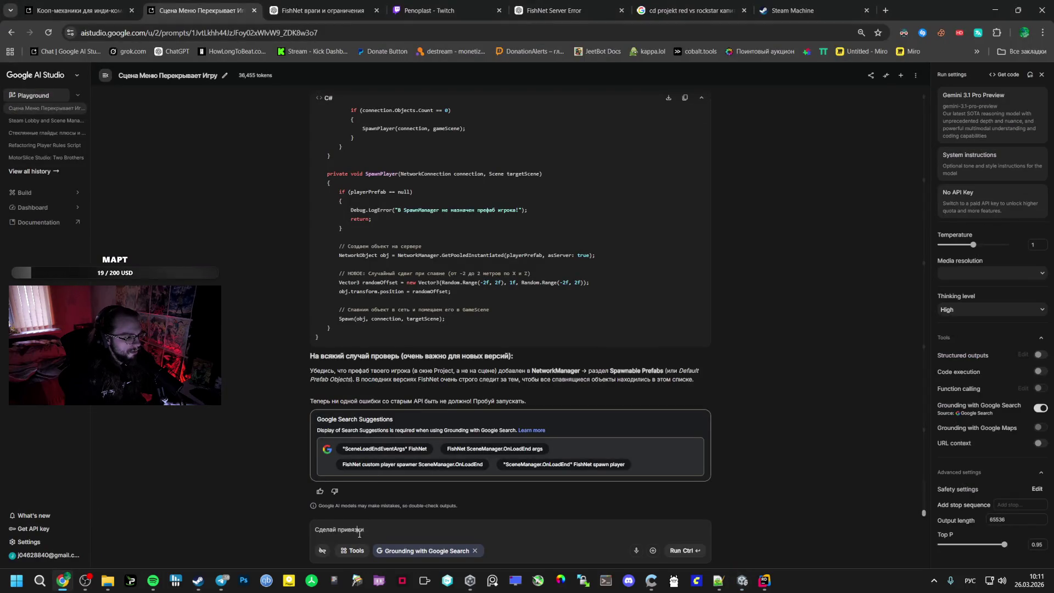
Paste the screenshot, type 'Что сломалось?' and attach the four Managers 2 scripts to the prompt
key(ctrl+v)
text(Ч)
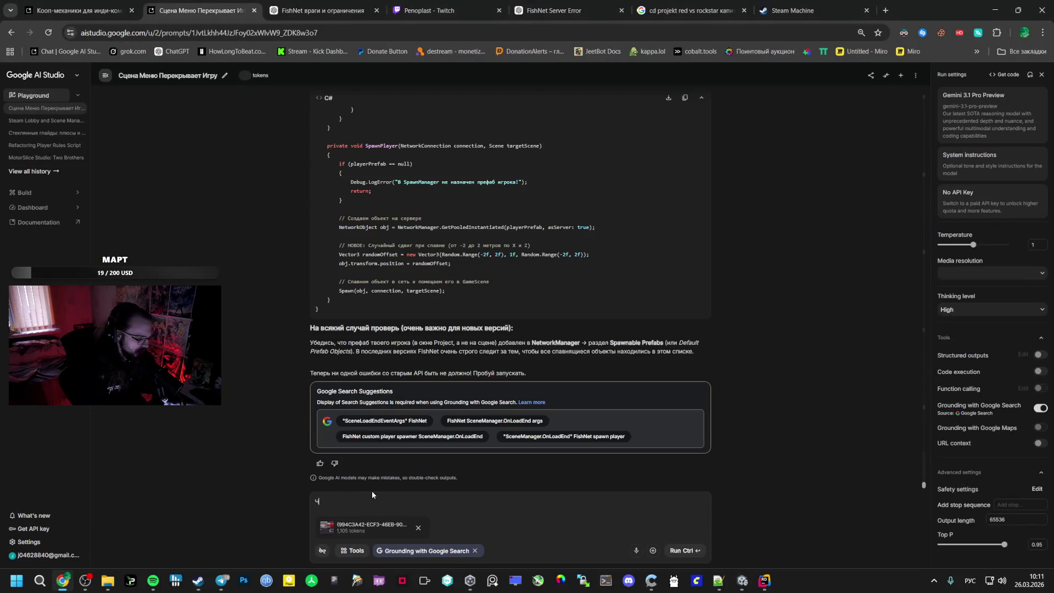
text(то сломалось?)
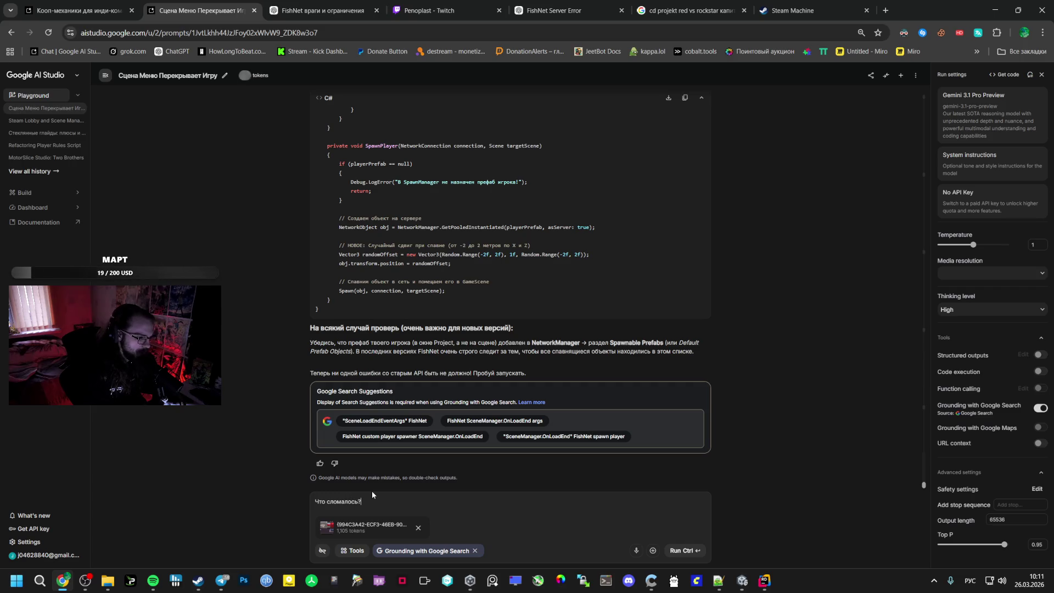
key(alt+Tab)
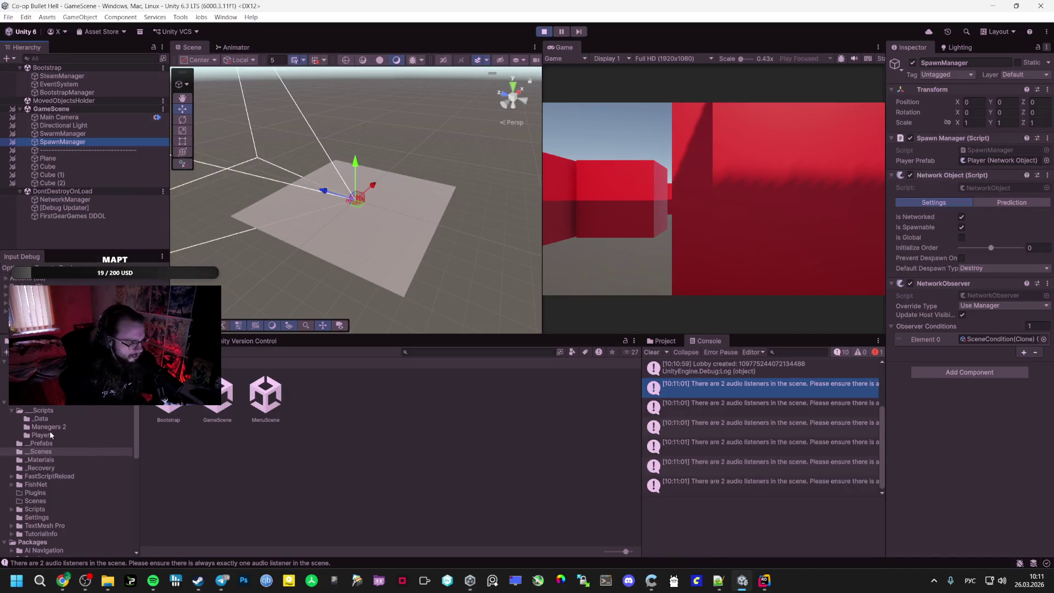
click(41, 434)
click(48, 427)
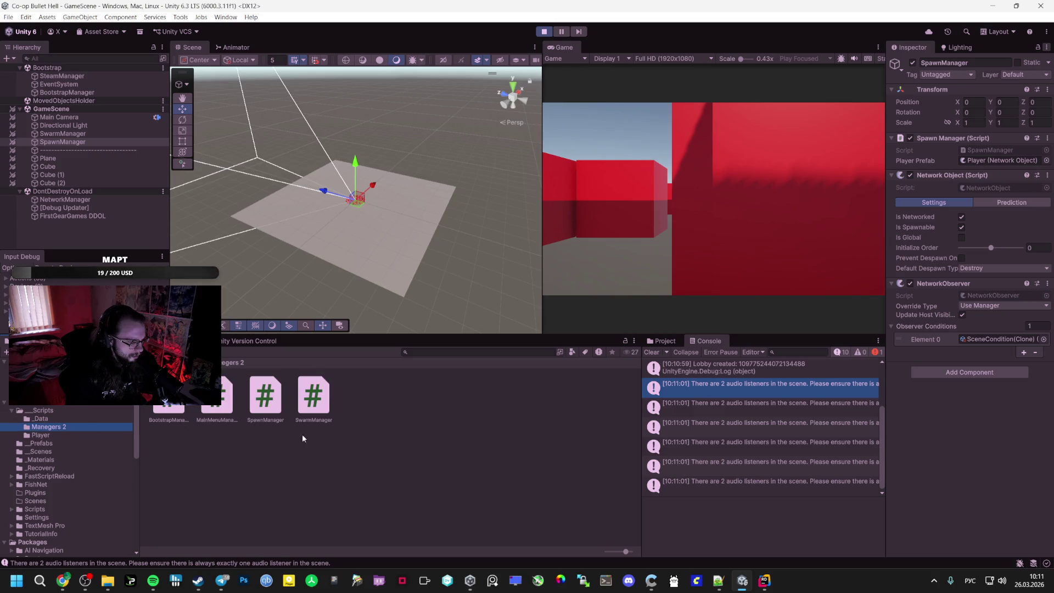
click(321, 433)
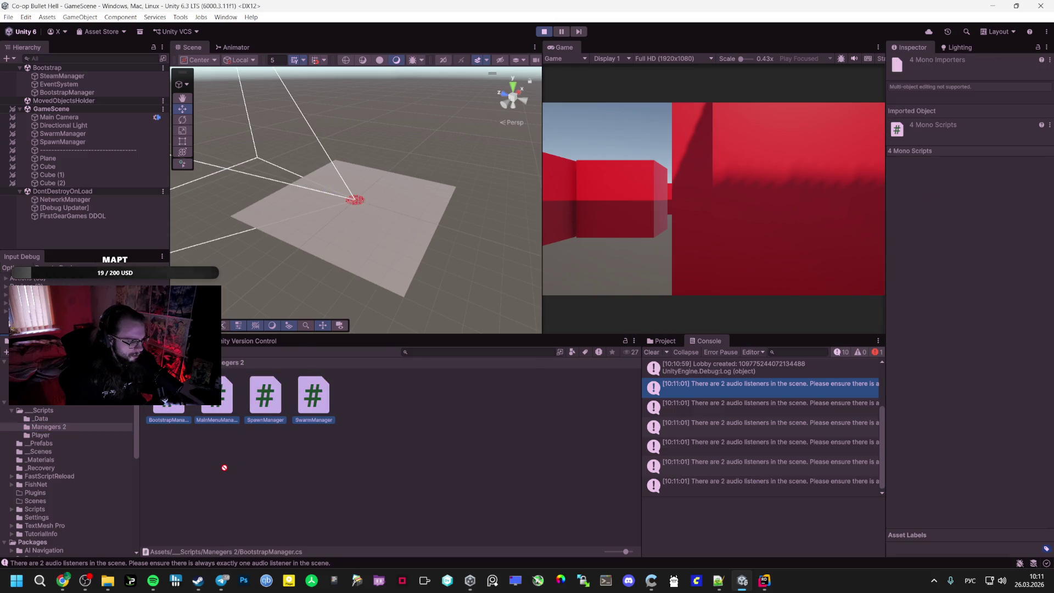
key(alt+Tab)
drag(340, 495, 340, 495)
Attach one more project script, stop Play mode in Unity, and send the prompt with its attachments
key(alt+Tab)
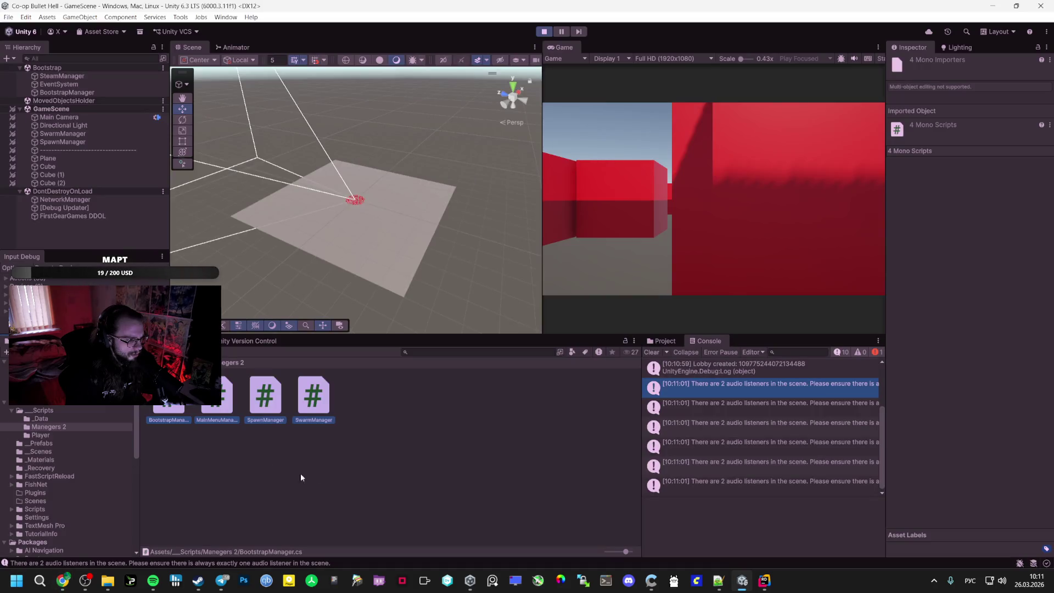
click(48, 450)
mouse_move(169, 398)
mouse_down()
mouse_move(227, 468)
mouse_move(359, 494)
mouse_up()
key(alt+Tab)
key(alt+Tab)
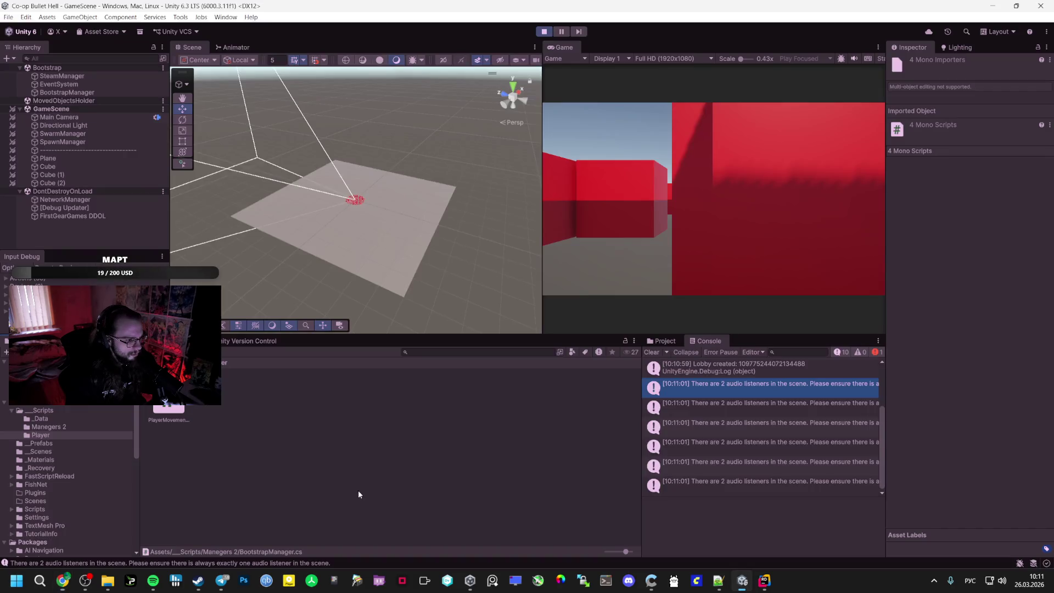
click(49, 446)
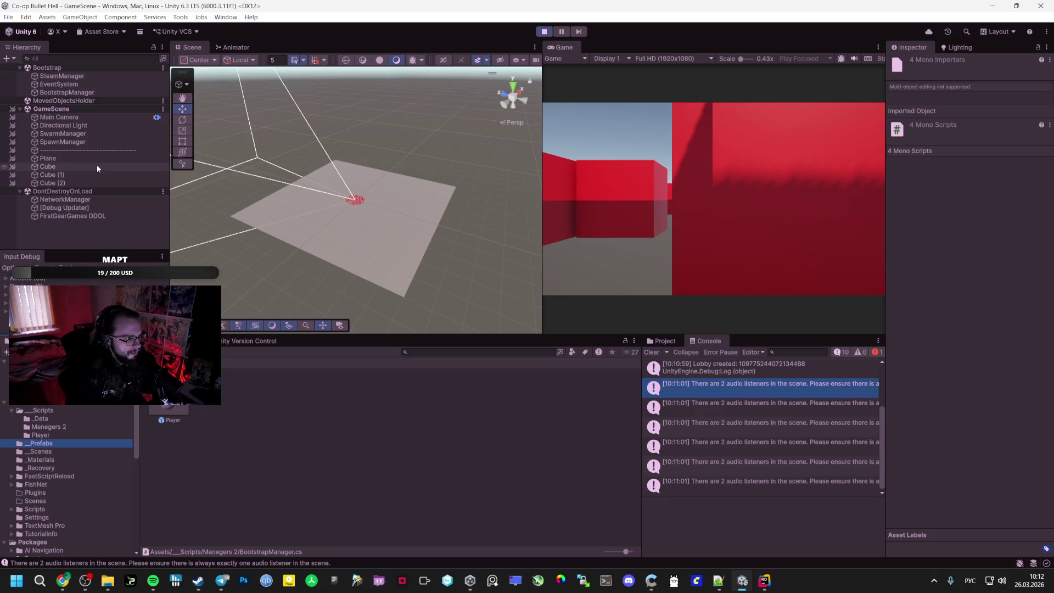
key(ctrl+s)
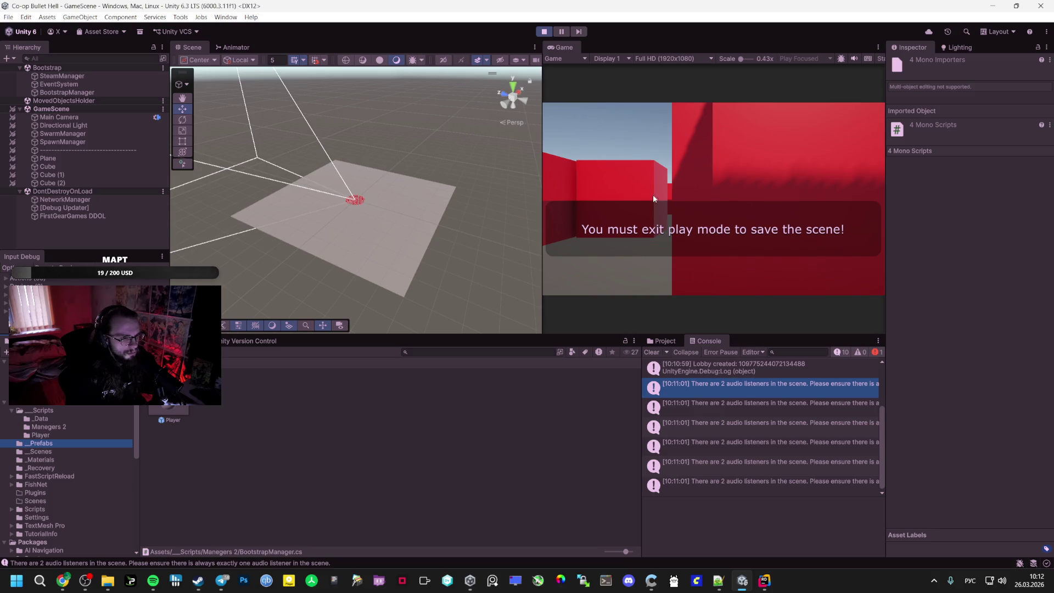
click(543, 32)
key(alt+Tab)
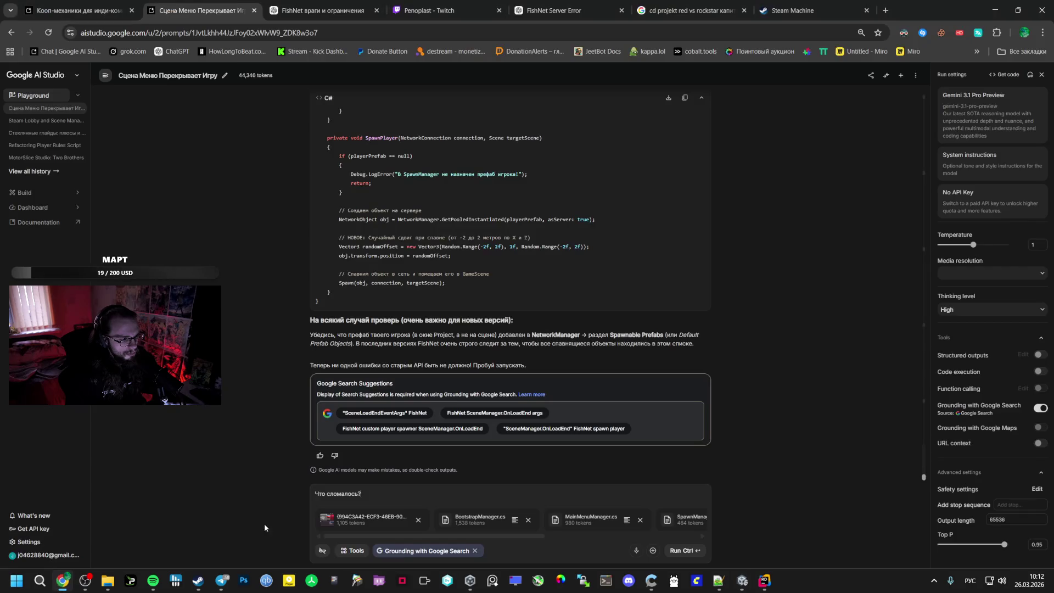
click(689, 549)
mouse_move(762, 585)
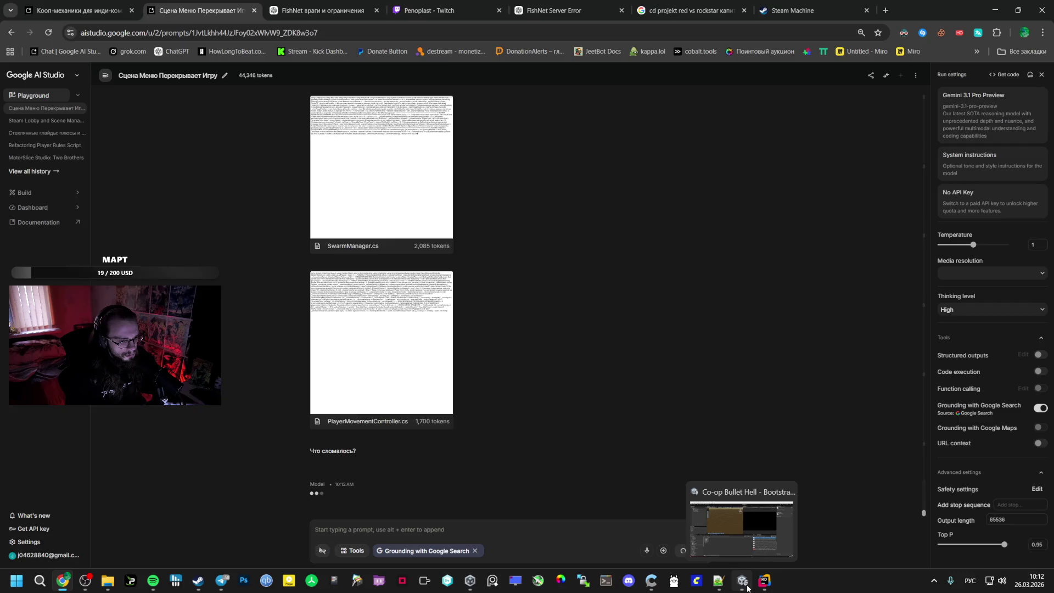
click(742, 581)
Look over the Steamworks reference and the PlayerMovementController script in Rider
click(763, 581)
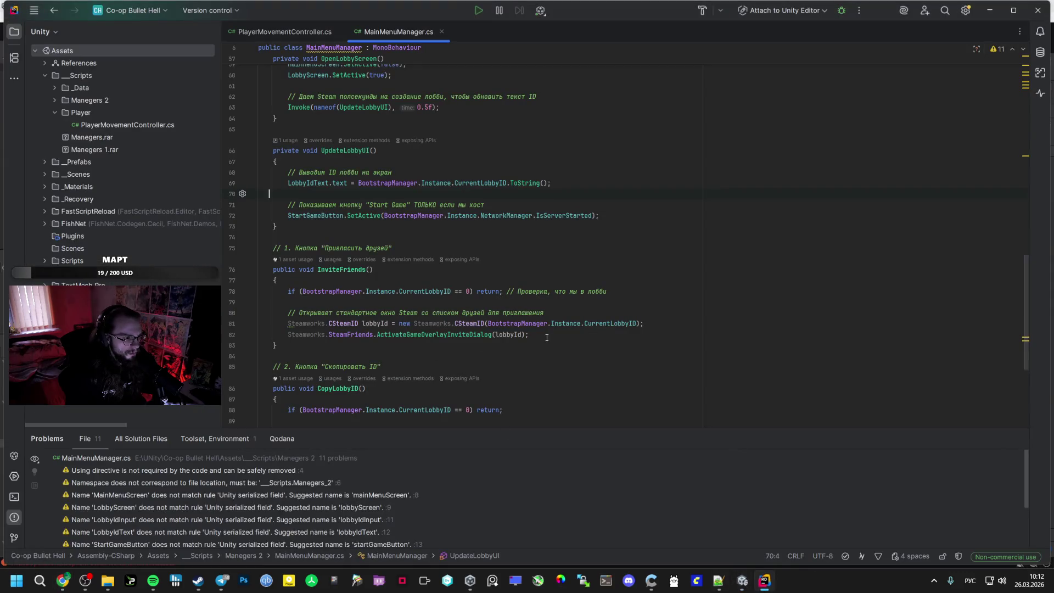
click(302, 323)
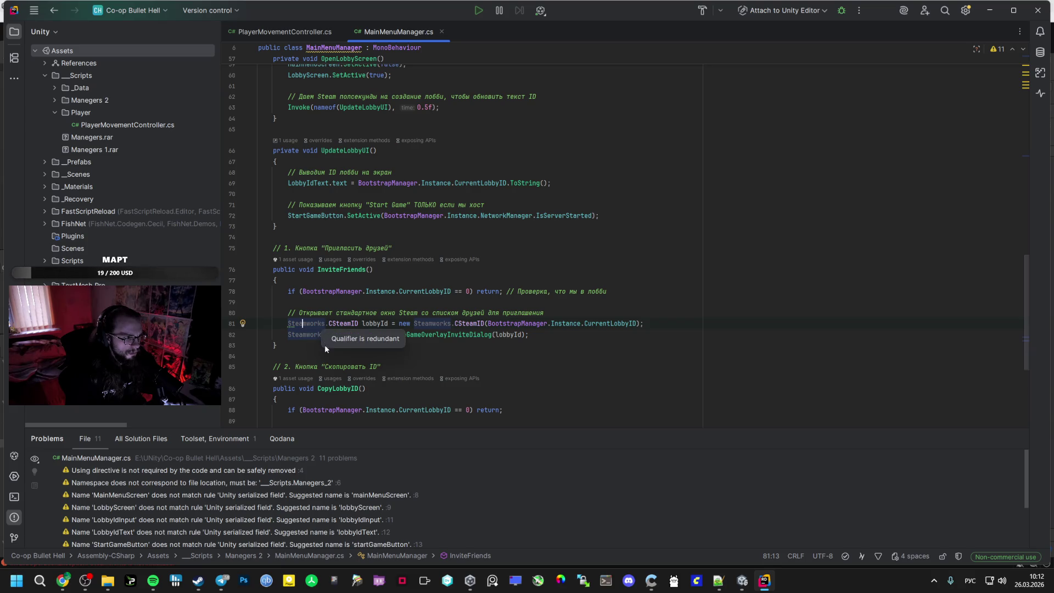
scroll(302, 274, up, 4)
scroll(302, 274, up, 15)
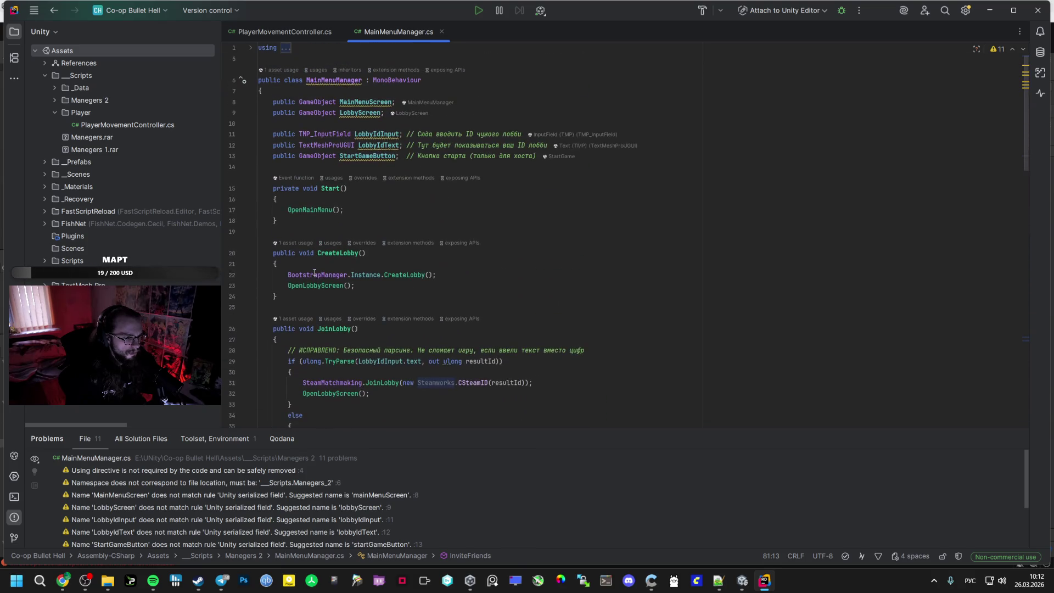
scroll(329, 271, down, 20)
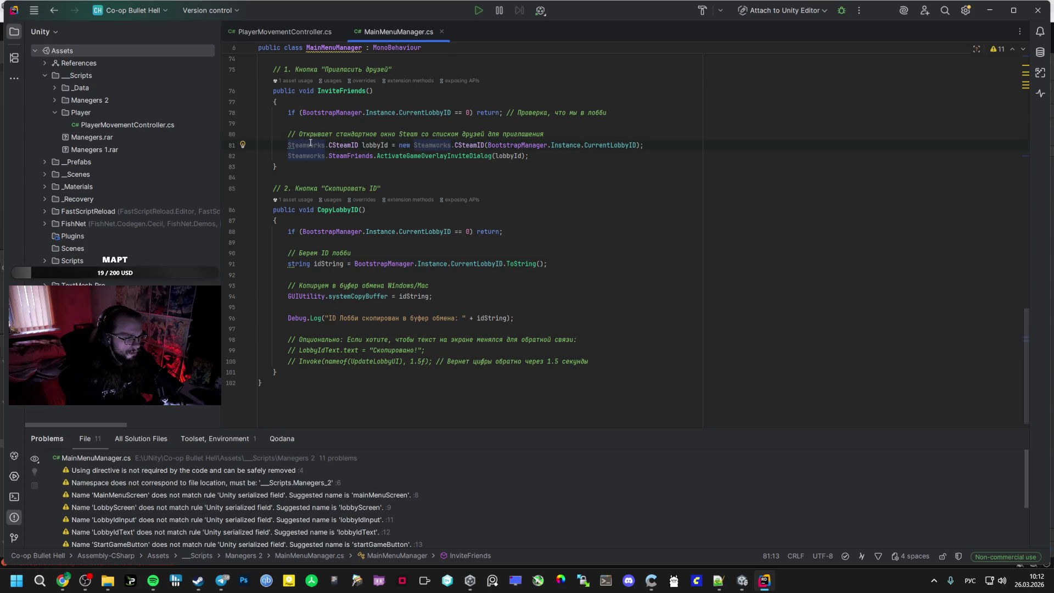
click(291, 32)
scroll(366, 234, down, 5)
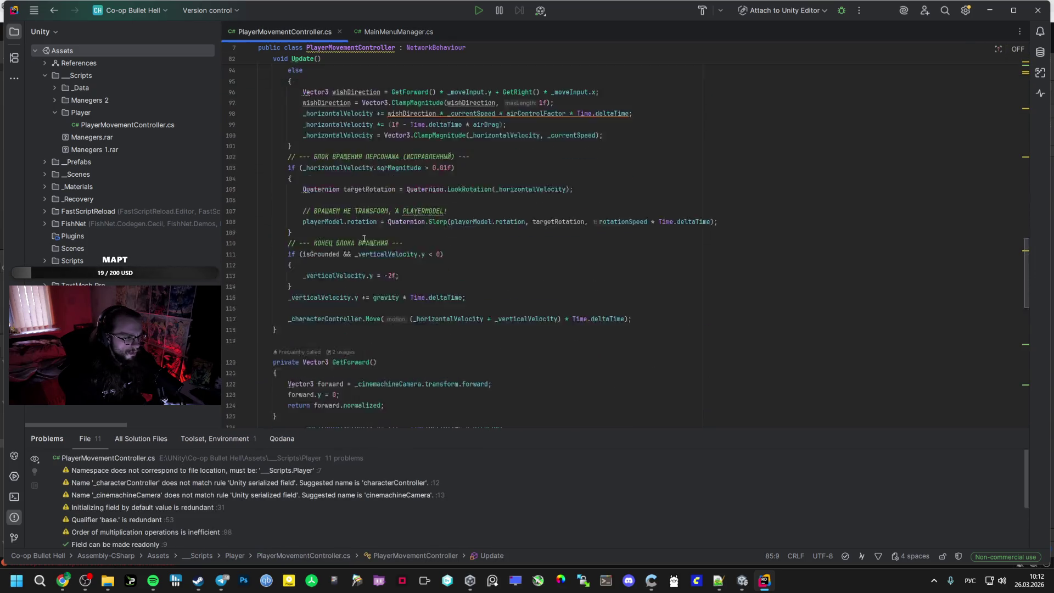
scroll(366, 233, down, 10)
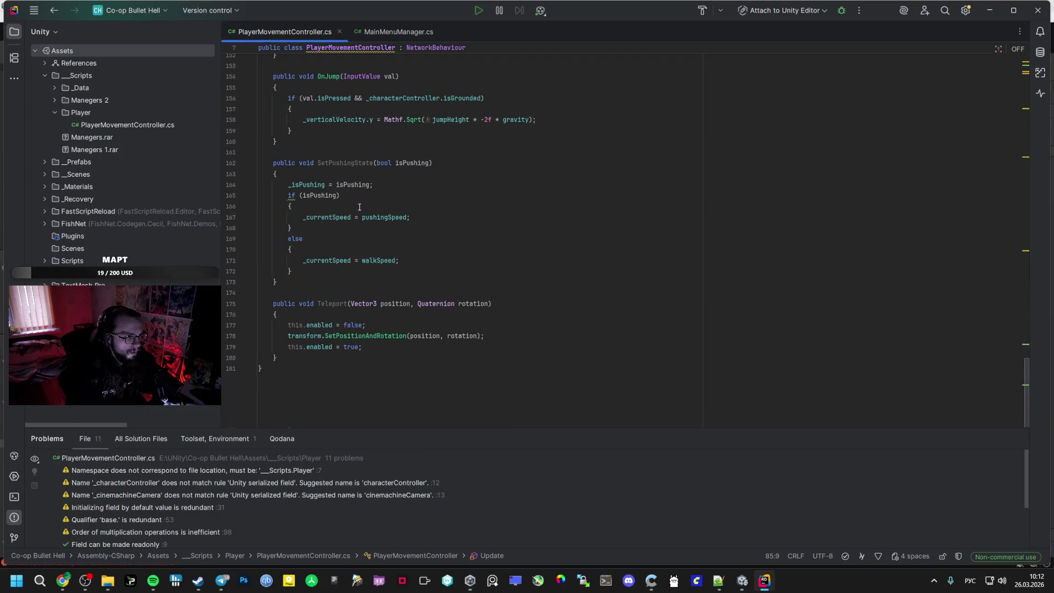
click(747, 576)
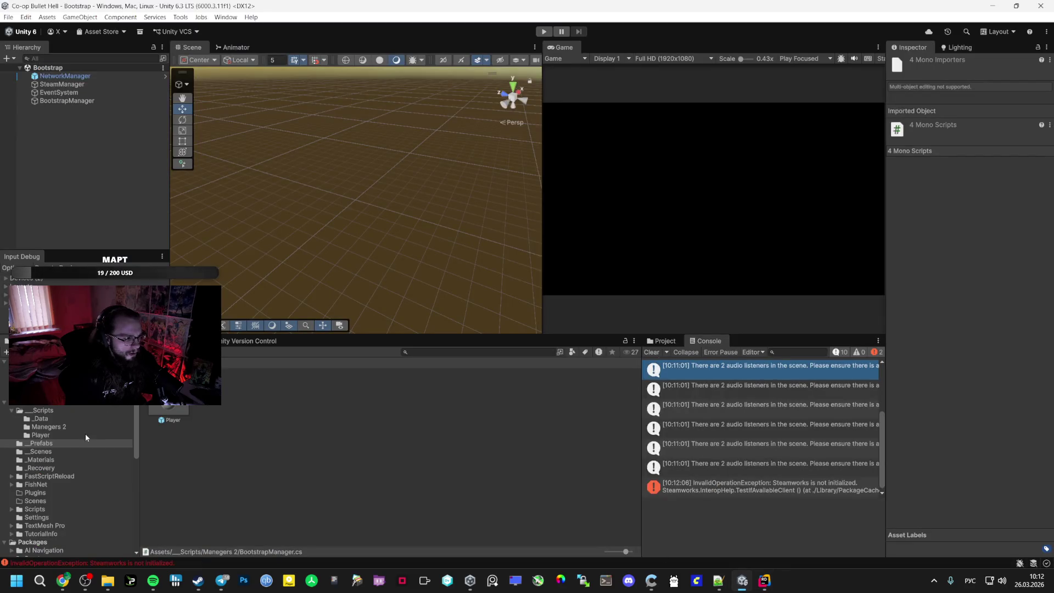
Open SpawnManager from Managers 2 in Rider, skim it, then inspect Unity's Steamworks not-initialized error
click(80, 419)
click(54, 435)
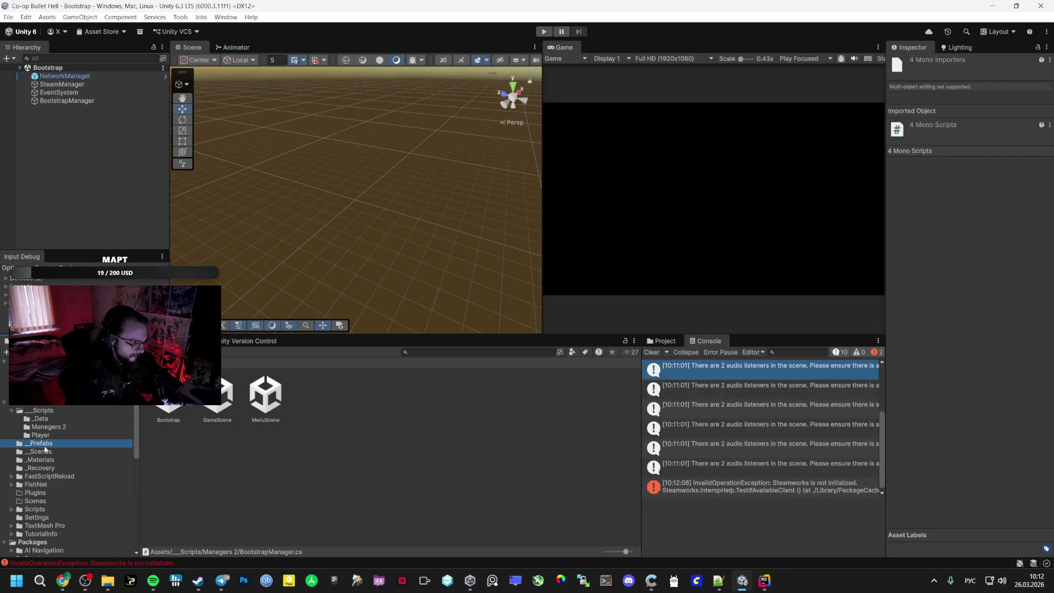
click(53, 427)
double_click(265, 395)
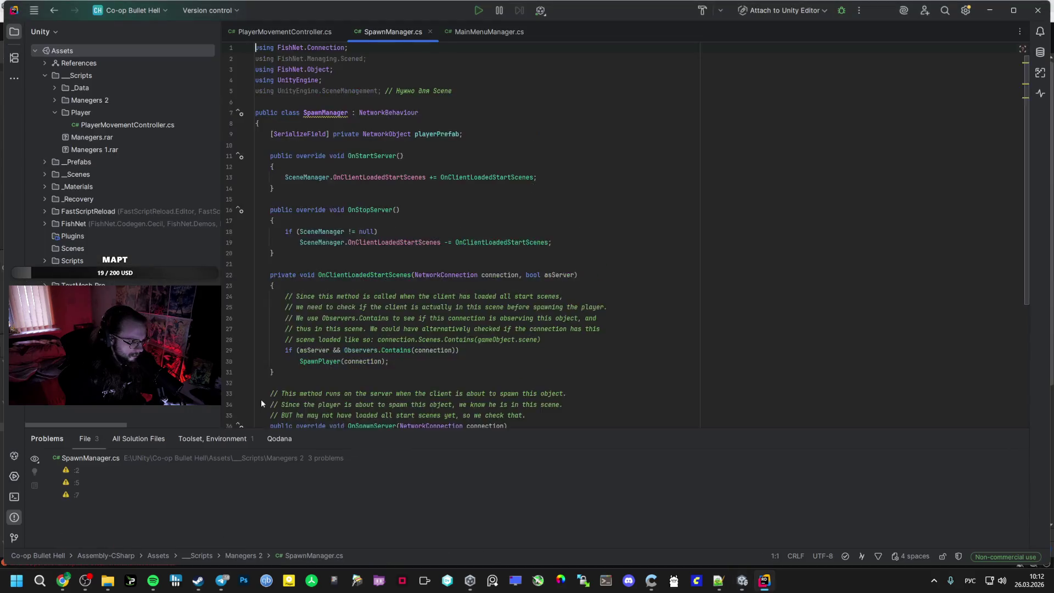
scroll(362, 368, up, 6)
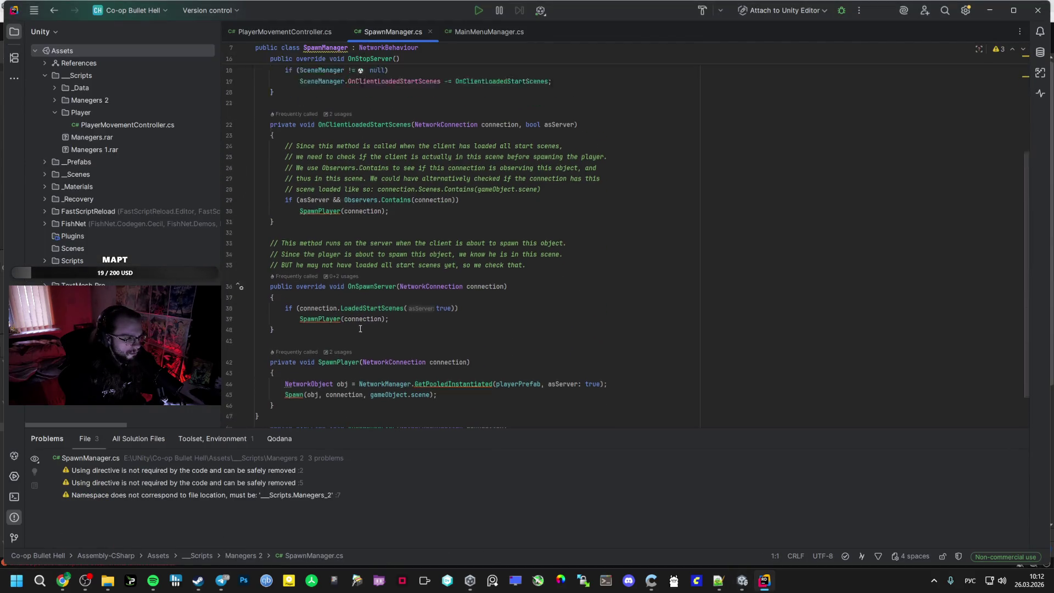
scroll(360, 329, down, 6)
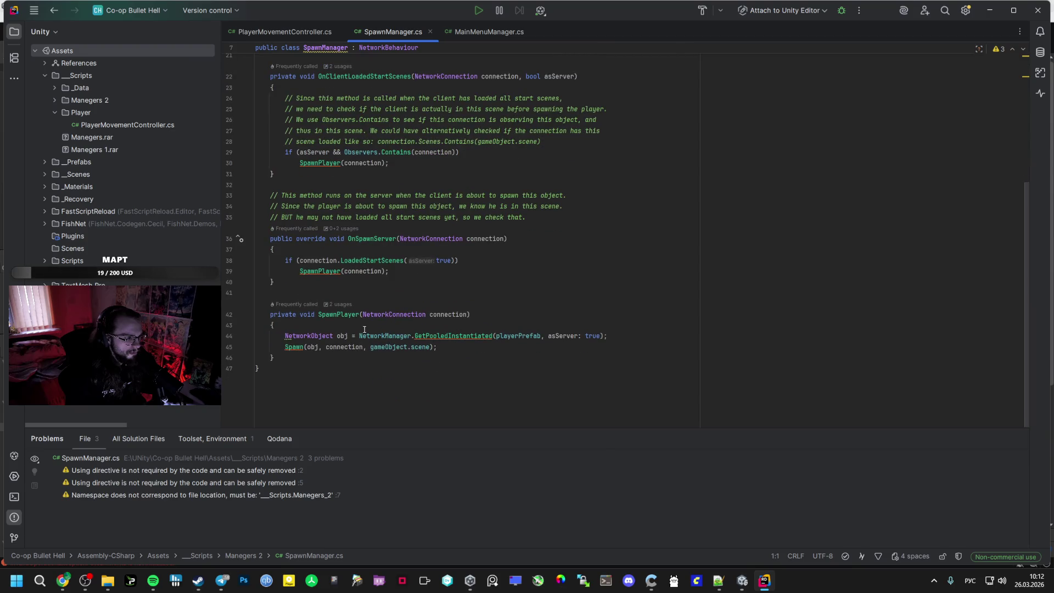
click(62, 580)
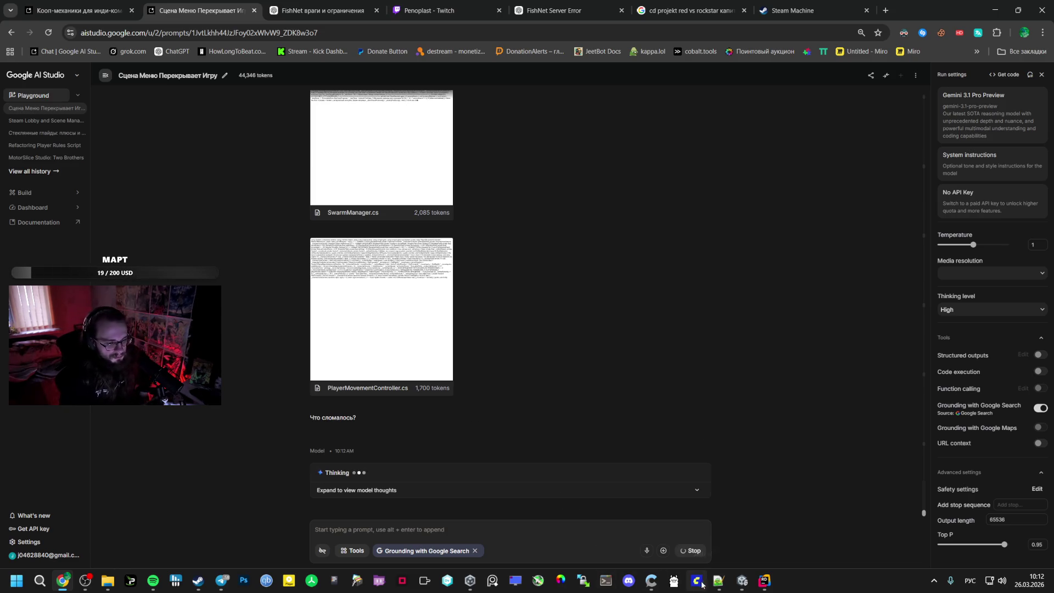
click(771, 581)
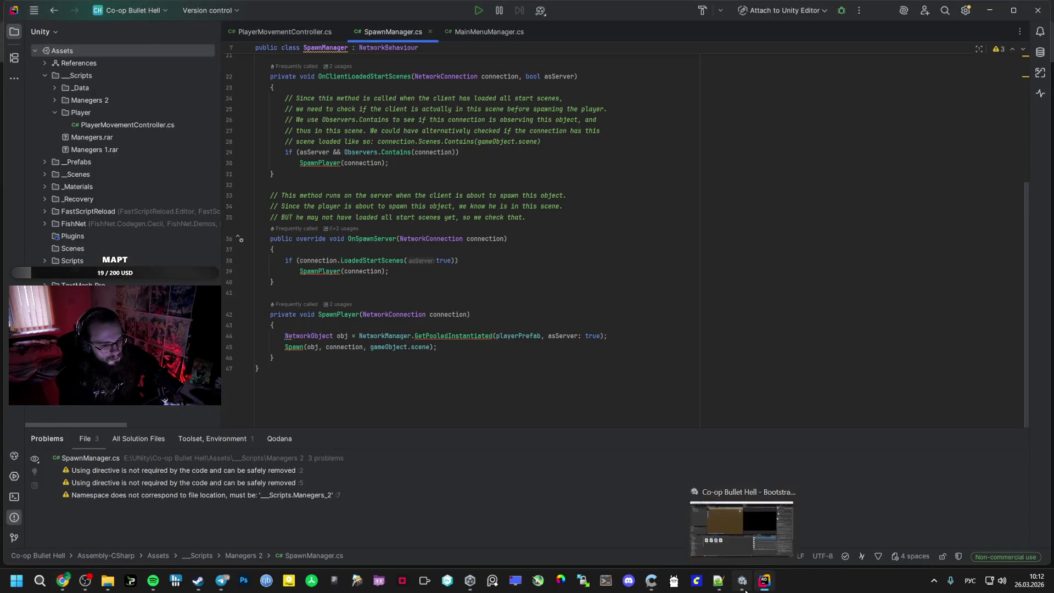
click(742, 581)
click(768, 478)
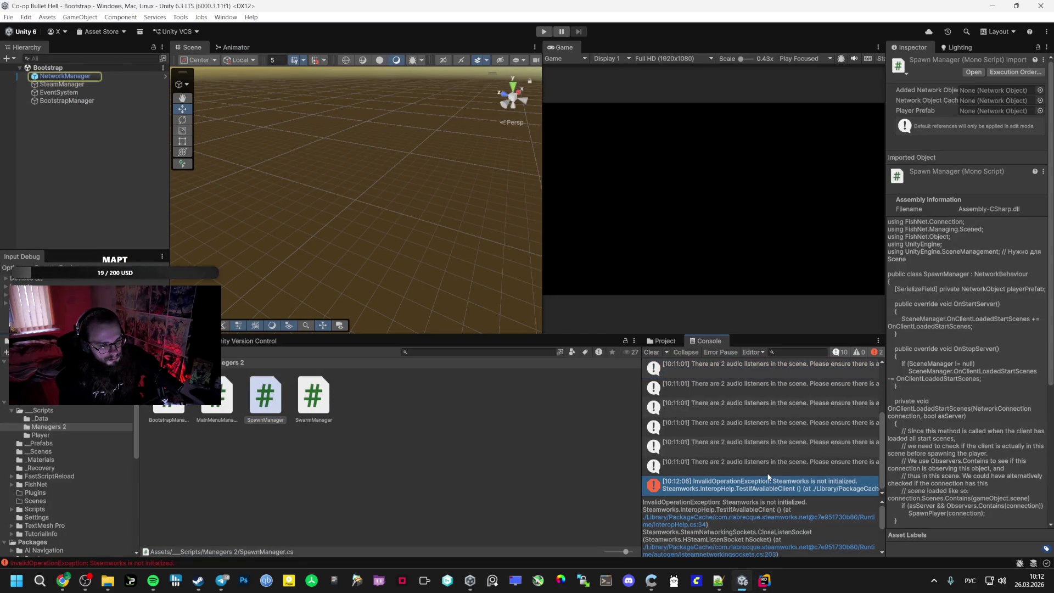
mouse_move(767, 477)
mouse_down()
mouse_move(765, 412)
mouse_move(781, 394)
mouse_move(758, 435)
mouse_up()
scroll(783, 401, up, 3)
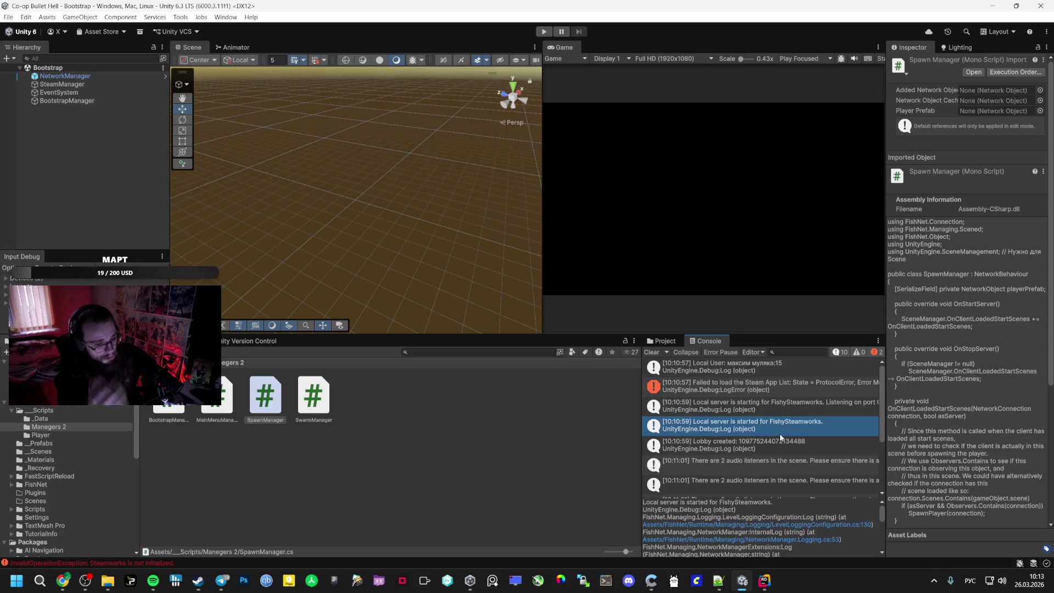
click(63, 580)
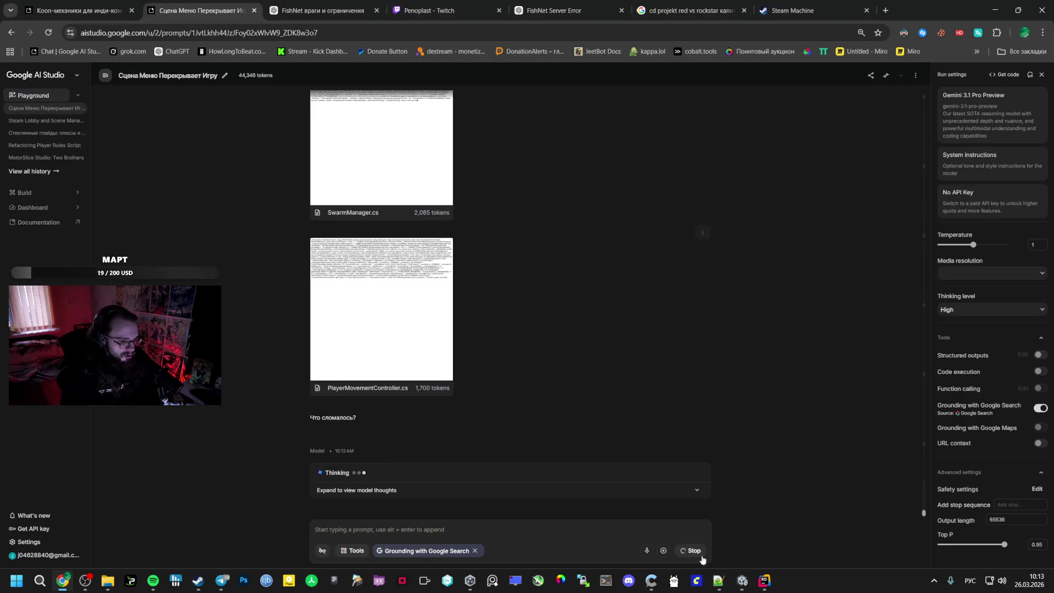
mouse_move(741, 580)
click(723, 555)
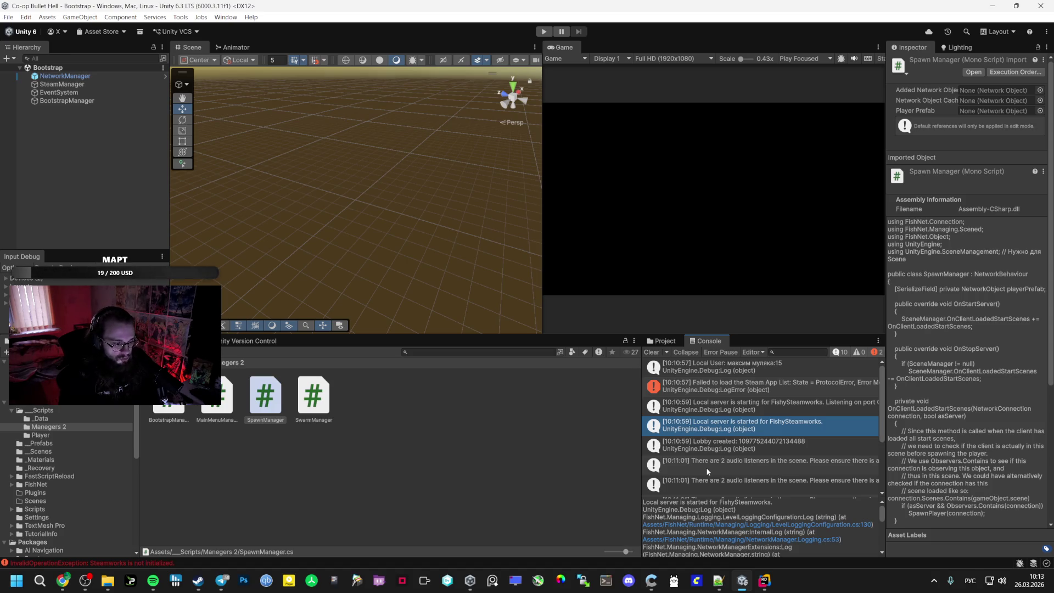
click(61, 101)
click(83, 93)
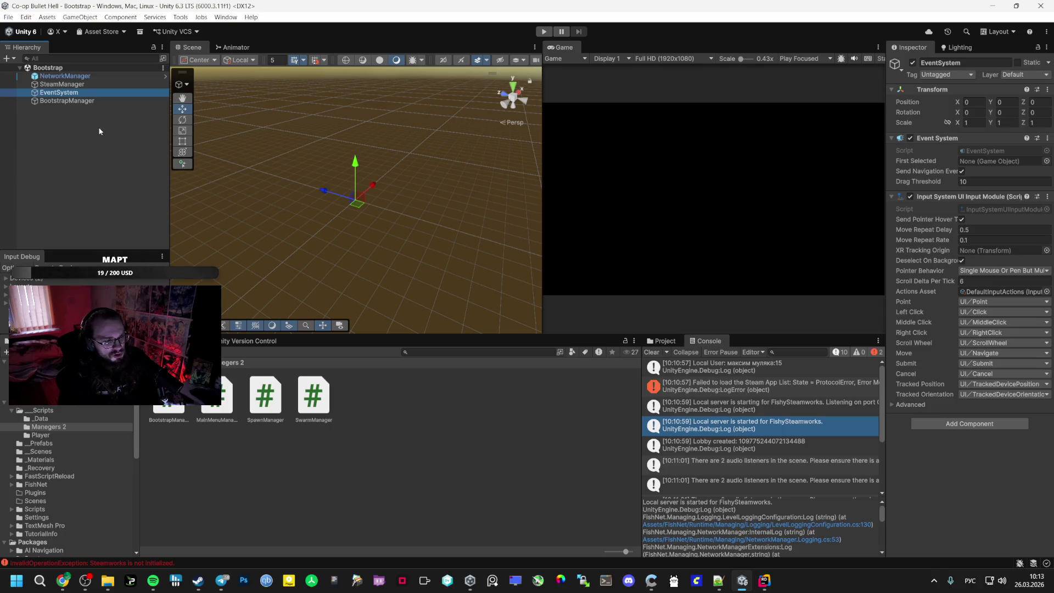
click(137, 340)
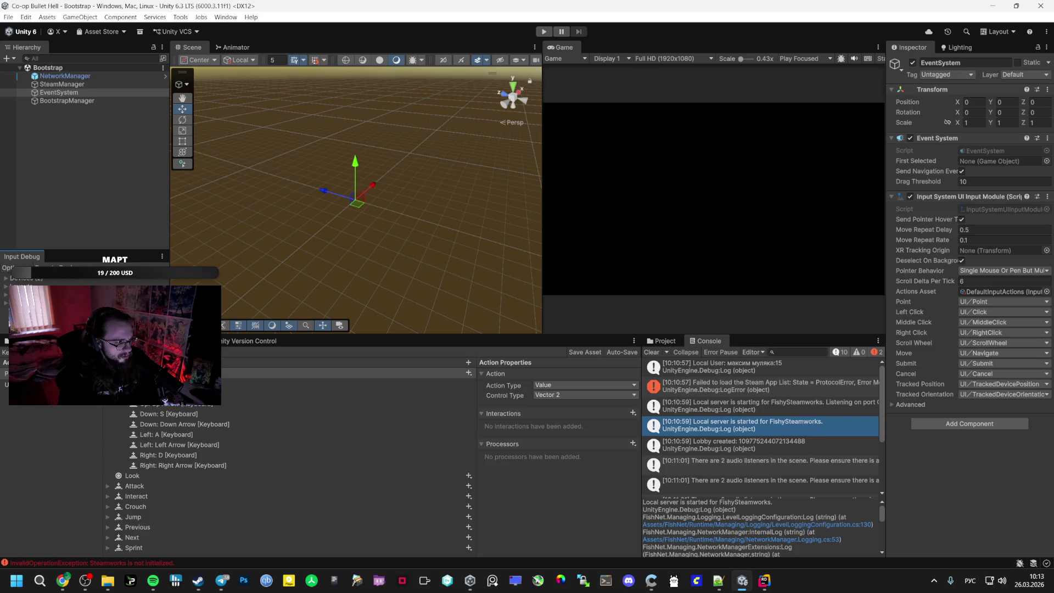
click(5, 339)
click(5, 340)
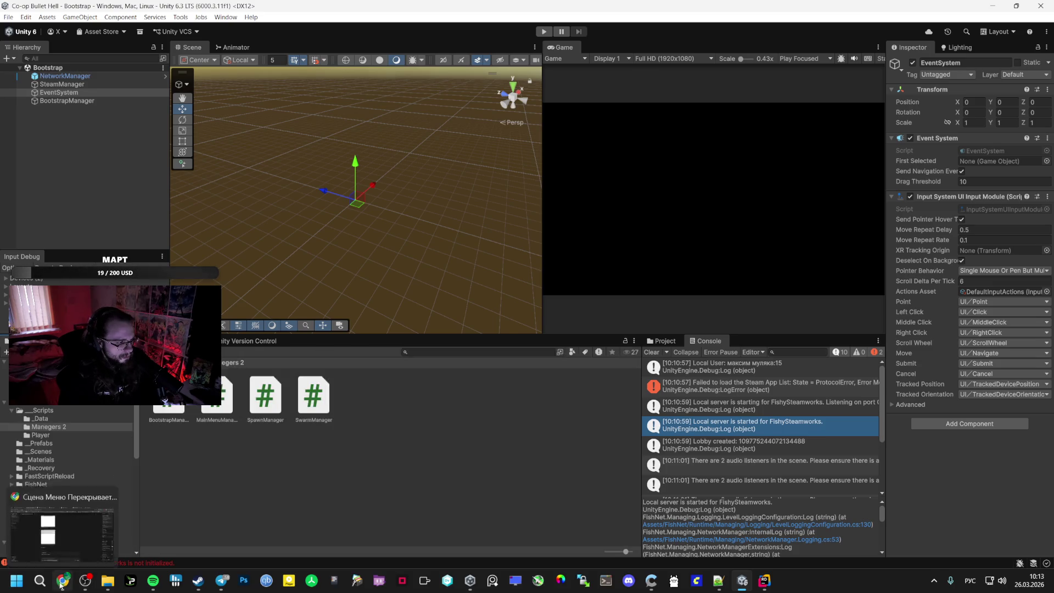
Read Gemini's three-step fix for the duplicated GameScene in AI Studio, then return to Unity
key(alt+Tab)
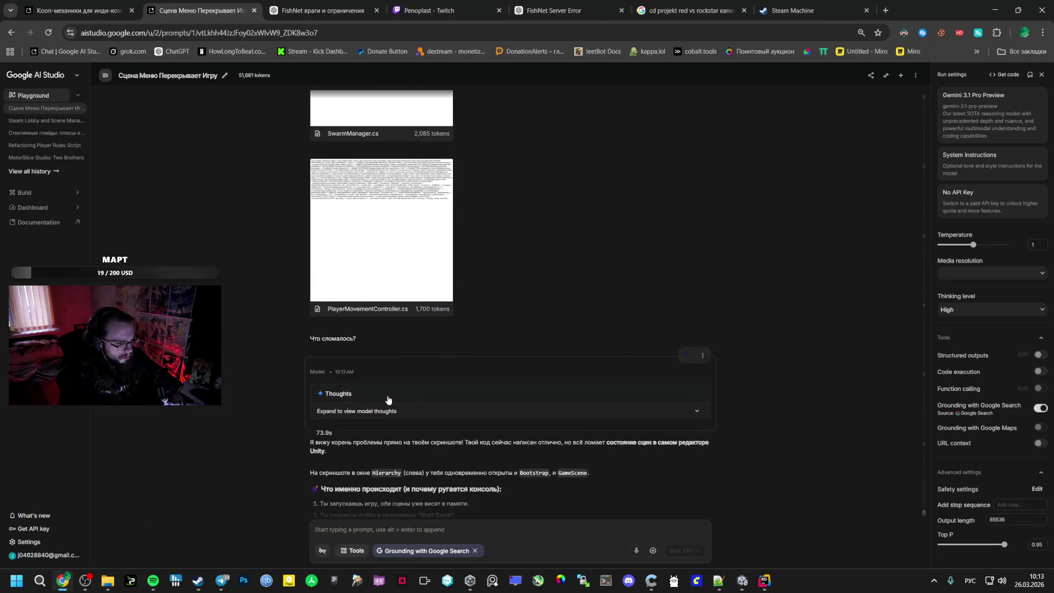
scroll(385, 399, down, 3)
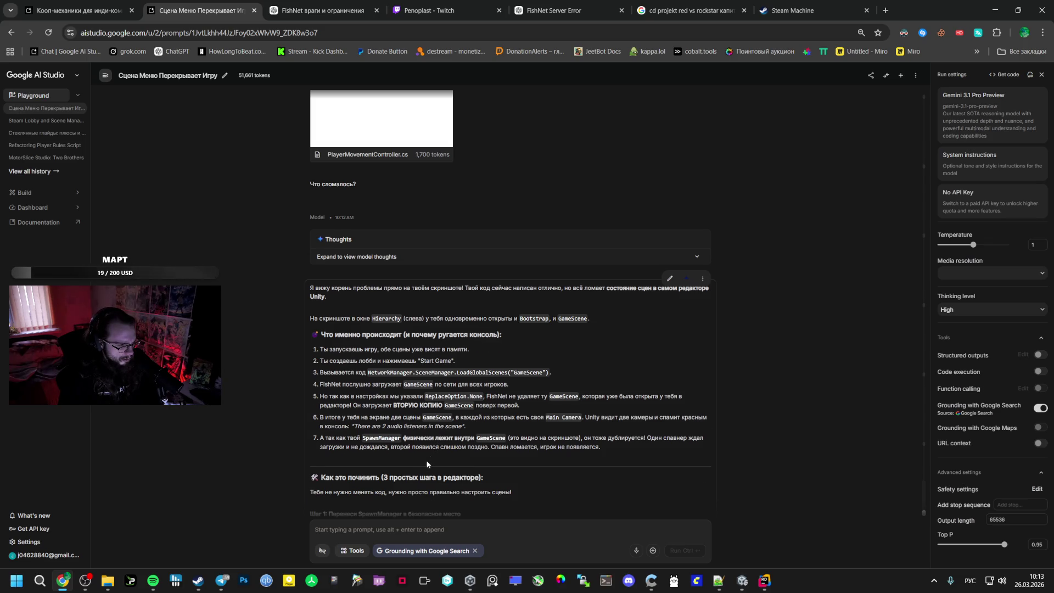
scroll(428, 460, down, 4)
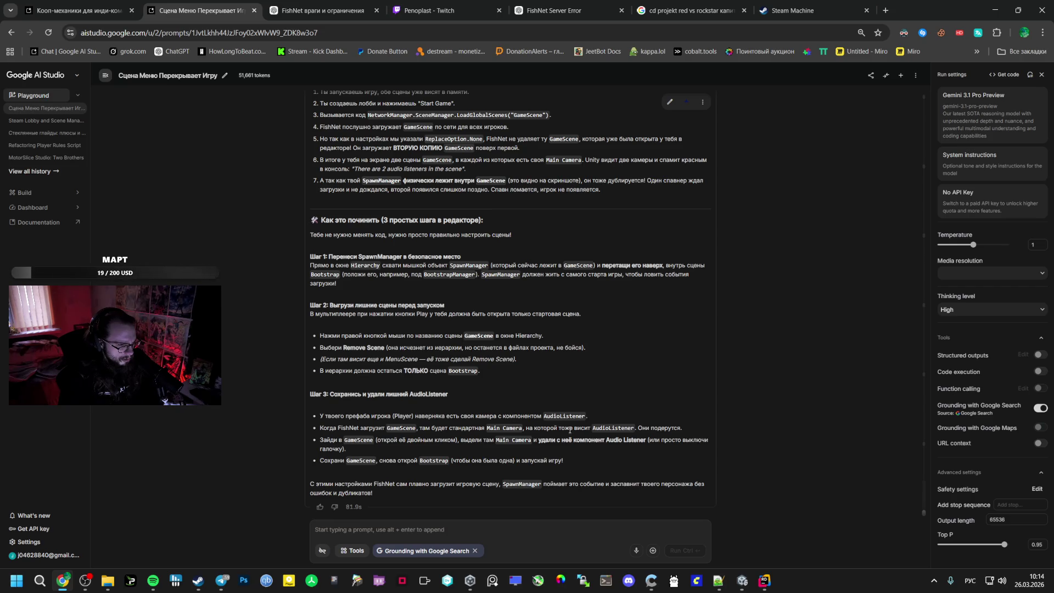
click(742, 580)
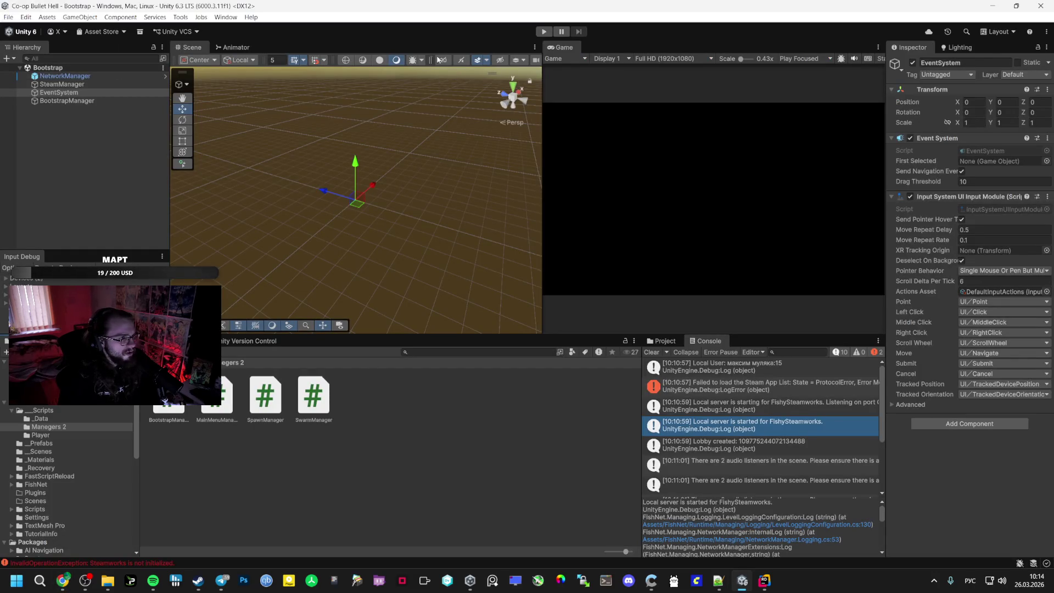
Enter Play mode, click Create Lobby, then Start Game to load GameScene
click(545, 32)
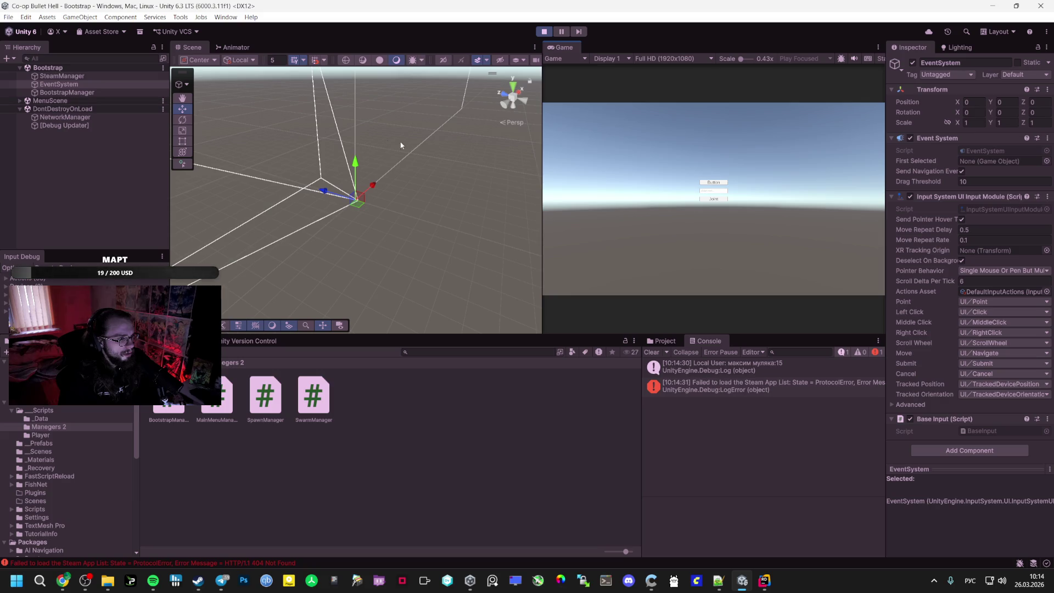
click(721, 183)
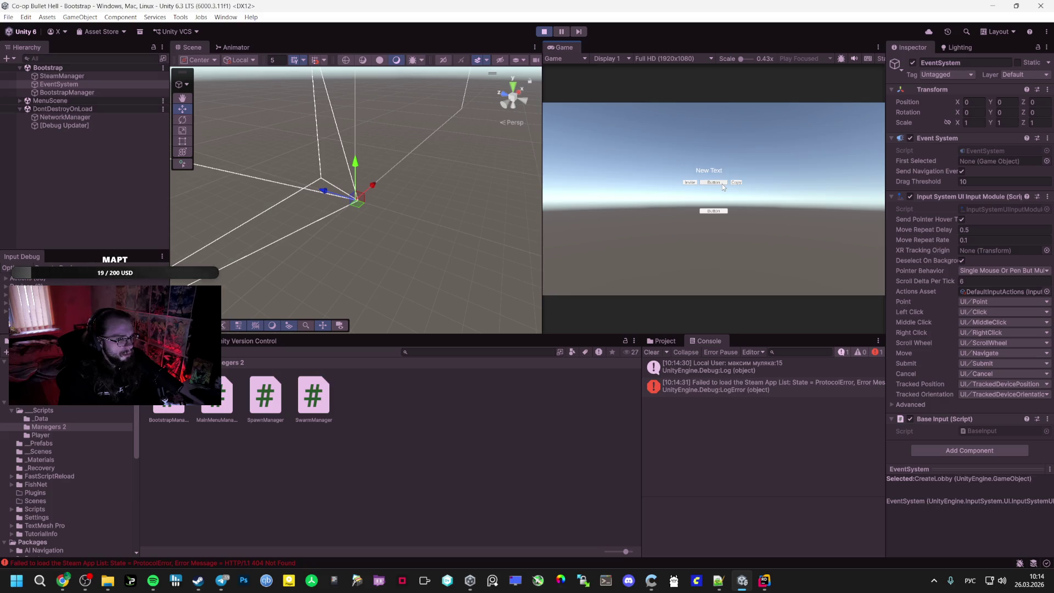
click(722, 183)
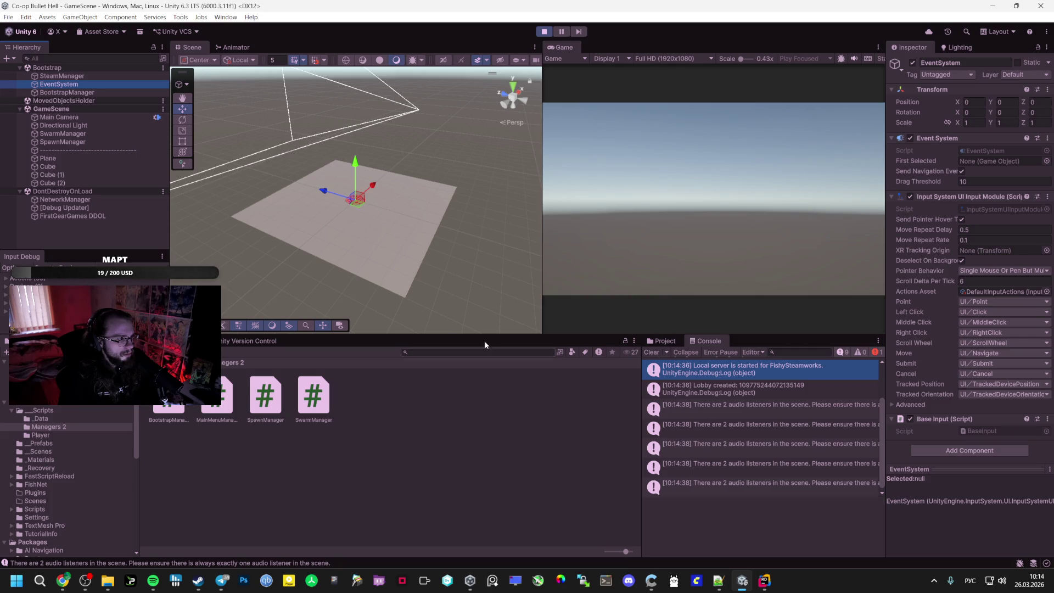
click(39, 110)
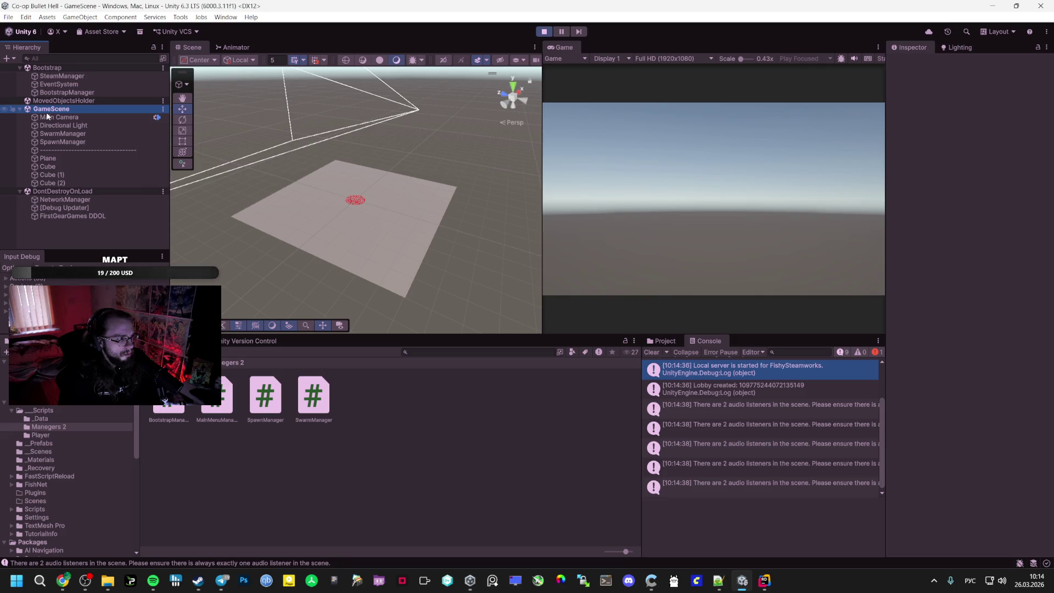
right_click(48, 116)
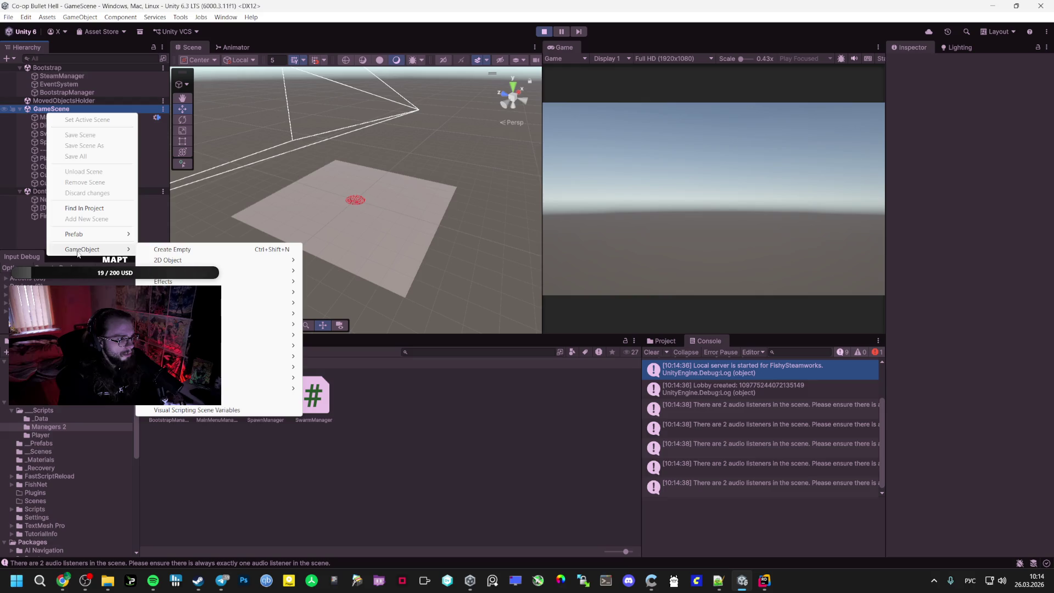
click(68, 112)
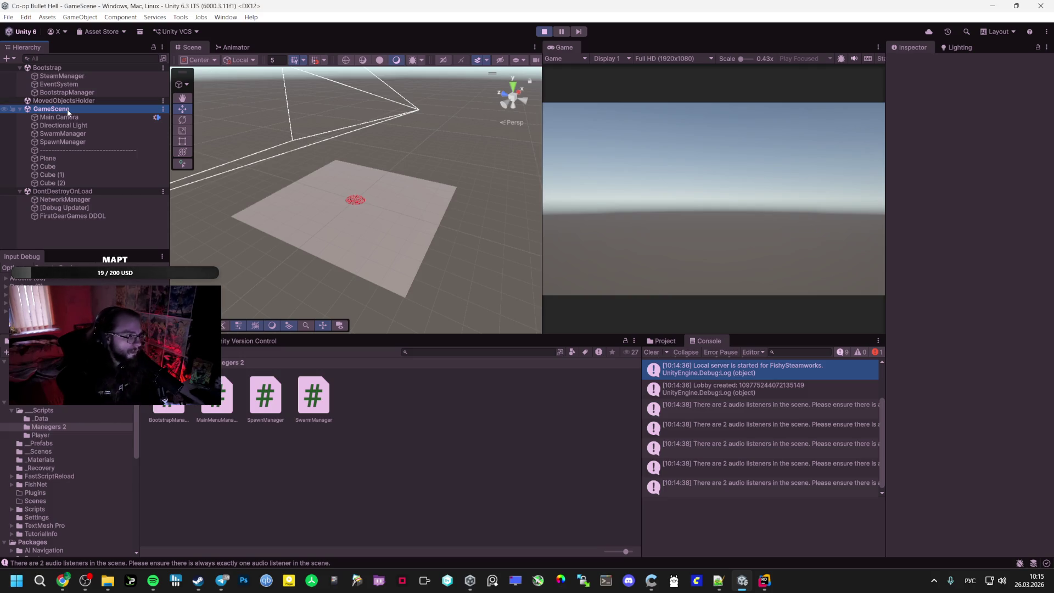
click(61, 102)
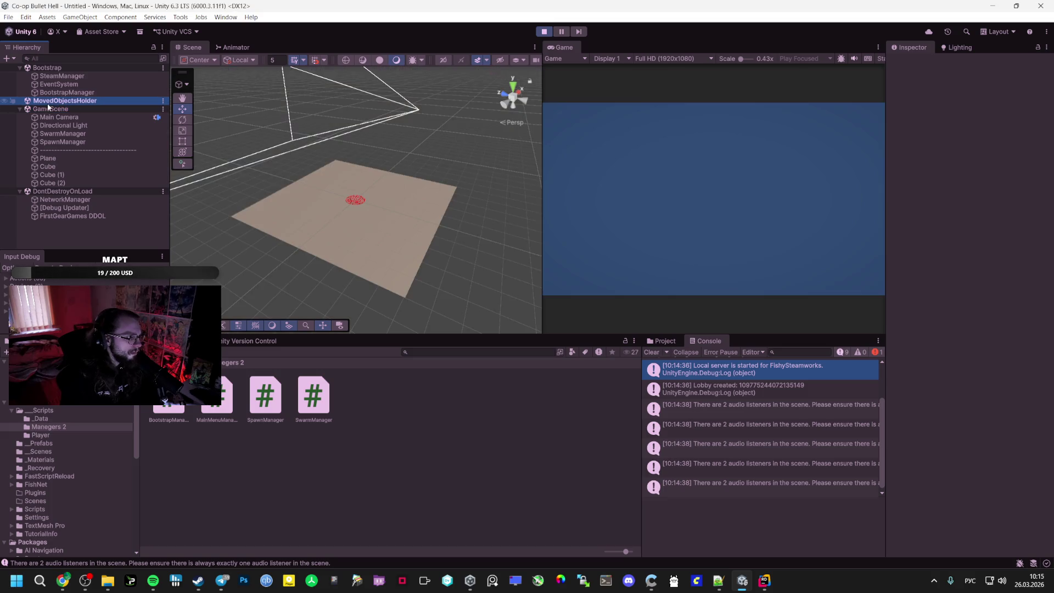
click(50, 109)
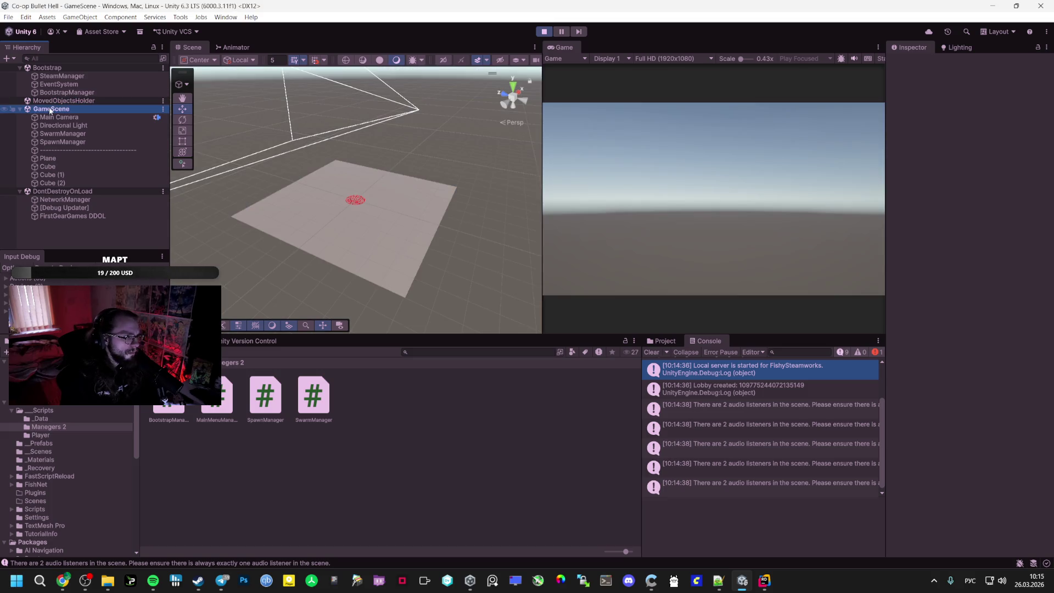
click(57, 192)
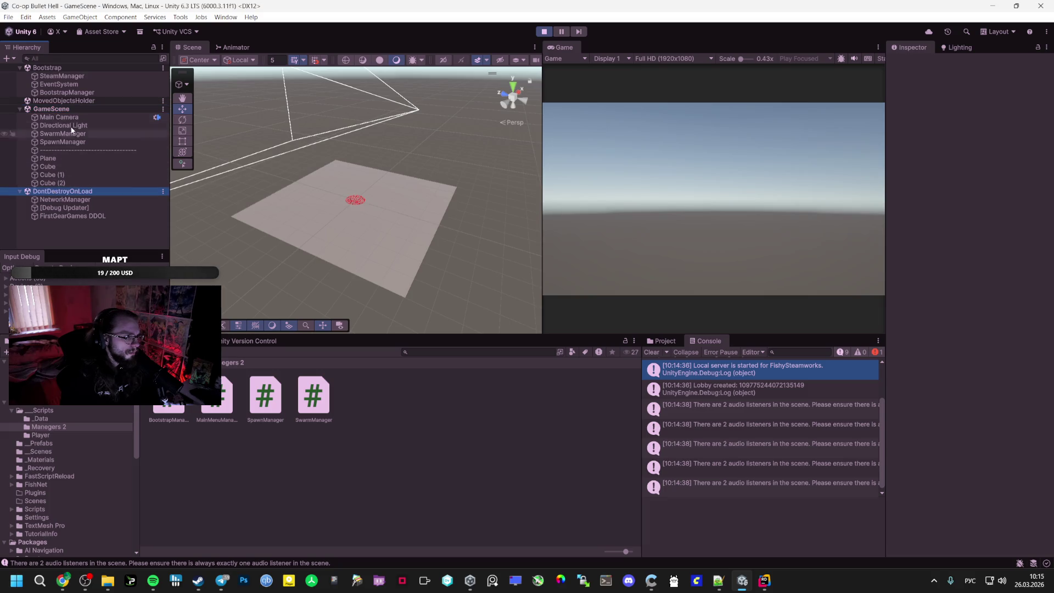
double_click(49, 183)
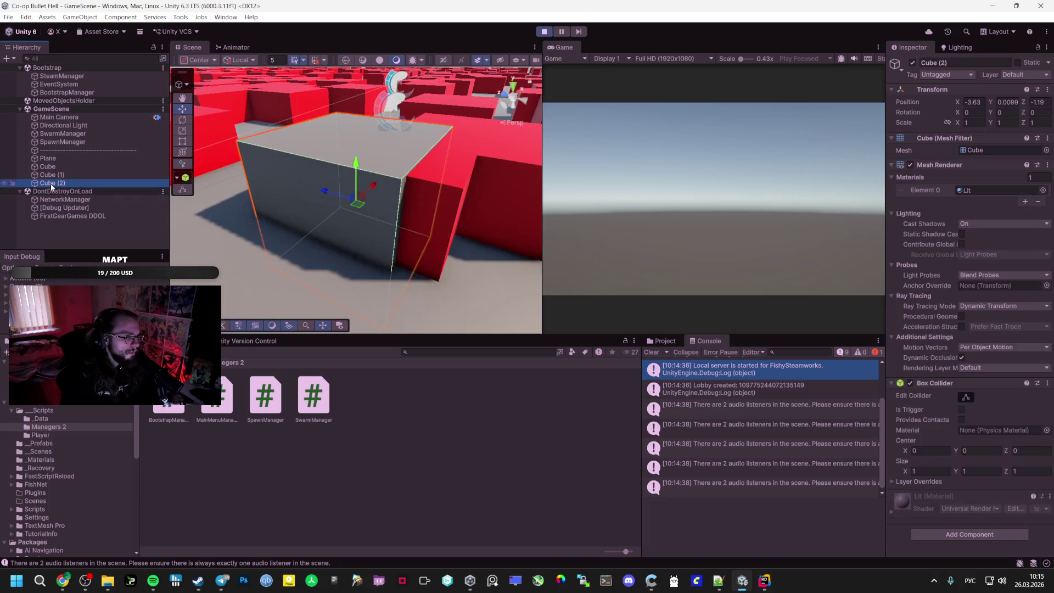
double_click(48, 174)
double_click(48, 158)
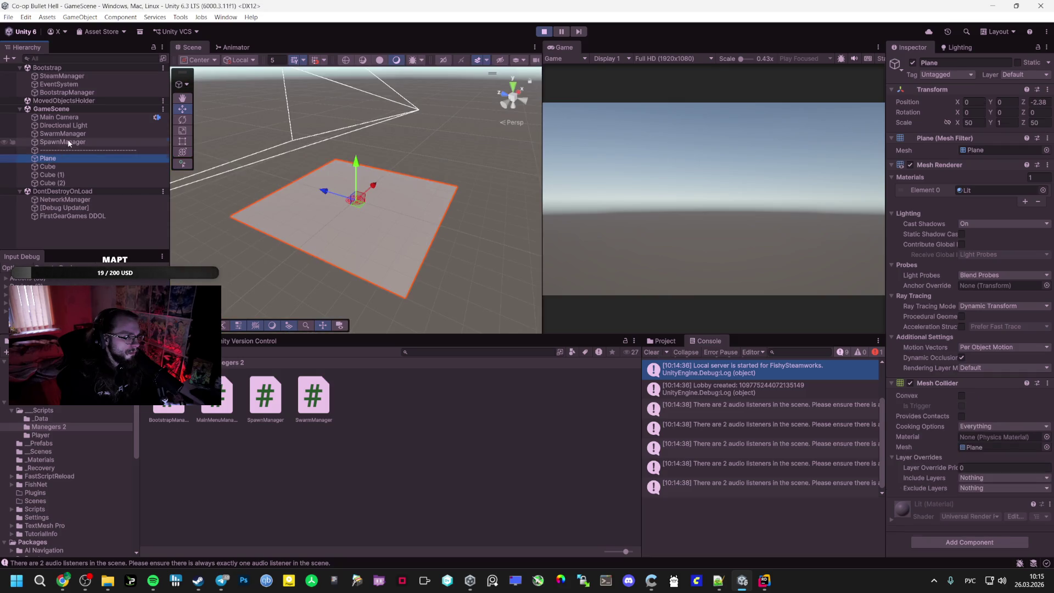
double_click(68, 142)
drag(329, 192, 305, 170)
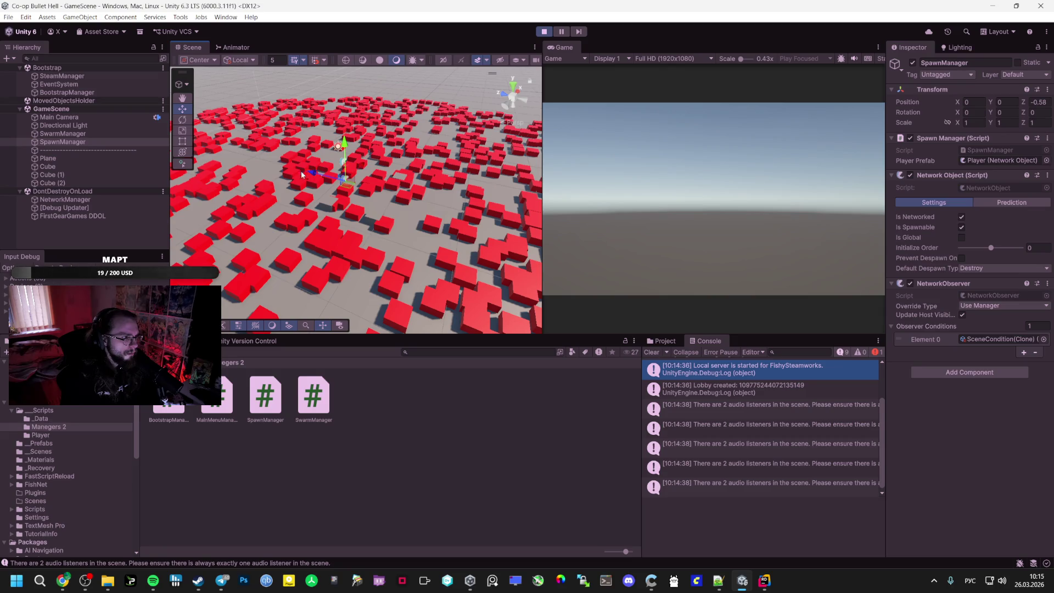
click(106, 91)
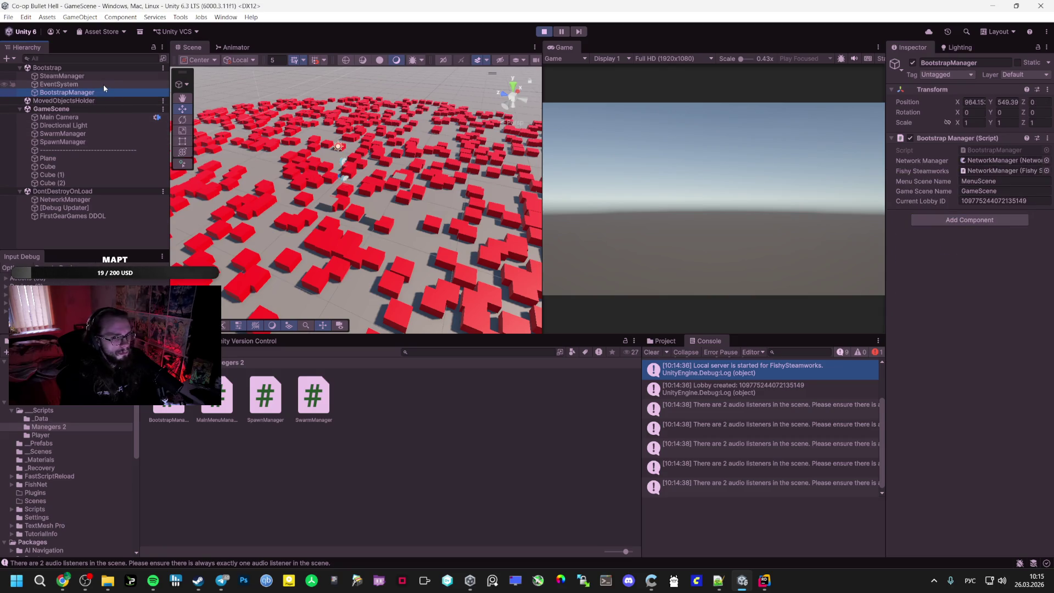
click(103, 84)
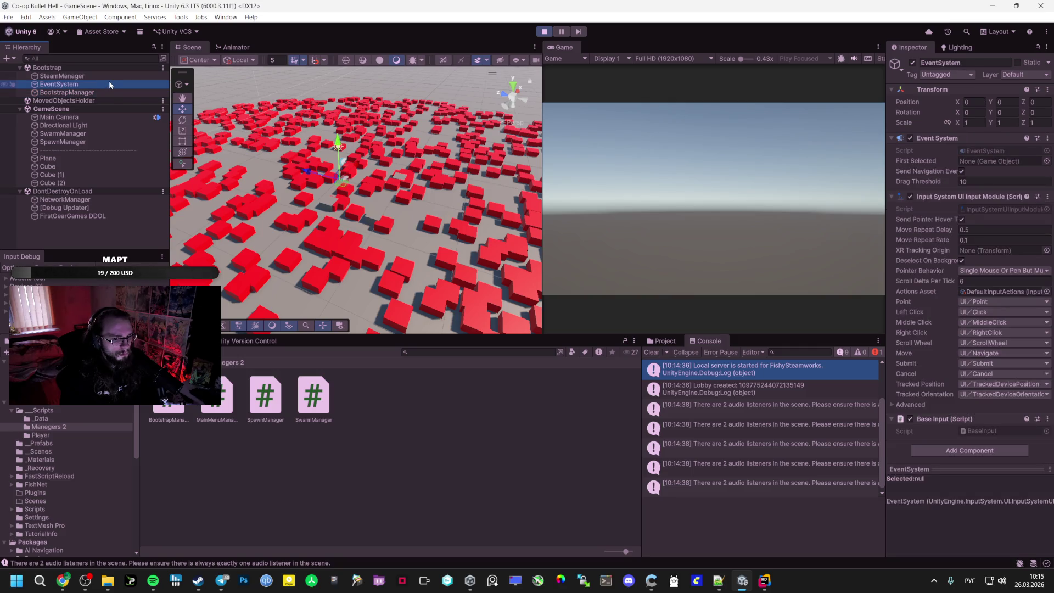
click(113, 77)
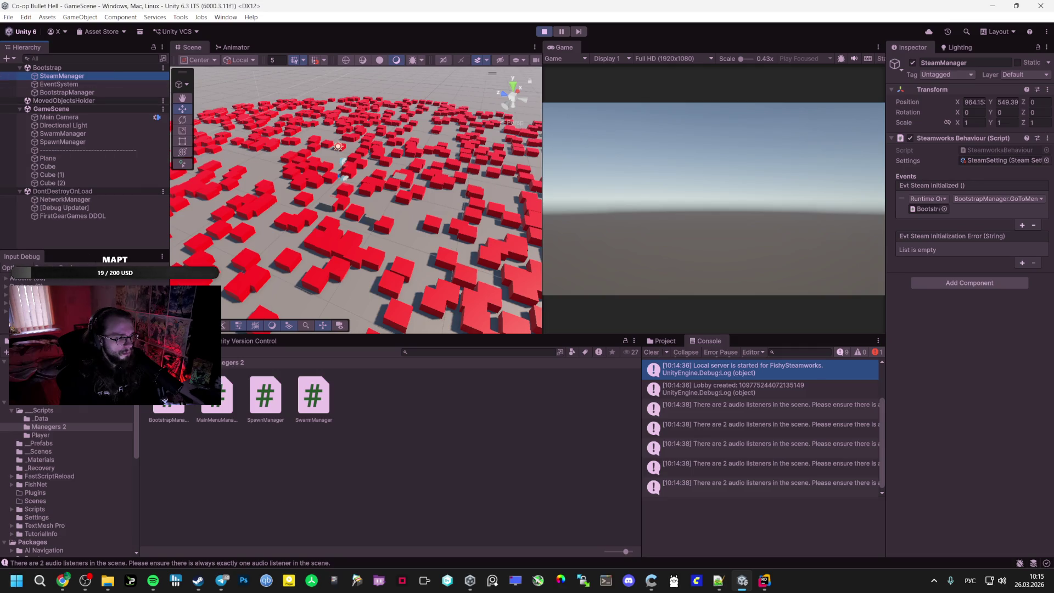
mouse_move(62, 580)
click(91, 564)
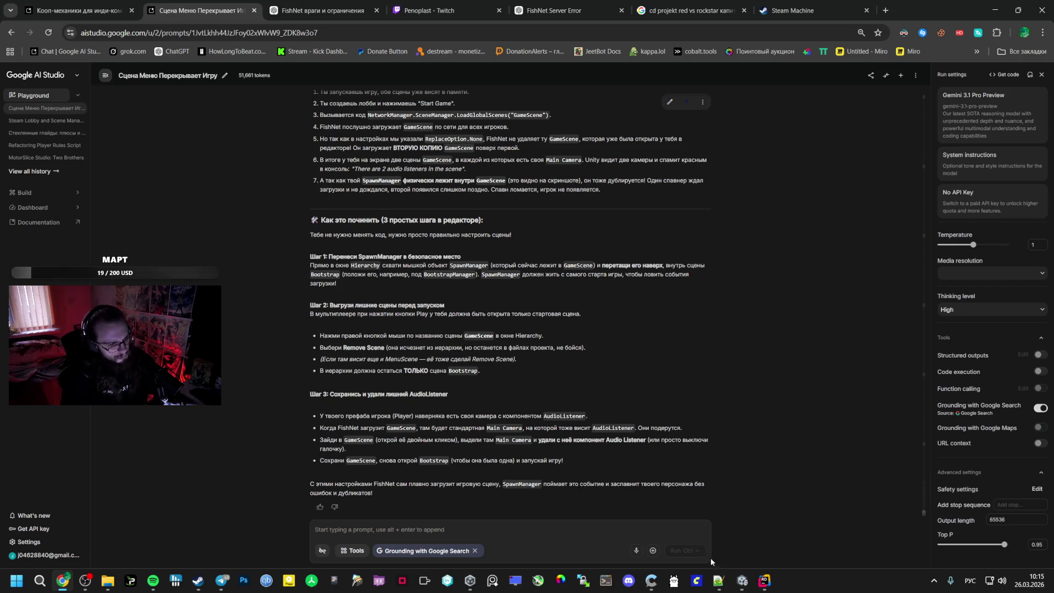
click(742, 580)
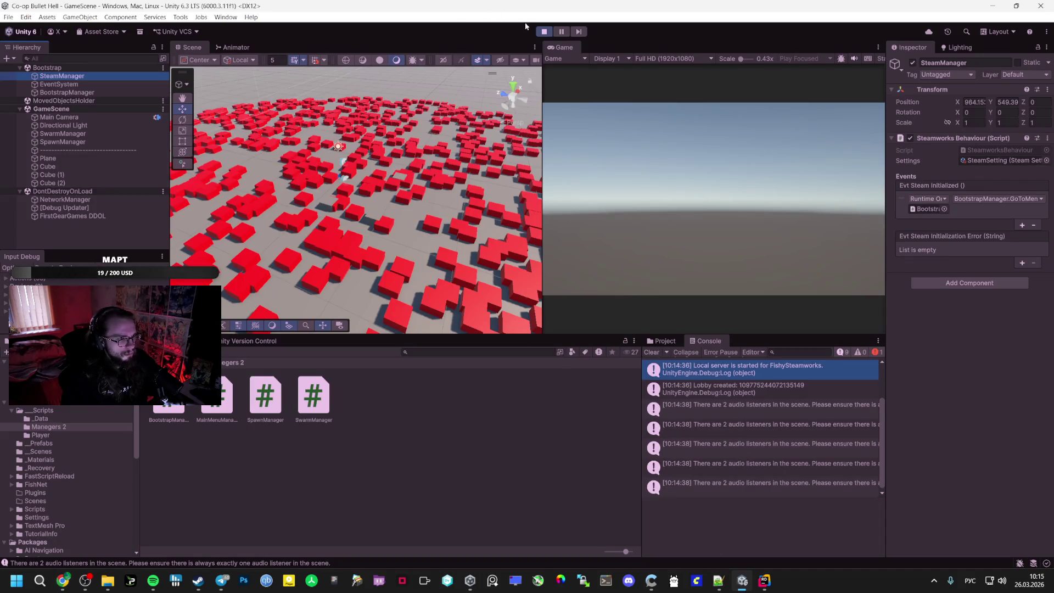
key(ctrl+p)
Open the Player prefab from _Prefabs and inspect its PlayerrModel and CameraHolder children
click(67, 444)
double_click(182, 406)
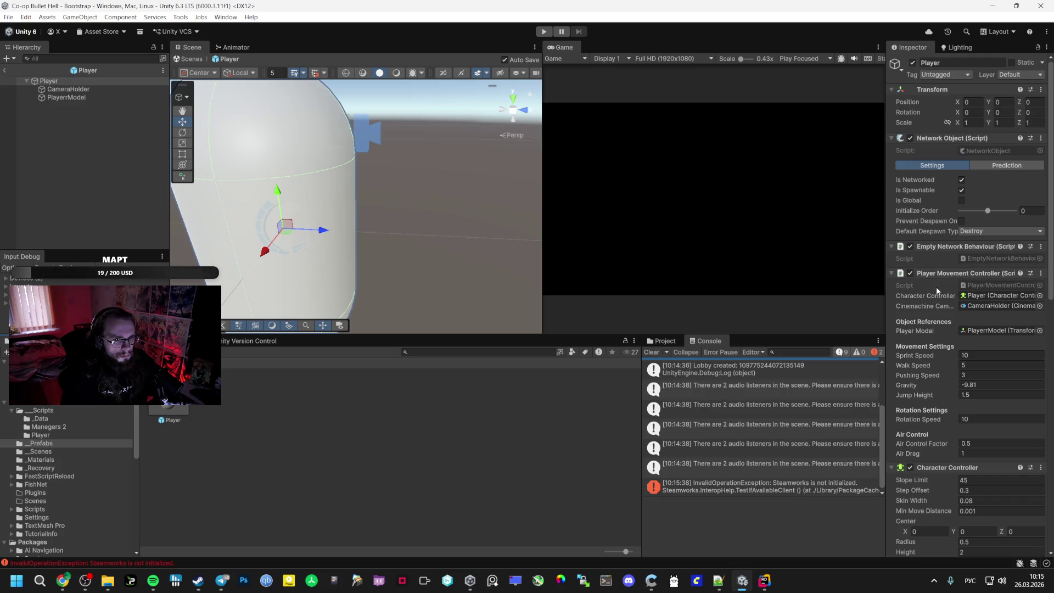
scroll(938, 282, down, 10)
scroll(961, 252, down, 5)
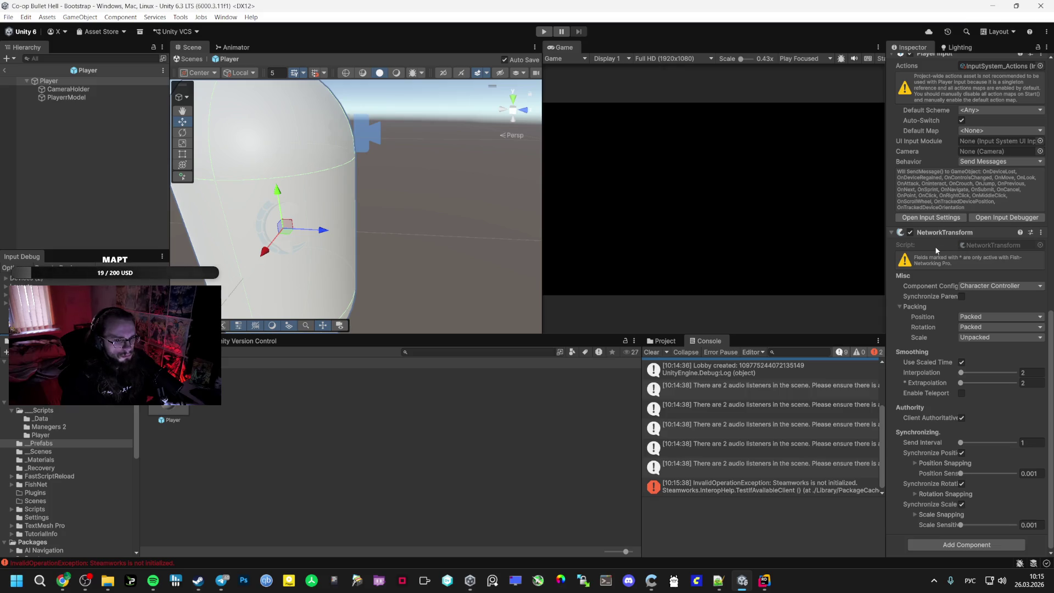
click(87, 97)
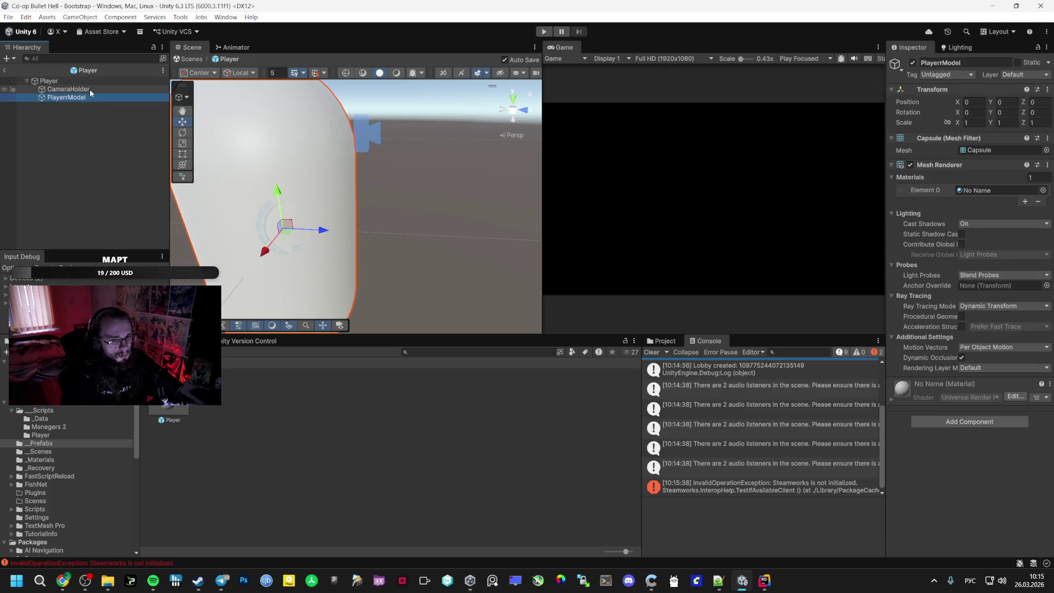
click(90, 89)
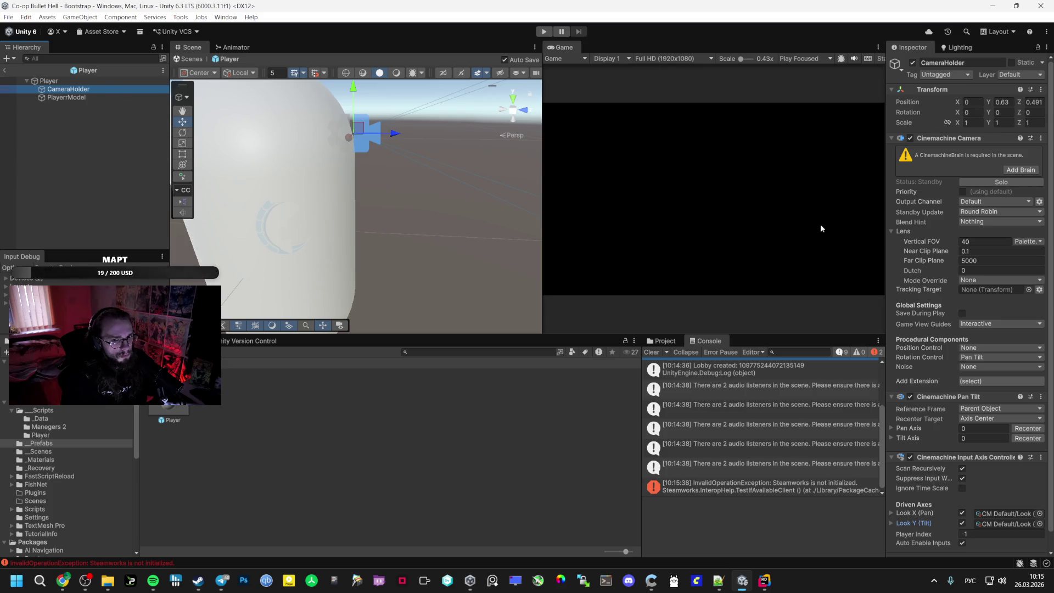
mouse_move(917, 239)
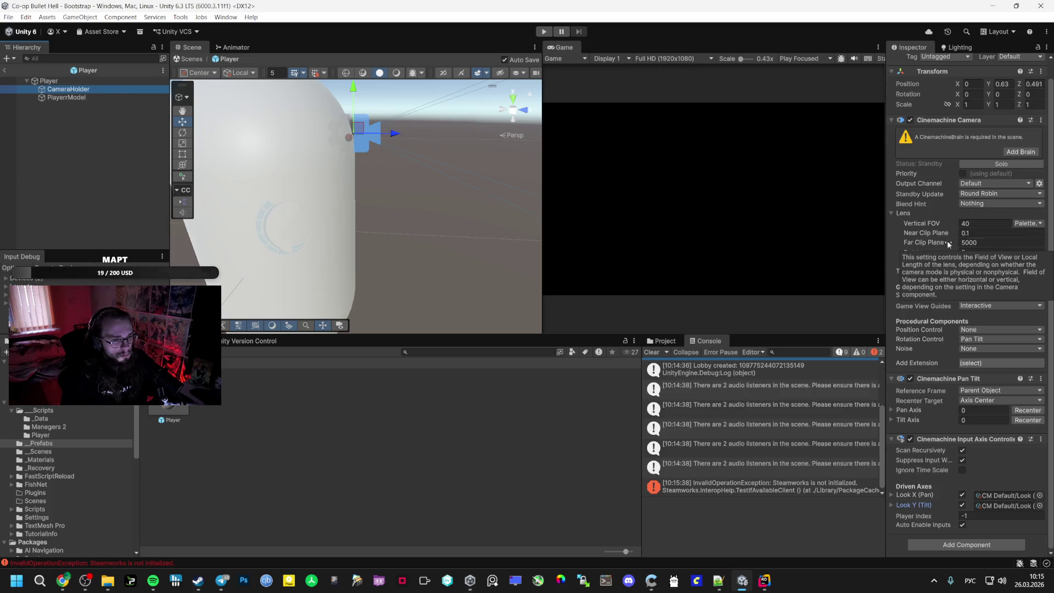
Recheck the Player root, PlayerrModel and CameraHolder's Cinemachine settings, then return to Bootstrap
key(Left)
scroll(915, 302, down, 5)
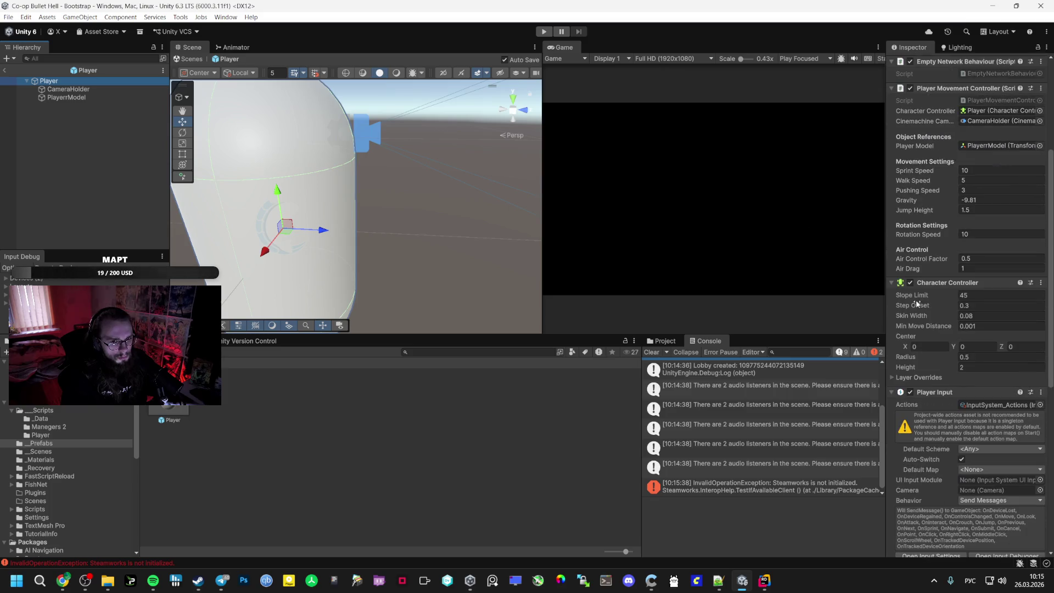
scroll(916, 304, down, 10)
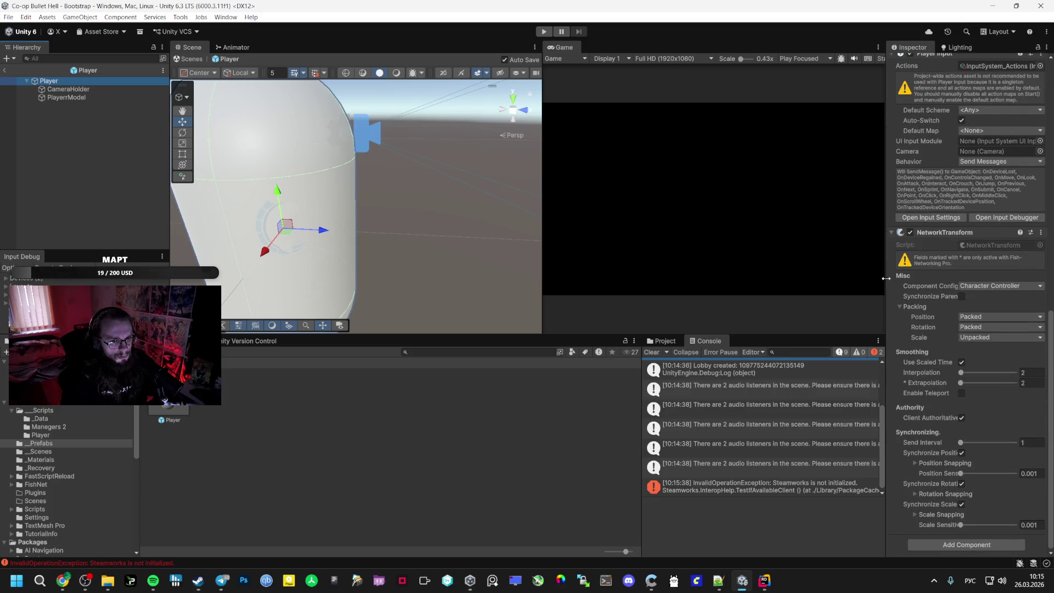
click(66, 97)
click(68, 89)
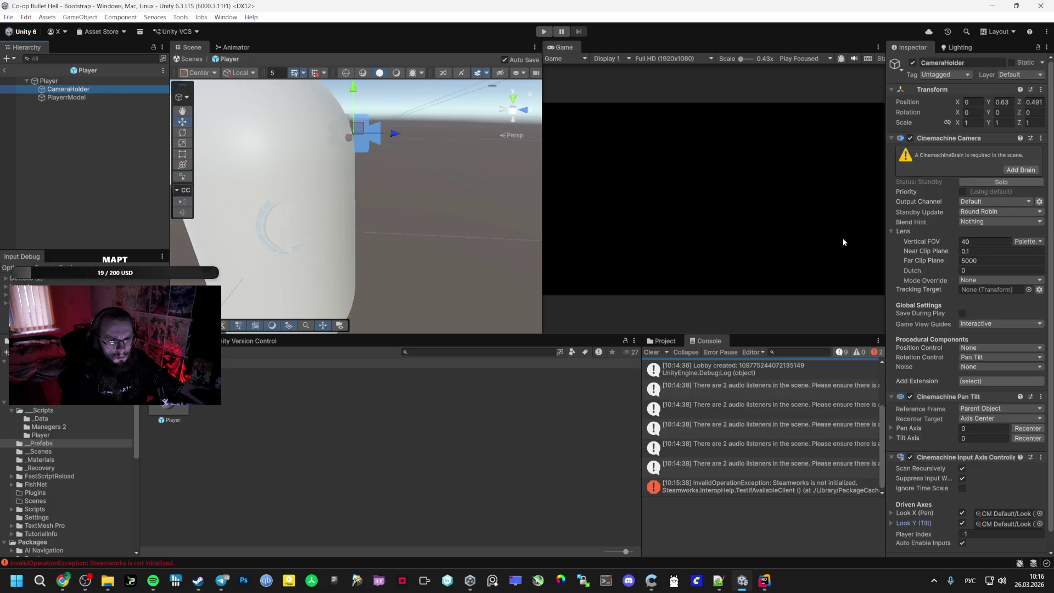
click(964, 241)
scroll(905, 285, down, 2)
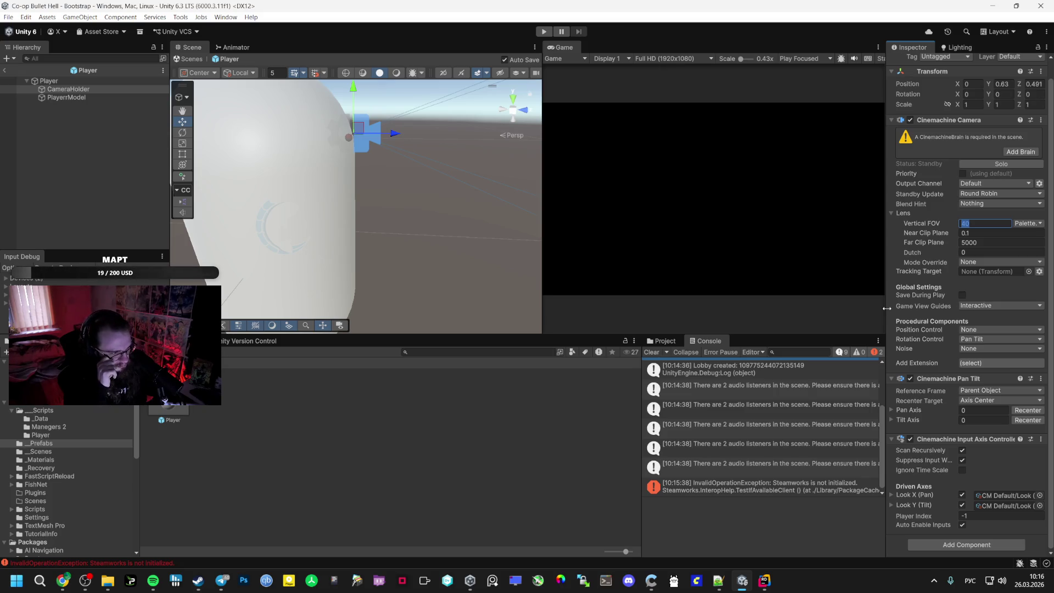
click(6, 71)
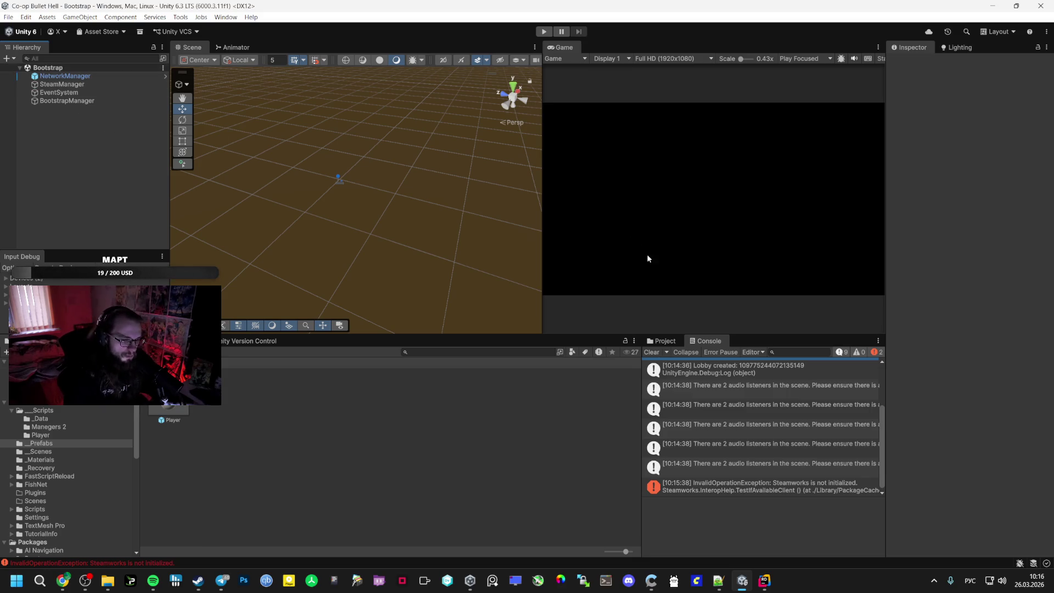
Exit Steam from its system-tray icon menu (Выйти из Steam)
click(763, 580)
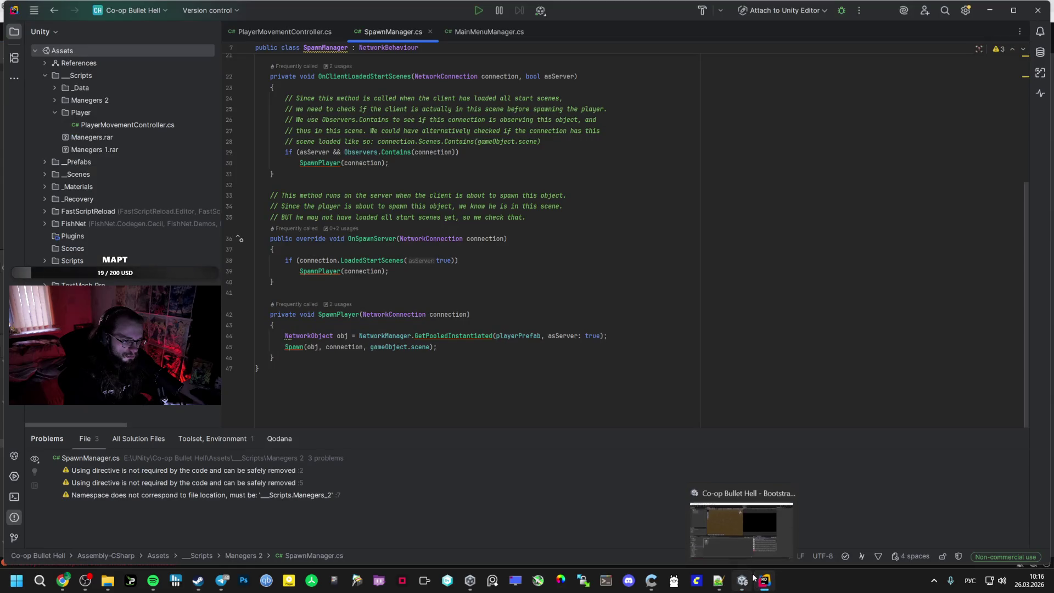
click(933, 580)
right_click(954, 528)
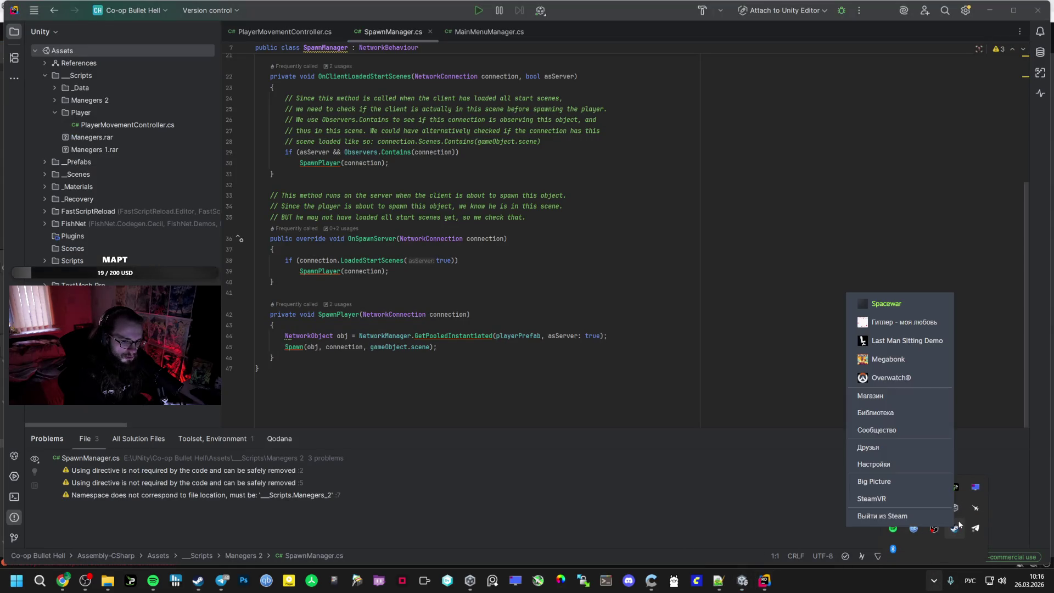
click(936, 520)
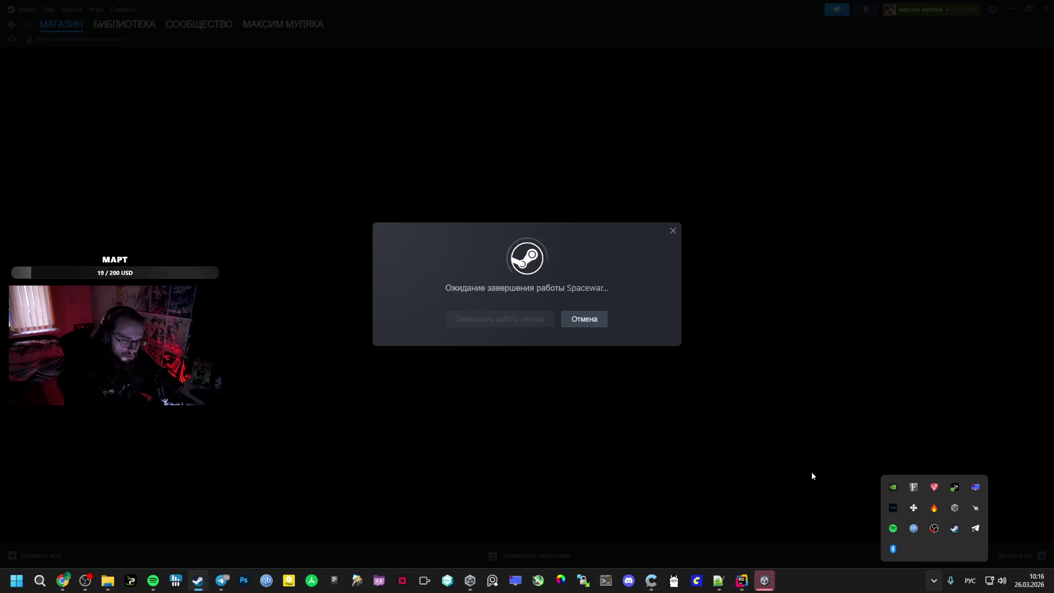
click(811, 472)
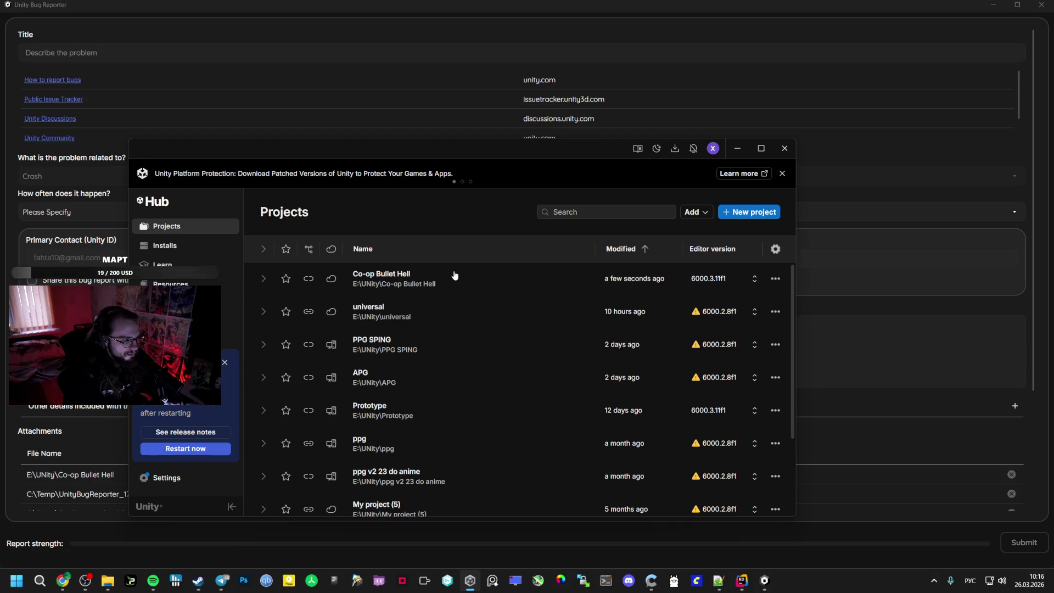
Reopen Co-op Bullet Hell from Unity Hub, dismiss the bug reporter and keep the recovered scene backups
click(454, 275)
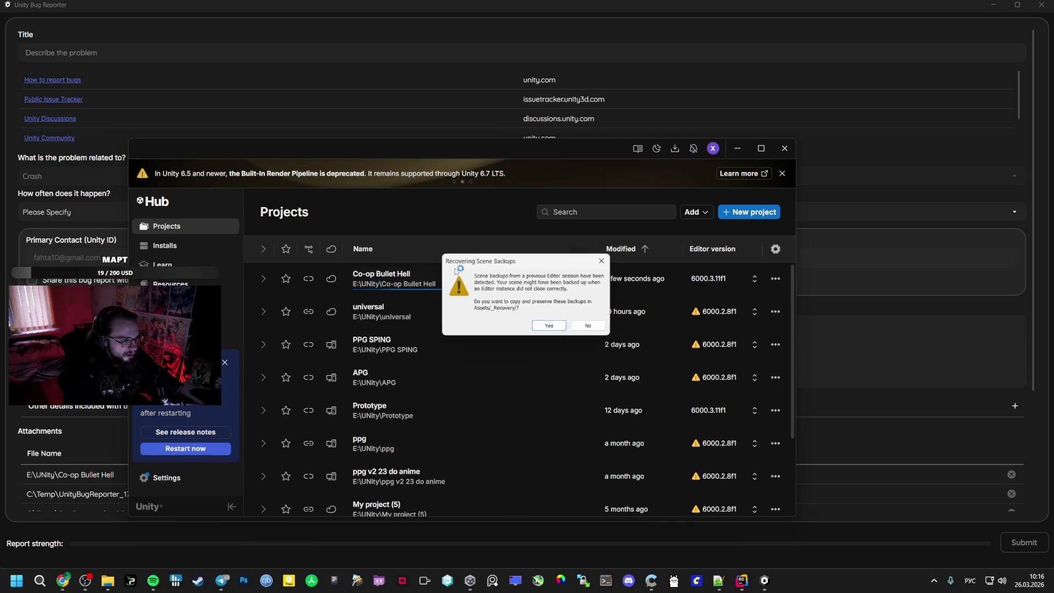
click(1041, 5)
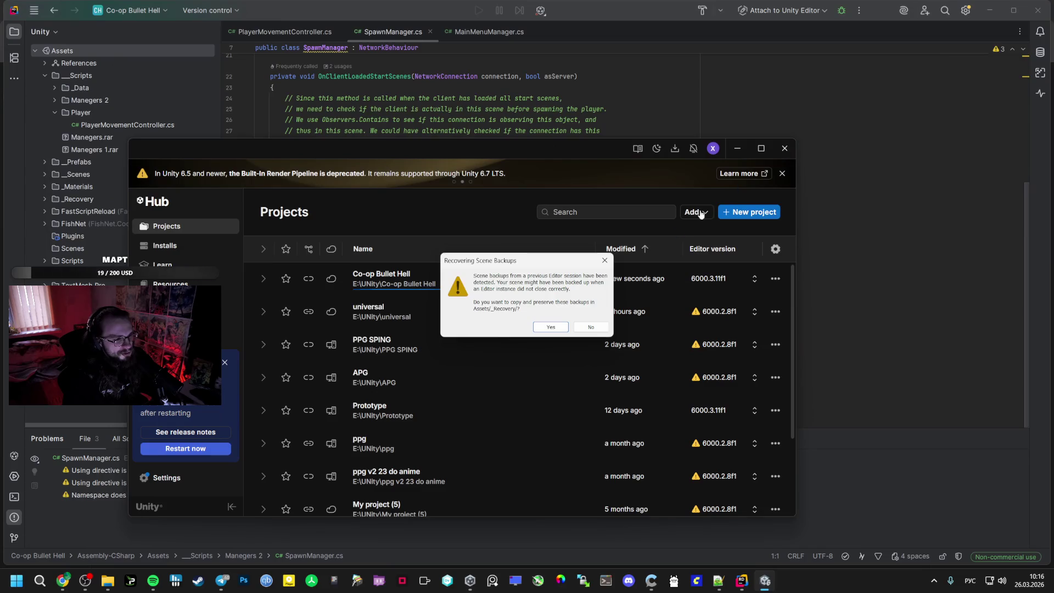
click(556, 327)
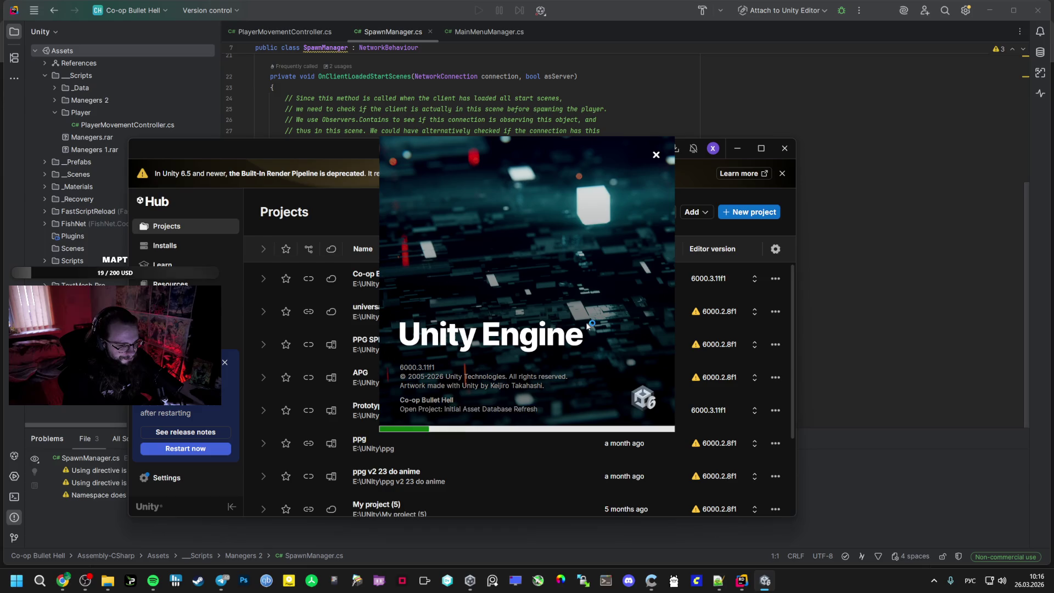
click(274, 88)
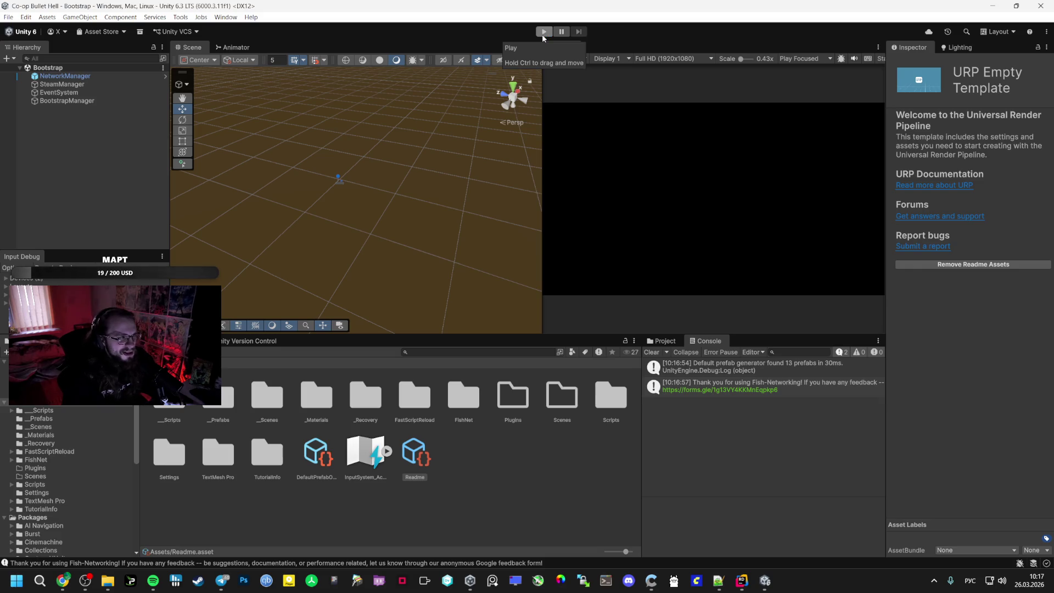
Run a play-mode test, stop it after the Steam errors, and relaunch the Steam client
click(542, 34)
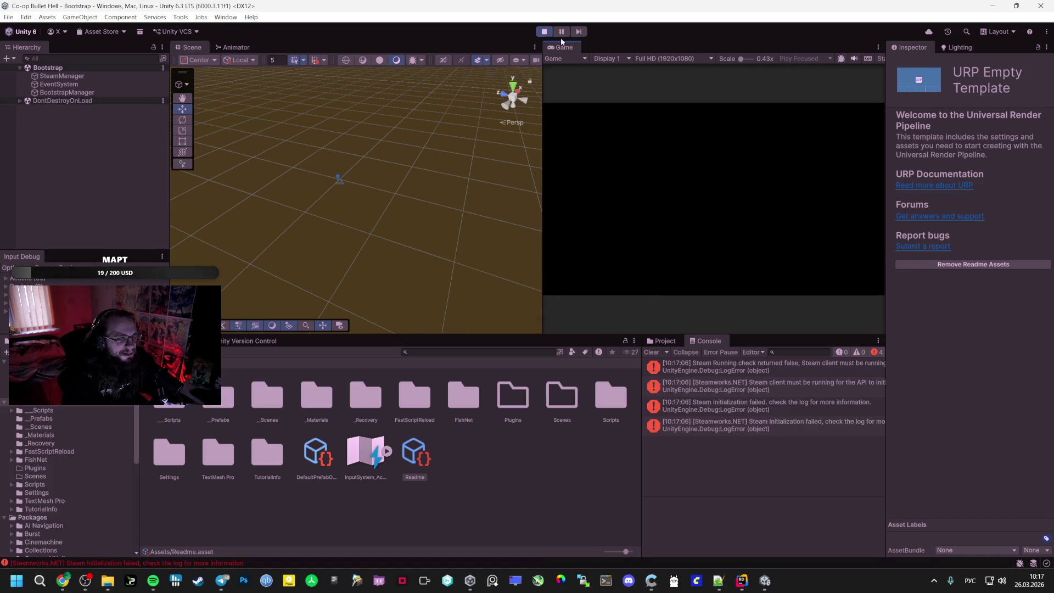
key(ctrl+p)
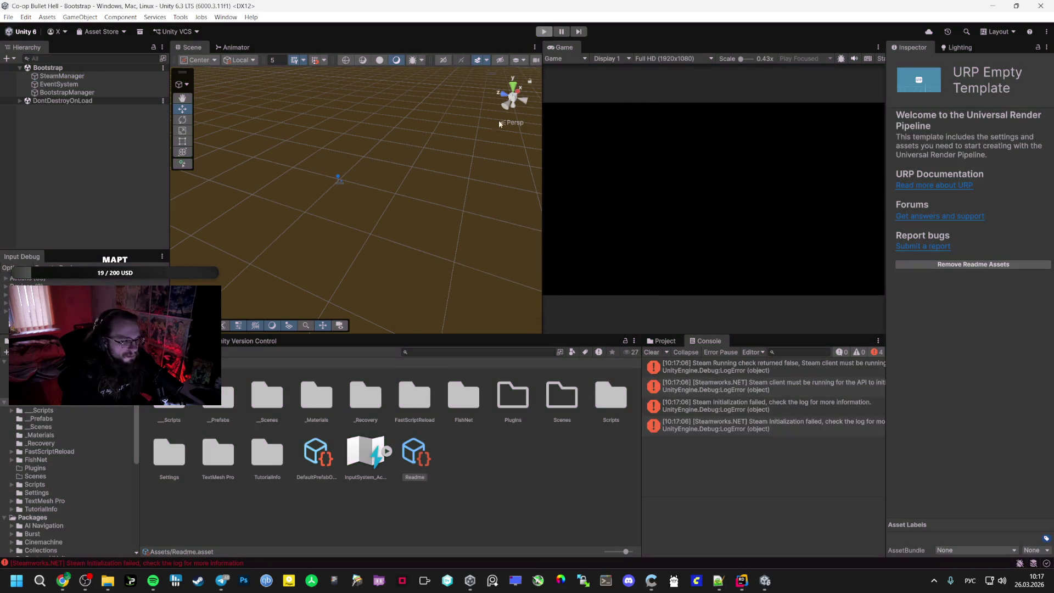
click(203, 583)
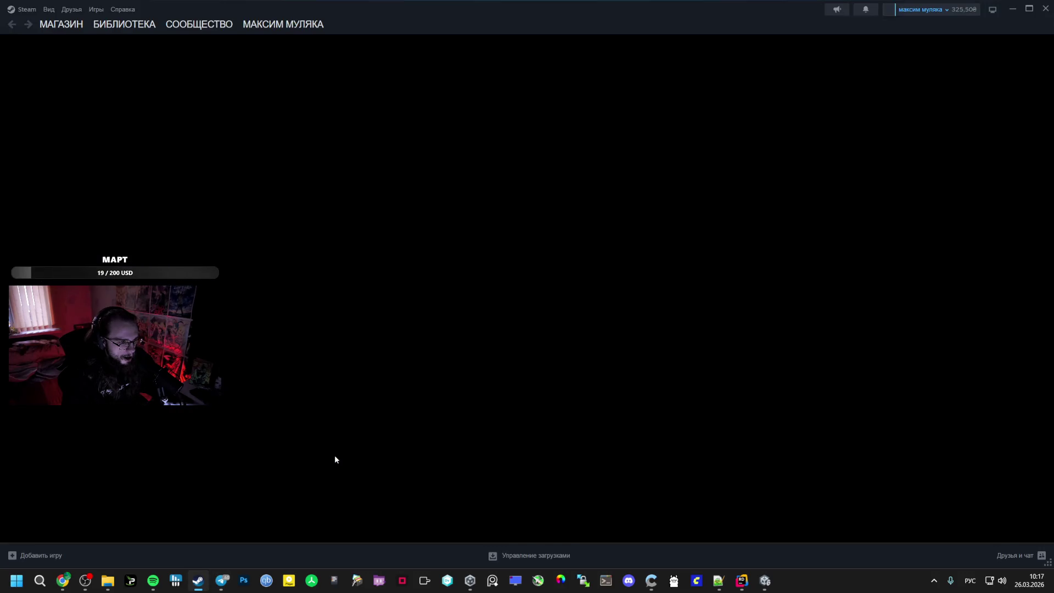
key(alt+Tab)
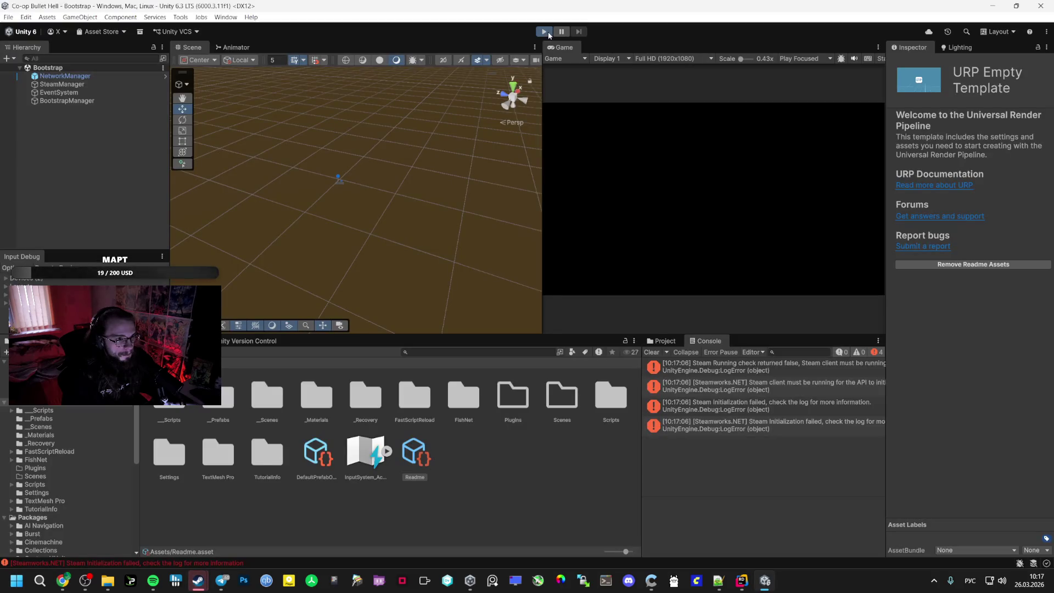
Play again, host a lobby to load GameScene and inspect it, then stop and select NetworkManager
click(543, 31)
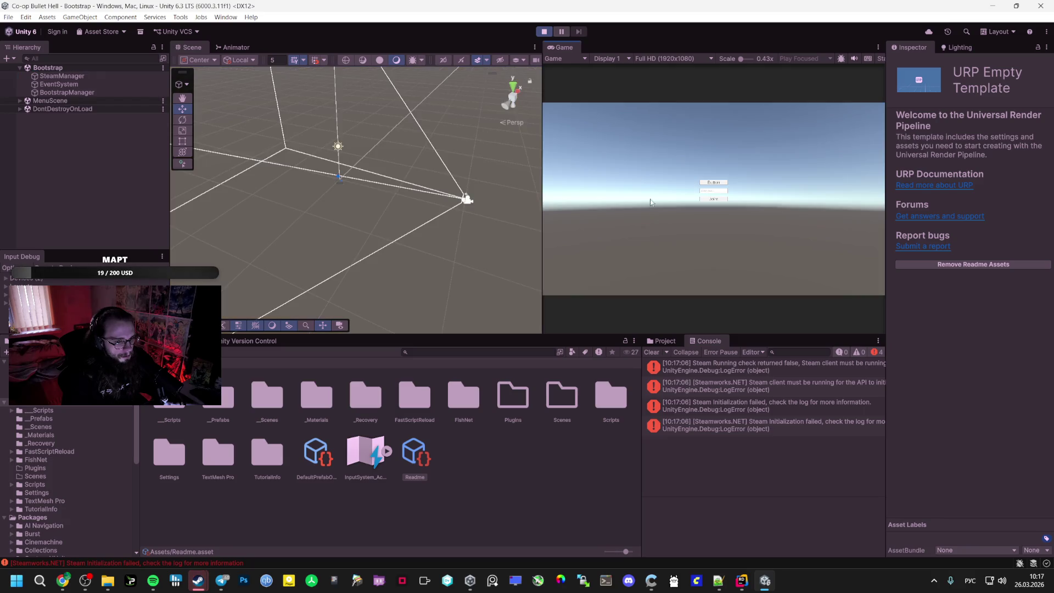
click(719, 182)
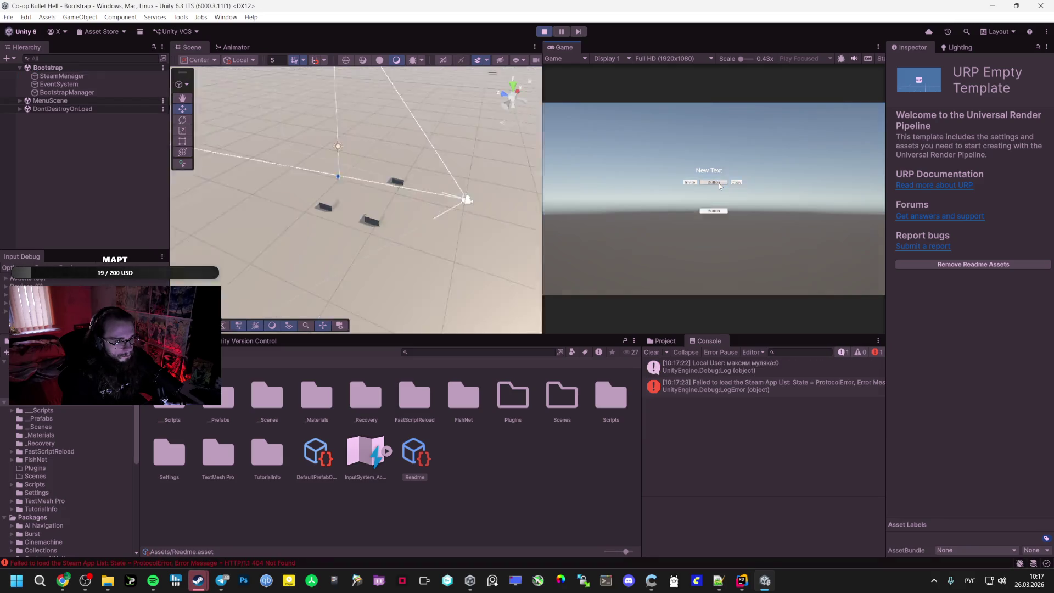
click(33, 110)
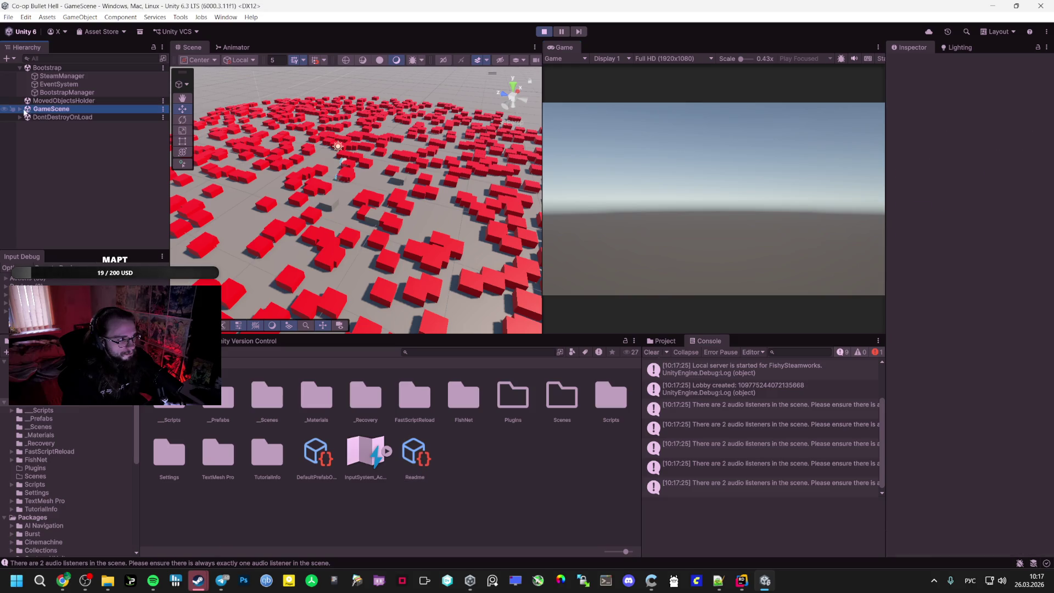
click(19, 109)
click(543, 31)
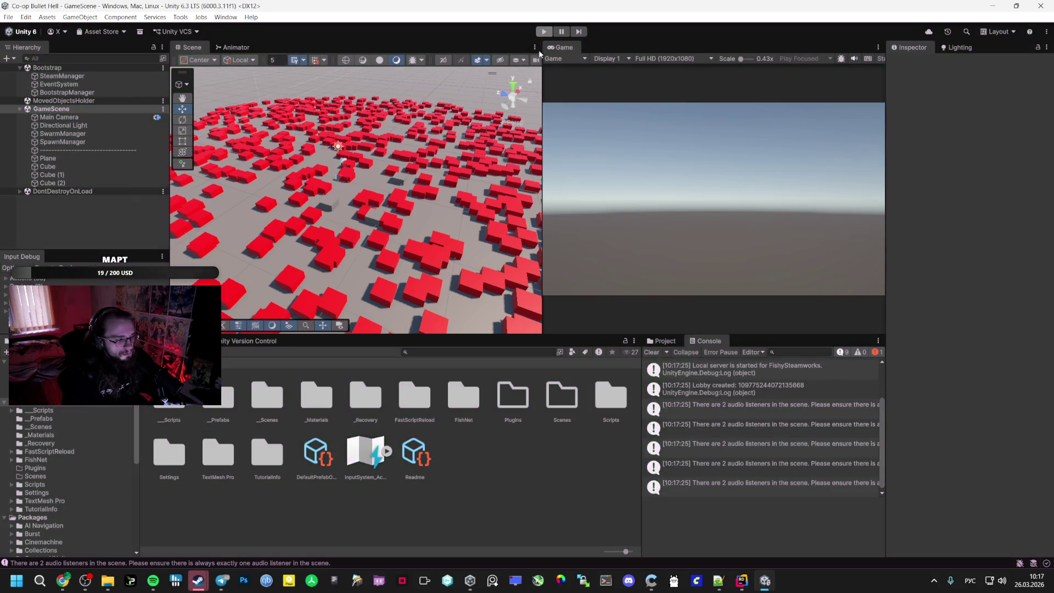
click(109, 76)
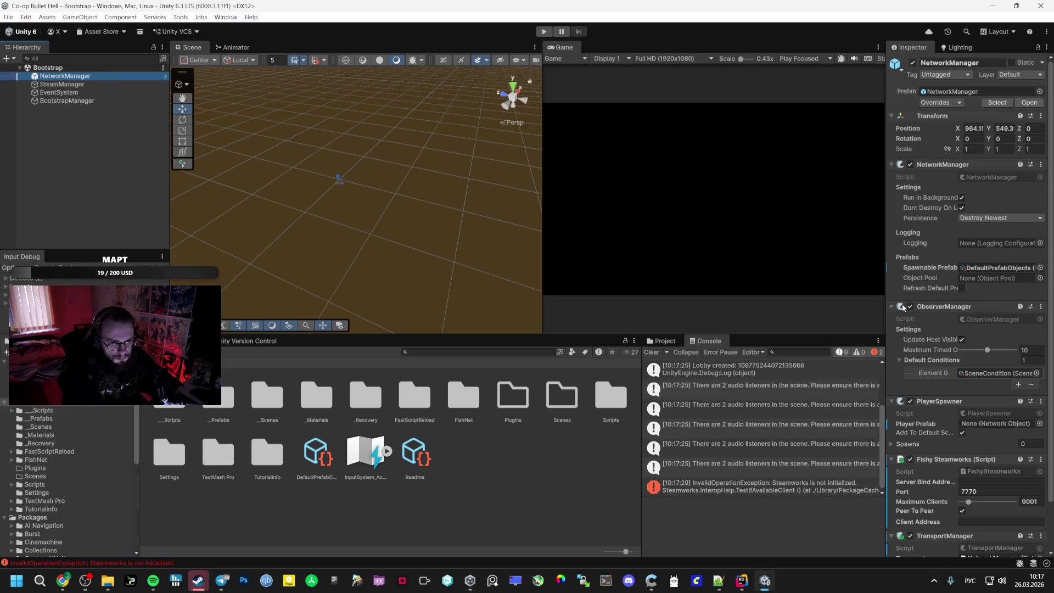
click(63, 435)
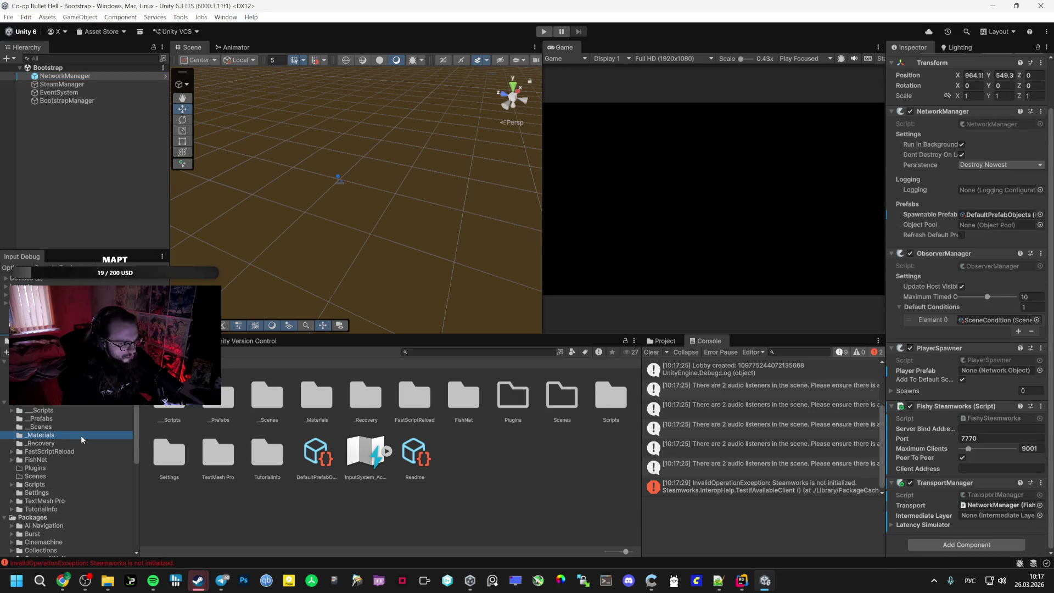
Assign the Player prefab from _Prefabs to PlayerSpawner's Player Prefab field and save the Bootstrap scene
click(43, 426)
click(77, 417)
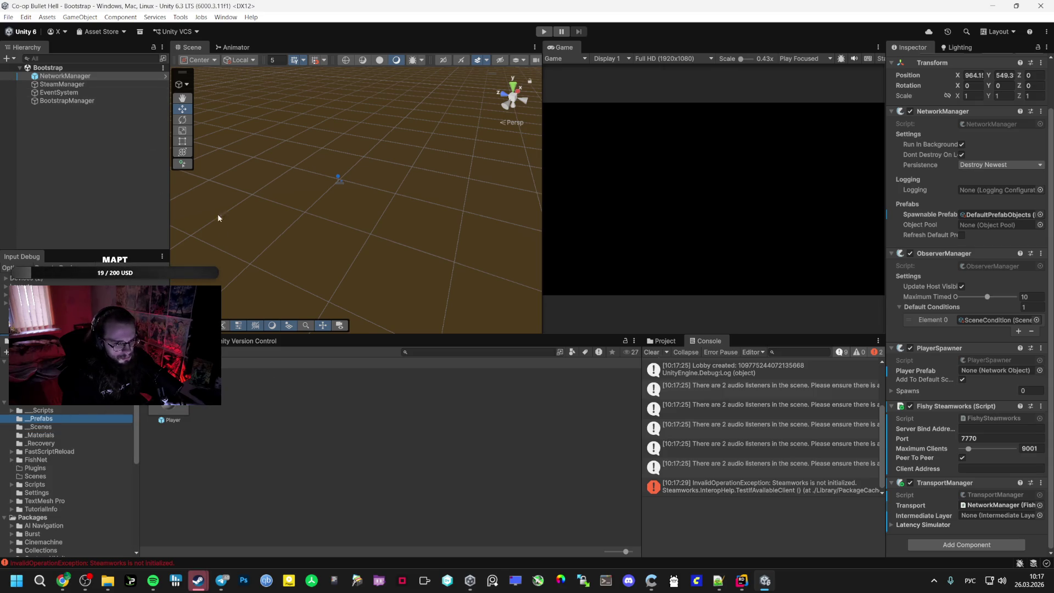
mouse_move(169, 412)
mouse_down()
mouse_move(279, 396)
mouse_move(997, 371)
mouse_up()
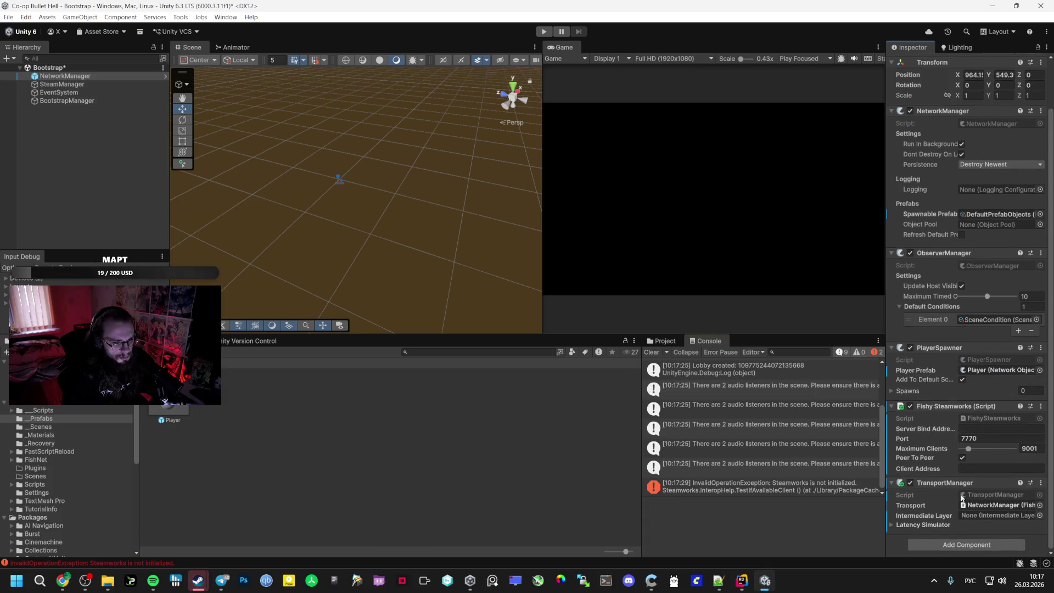
key(ctrl+s)
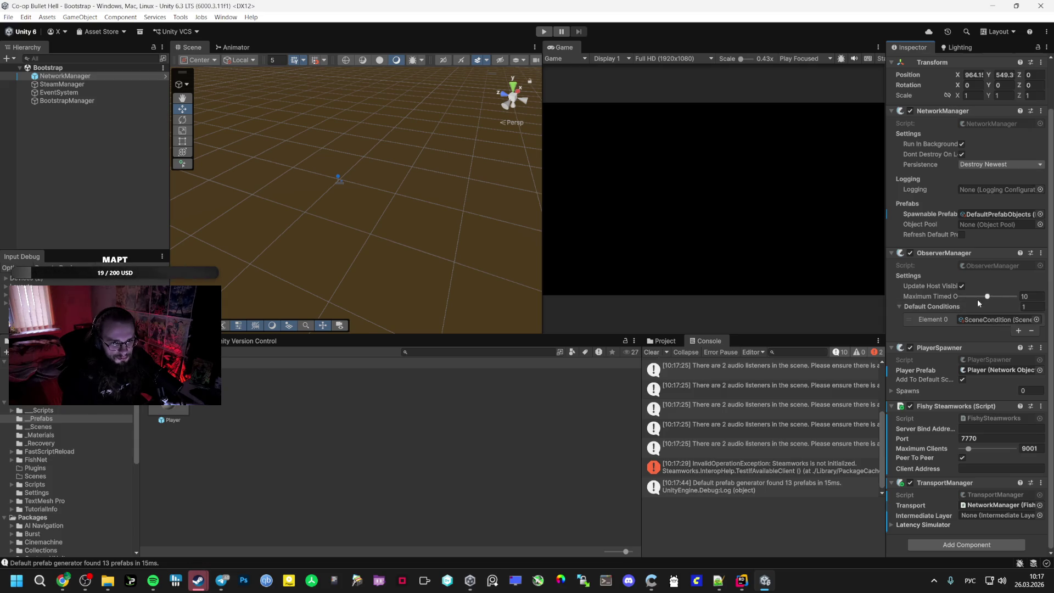
Check NetworkManager's Persistence options and start a play-mode test
scroll(960, 293, up, 3)
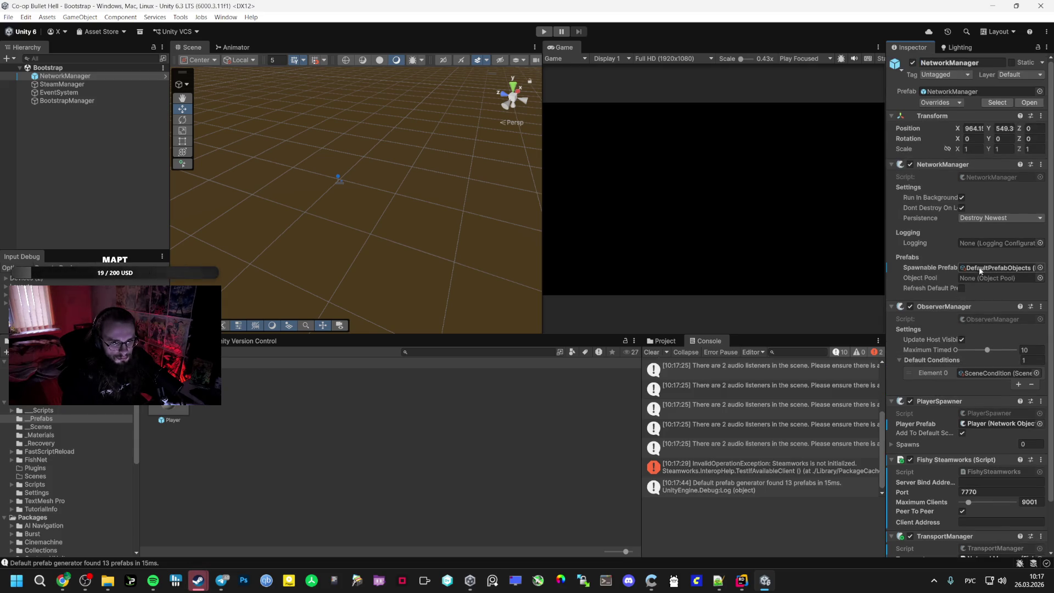
click(983, 222)
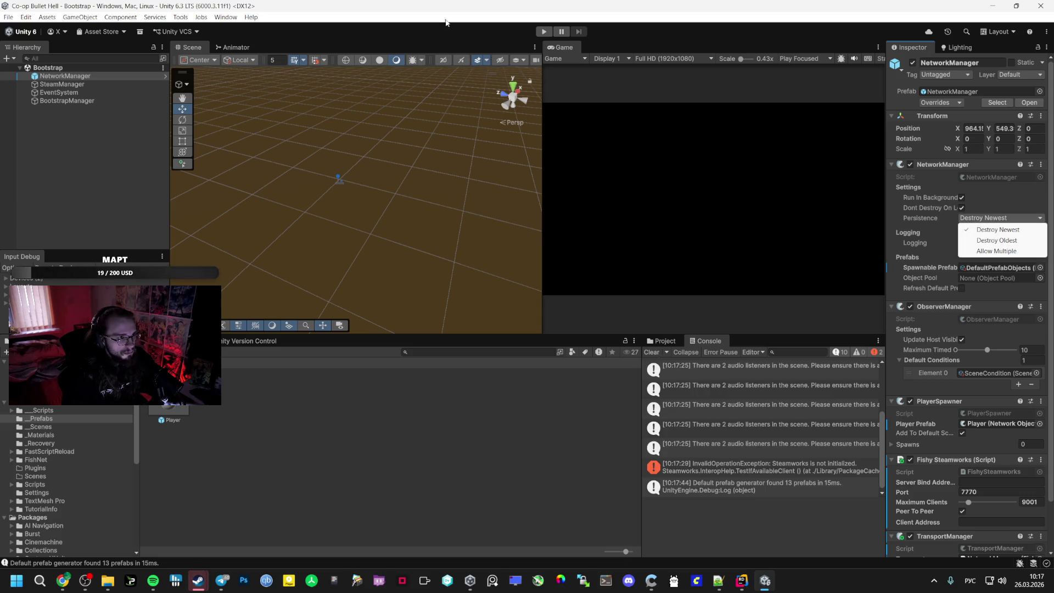
click(543, 31)
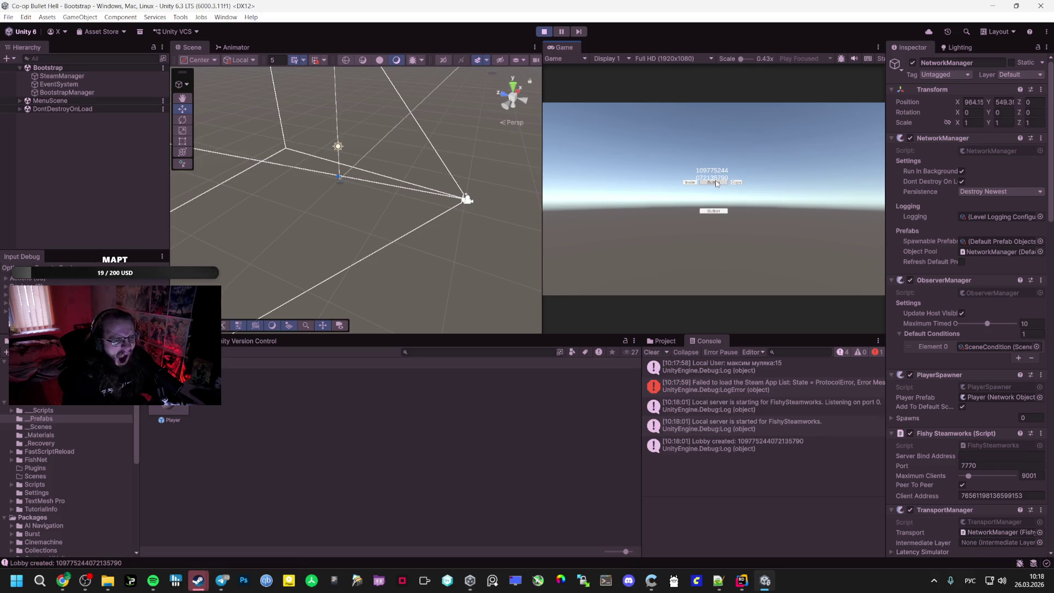
Host a lobby to load GameScene, close the IPVanish and Spotify windows, and stop play mode
click(715, 182)
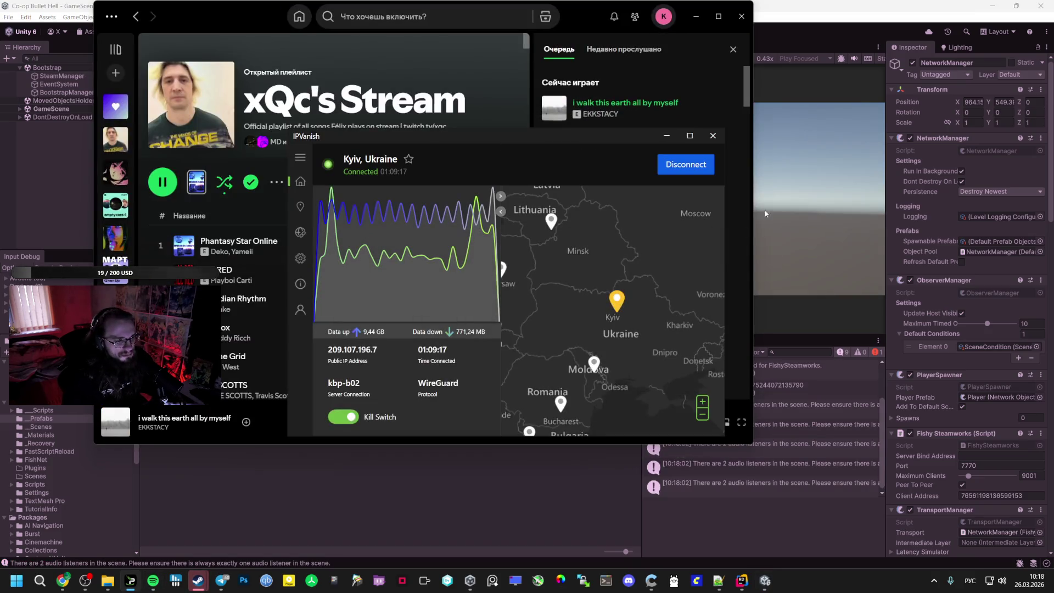
click(712, 136)
click(741, 16)
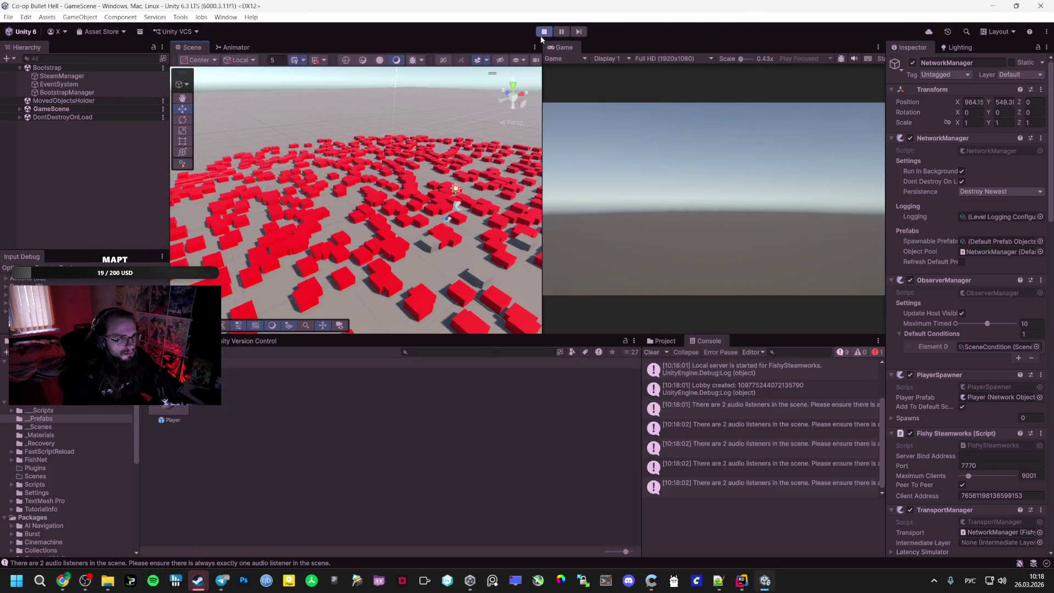
click(543, 32)
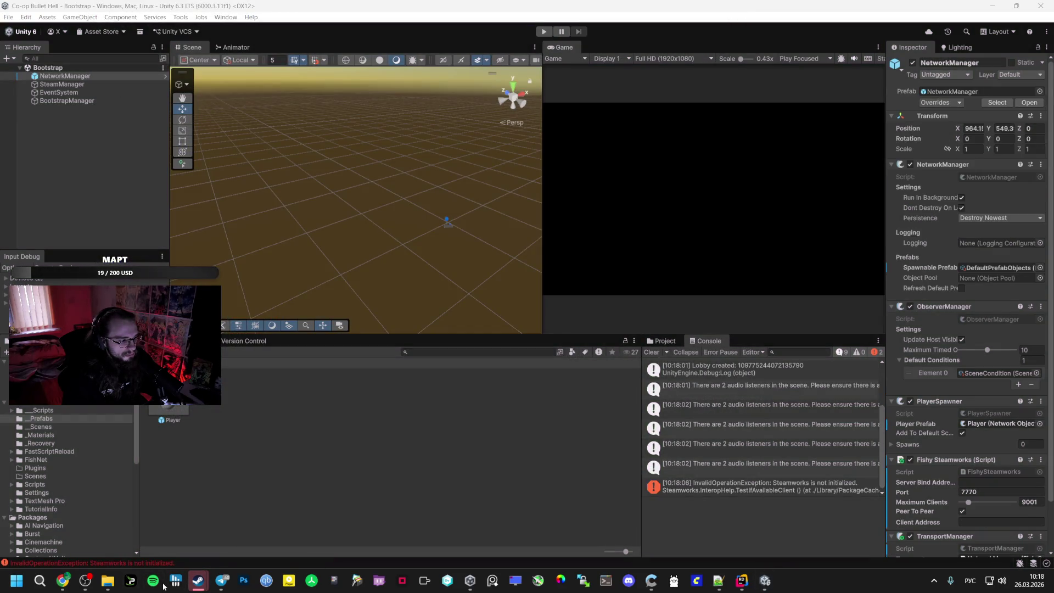
click(155, 580)
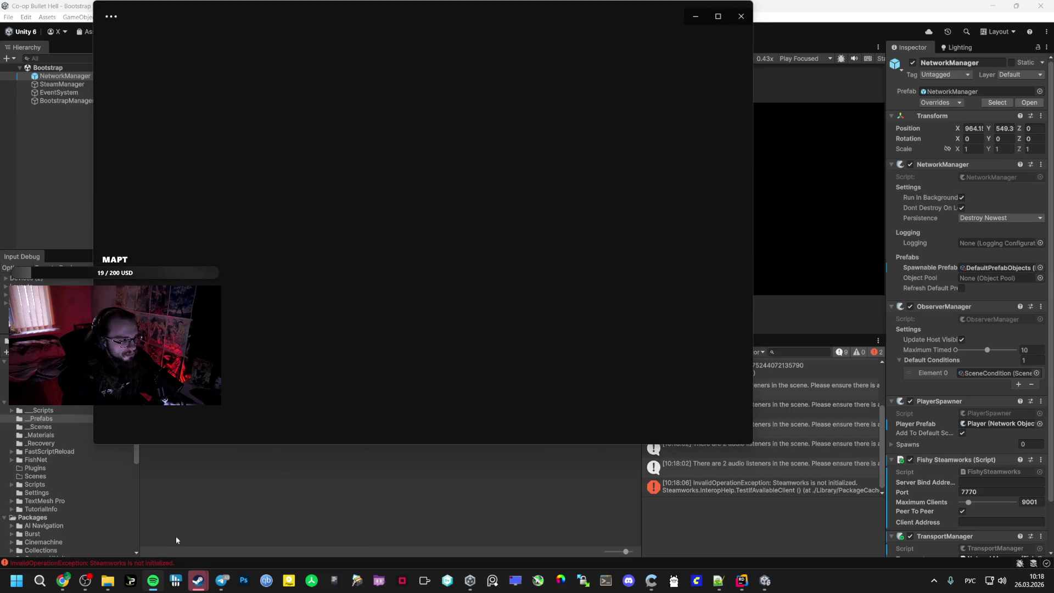
click(328, 485)
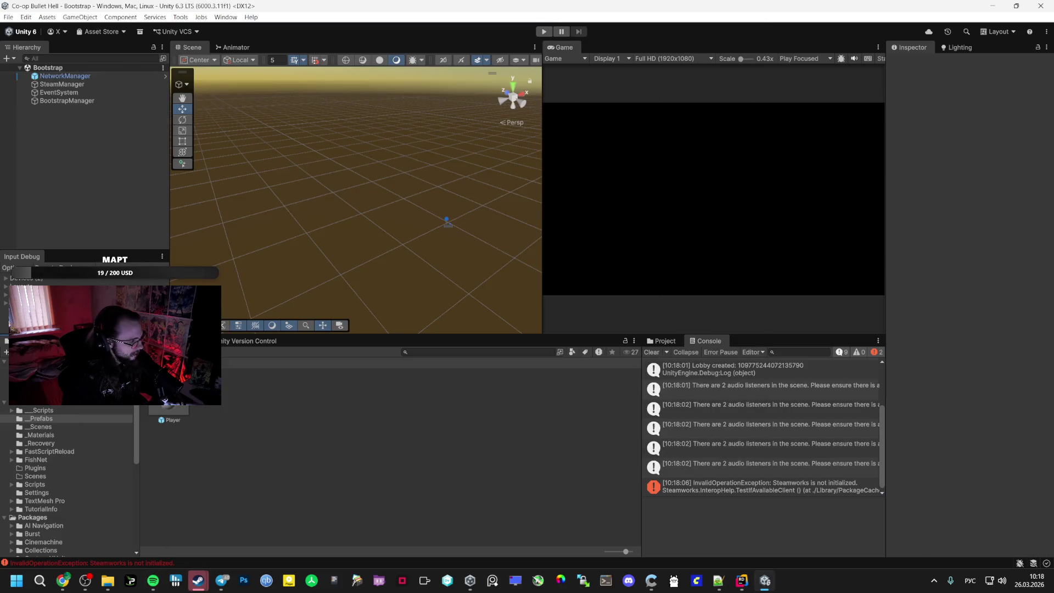
Delete the Manegers 2 and Manegers 1 folders from ___Scripts, leaving a single Manegers folder
key(alt+Tab)
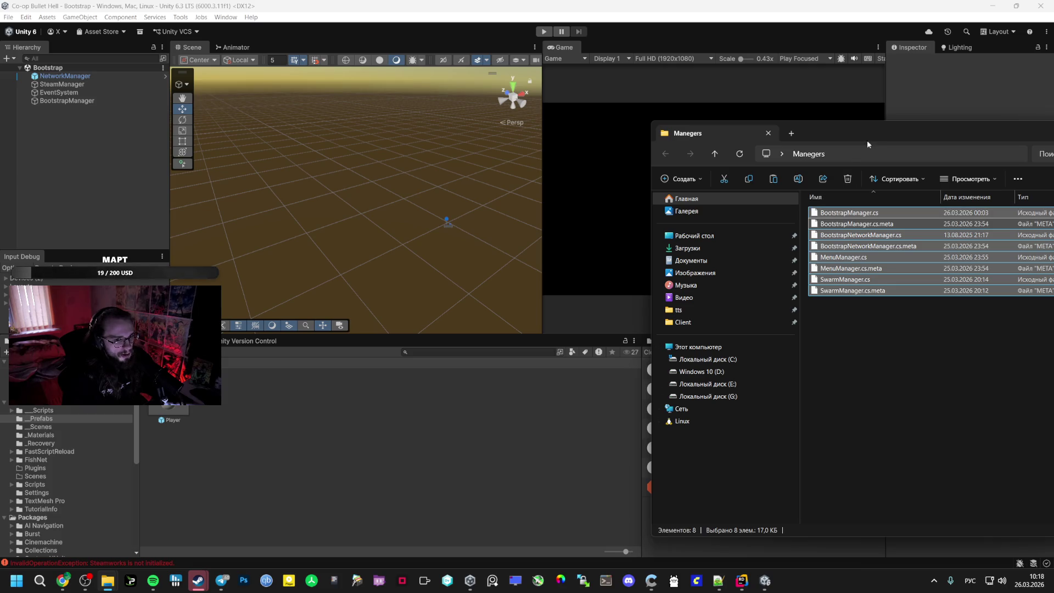
click(52, 413)
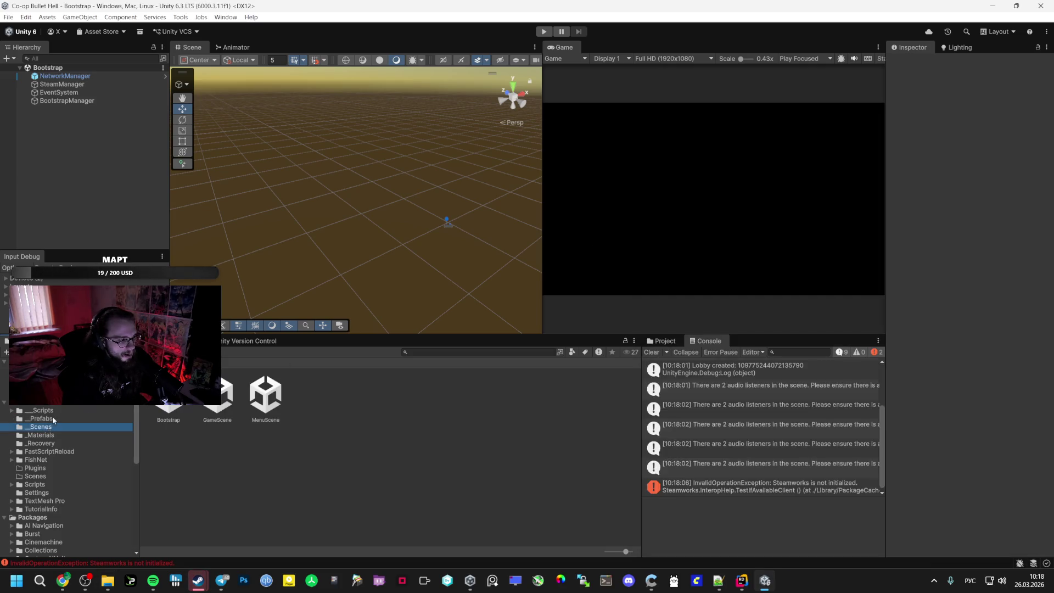
key(Delete)
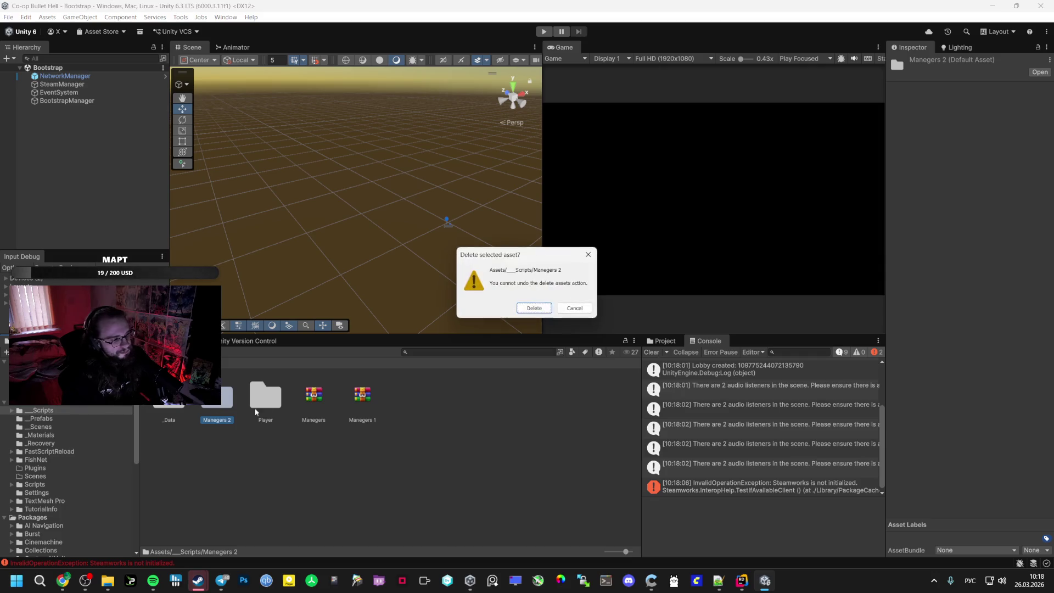
key(Return)
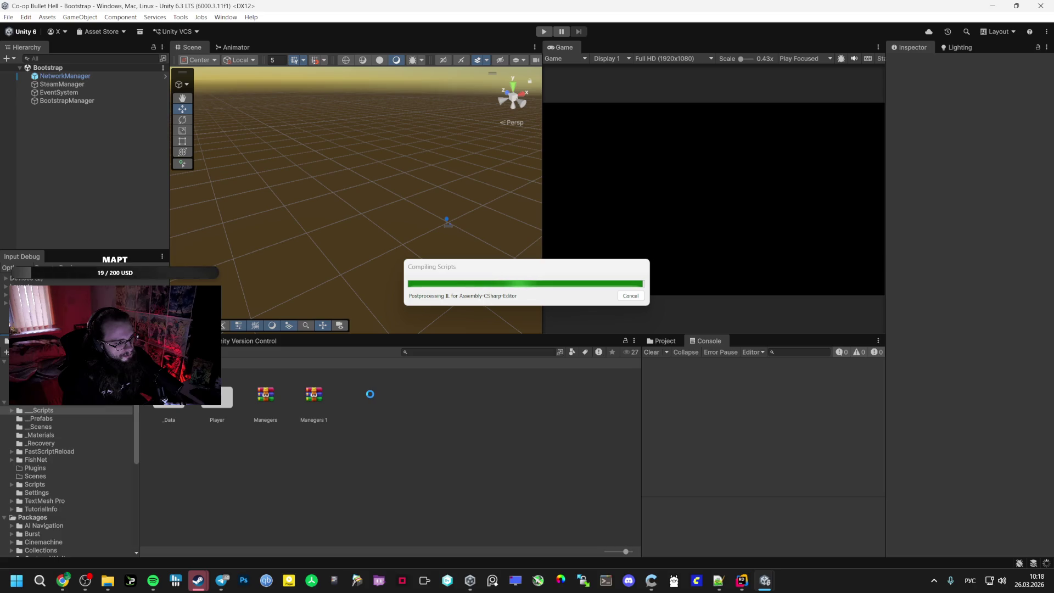
right_click(313, 394)
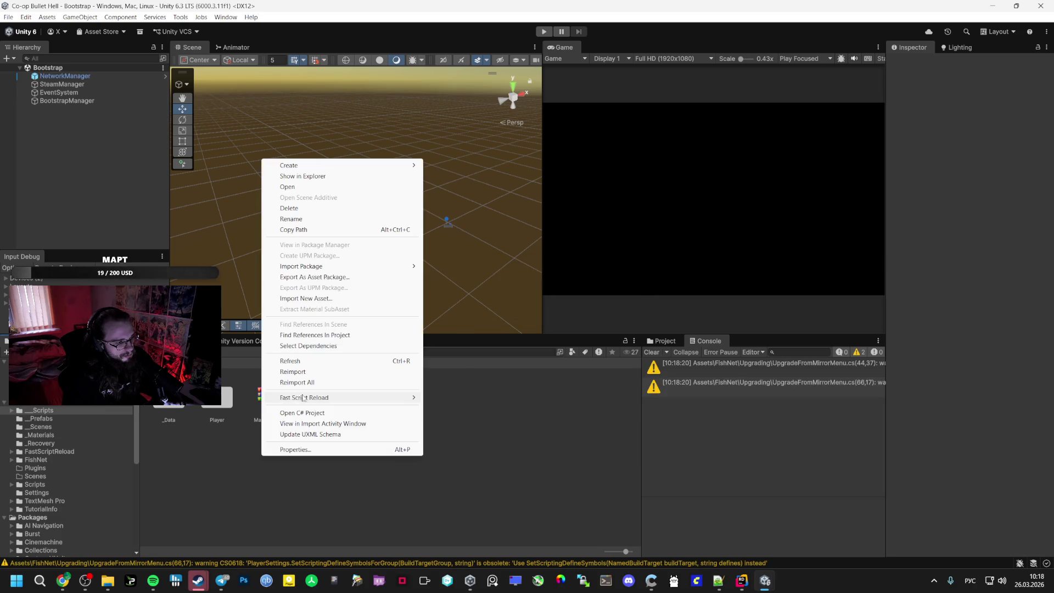
click(225, 454)
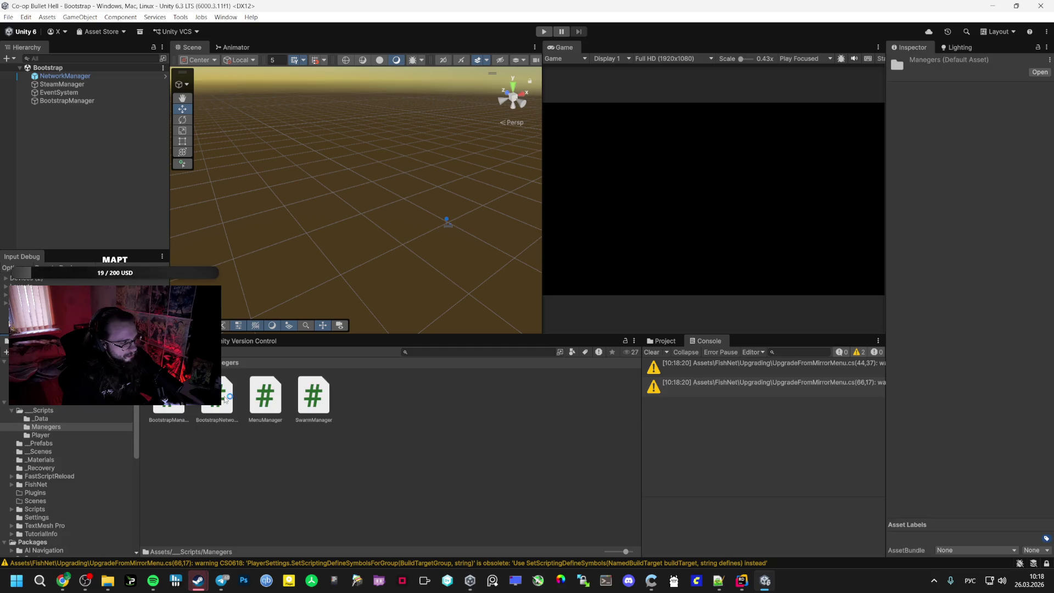
Duplicate the BootstrapManager object and rename the copy BootstrapNetworkManager
click(62, 83)
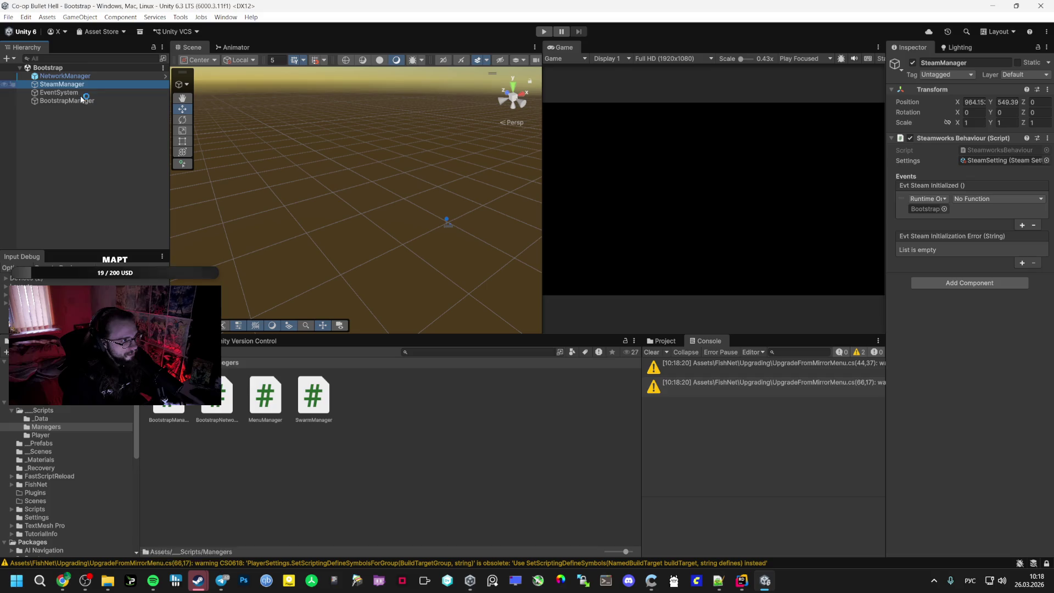
click(65, 100)
key(ctrl+d)
click(158, 584)
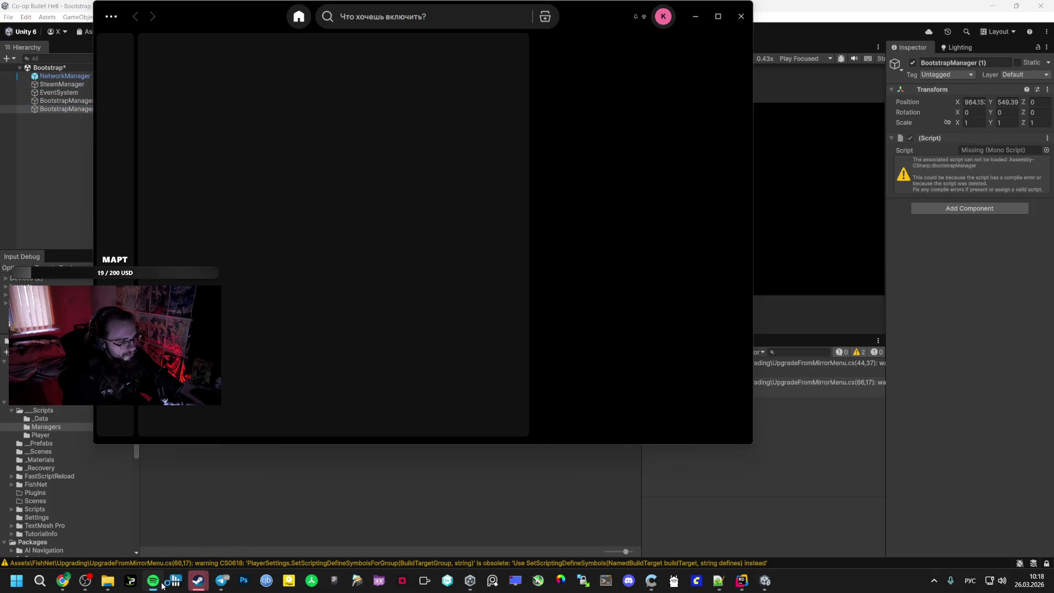
click(514, 504)
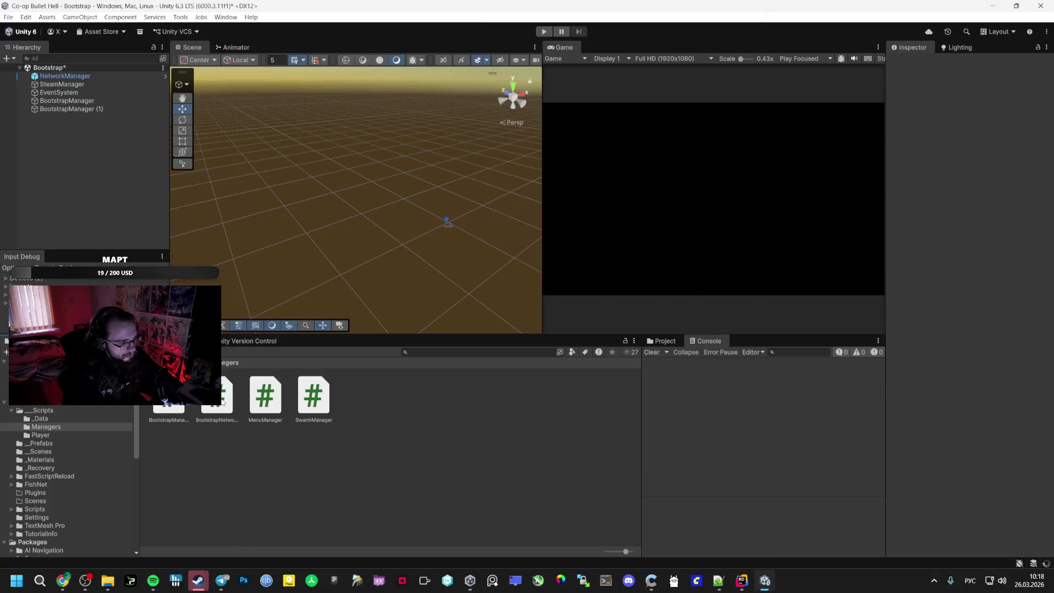
click(131, 108)
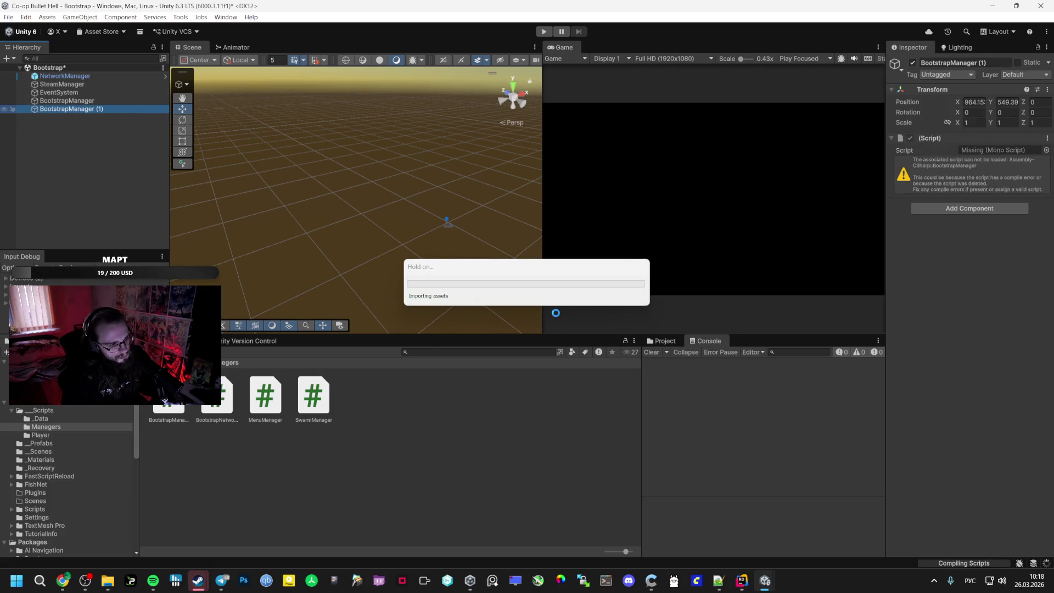
click(230, 418)
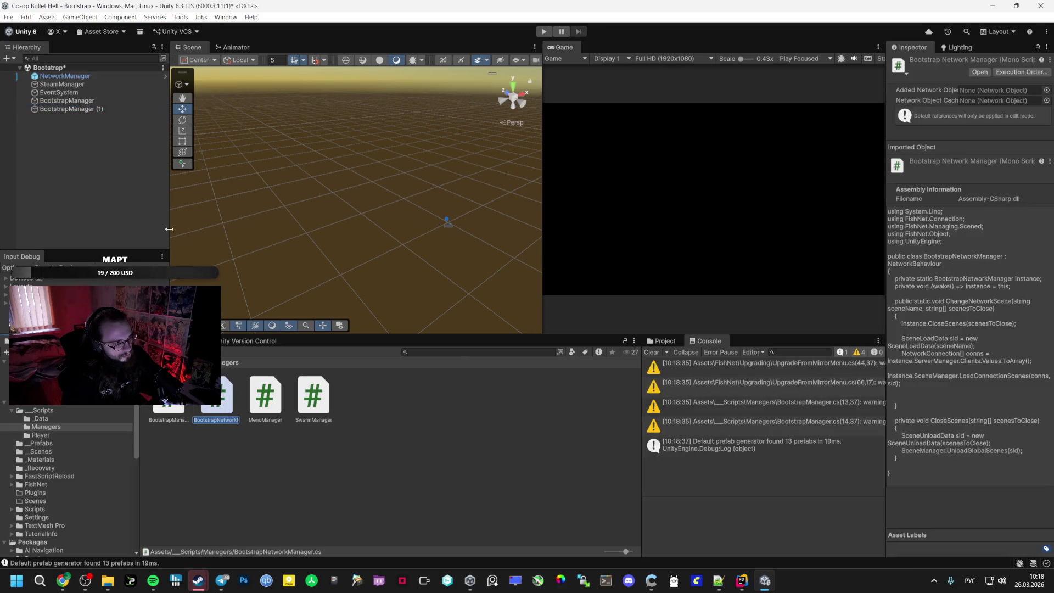
click(87, 110)
key(F2)
text(BootstrapNetworkManager)
key(Return)
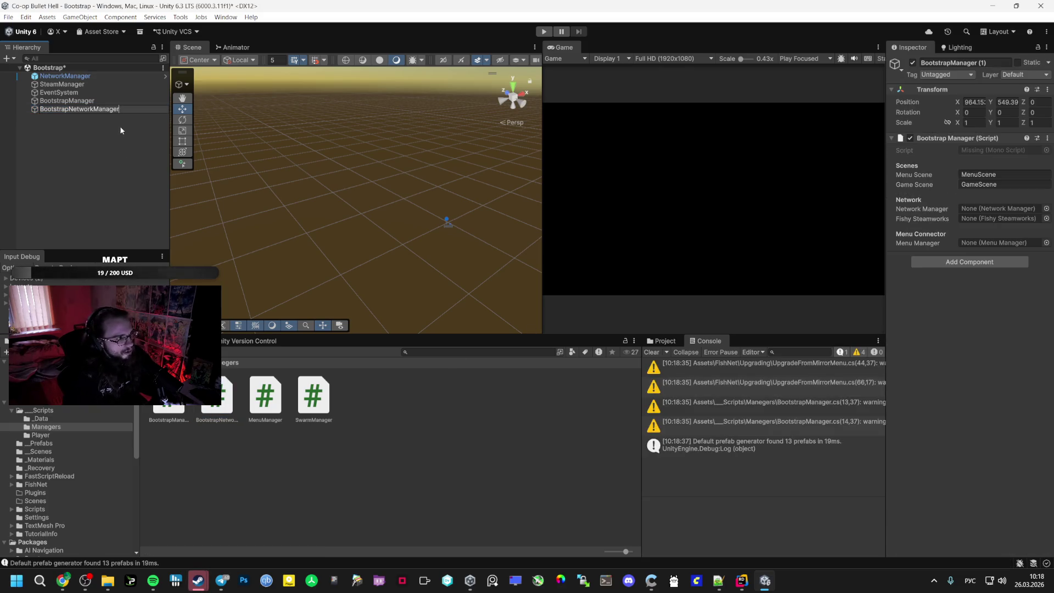
Link NetworkManager into BootstrapManager's Network Manager and Fishy Steamworks fields
key(Up)
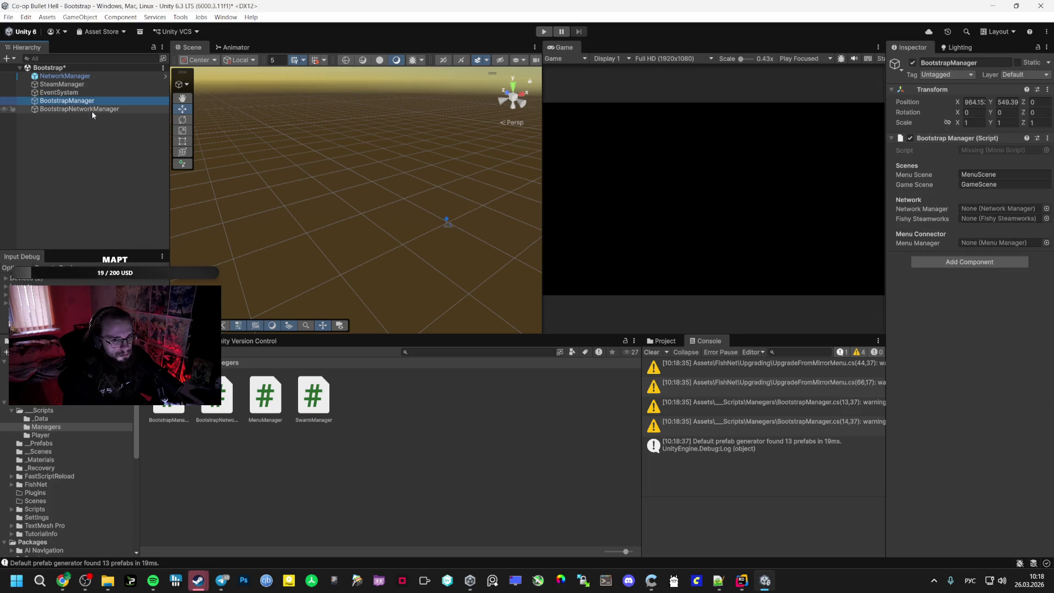
drag(64, 76, 998, 208)
drag(92, 78, 999, 218)
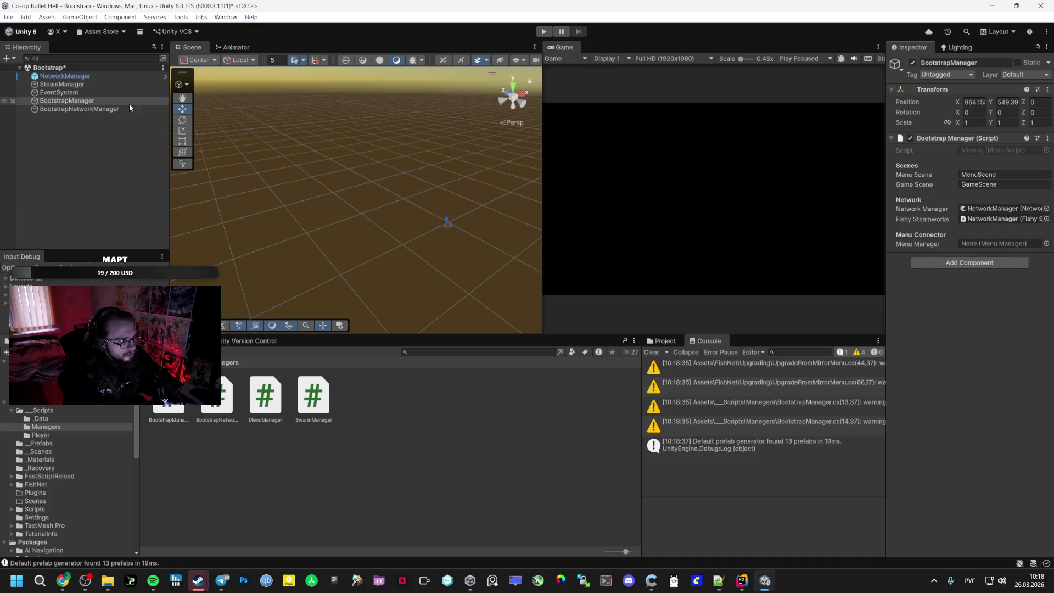
Replace the copy's Bootstrap Manager script with BootstrapNetworkManager and save the Bootstrap scene
click(87, 110)
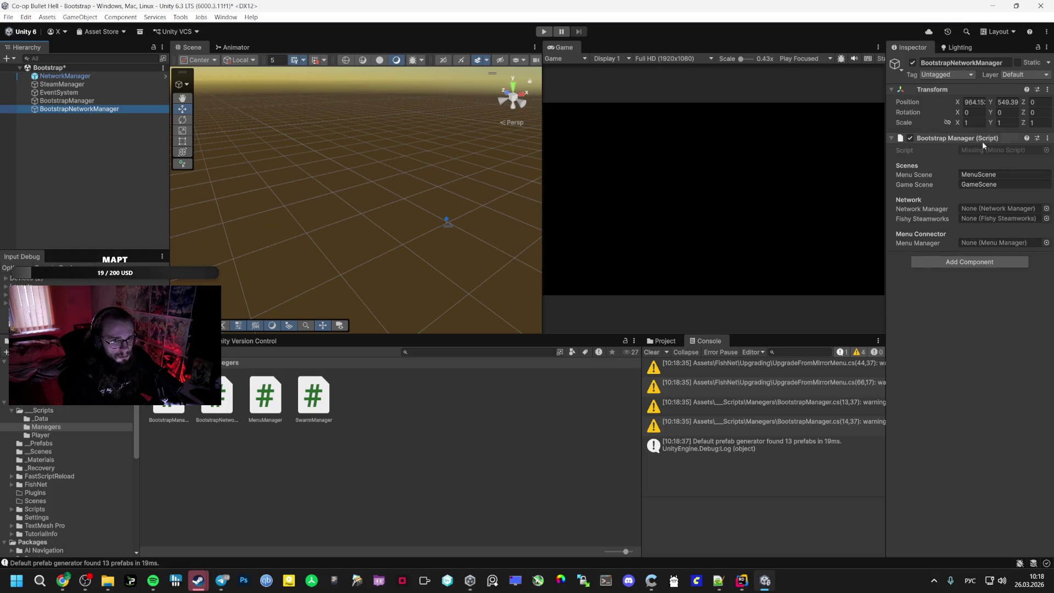
click(1046, 139)
click(1009, 163)
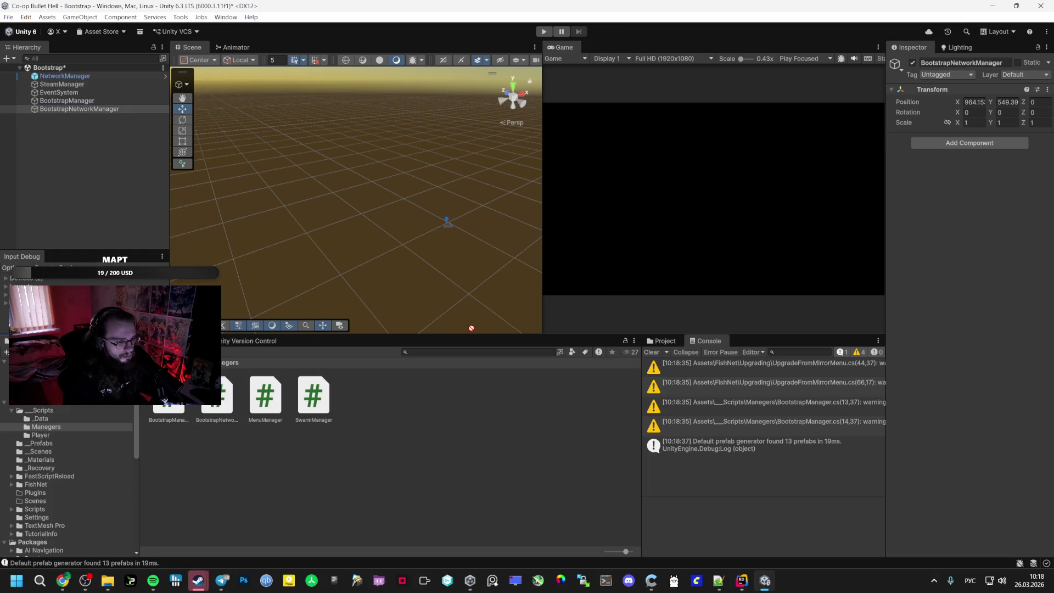
key(ctrl+s)
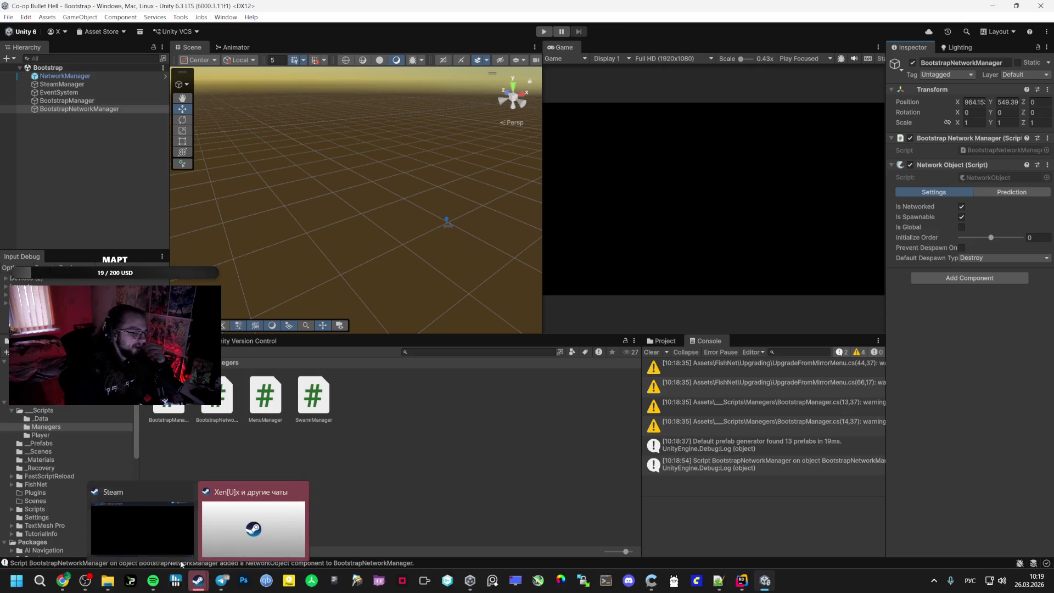
Browse the No Man's Sky and Sons Of The Forest Steam store pages, pausing the trailer
click(198, 580)
scroll(542, 177, down, 5)
mouse_move(541, 177)
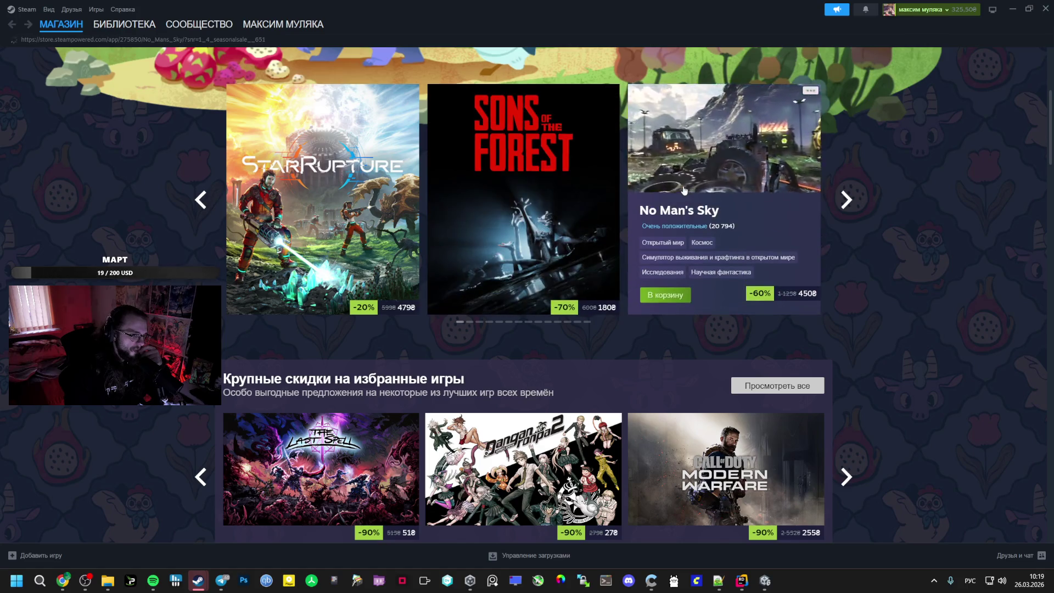
click(720, 167)
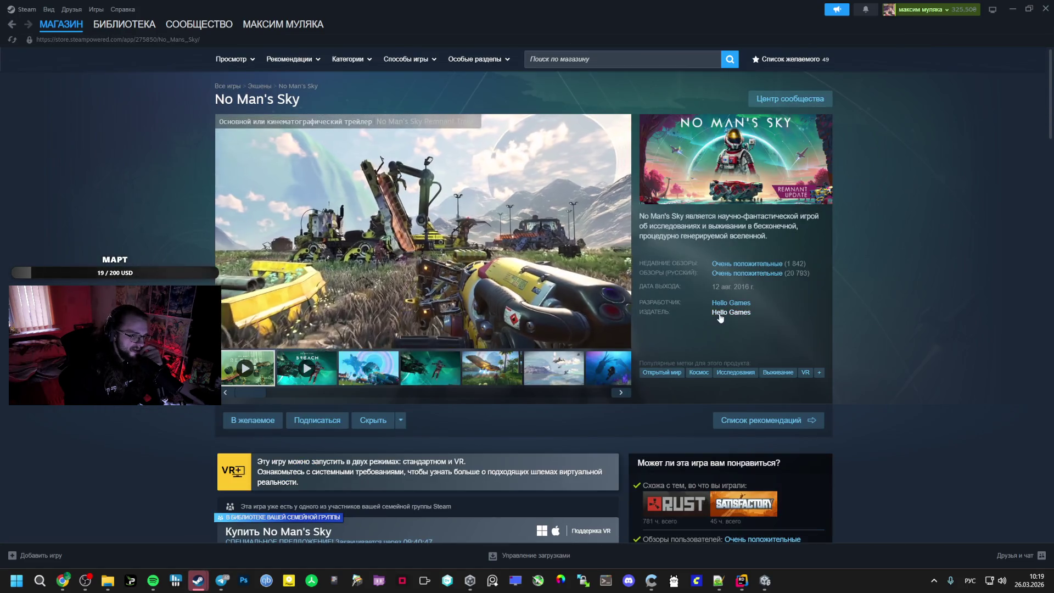
key(alt+Left)
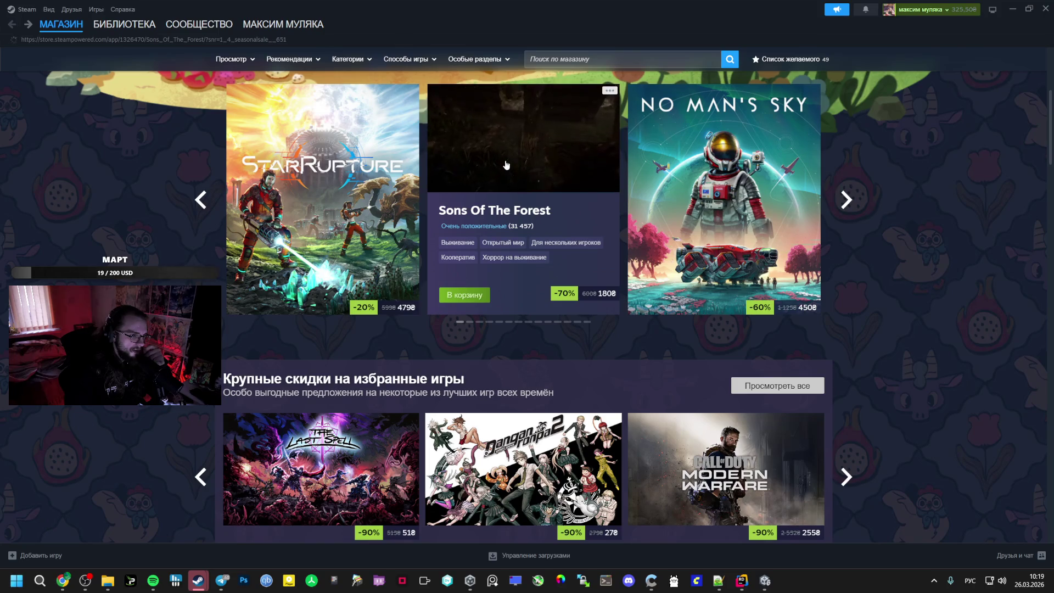
click(507, 160)
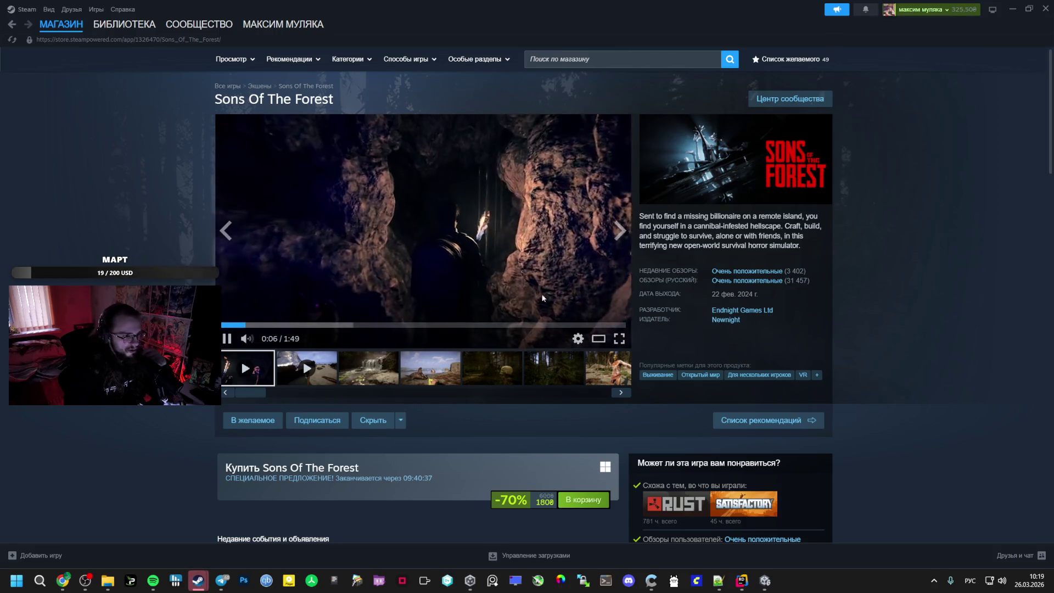
click(494, 195)
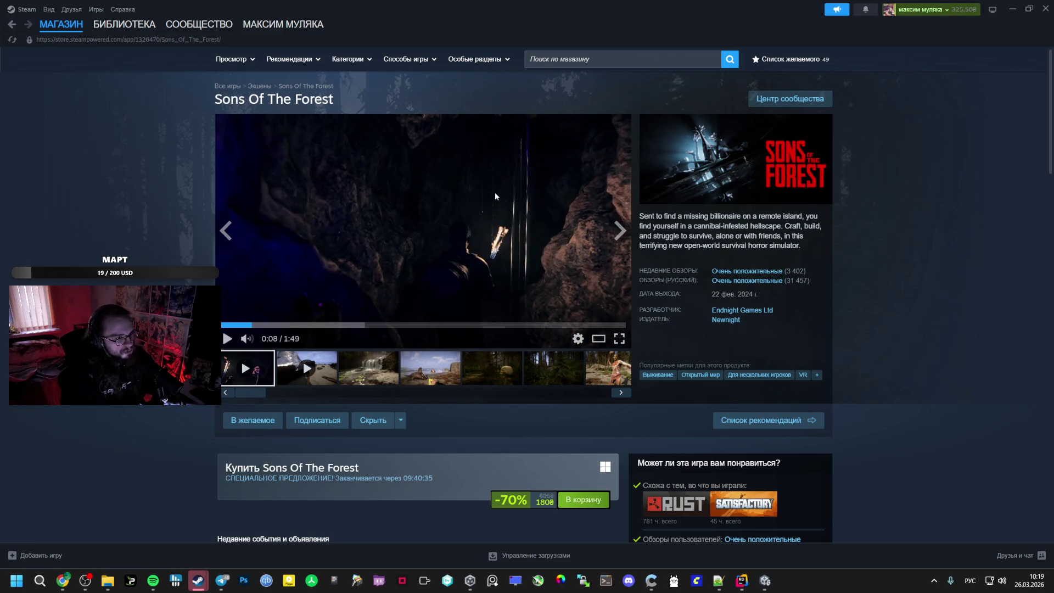
Dismiss the music player and bring the Unity editor back to the front
click(152, 524)
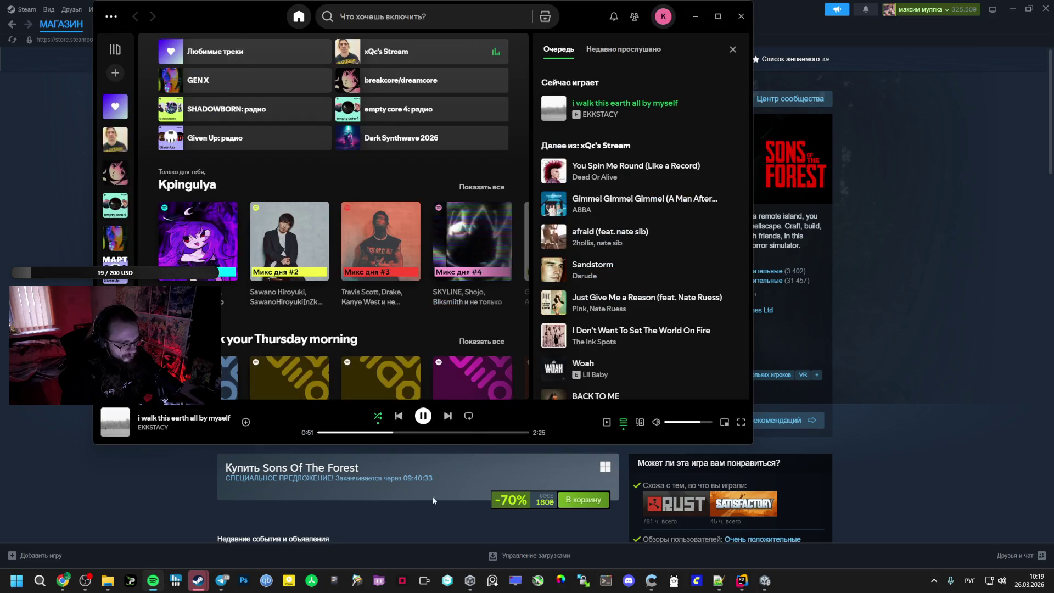
click(935, 378)
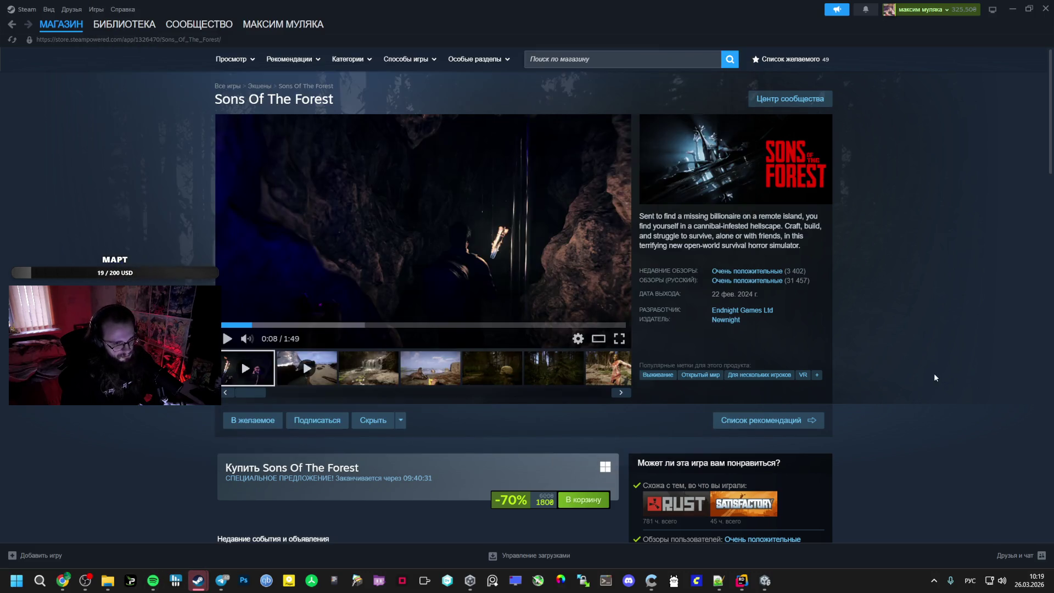
mouse_move(765, 580)
click(764, 527)
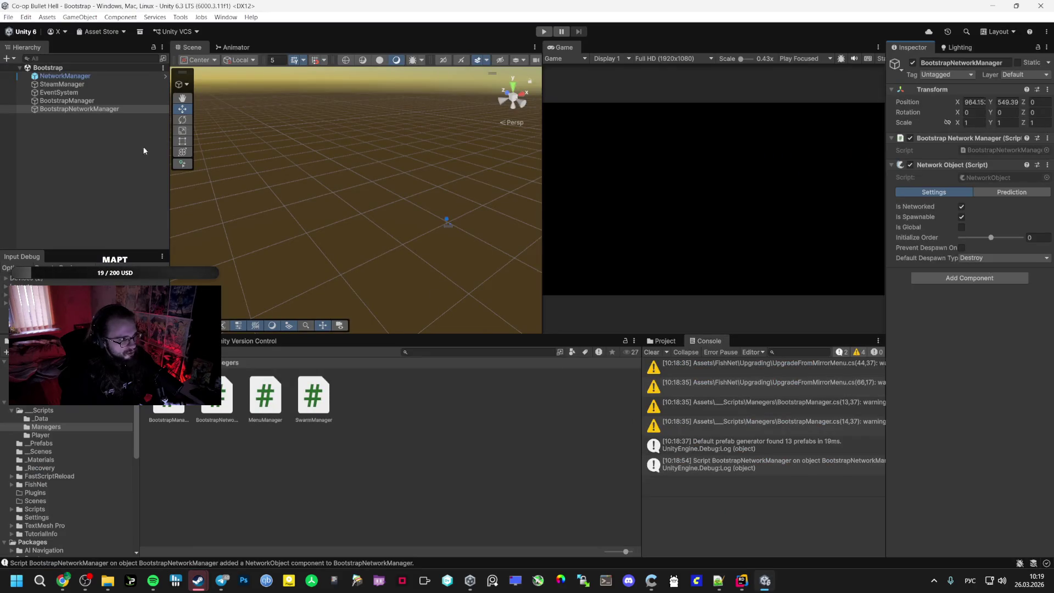
Attach the BootstrapManager script to the BootstrapManager object and remove its missing-script component
click(75, 101)
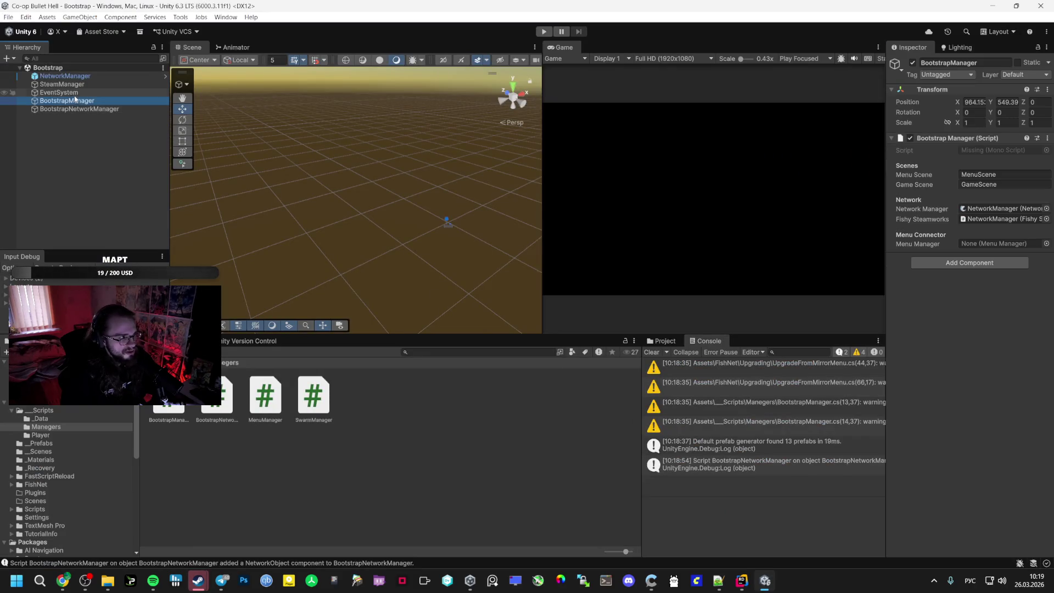
click(77, 93)
click(98, 101)
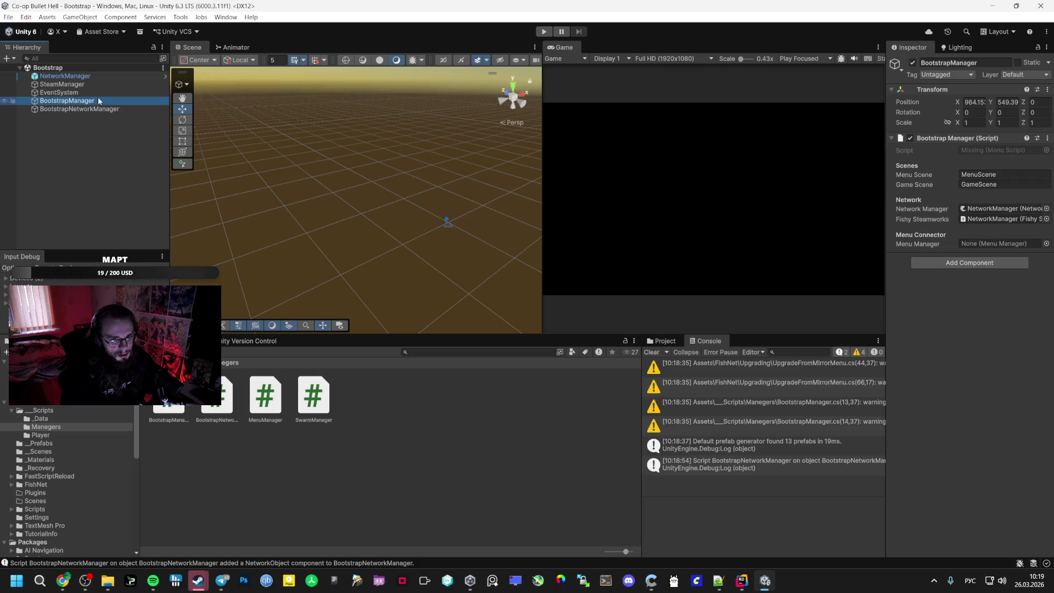
click(97, 85)
click(99, 101)
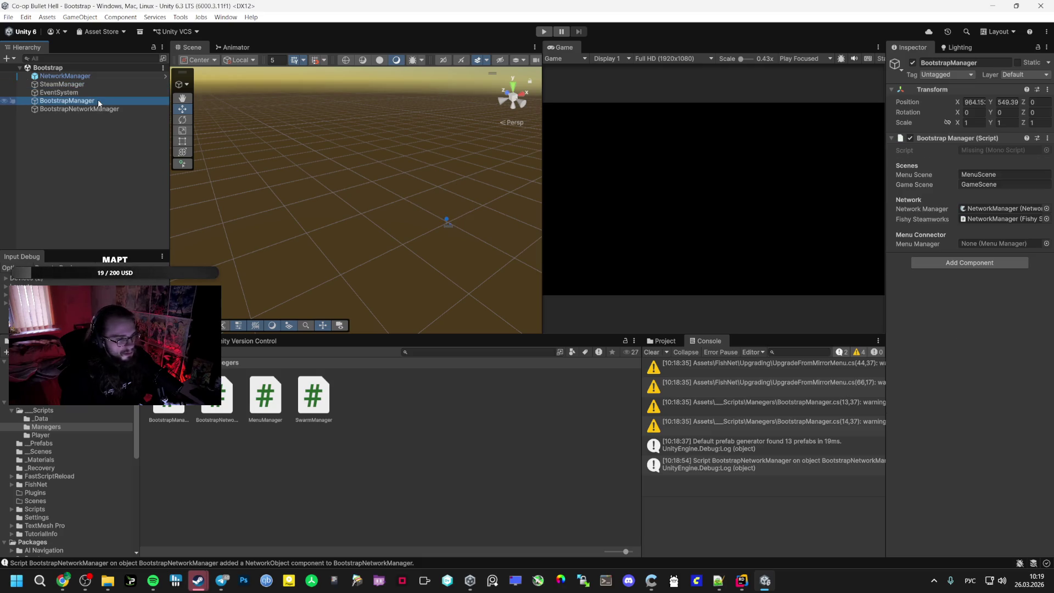
mouse_move(169, 394)
mouse_down()
mouse_move(831, 294)
mouse_move(977, 302)
mouse_up()
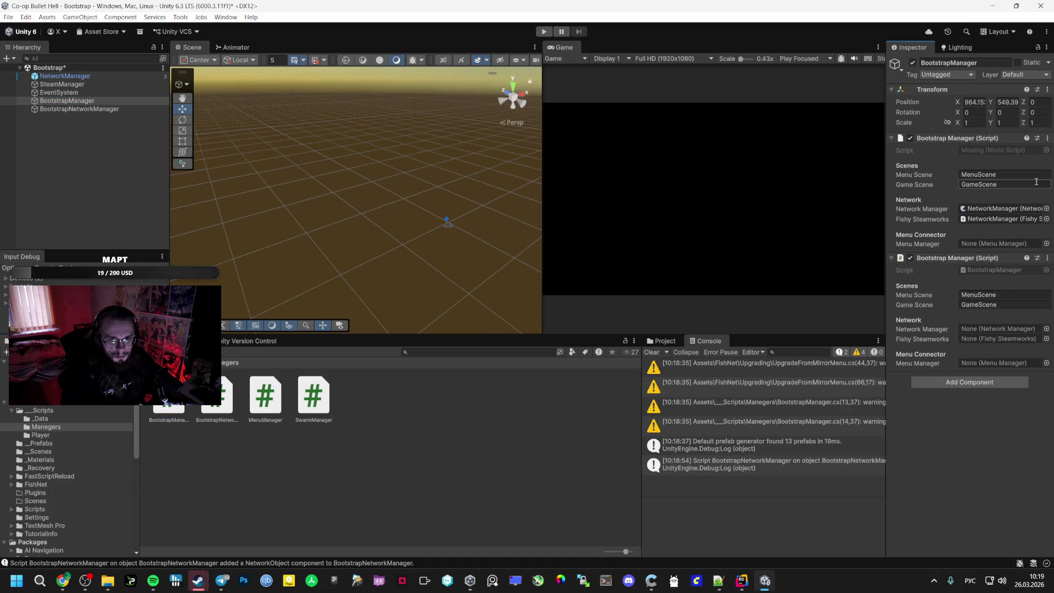
click(1046, 138)
click(984, 164)
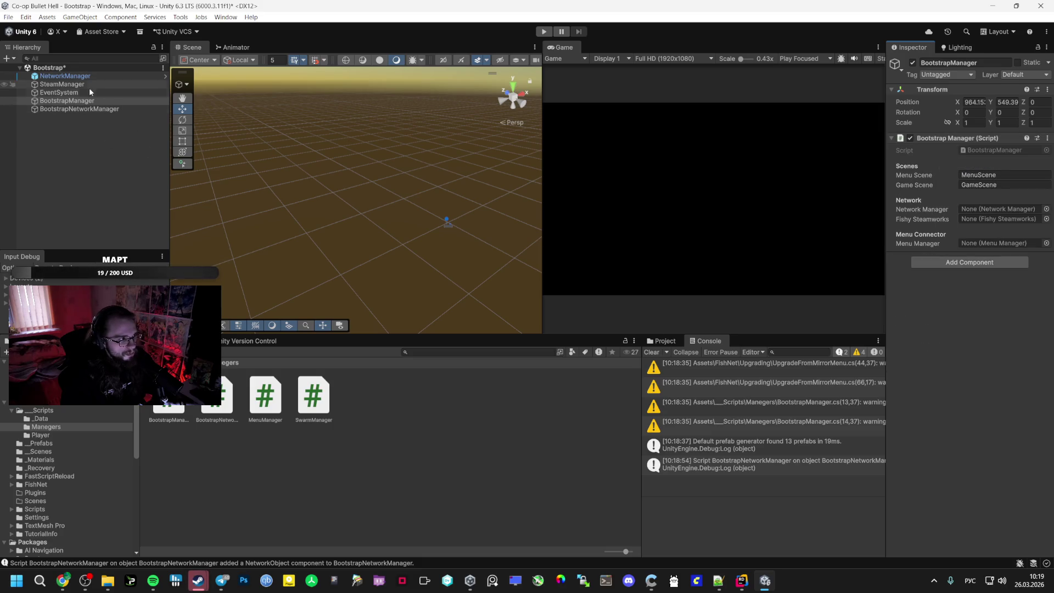
Point the Network Manager and Fishy Steamworks fields to NetworkManager, then inspect SteamManager
drag(65, 76, 910, 187)
mouse_move(979, 216)
mouse_down()
mouse_move(282, 111)
mouse_move(165, 77)
mouse_move(978, 210)
mouse_up()
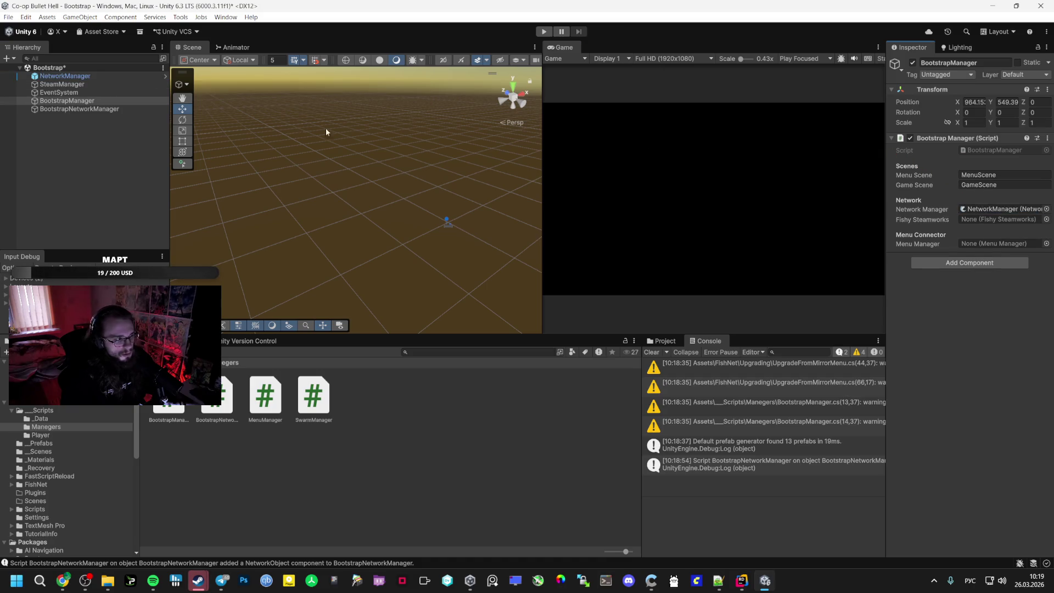
mouse_move(57, 88)
mouse_down()
mouse_move(969, 218)
mouse_move(946, 215)
mouse_up()
mouse_move(65, 76)
mouse_down()
mouse_move(1028, 209)
mouse_move(999, 218)
mouse_up()
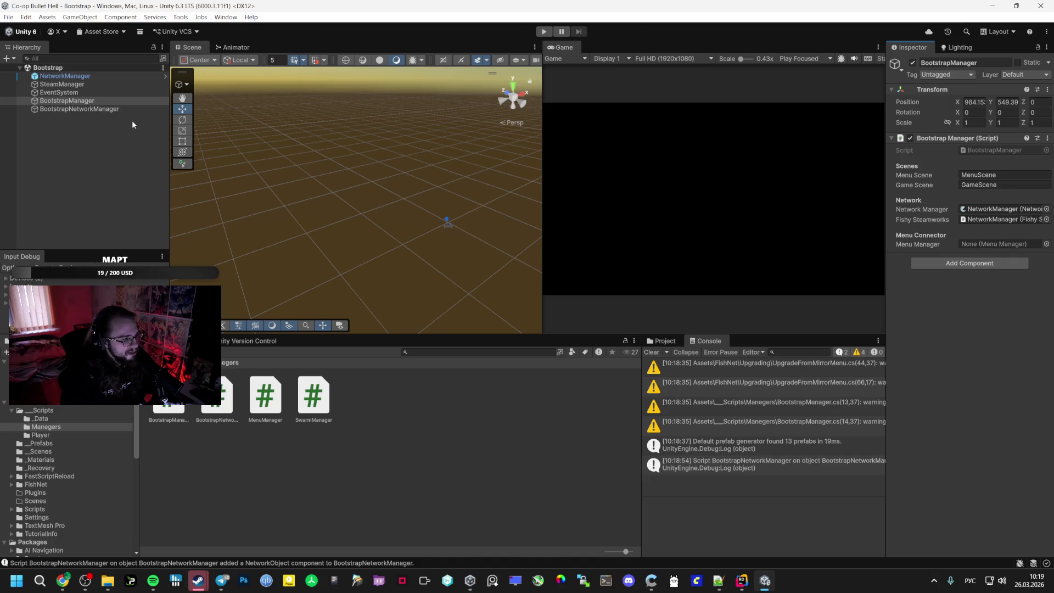
click(91, 93)
click(91, 84)
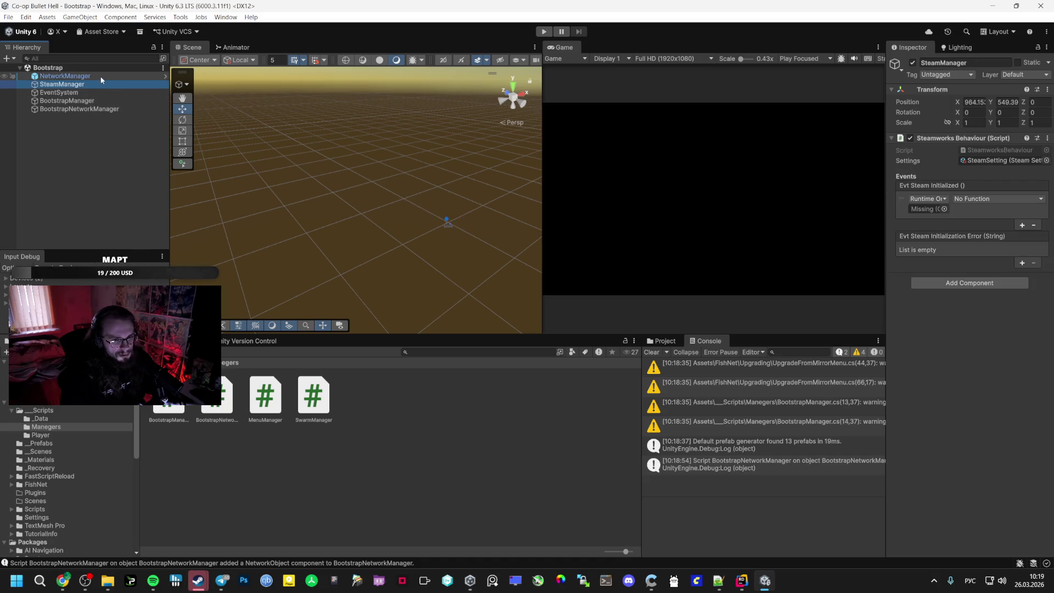
Make SteamManager's Evt Steam Initialized event call BootstrapManager.GoToMenu
mouse_move(91, 84)
mouse_down()
mouse_move(110, 104)
mouse_move(946, 200)
mouse_up()
click(987, 198)
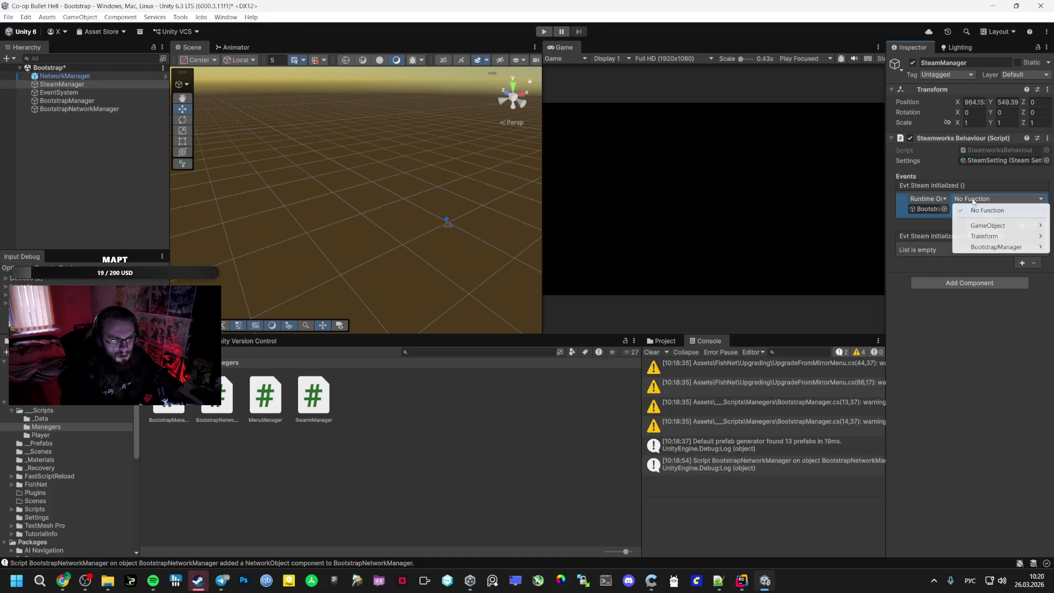
mouse_move(996, 247)
click(860, 342)
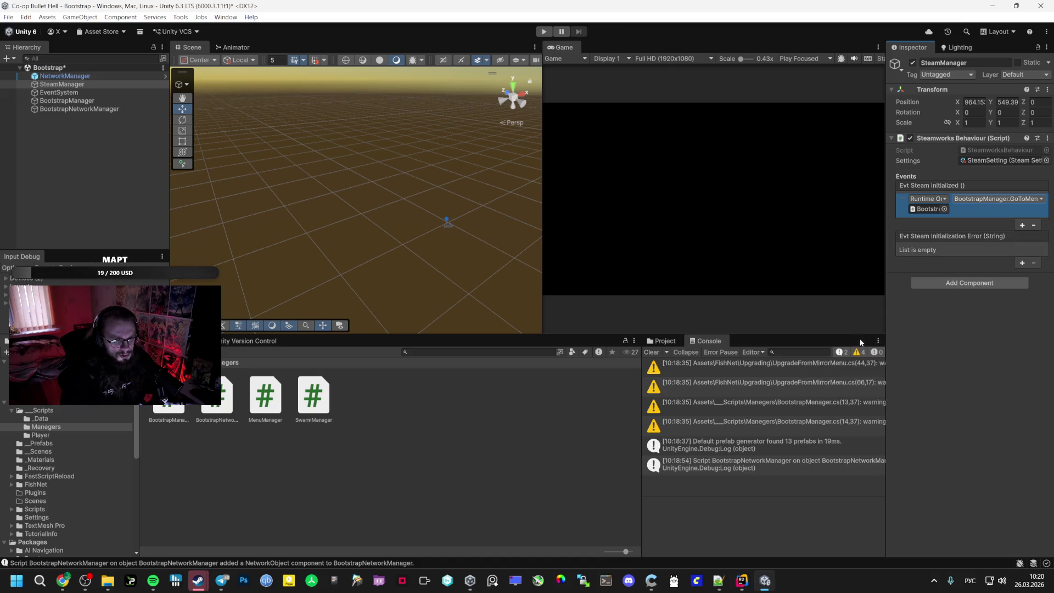
Inspect NetworkManager's Transport field and locate its assigned Player prefab in the project
click(83, 77)
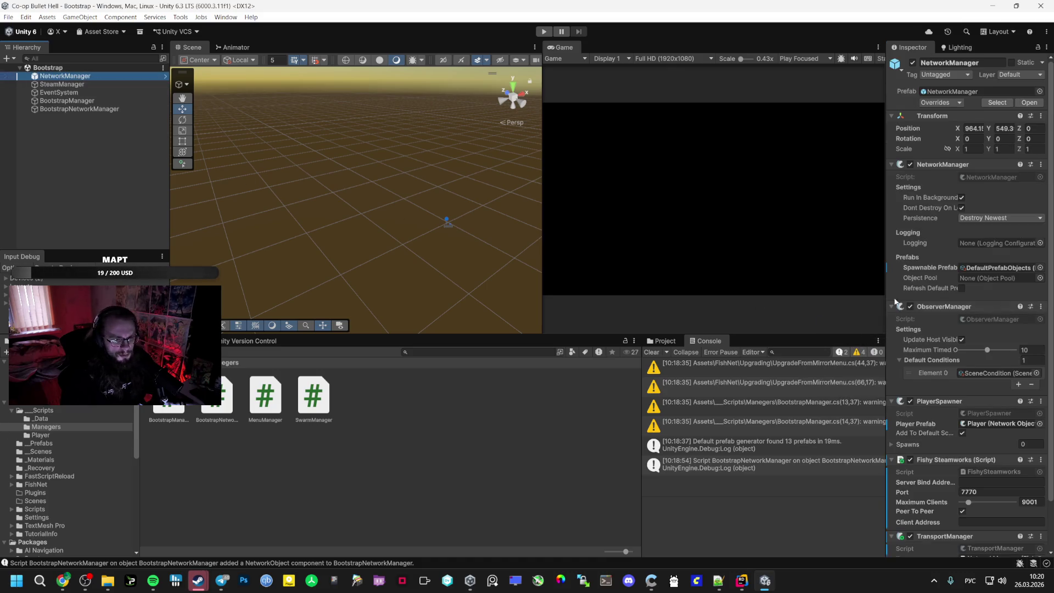
scroll(941, 343, down, 1)
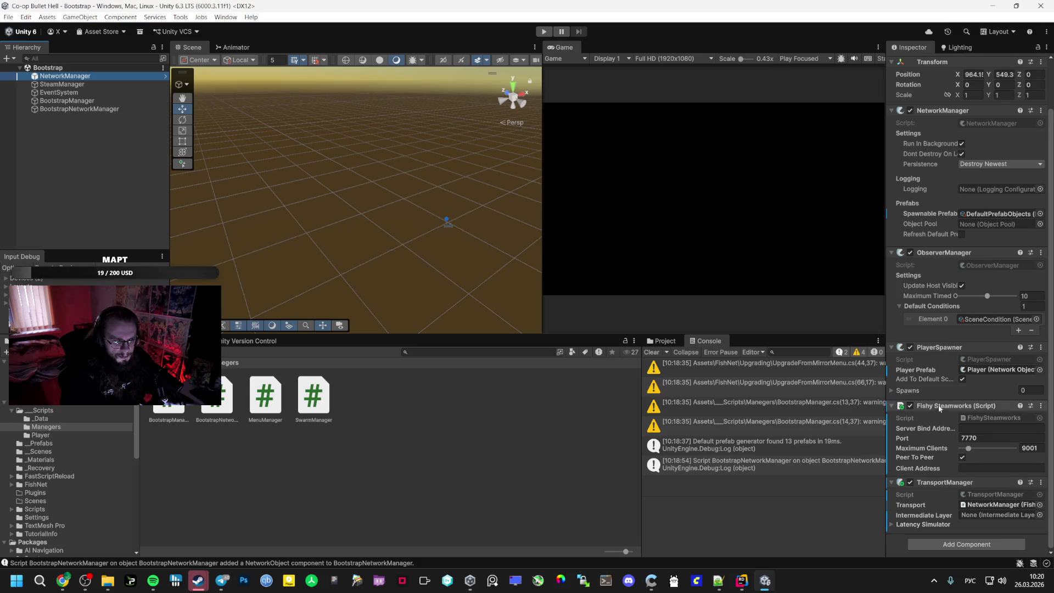
click(989, 503)
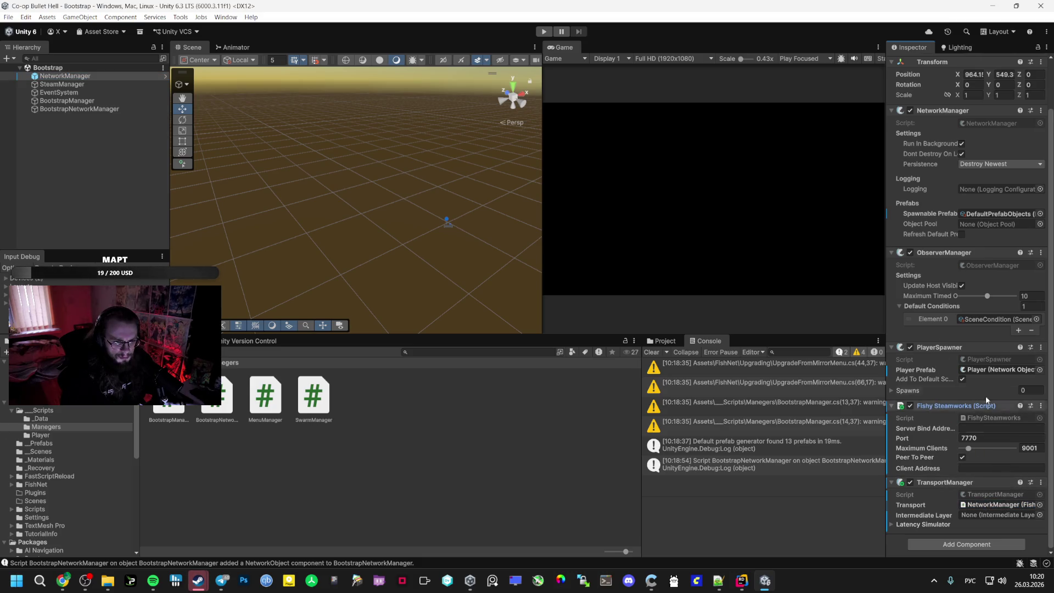
scroll(966, 360, up, 2)
click(995, 424)
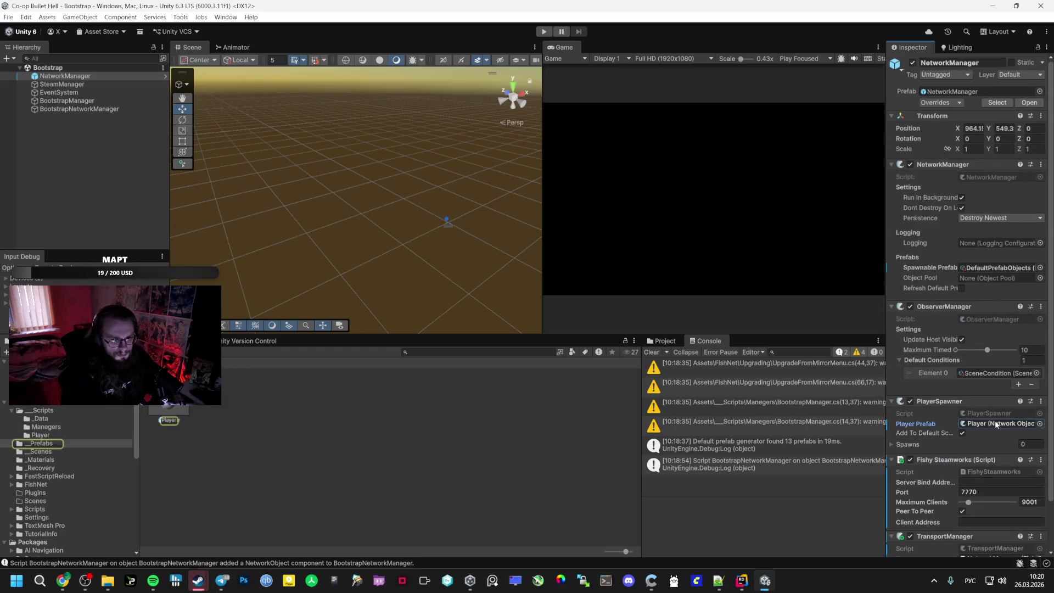
Browse the _Prefabs and scripts folders, then select MenuScene in _Scenes
click(59, 443)
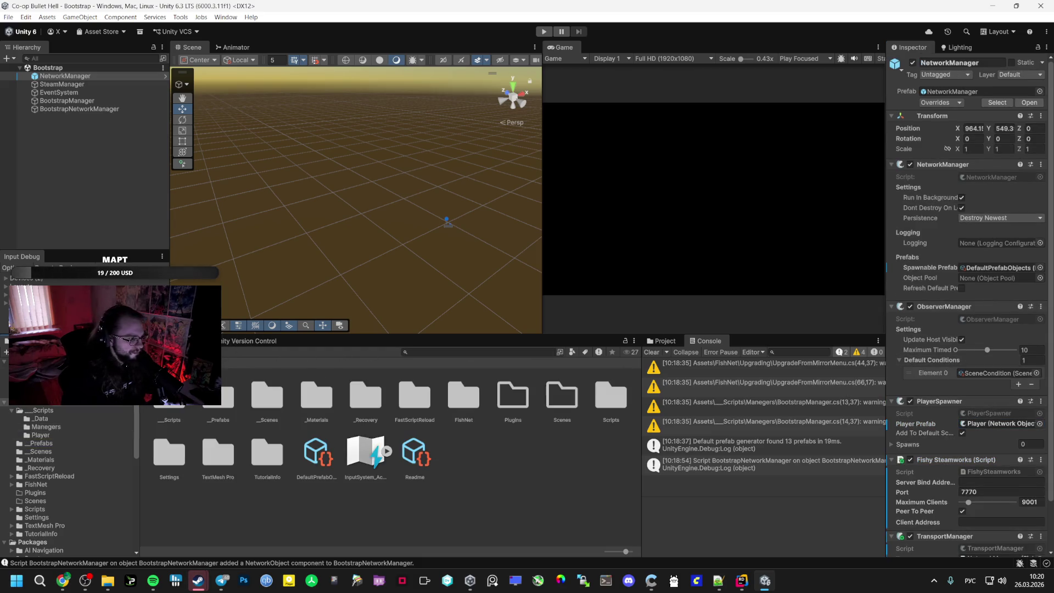
click(53, 435)
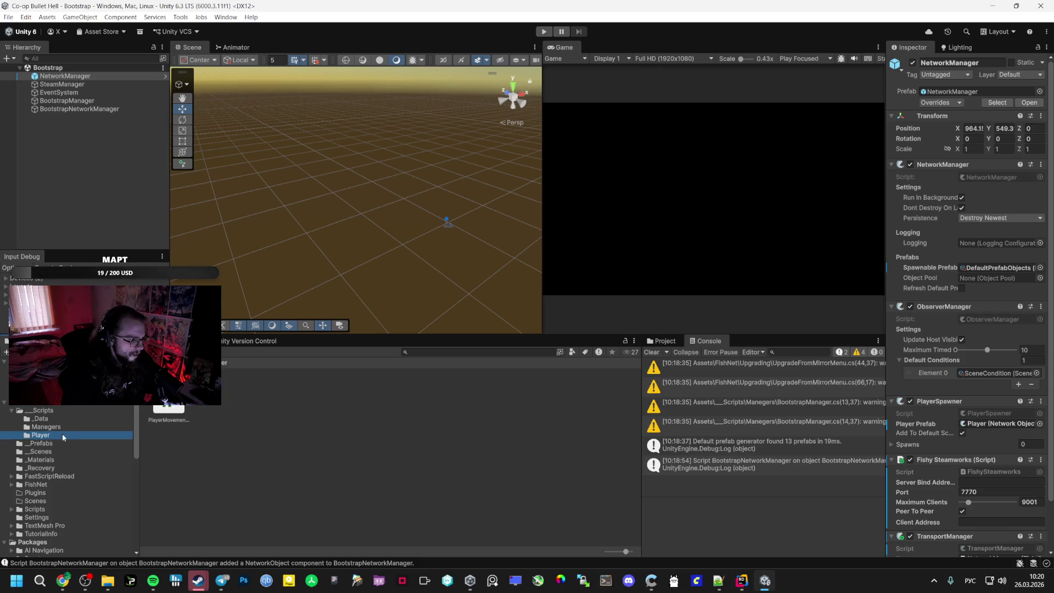
click(42, 445)
click(46, 427)
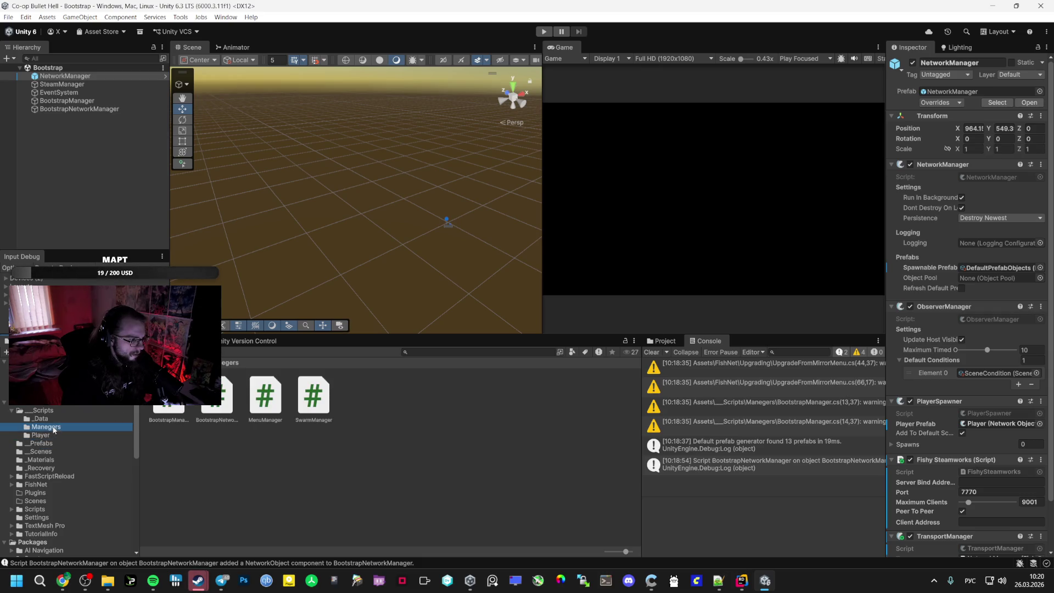
key(Down)
key(Down)
key(Down)
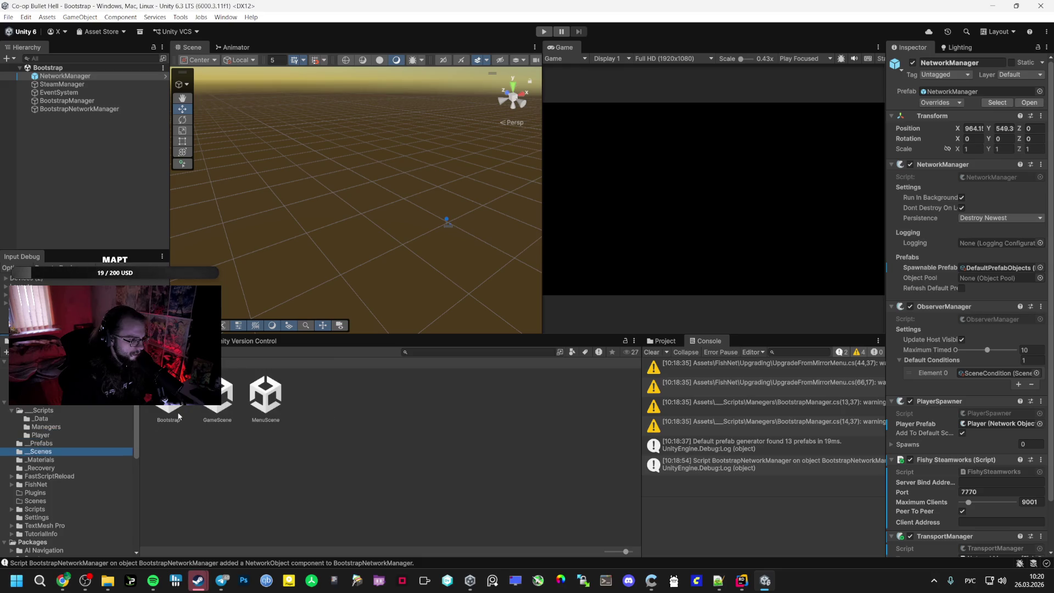
click(264, 395)
Open MenuScene and replace MainMenuManager's missing script with the MenuManager script
double_click(265, 394)
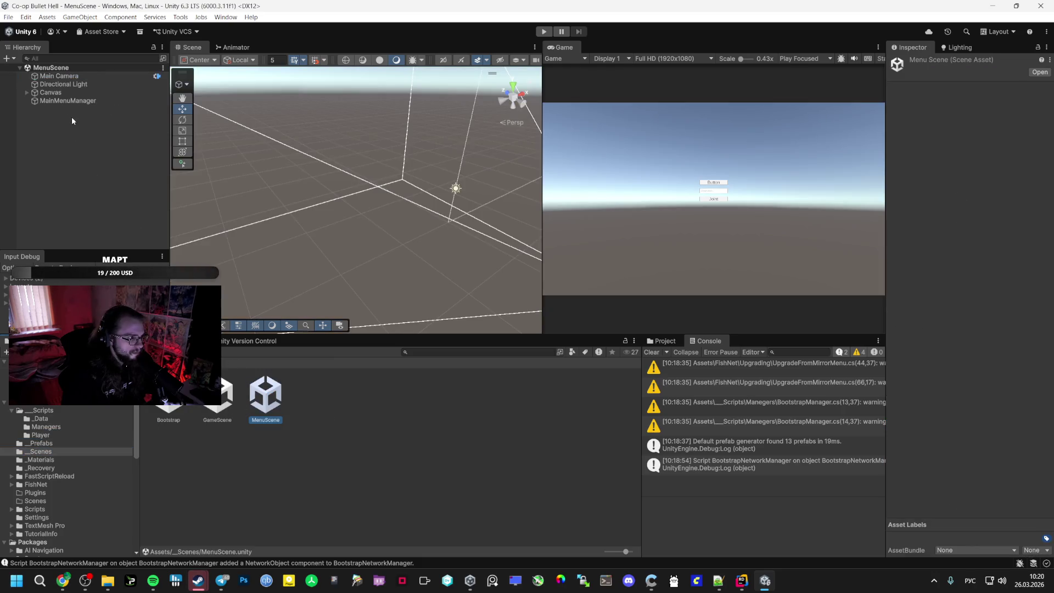
click(27, 92)
click(71, 101)
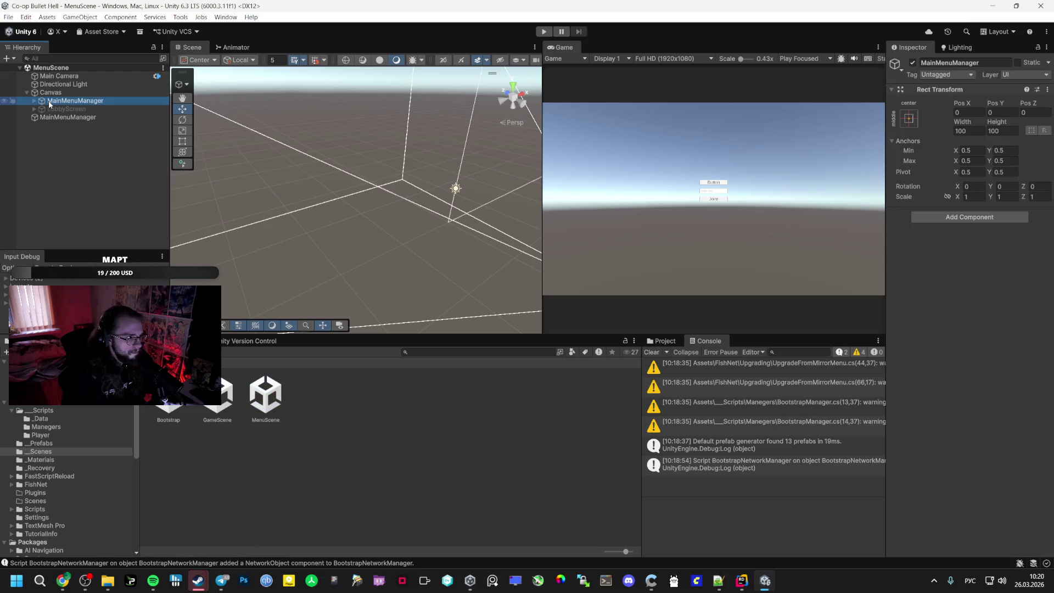
click(68, 117)
right_click(939, 138)
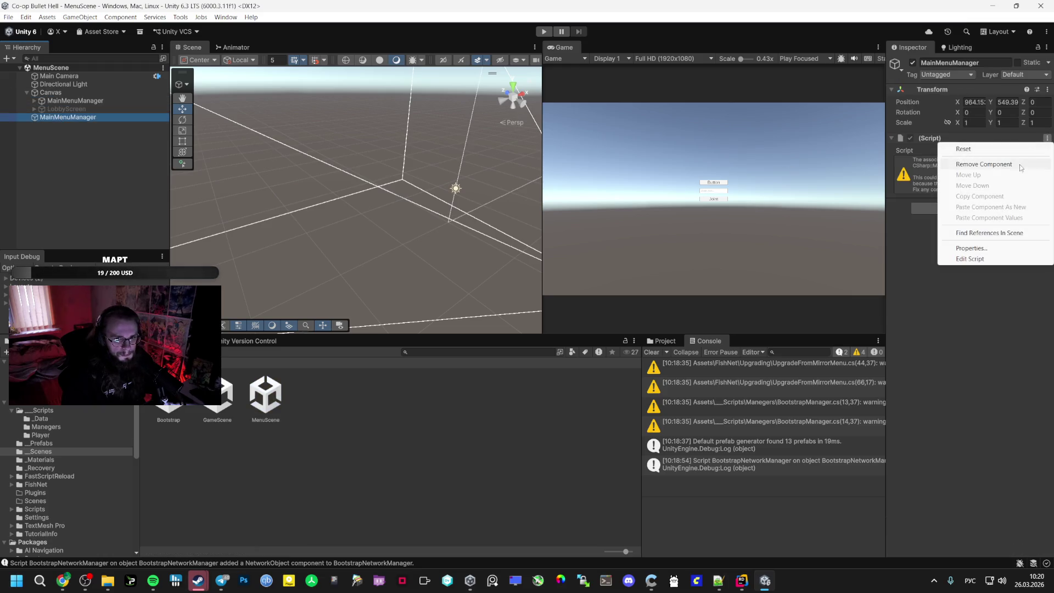
click(966, 160)
click(47, 426)
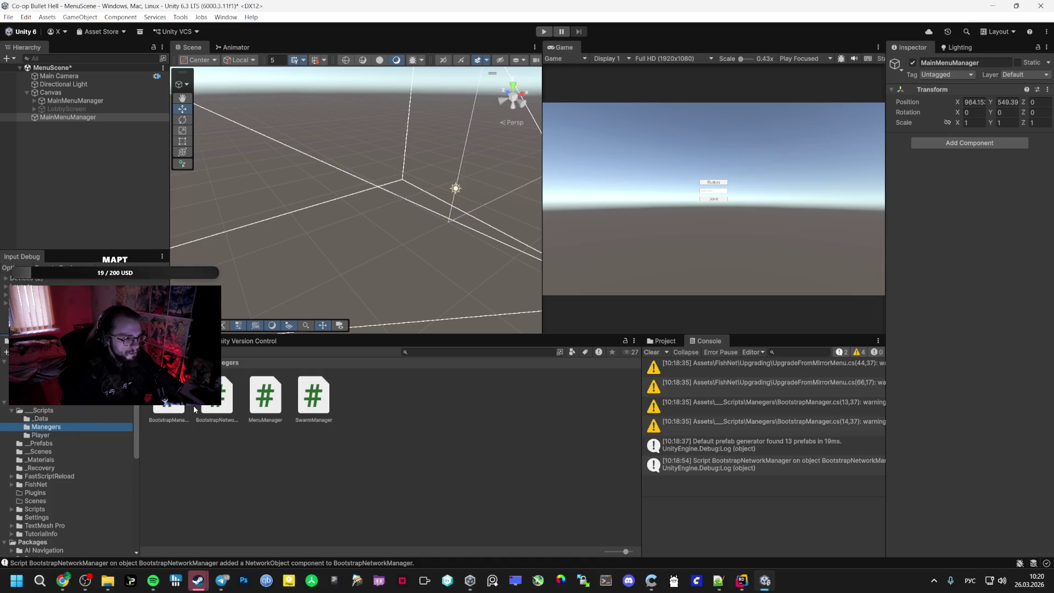
mouse_move(266, 395)
mouse_down()
mouse_move(603, 258)
mouse_move(969, 132)
mouse_up()
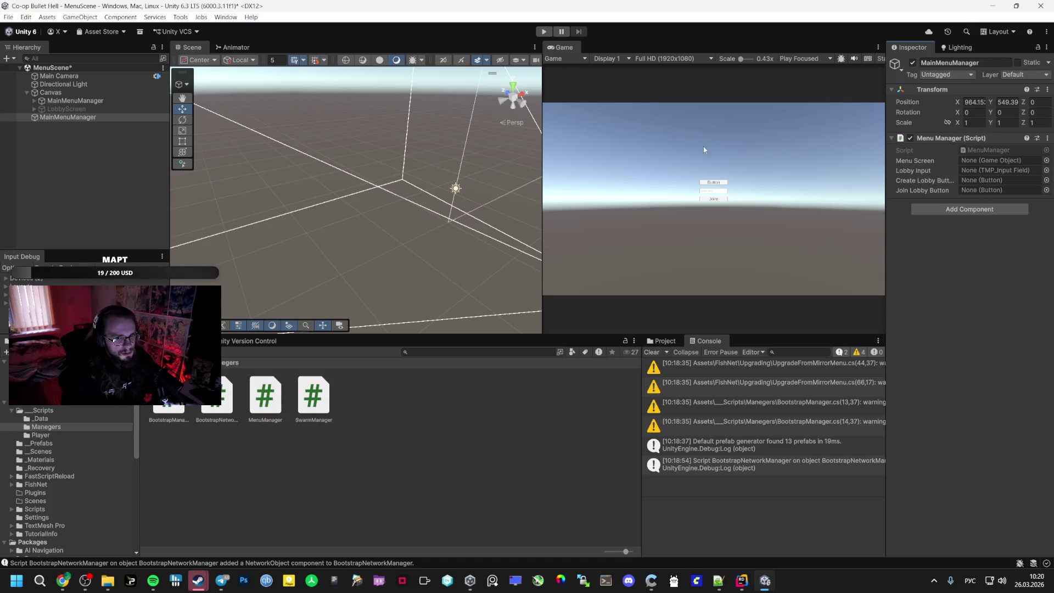
Assign Menu Screen, CreateLobby, JointLobby and InputField (TMP) to the Menu Manager fields
drag(76, 101, 1000, 161)
click(35, 101)
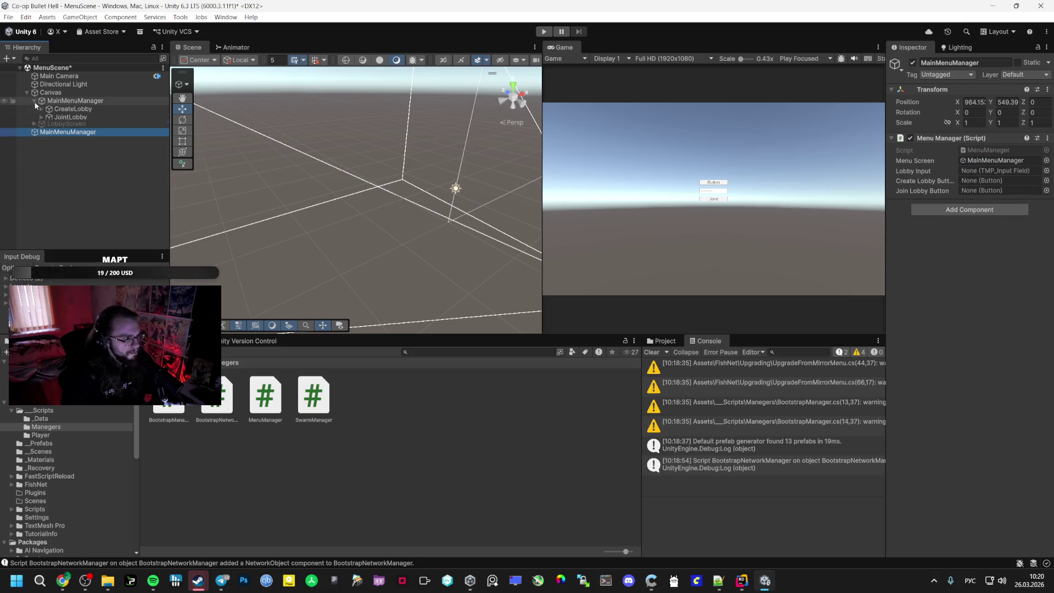
mouse_move(72, 108)
mouse_down()
mouse_move(632, 115)
mouse_move(999, 167)
mouse_move(999, 180)
mouse_up()
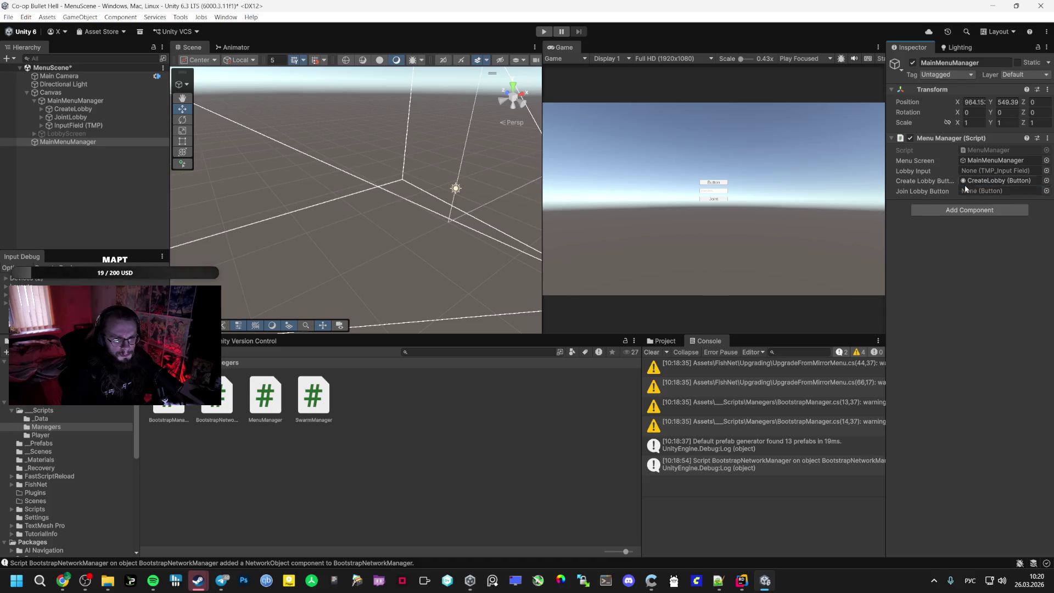
drag(96, 128, 389, 120)
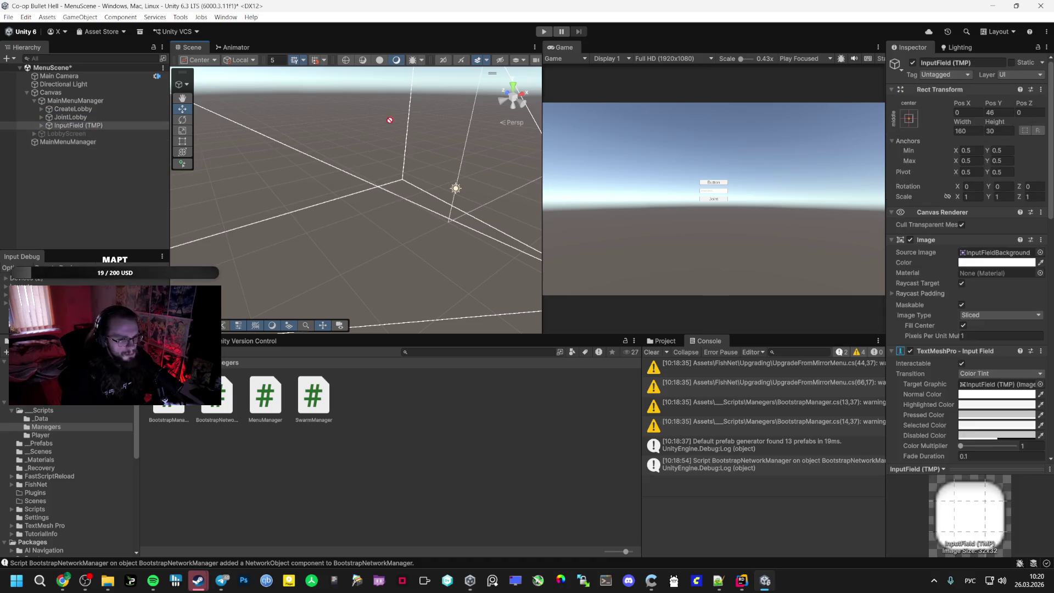
click(58, 142)
mouse_move(68, 117)
mouse_down()
mouse_move(580, 136)
mouse_move(985, 192)
mouse_up()
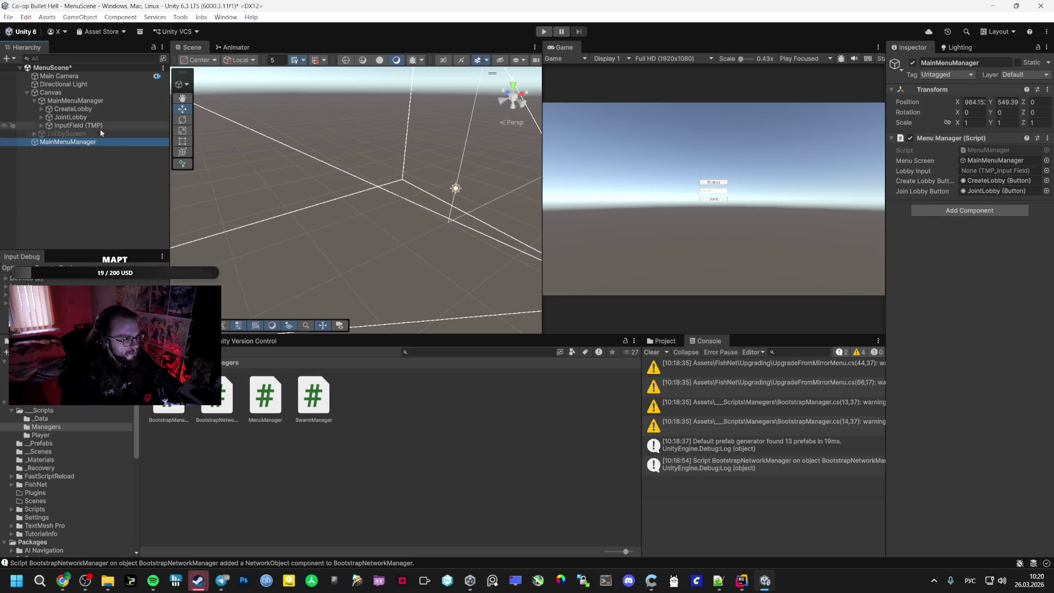
mouse_move(95, 128)
mouse_down()
mouse_move(988, 161)
mouse_move(997, 173)
mouse_up()
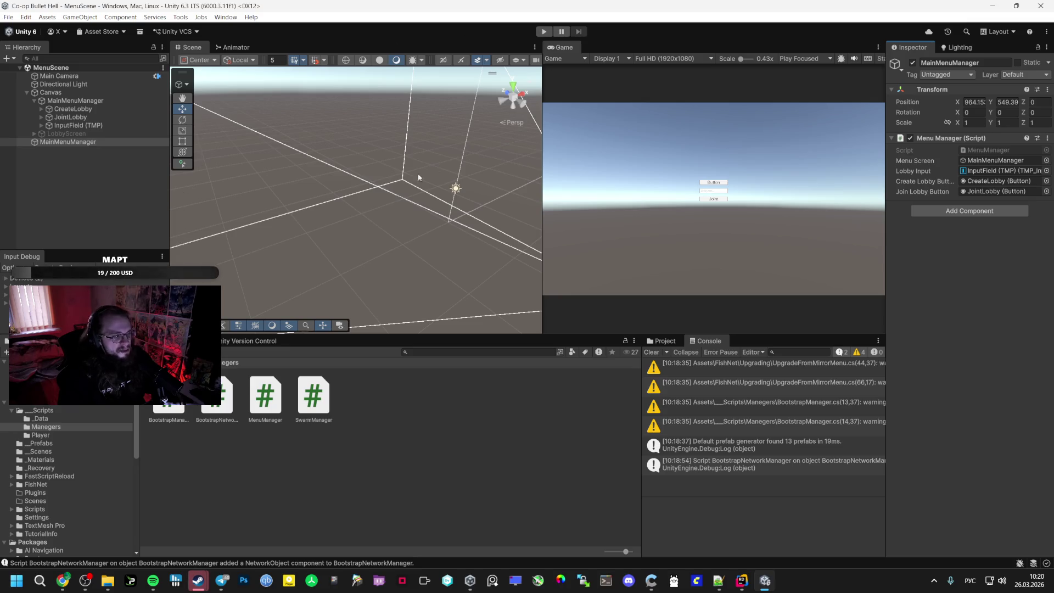
click(55, 435)
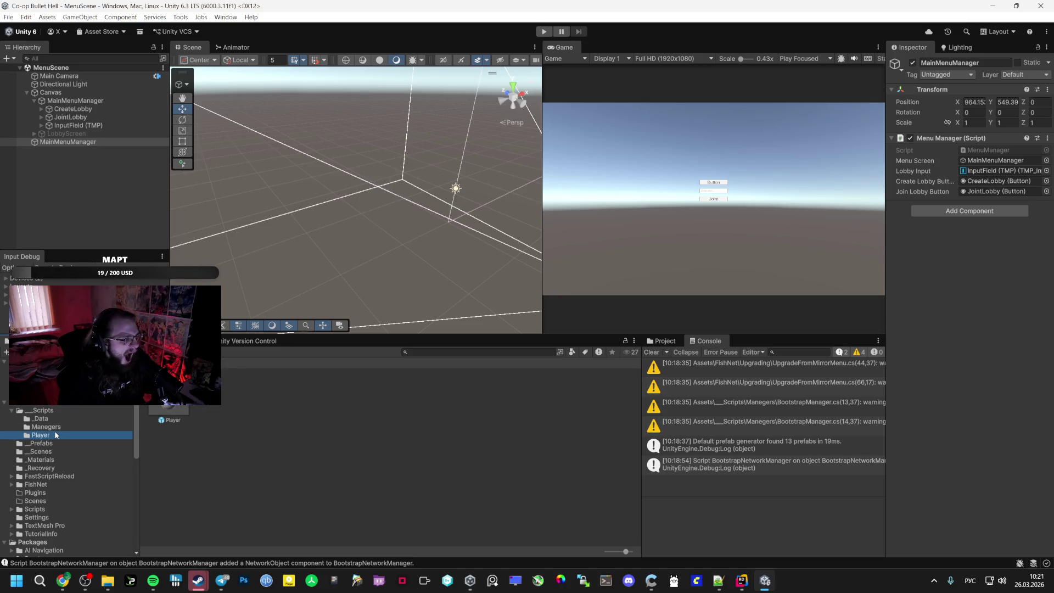
click(41, 452)
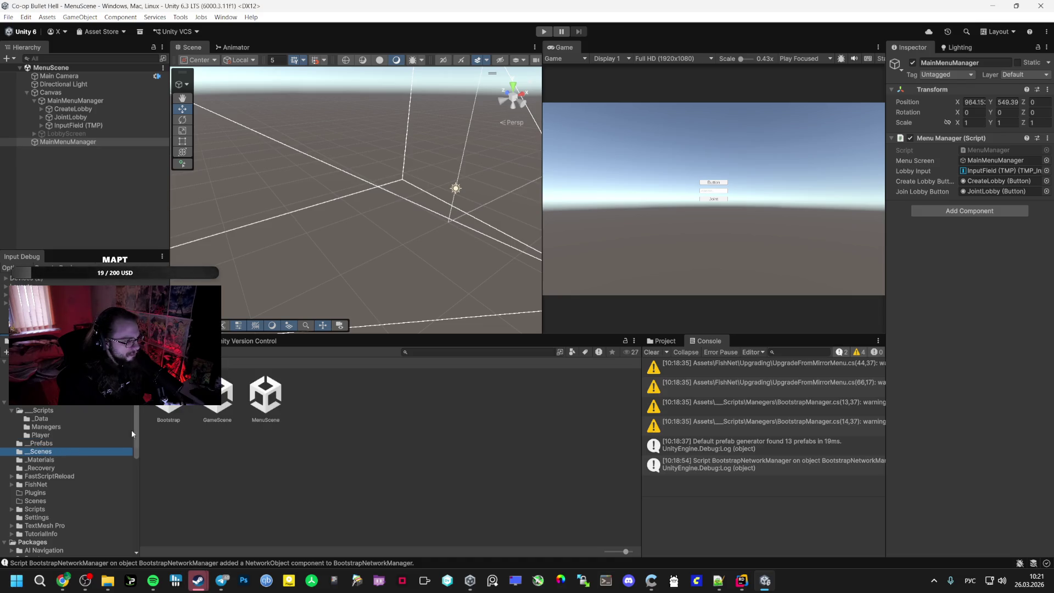
Open GameScene and remove the missing script components from SpawnManager and SwarmManager
click(264, 394)
double_click(234, 396)
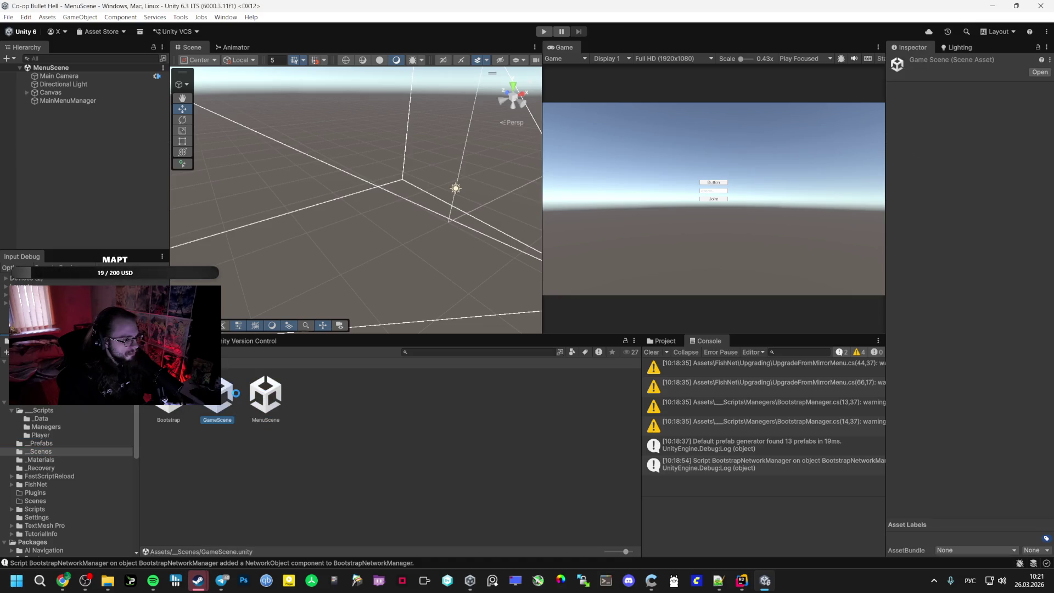
click(76, 101)
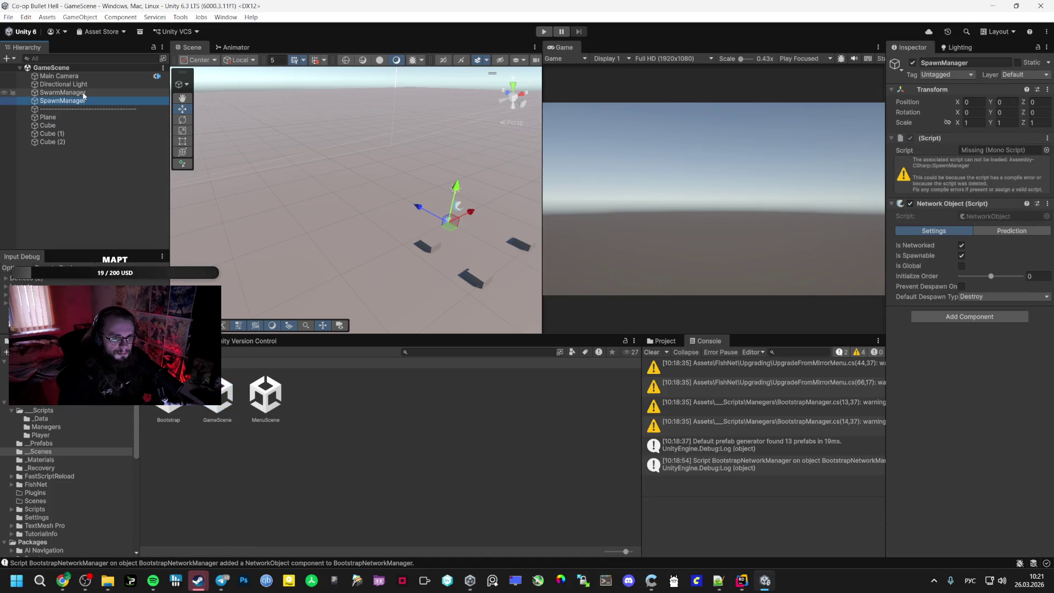
click(1046, 138)
click(988, 174)
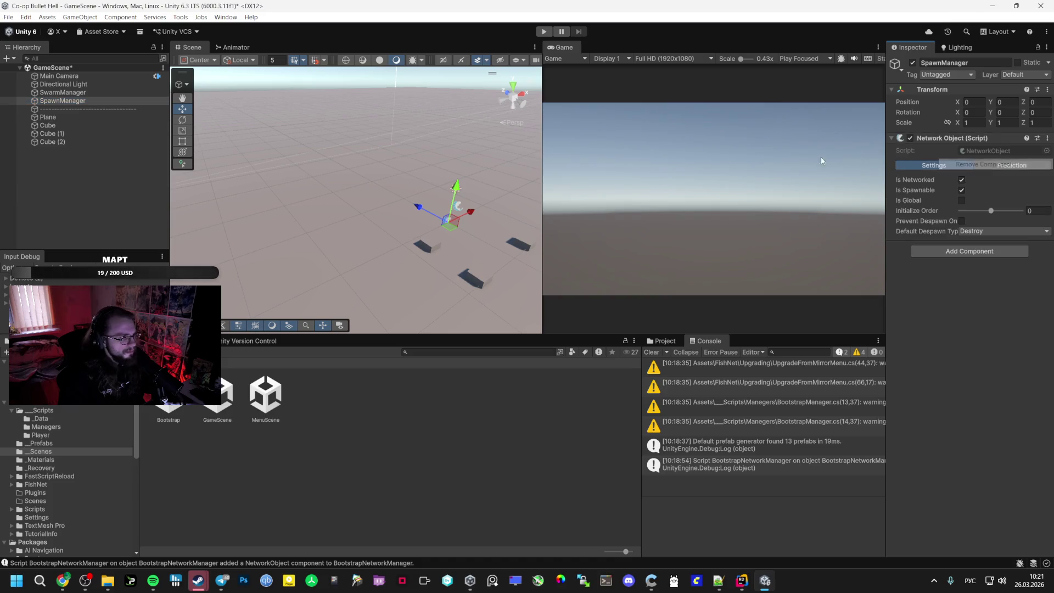
click(71, 93)
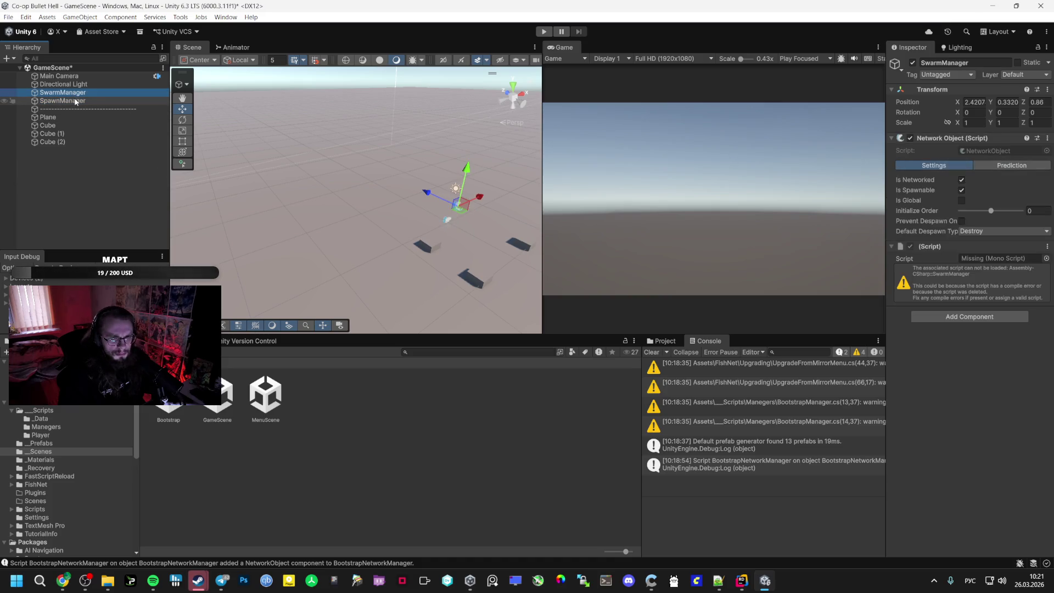
click(1047, 247)
click(1010, 271)
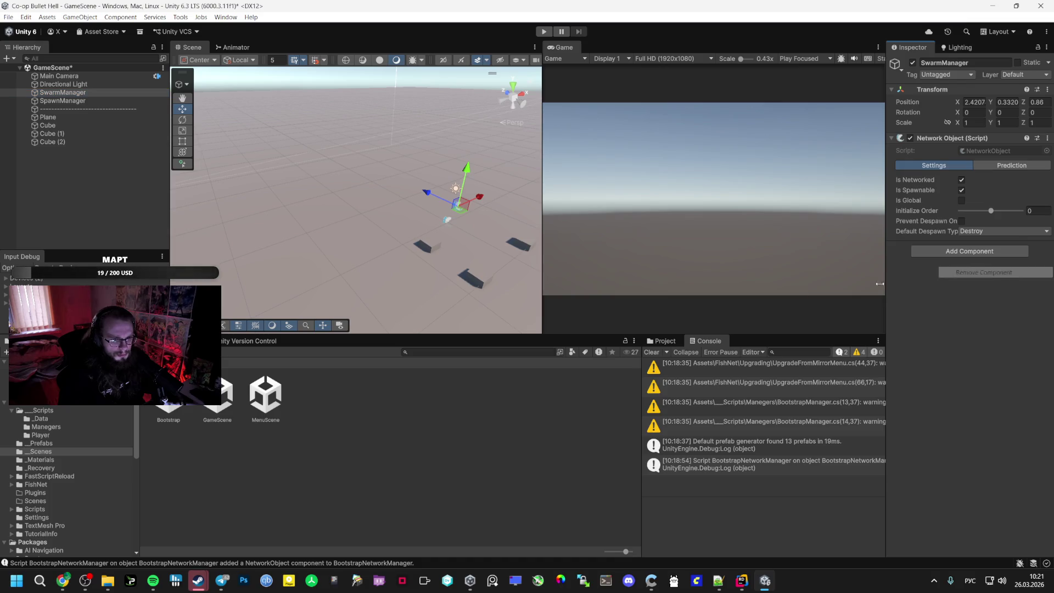
Attach the SwarmManager script from the Manegers scripts folder to the SwarmManager object
click(51, 443)
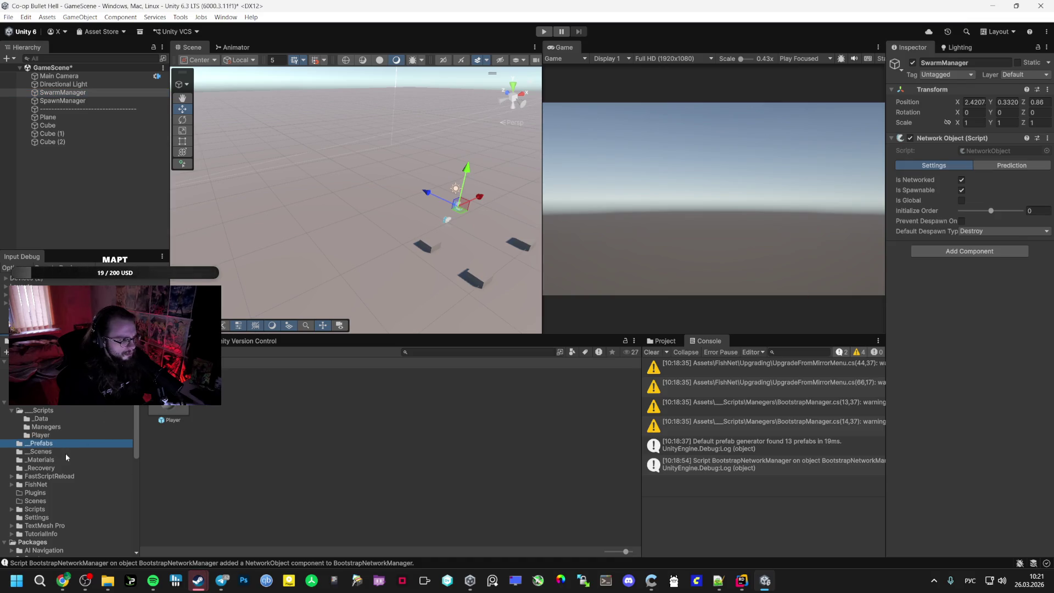
click(64, 411)
double_click(216, 396)
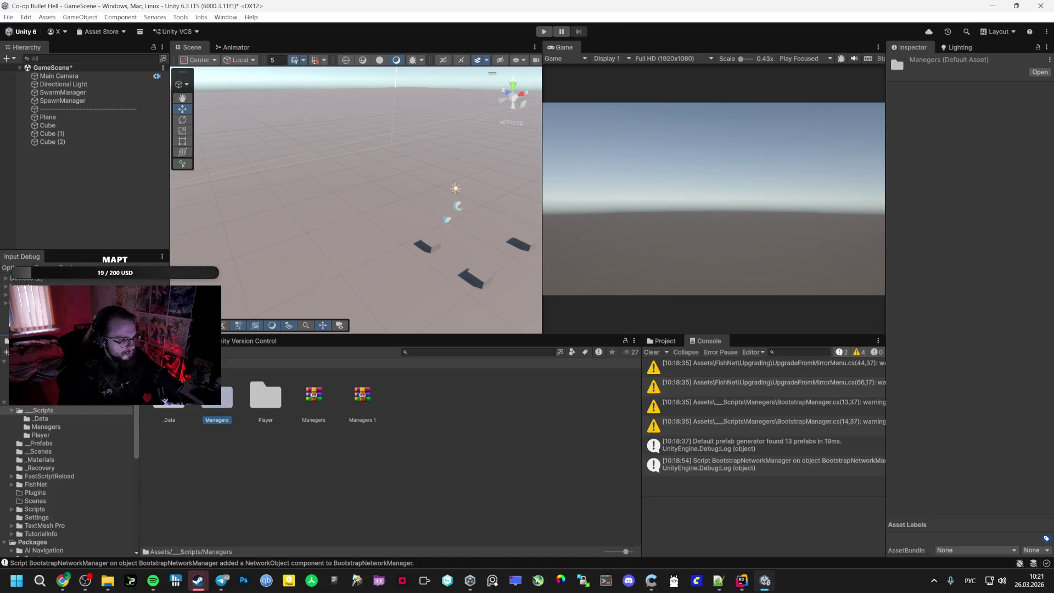
click(151, 101)
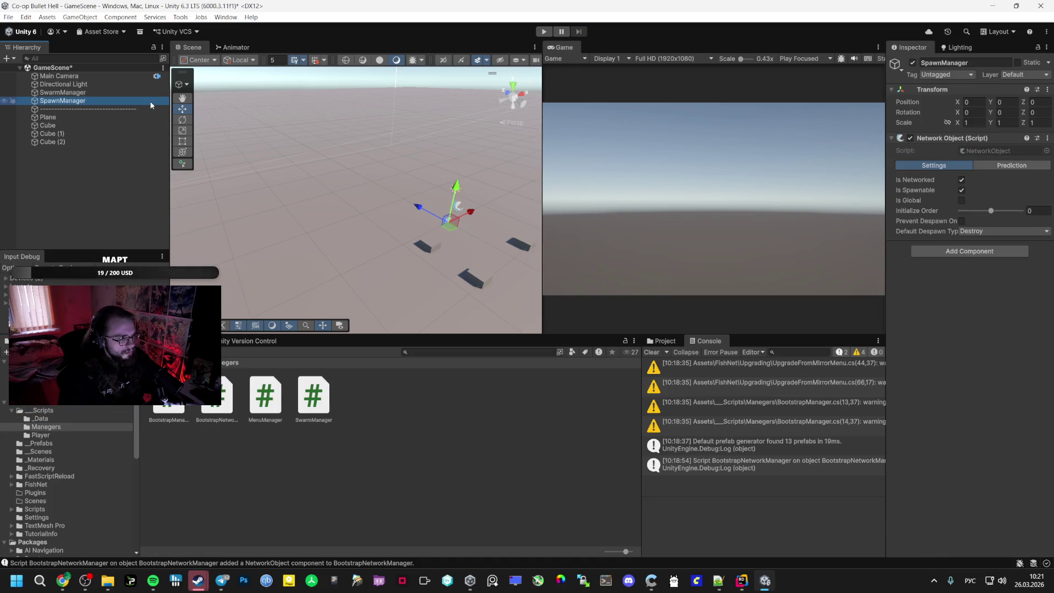
mouse_move(301, 392)
mouse_down()
mouse_move(700, 313)
mouse_move(970, 369)
mouse_move(788, 335)
mouse_up()
mouse_move(112, 196)
mouse_down()
mouse_move(96, 92)
mouse_move(75, 92)
mouse_up()
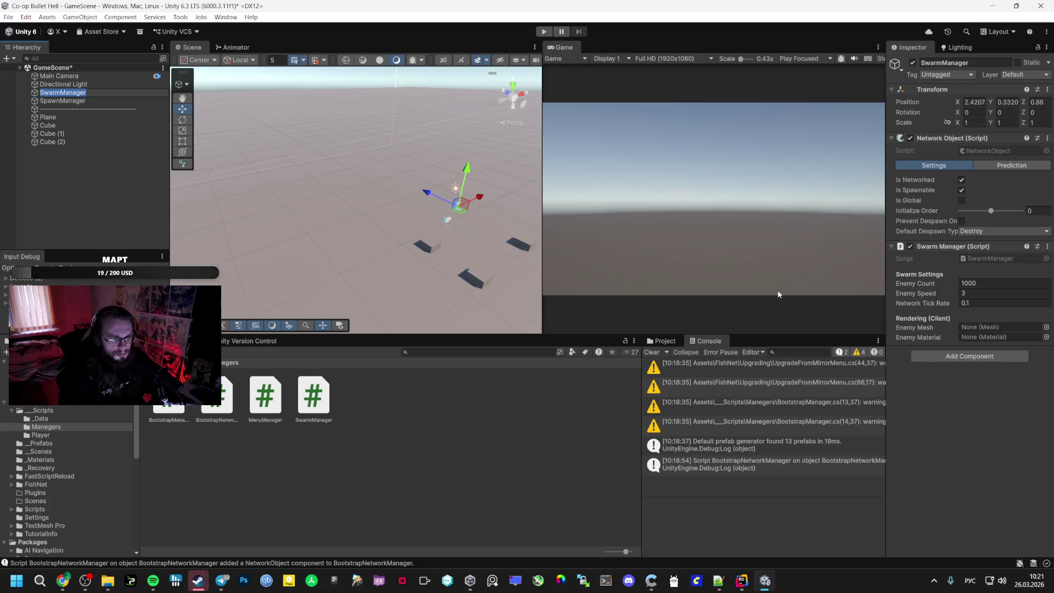
Set SwarmManager's enemy mesh to Cube and its material to EnemyMaterial, then save GameScene
click(1046, 327)
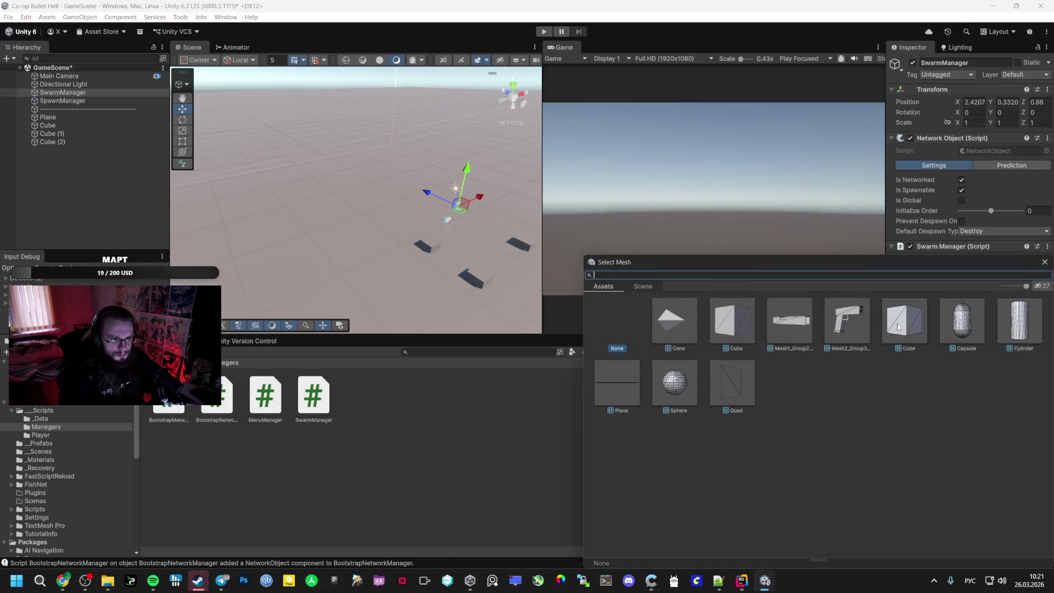
double_click(918, 330)
click(1045, 337)
text(en)
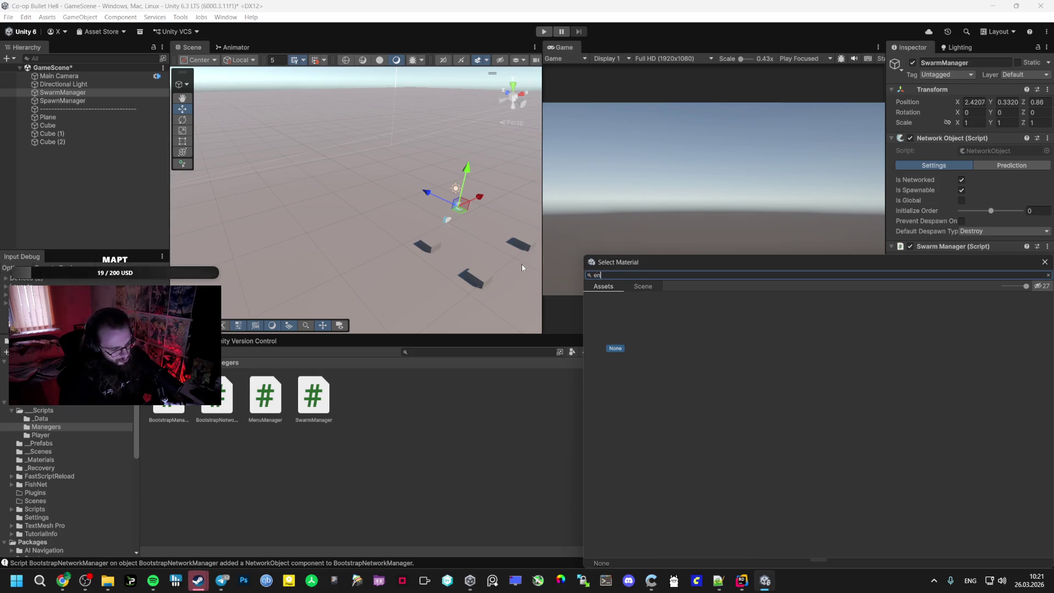
key(BackSpace)
text(enem)
double_click(656, 319)
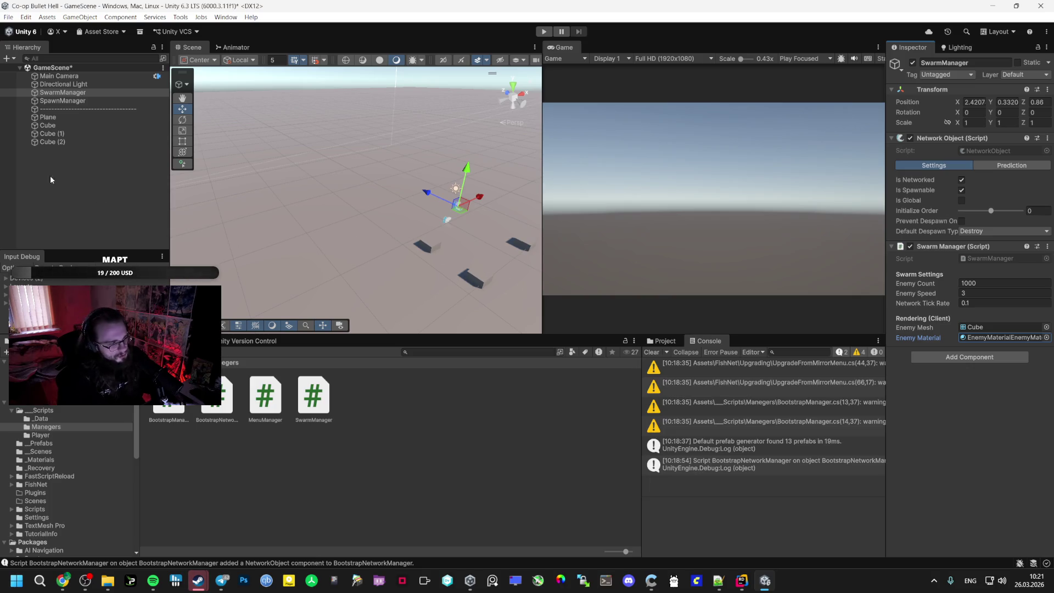
key(ctrl+s)
click(62, 100)
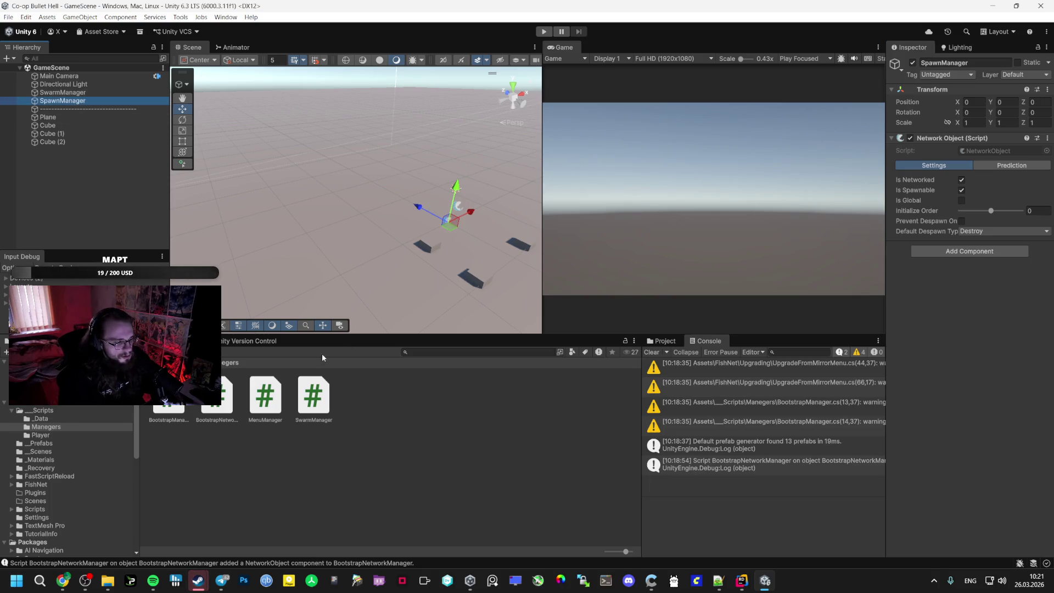
Copy all of the code from SpawnManager.cs in the text editor
right_click(375, 453)
mouse_move(442, 164)
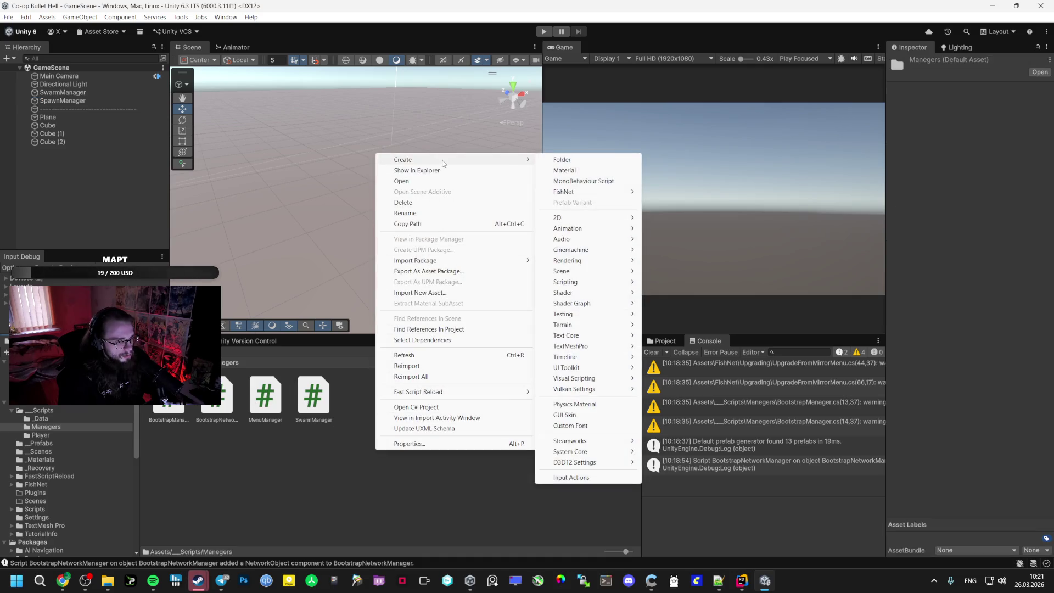
click(401, 181)
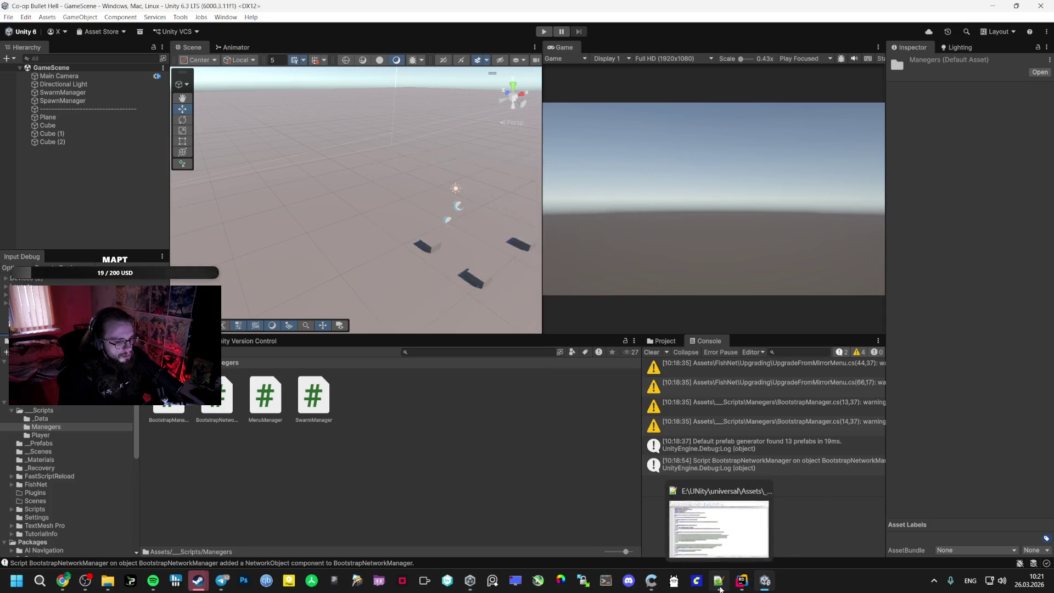
click(557, 359)
key(ctrl+a)
key(alt+Tab)
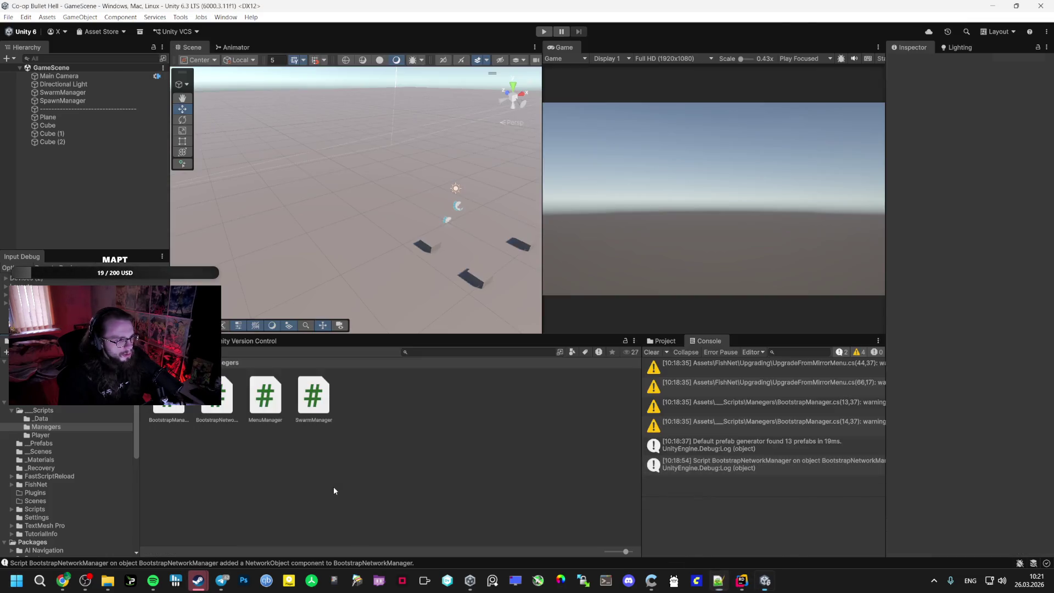
Create a new MonoBehaviour script in the Manegers folder and start typing its name
right_click(394, 408)
mouse_move(478, 116)
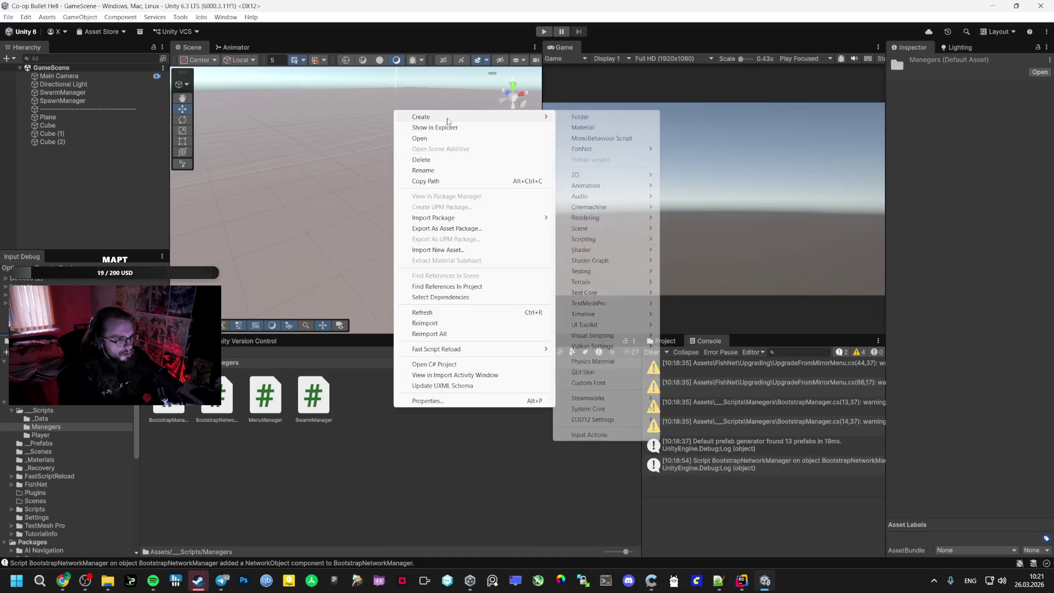
click(591, 137)
text(SpawnManagers)
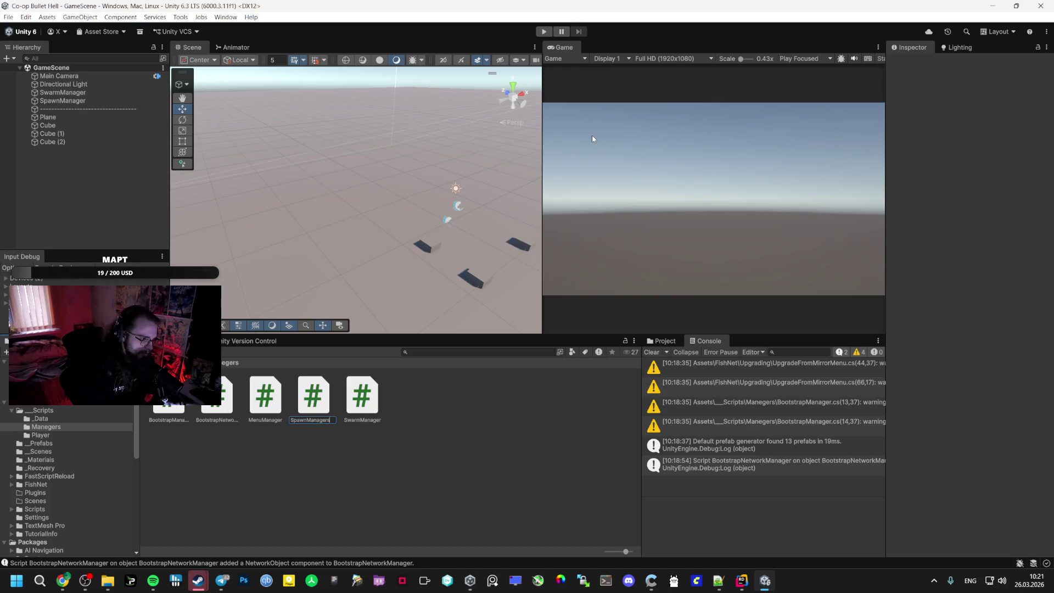
Name the script SpawnManagers and replace its template with the copied spawn manager code in Rider
key(Return)
key(Return)
click(558, 133)
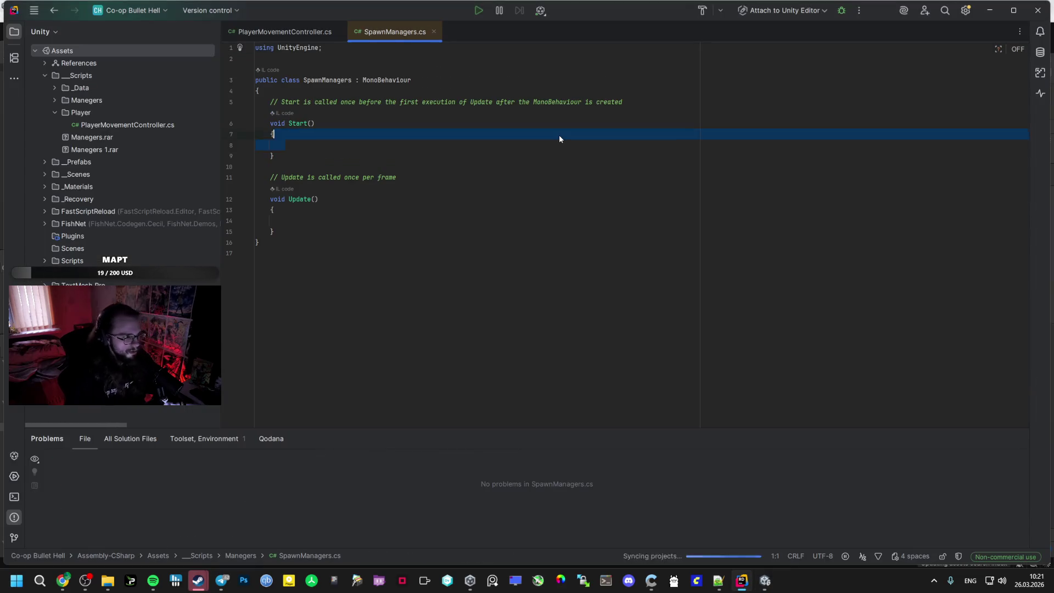
key(ctrl+a)
key(ctrl+v)
key(alt+Tab)
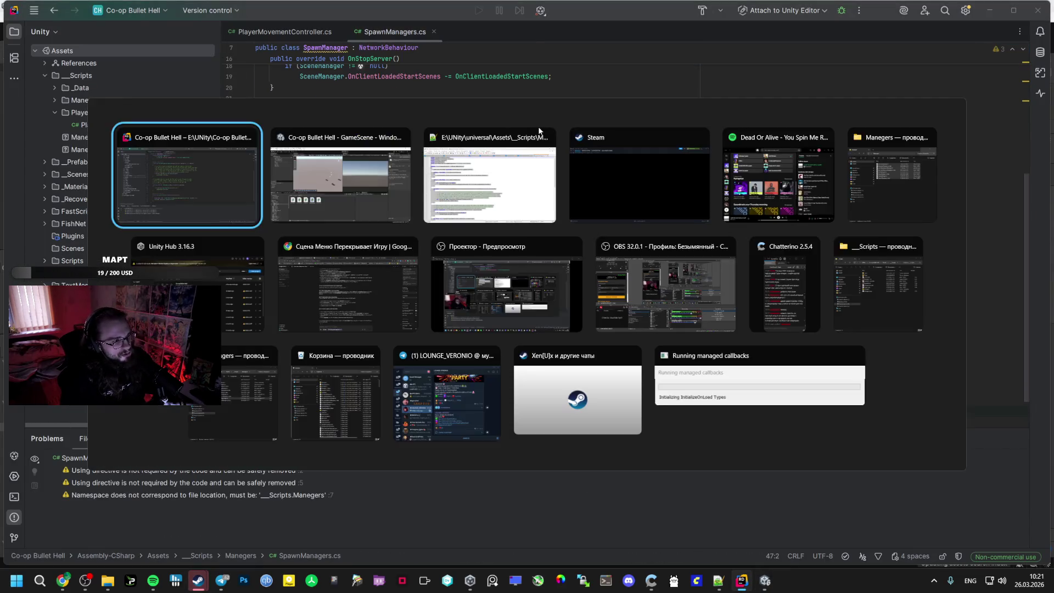
key(alt+Tab)
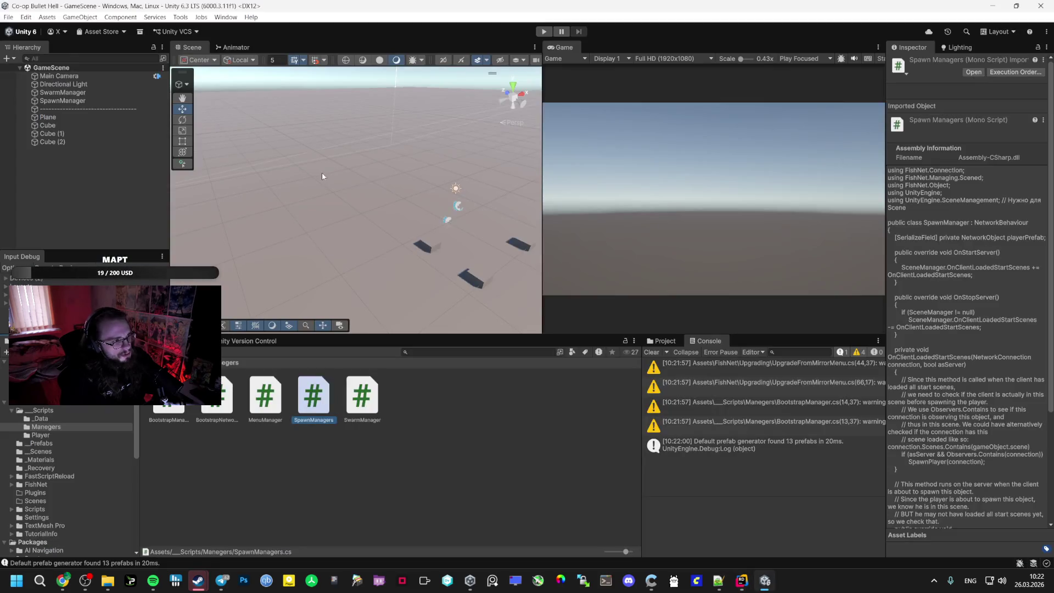
click(90, 95)
Attach the SpawnManagers script to SpawnManager and assign the Player prefab as its Player Prefab
click(105, 101)
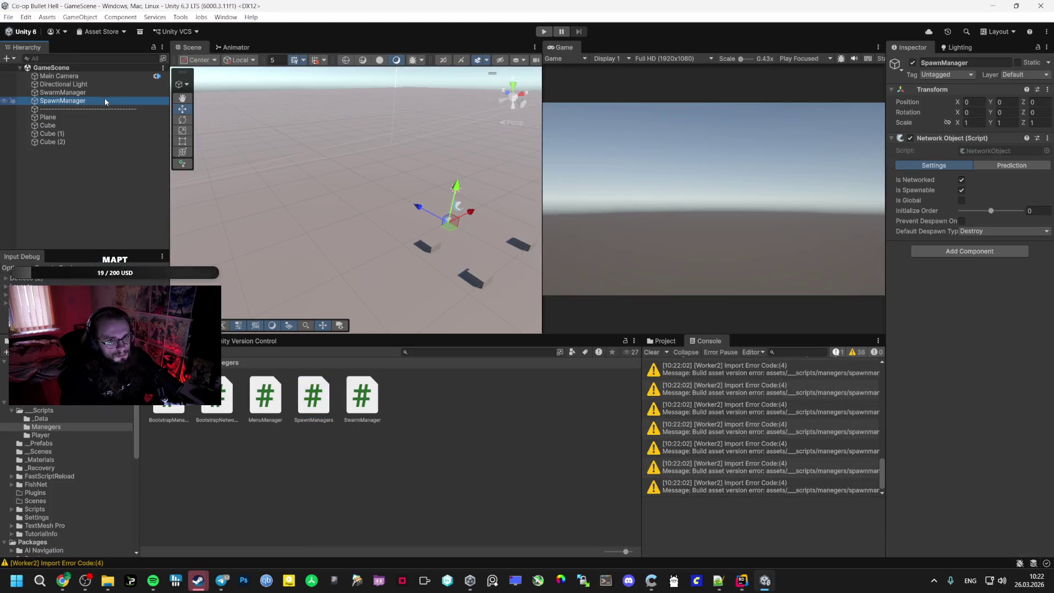
drag(313, 394, 970, 381)
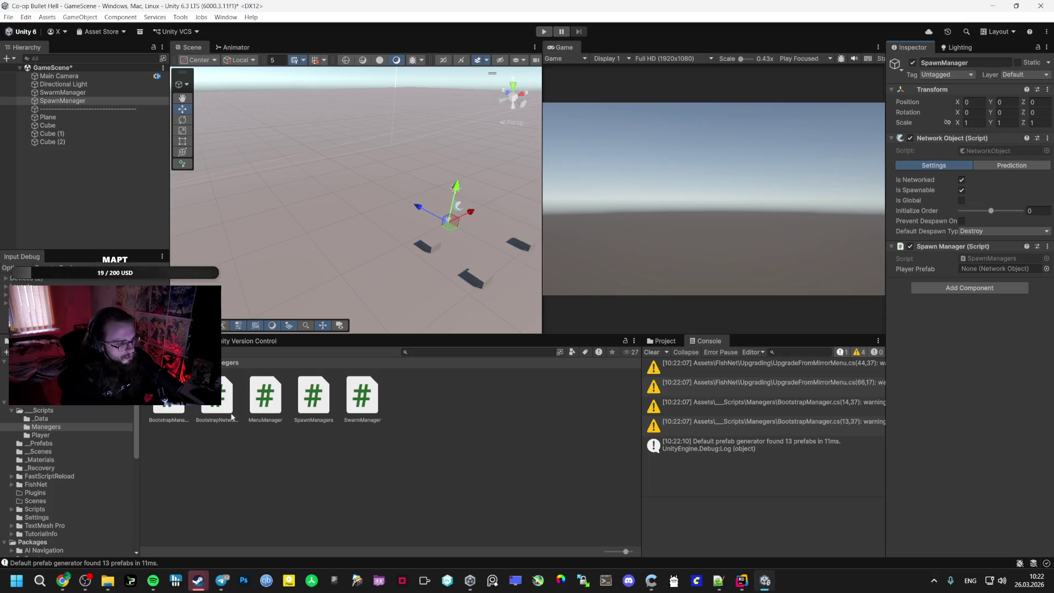
click(95, 443)
mouse_move(168, 408)
mouse_down()
mouse_move(658, 307)
mouse_move(983, 268)
mouse_up()
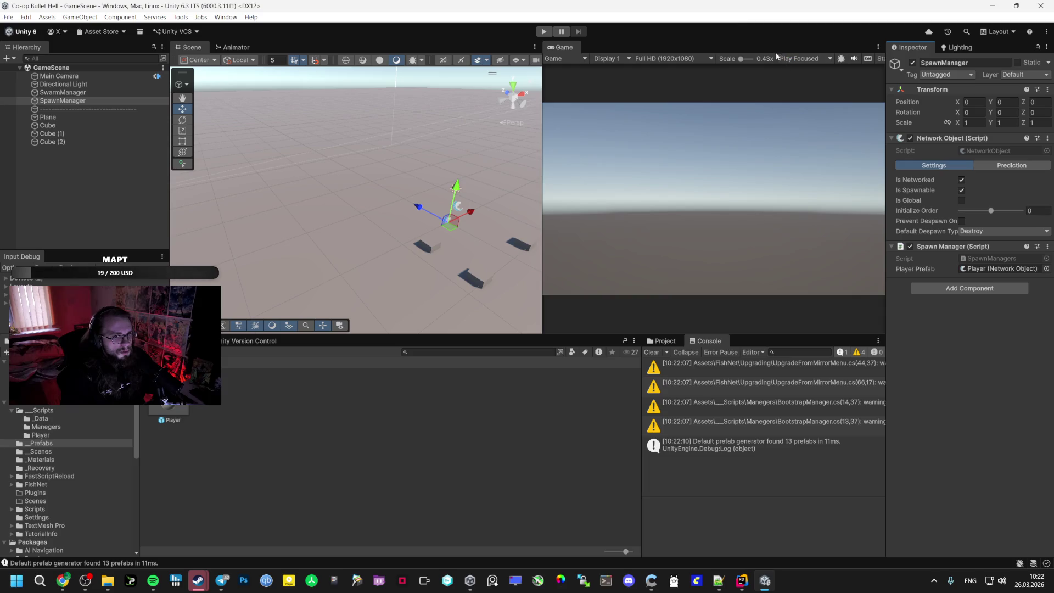
Briefly test in Play mode, review the Player prefab's components, then open the Bootstrap scene
click(550, 30)
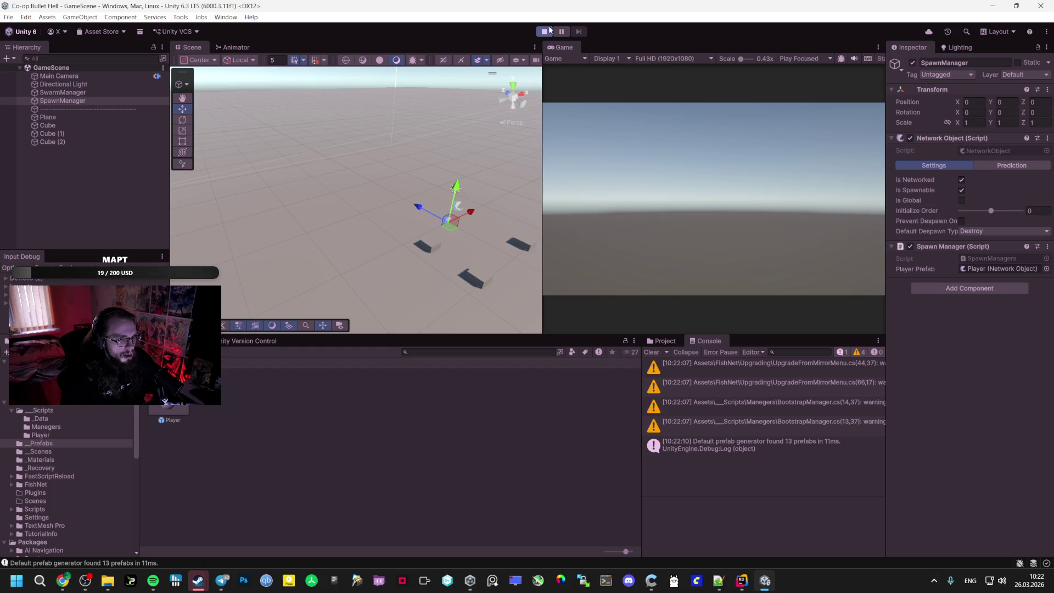
click(545, 31)
click(169, 419)
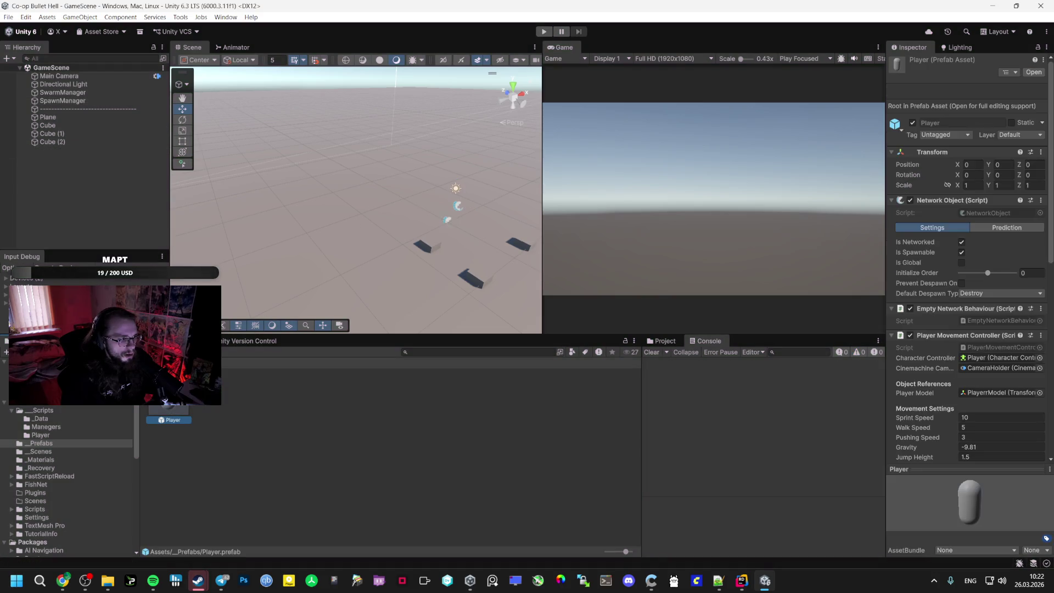
scroll(953, 367, down, 4)
scroll(954, 367, down, 10)
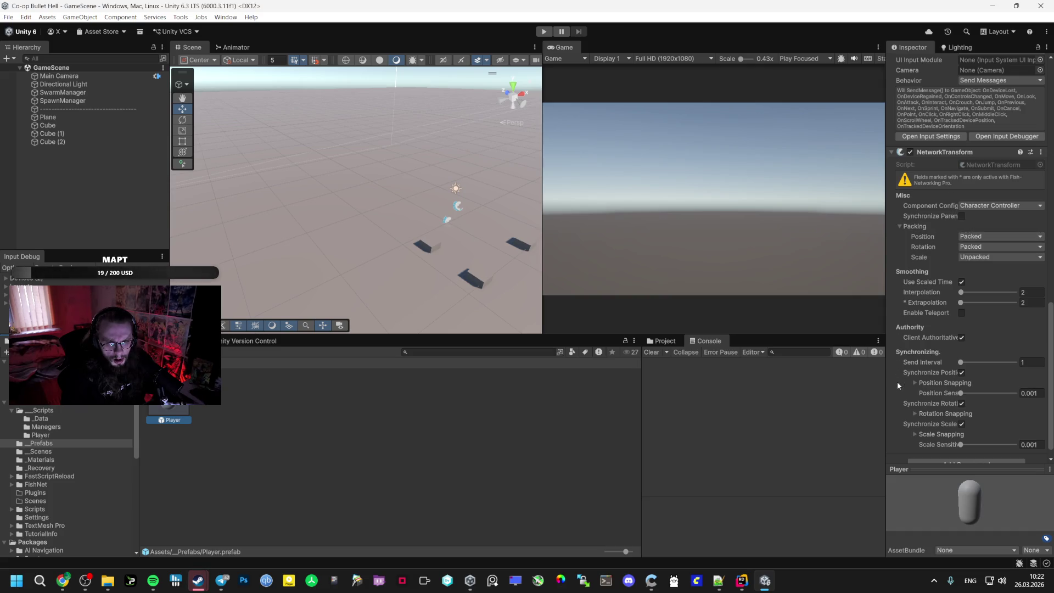
click(51, 452)
double_click(168, 395)
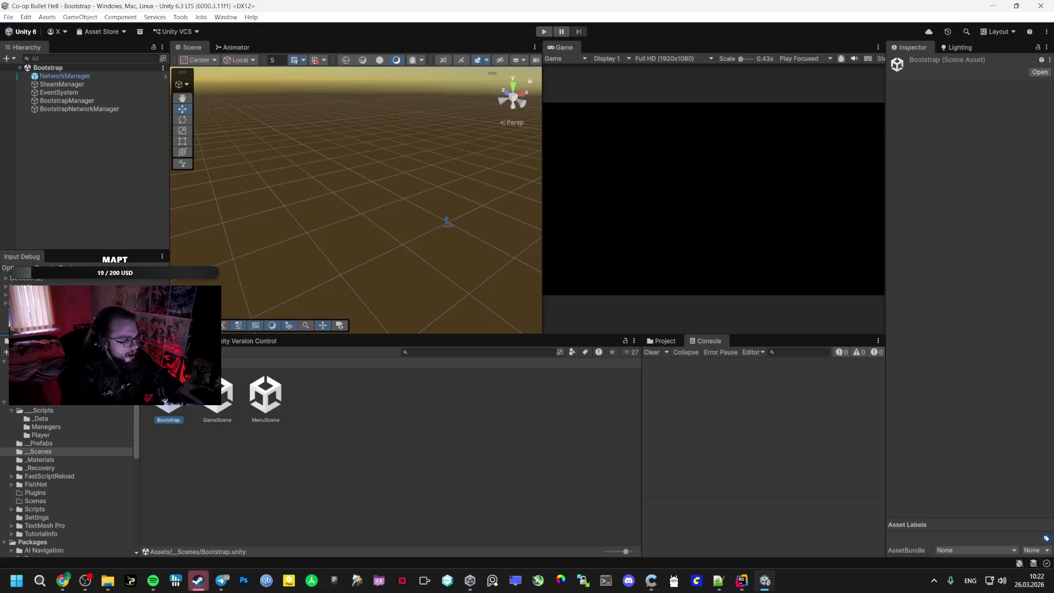
Play from Bootstrap, start the game, and inspect the three spawned Player(Clone) objects in GameScene
click(546, 32)
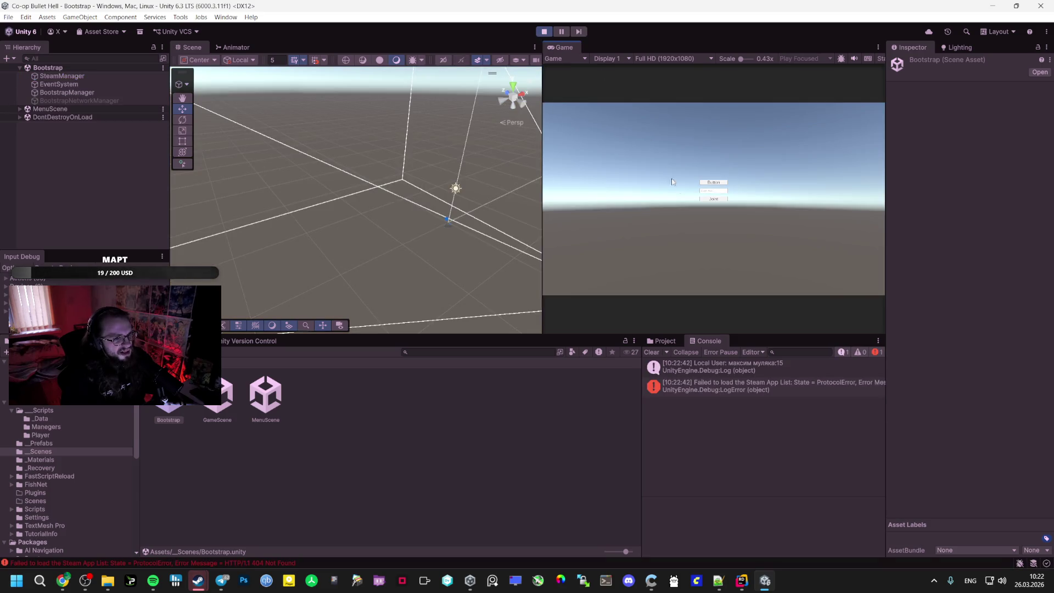
click(713, 183)
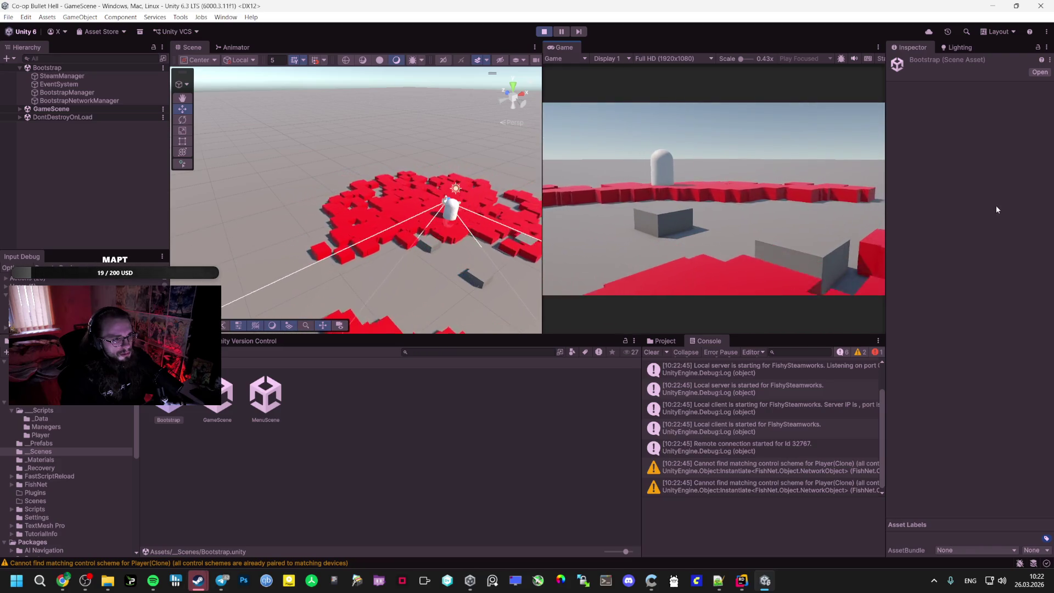
click(20, 108)
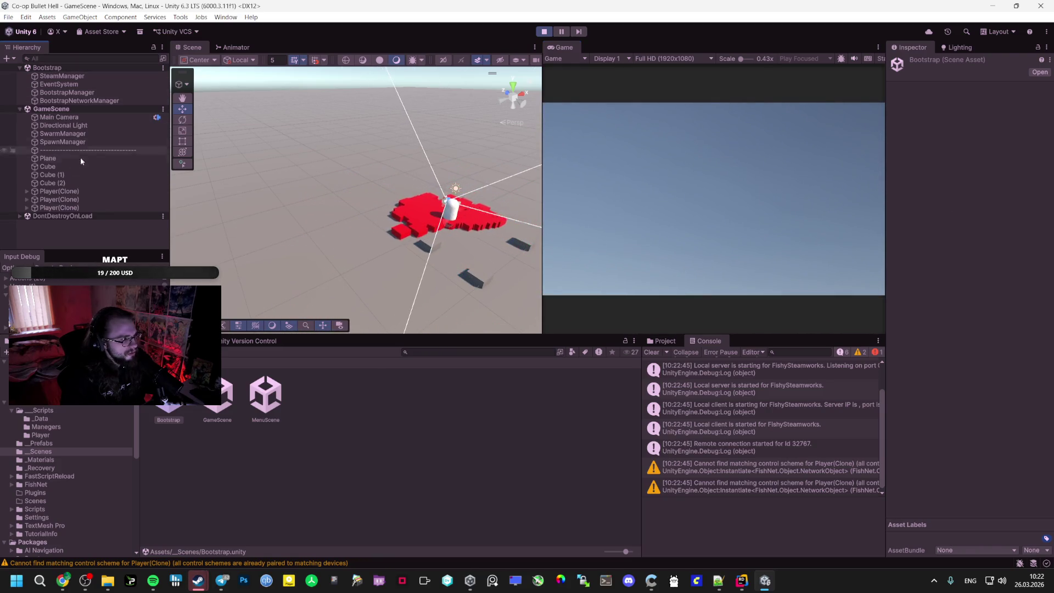
click(60, 192)
click(62, 199)
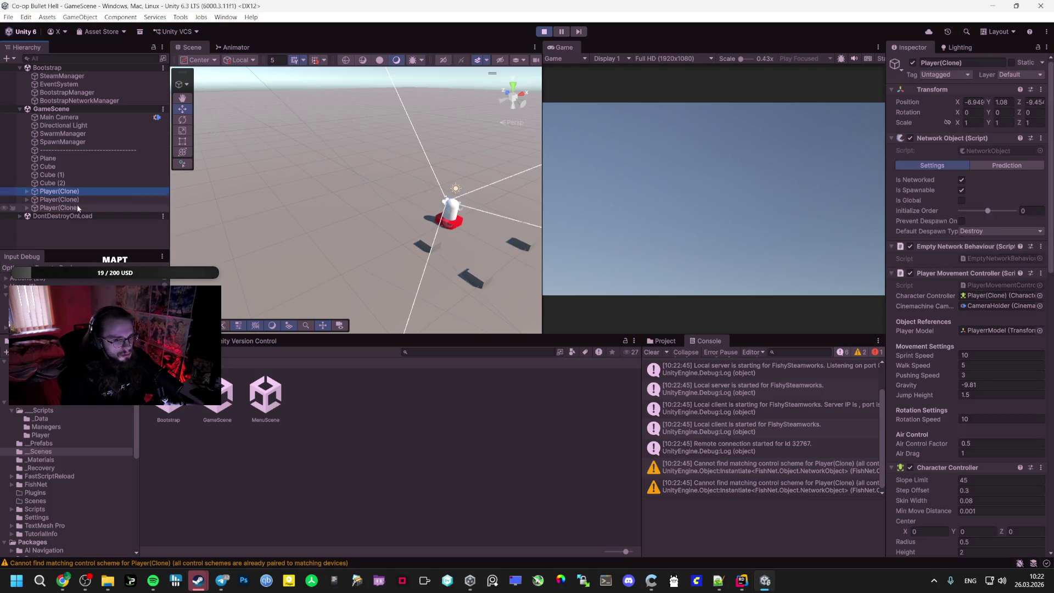
click(59, 208)
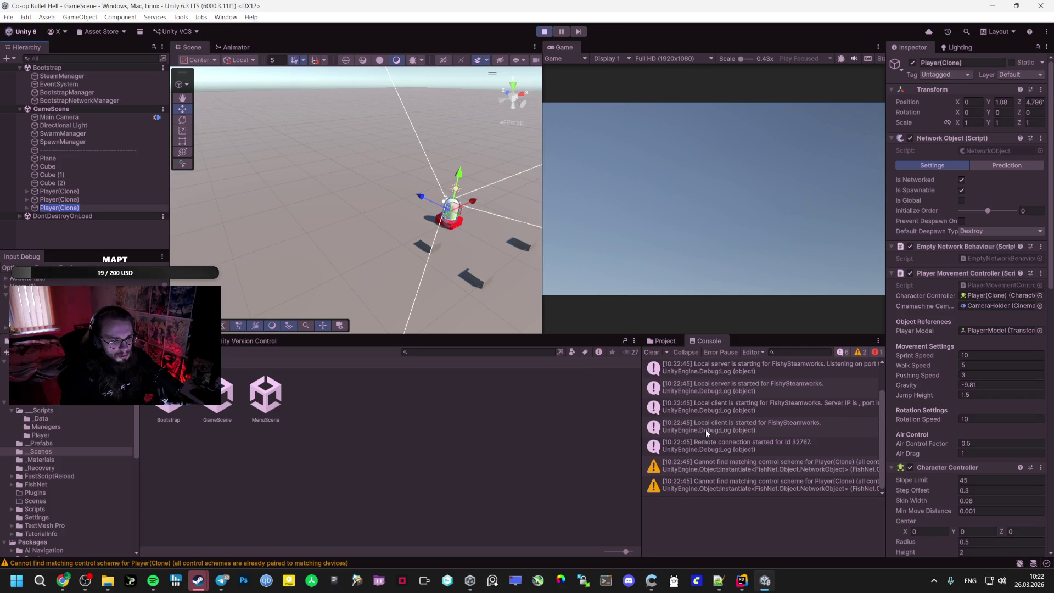
scroll(705, 429, up, 2)
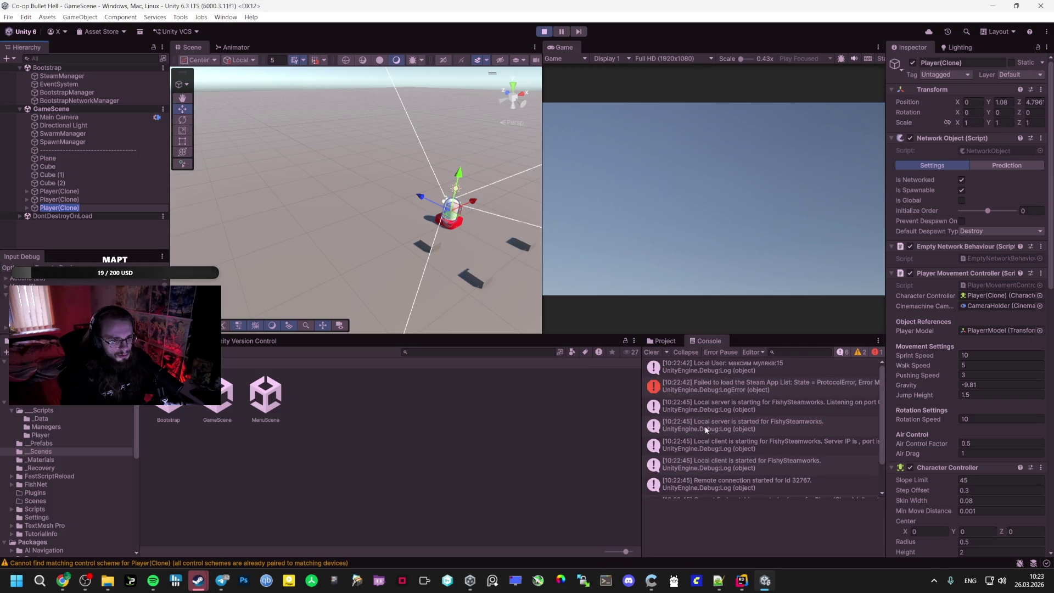
scroll(706, 424, down, 2)
Browse the project folders and view the BootstrapManager script in the Managers folder
click(37, 411)
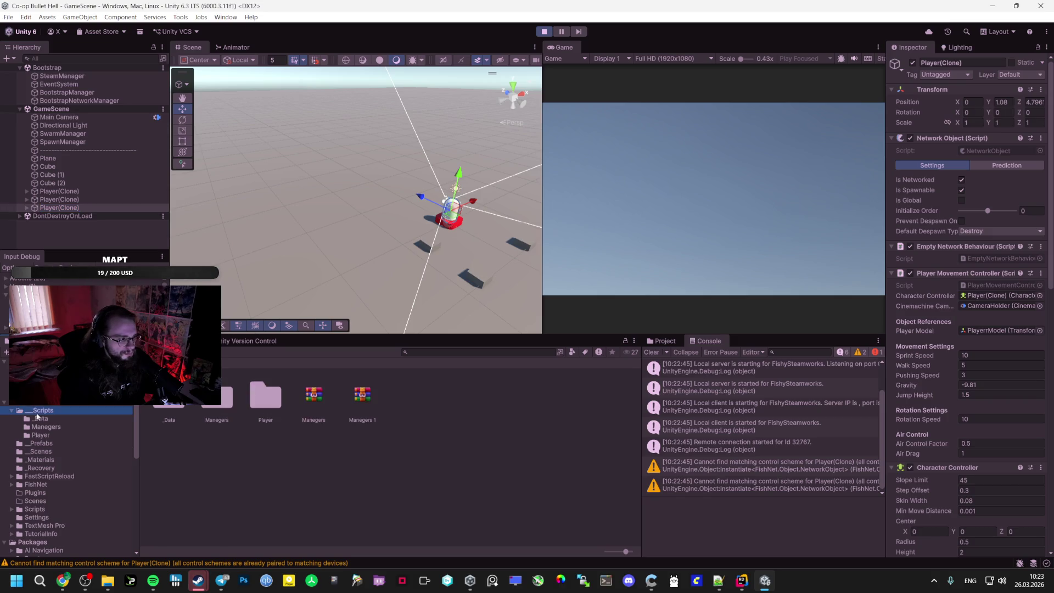
click(44, 443)
click(44, 451)
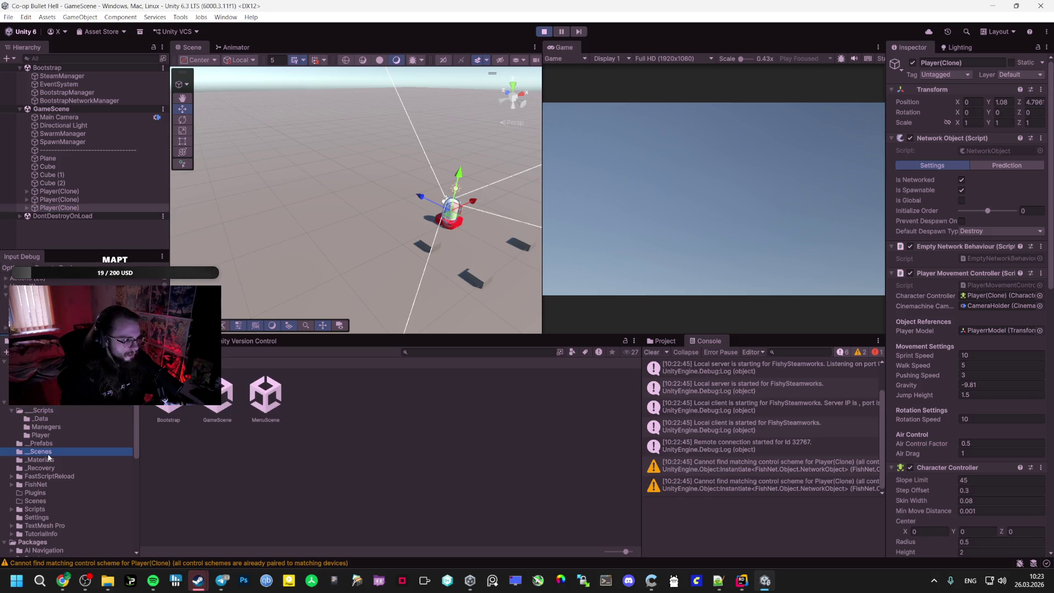
click(50, 459)
click(50, 451)
click(44, 443)
click(40, 418)
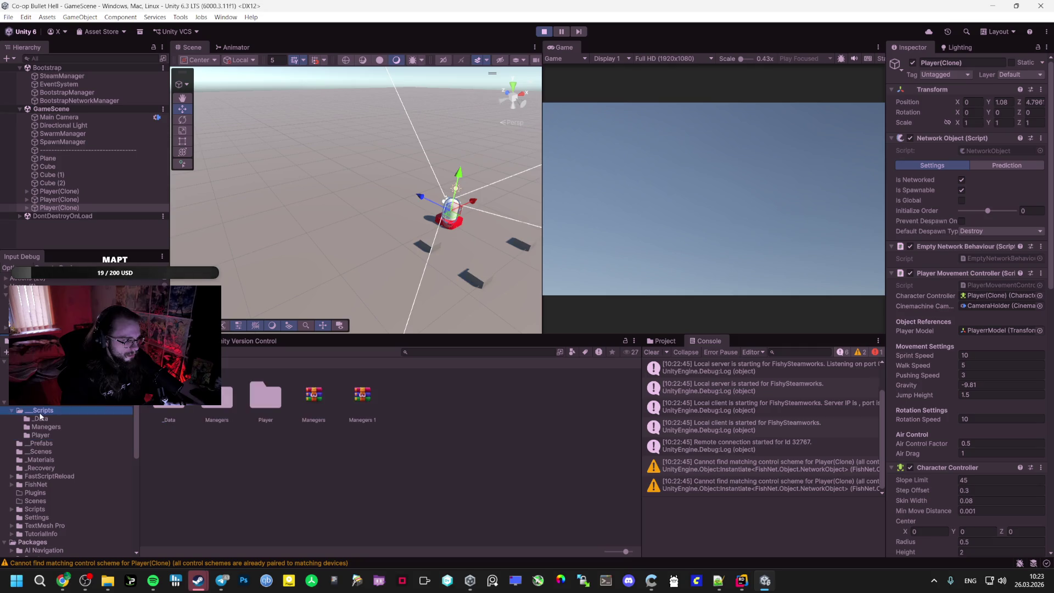
click(77, 427)
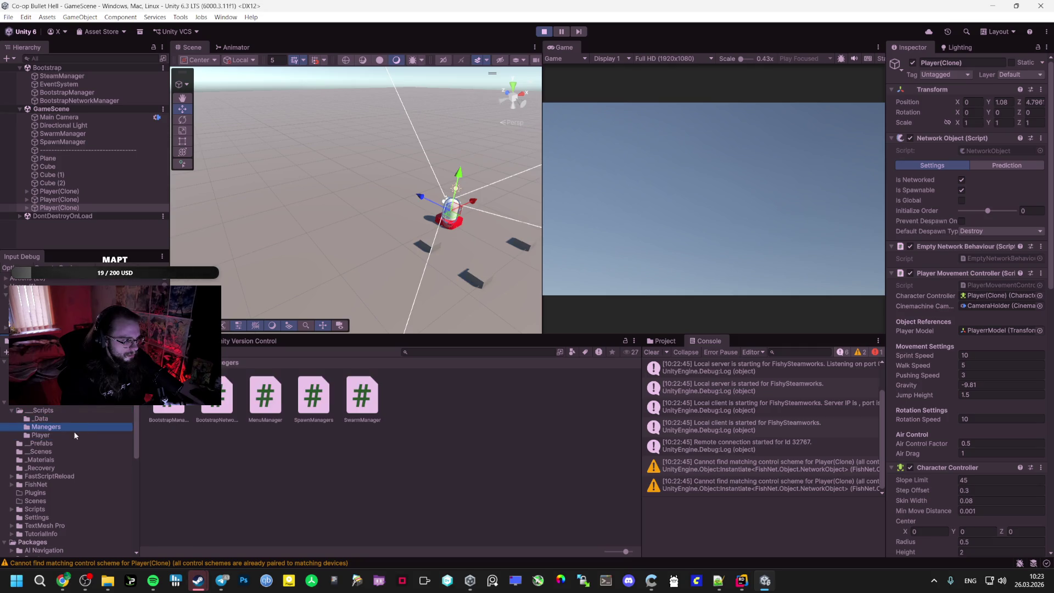
click(169, 409)
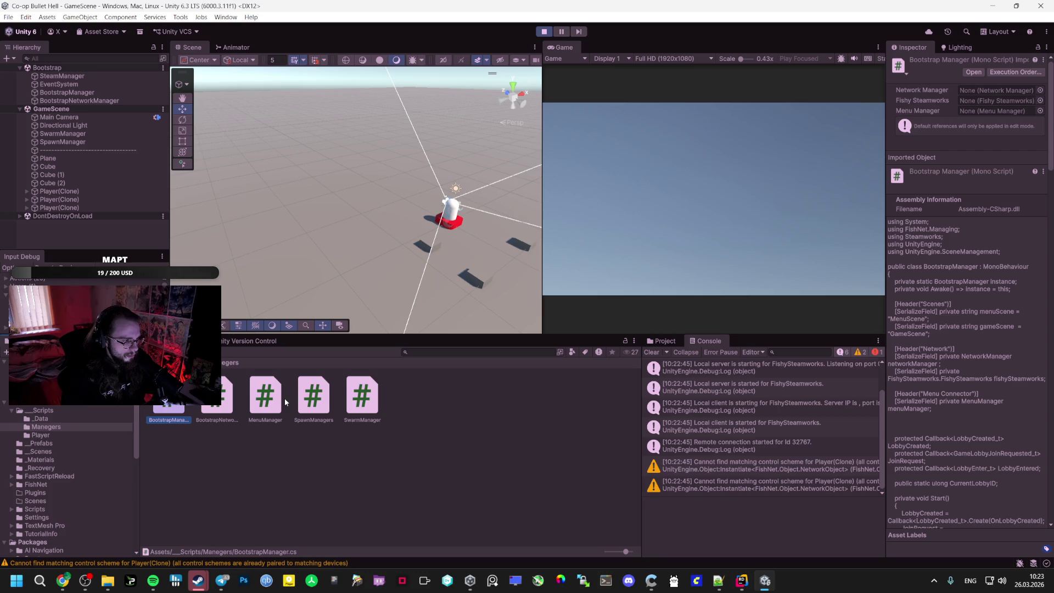
Inspect the SpawnManager and SwarmManager objects in the running scene
click(69, 143)
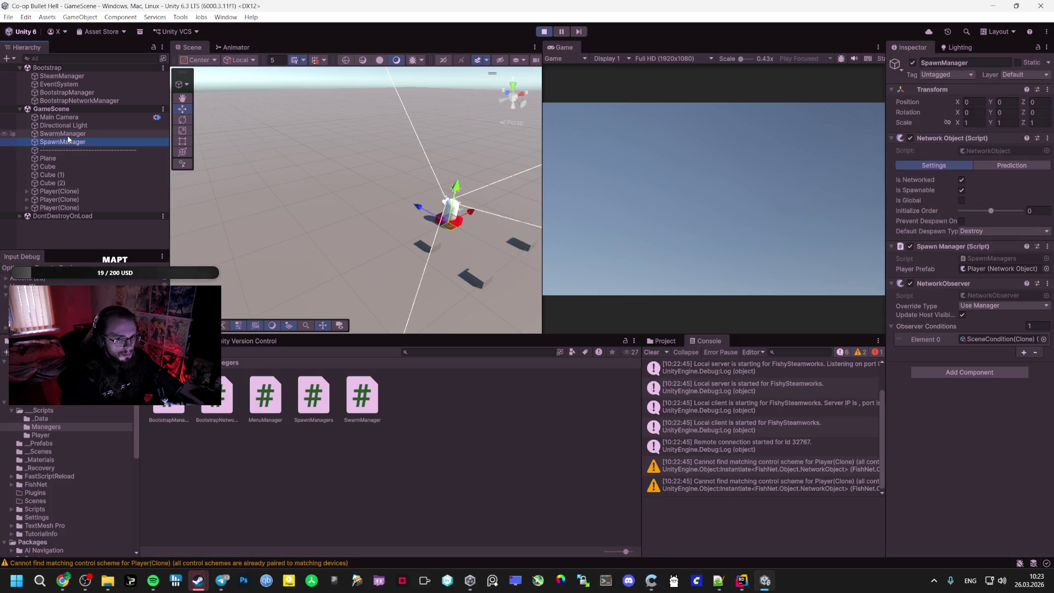
click(68, 135)
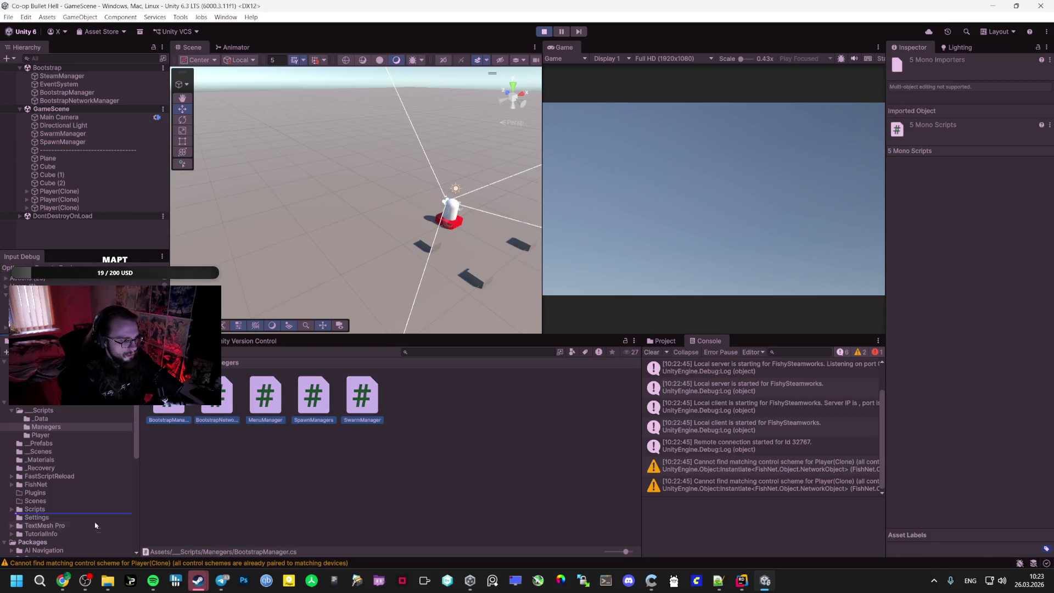
click(64, 581)
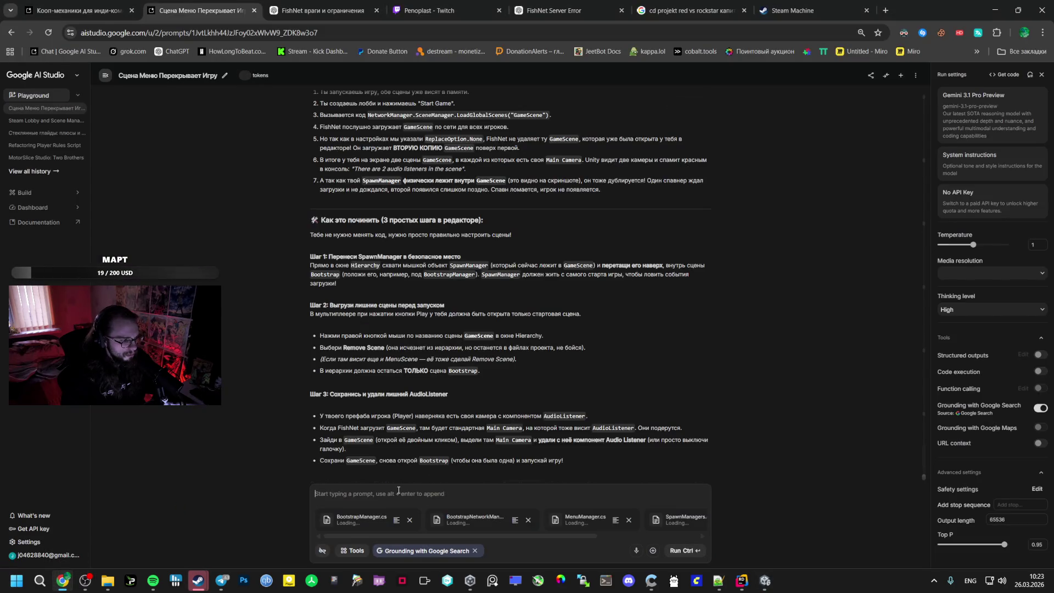
Expand the DontDestroyOnLoad objects, pan to the players, and screenshot the Unity editor
key(alt+Tab)
click(20, 216)
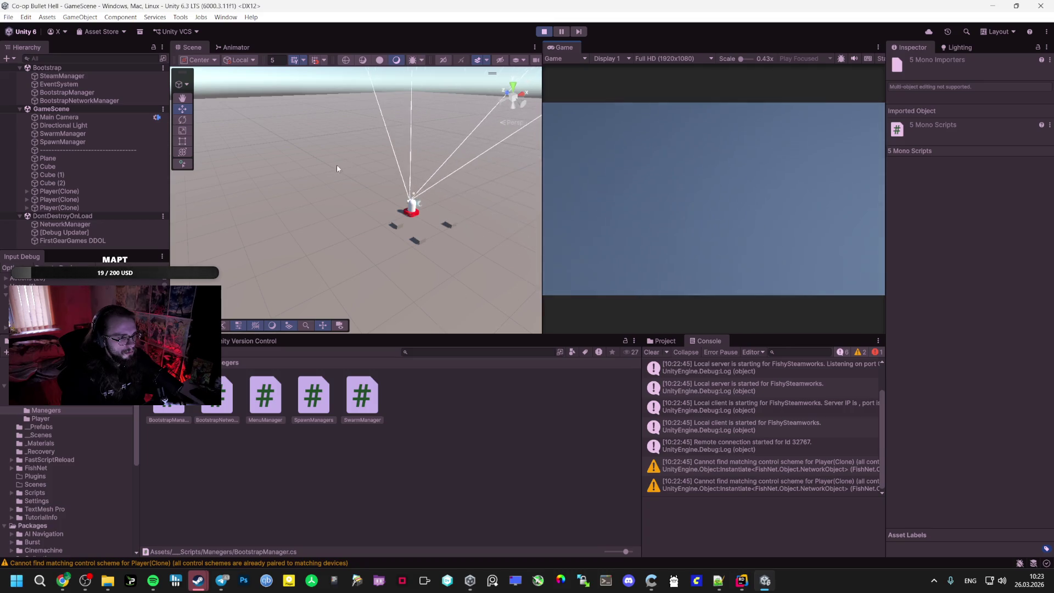
mouse_move(461, 216)
mouse_down()
mouse_move(404, 160)
mouse_move(426, 152)
mouse_up()
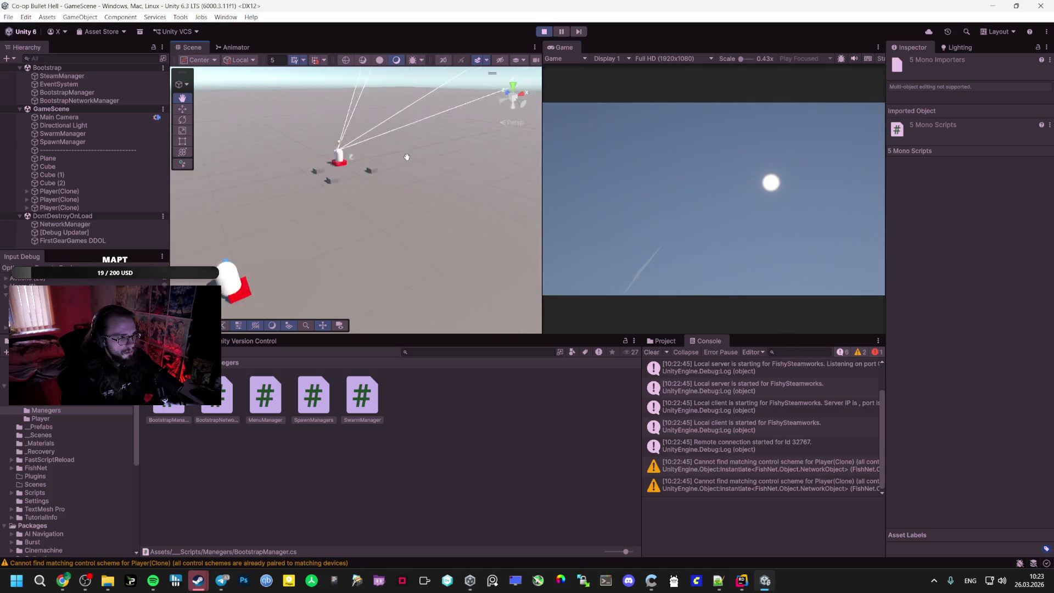
key(super+shift+s)
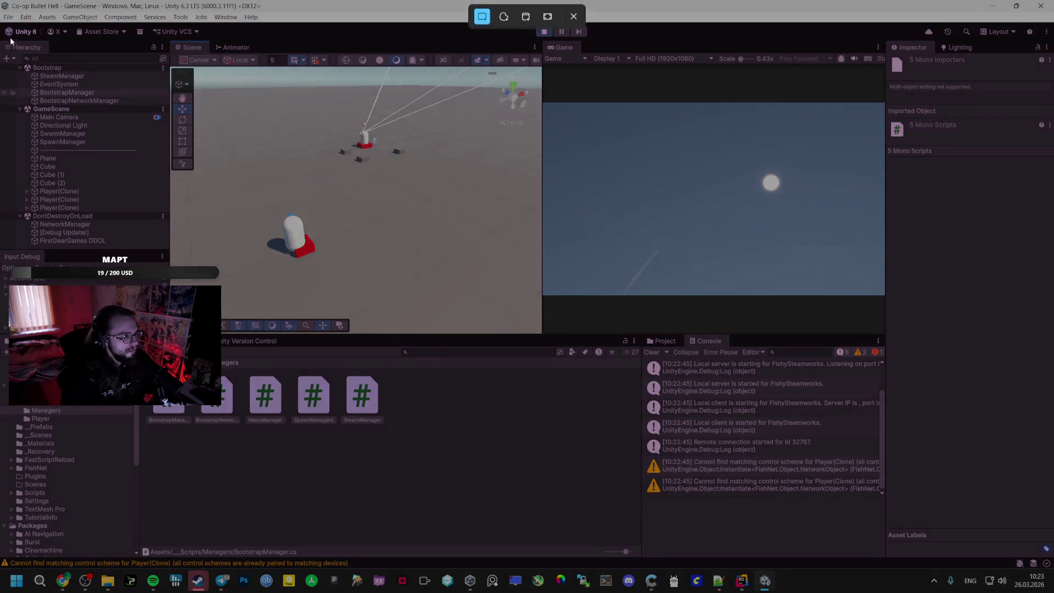
mouse_move(1, 62)
mouse_down()
mouse_move(146, 104)
mouse_move(1036, 555)
mouse_up()
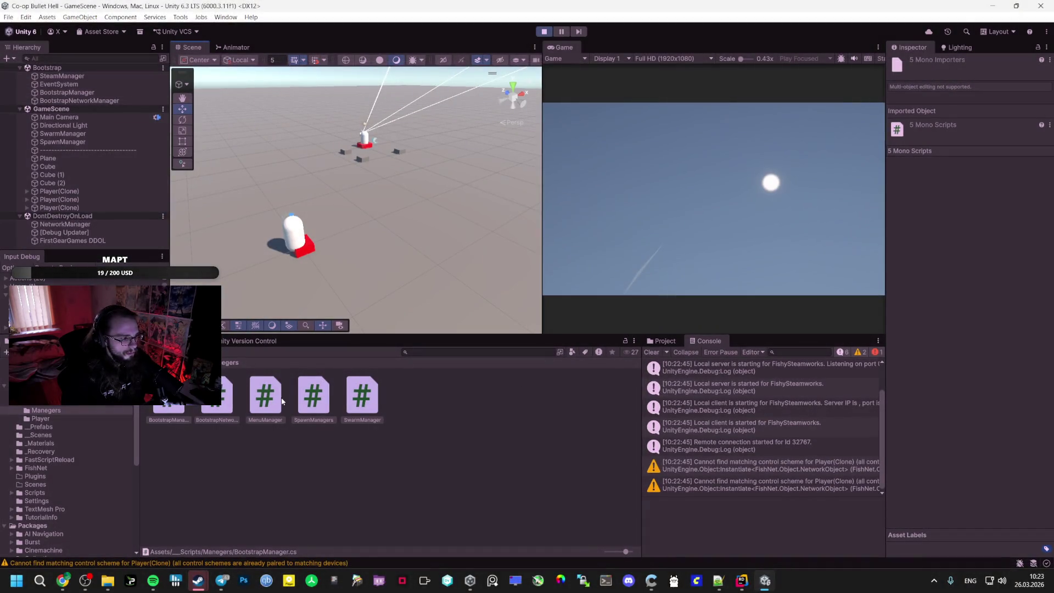
In AI Studio, remove the duplicate screenshot and ask why three players spawn for one player
click(61, 576)
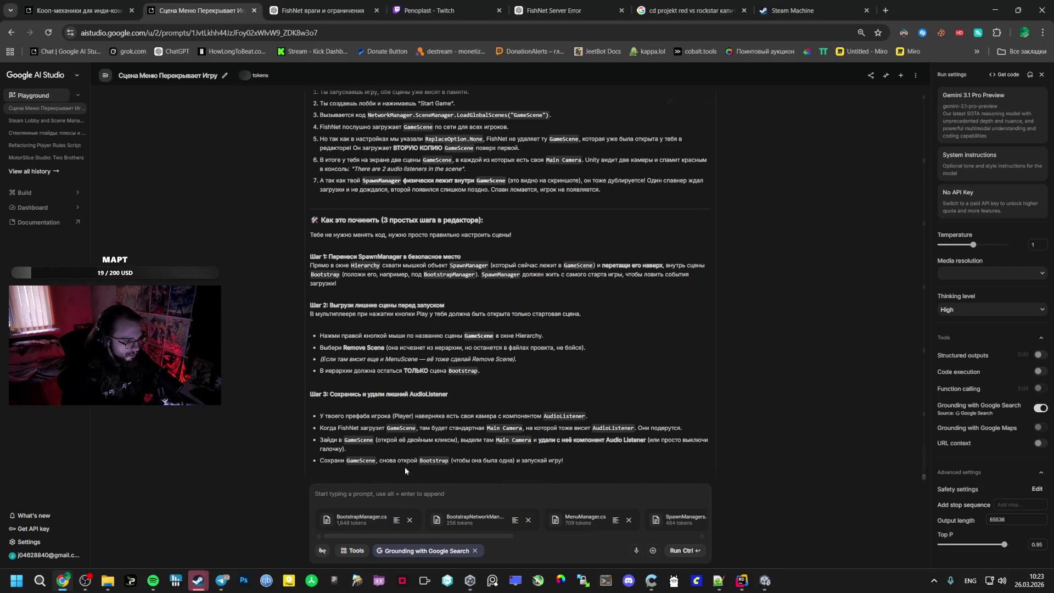
scroll(441, 424, down, 1)
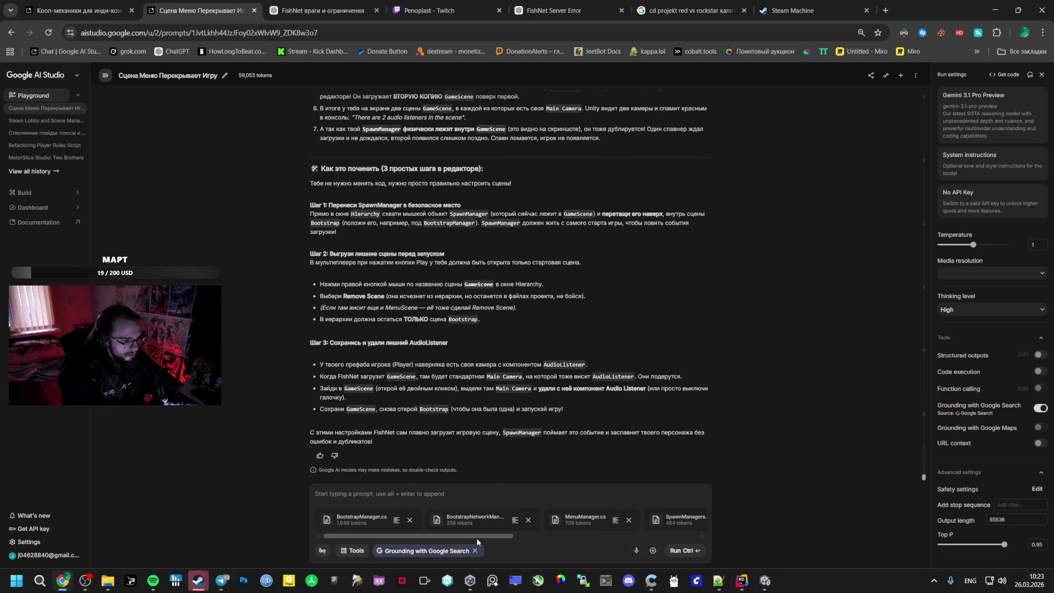
drag(479, 536, 669, 536)
click(693, 520)
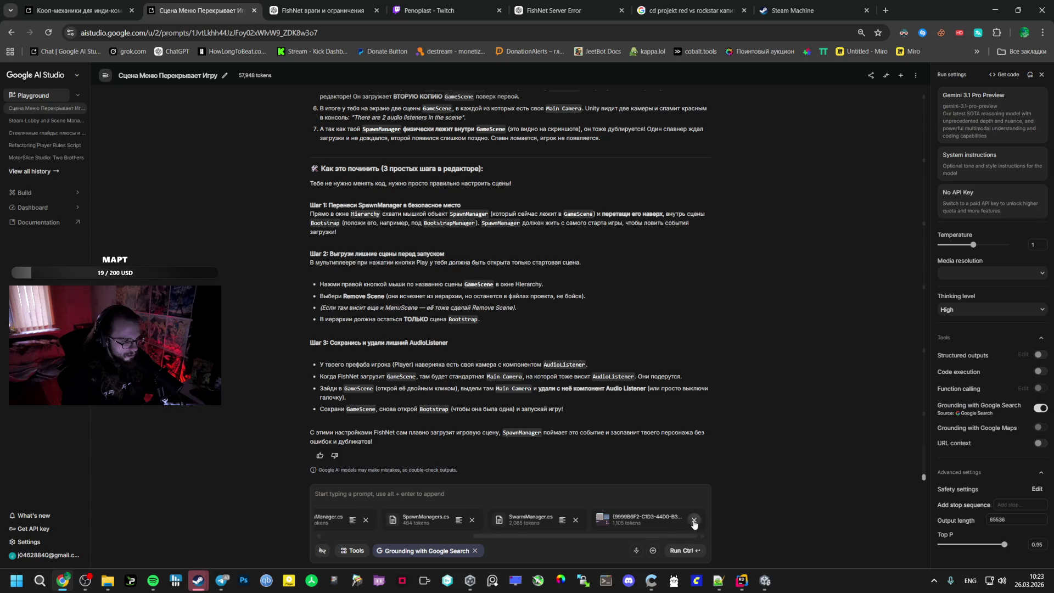
click(510, 492)
text(Z)
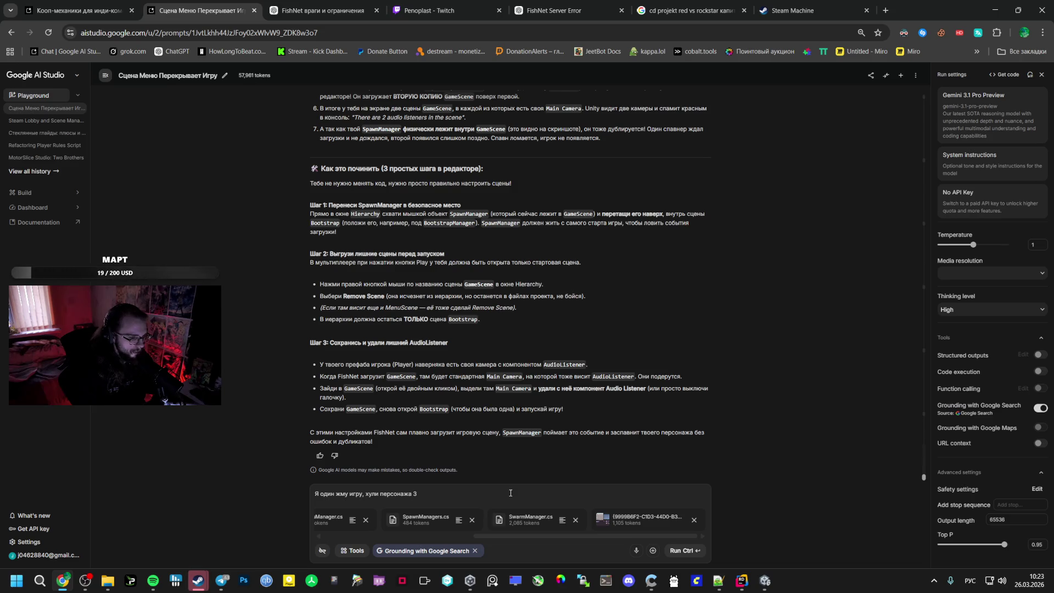
click(675, 546)
key(alt+Tab)
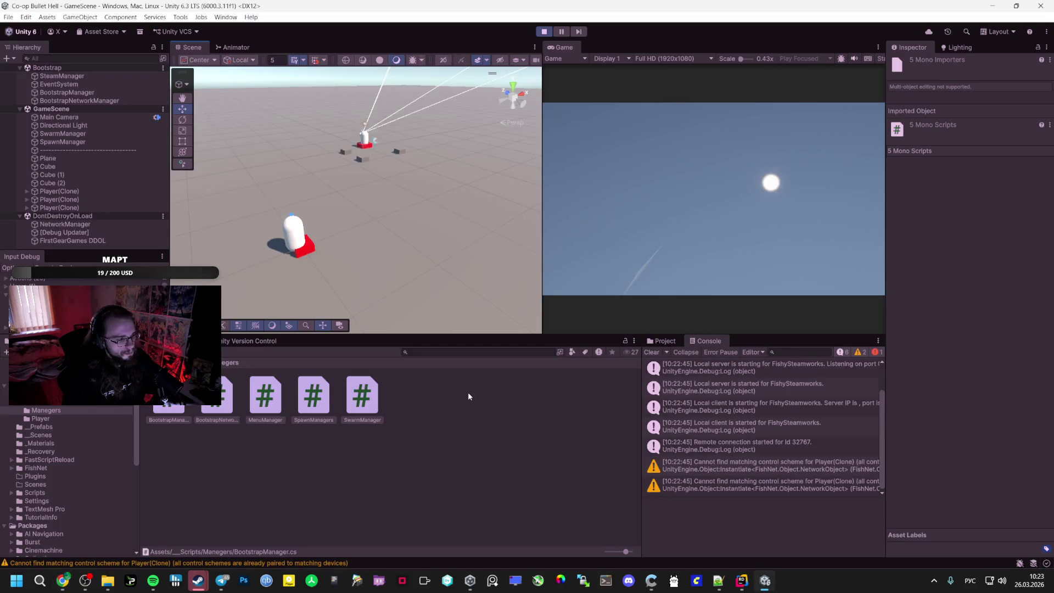
Stop the run and replay from Bootstrap with Ctrl+P, orbiting the Scene view to check for Player clones
click(543, 31)
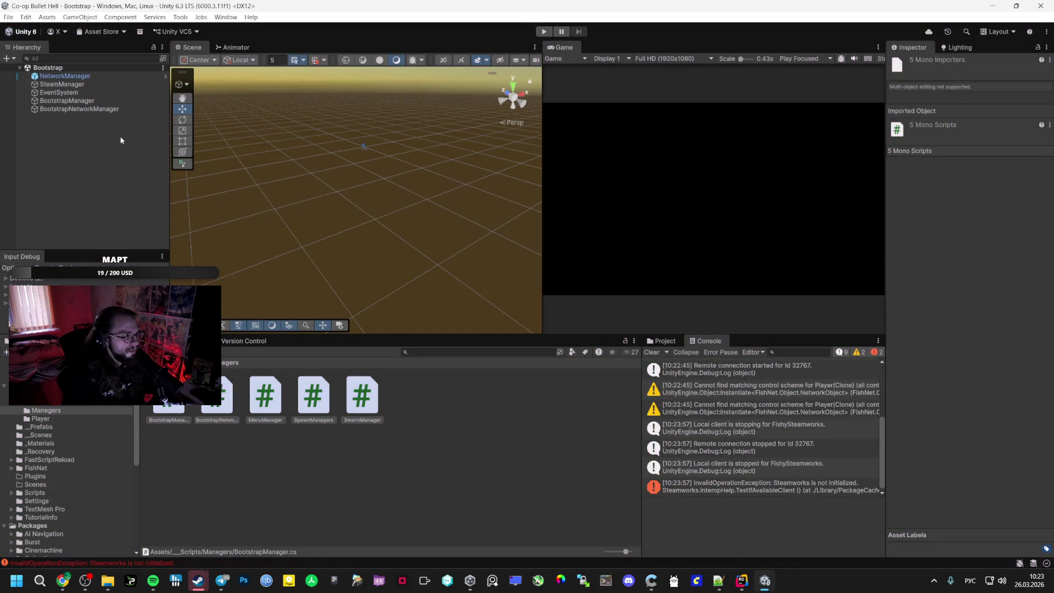
click(83, 101)
click(67, 434)
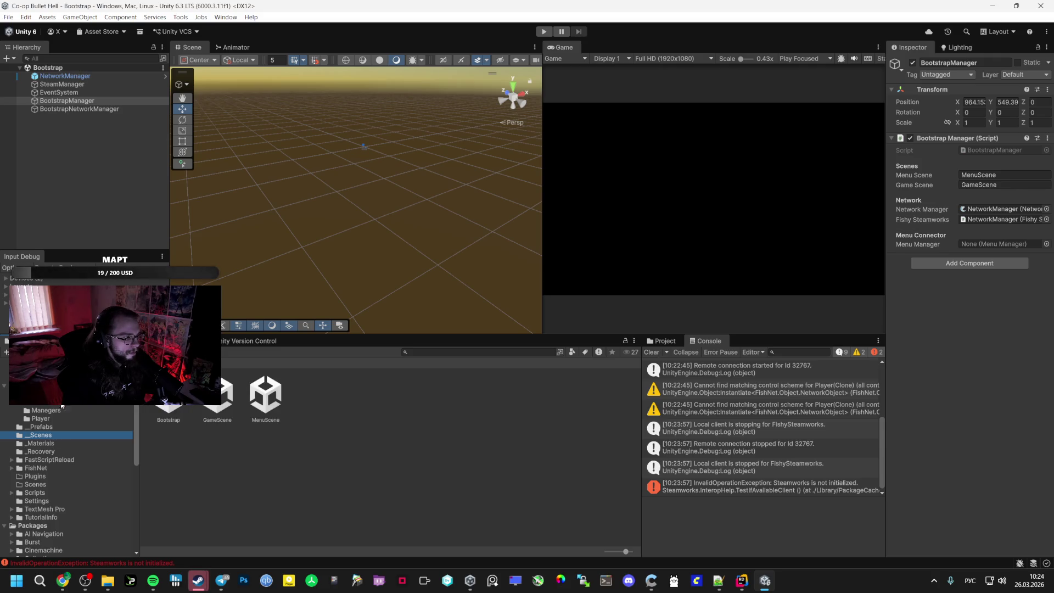
key(ctrl+p)
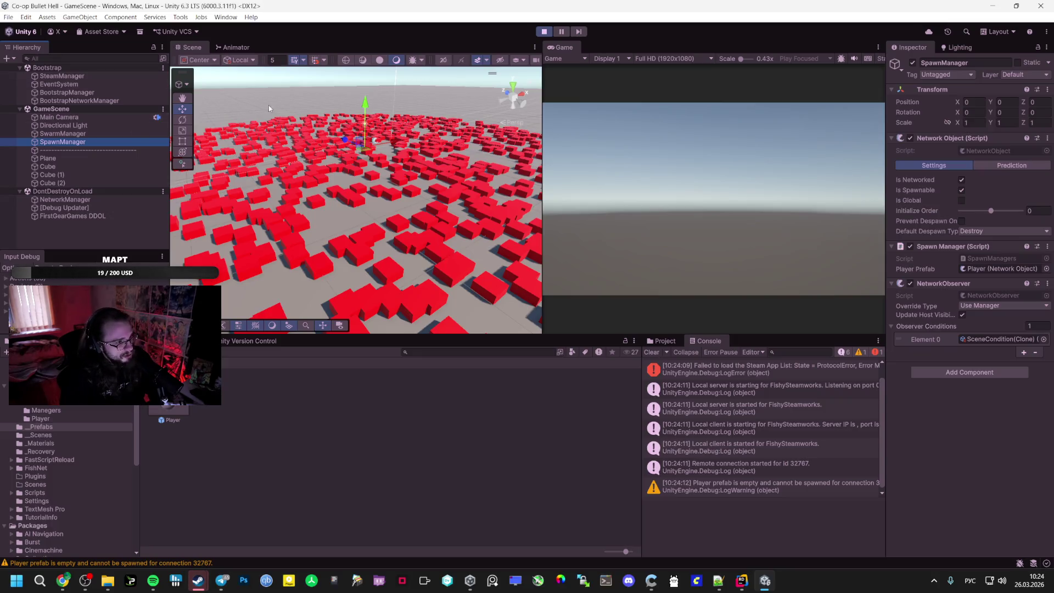
mouse_move(418, 124)
mouse_down()
mouse_move(249, 72)
mouse_move(285, 148)
mouse_up()
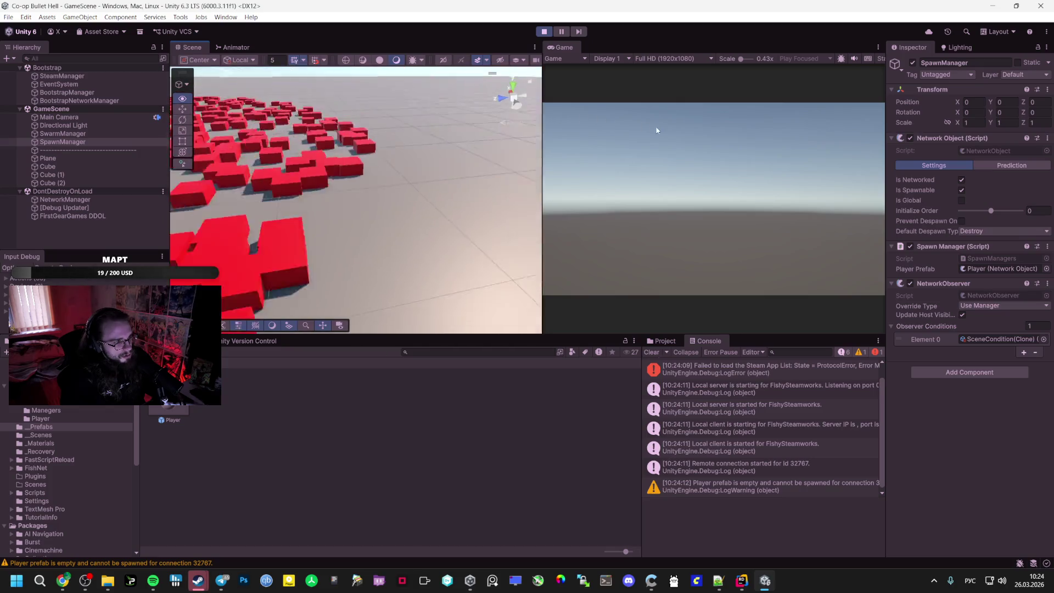
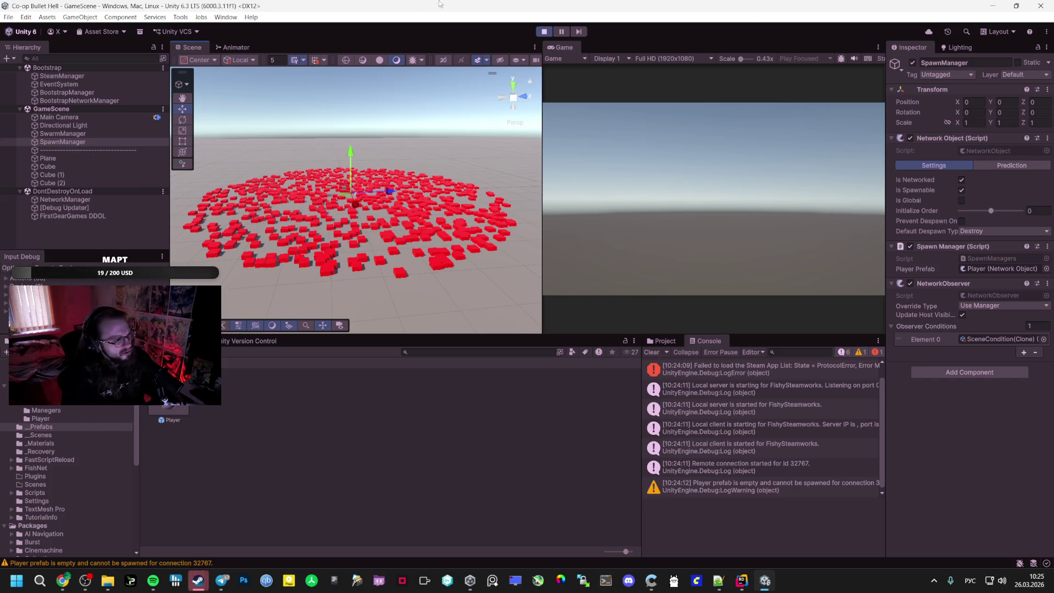
Orbit the Scene view over the red cubes, then bring up AI Studio's answer about the triple spawn
scroll(367, 201, up, 3)
mouse_move(367, 202)
mouse_down()
mouse_move(628, 257)
mouse_move(714, 303)
mouse_move(796, 309)
mouse_move(946, 272)
mouse_move(1050, 310)
mouse_up()
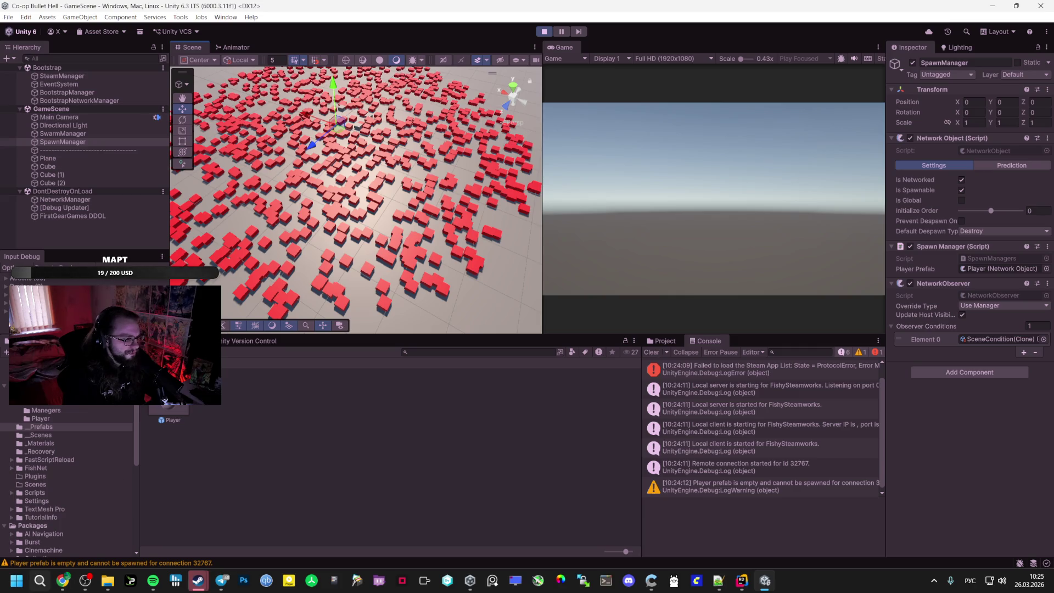
click(63, 580)
scroll(424, 404, down, 4)
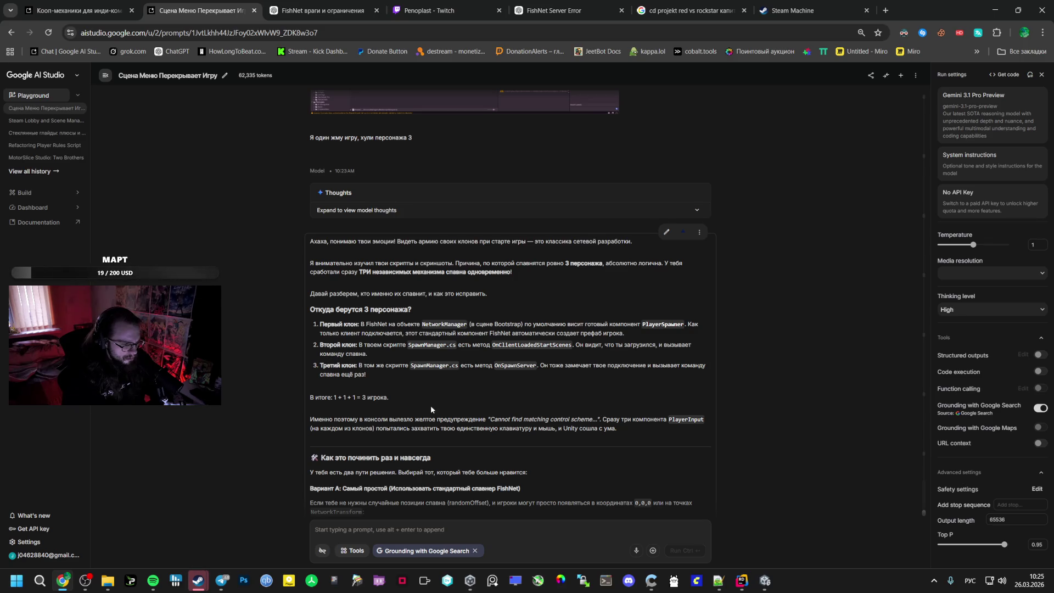
Read AI Studio's fixes down to Вариант Б, highlighting NetworkManager and PlayerSpawner, then return to Unity
scroll(396, 422, down, 3)
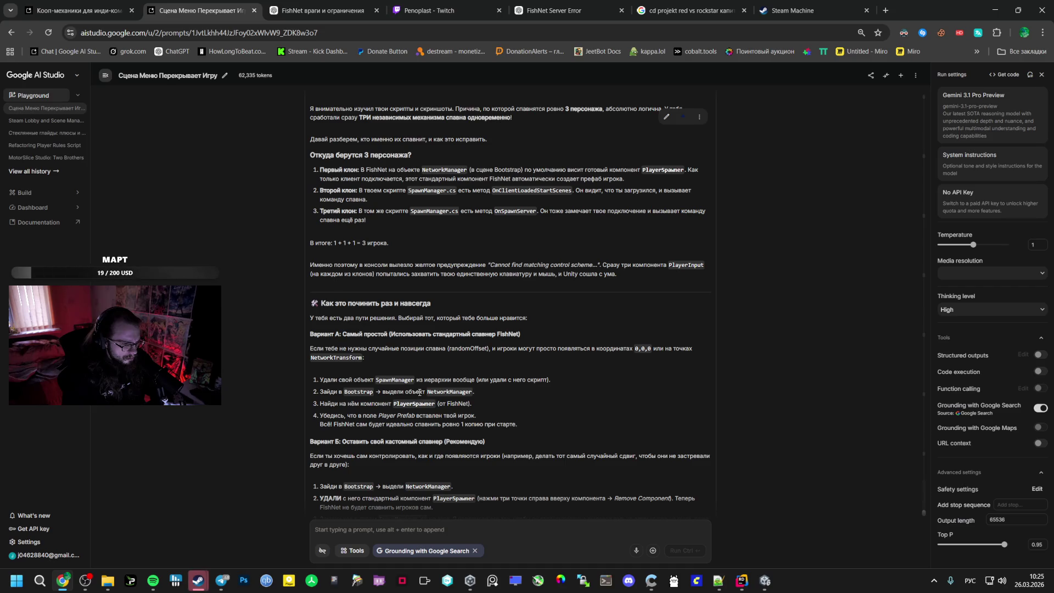
scroll(419, 392, down, 1)
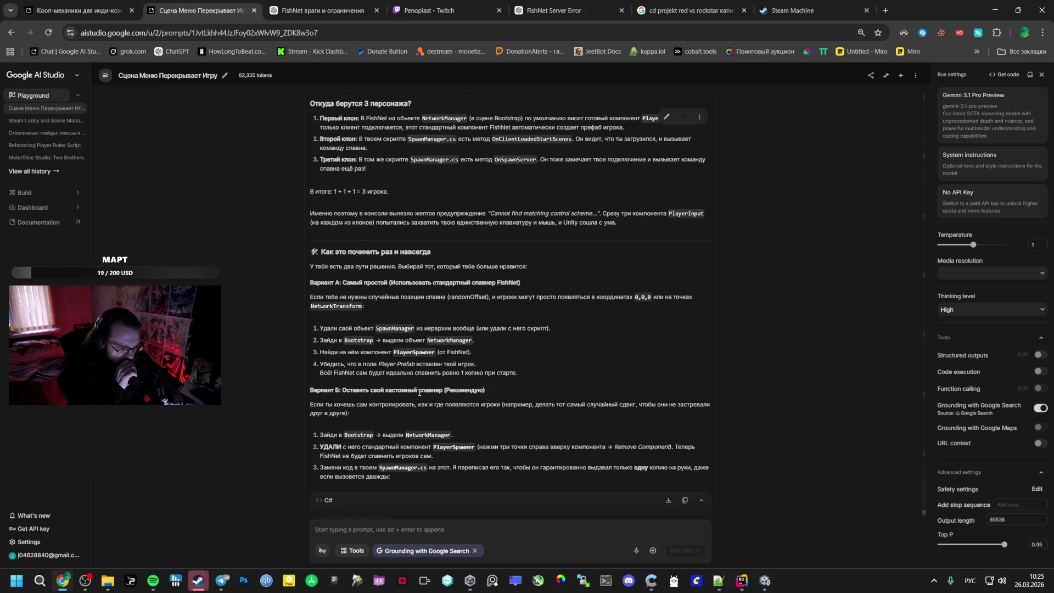
scroll(417, 387, down, 1)
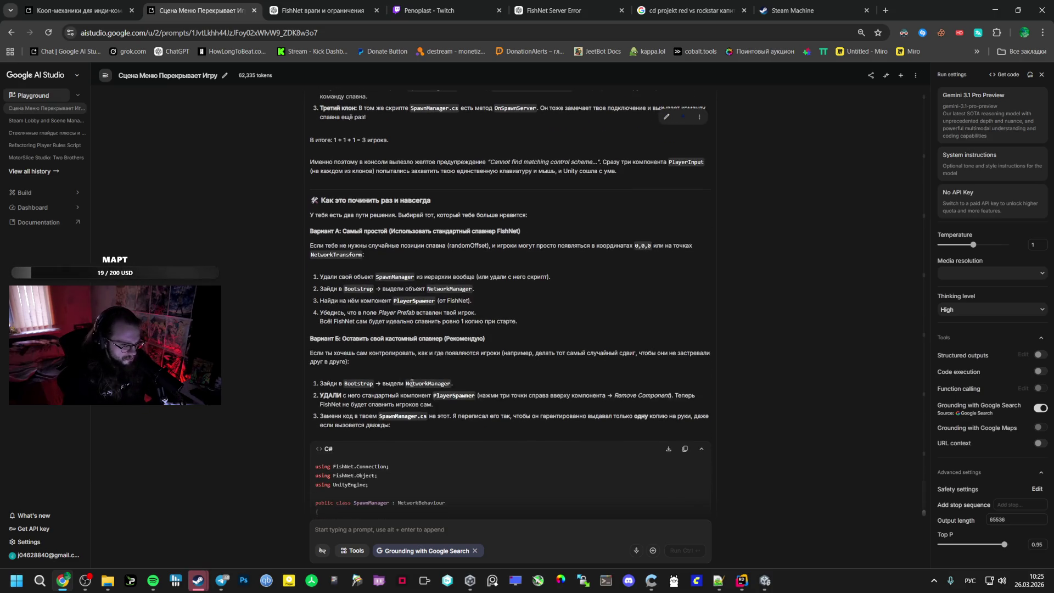
scroll(414, 298, down, 2)
double_click(408, 280)
click(423, 313)
double_click(453, 292)
key(alt+Tab)
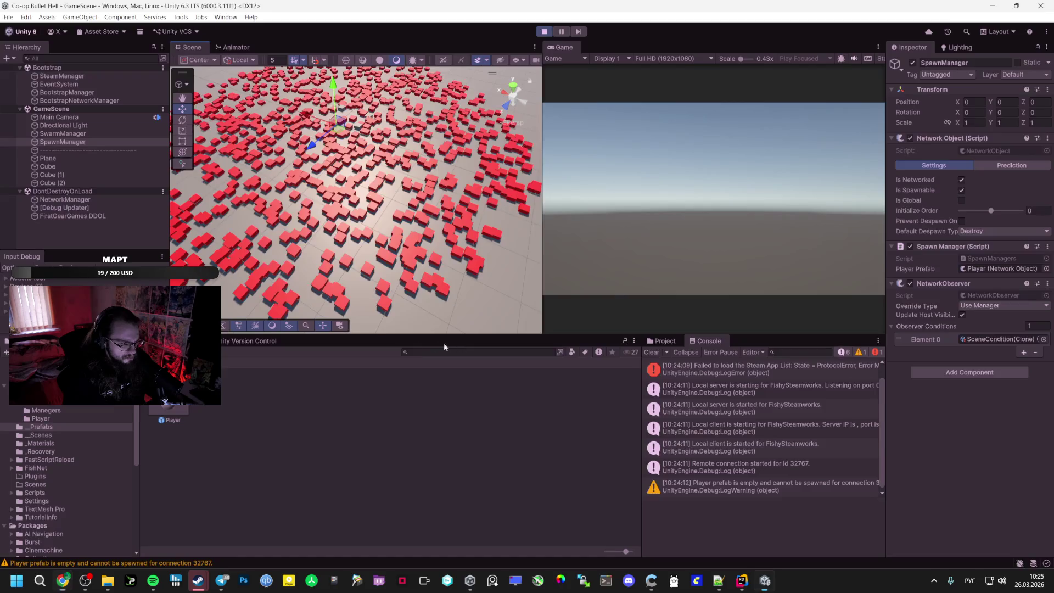
Exit Play mode and remove the PlayerSpawner component from NetworkManager in the Bootstrap scene
key(ctrl+p)
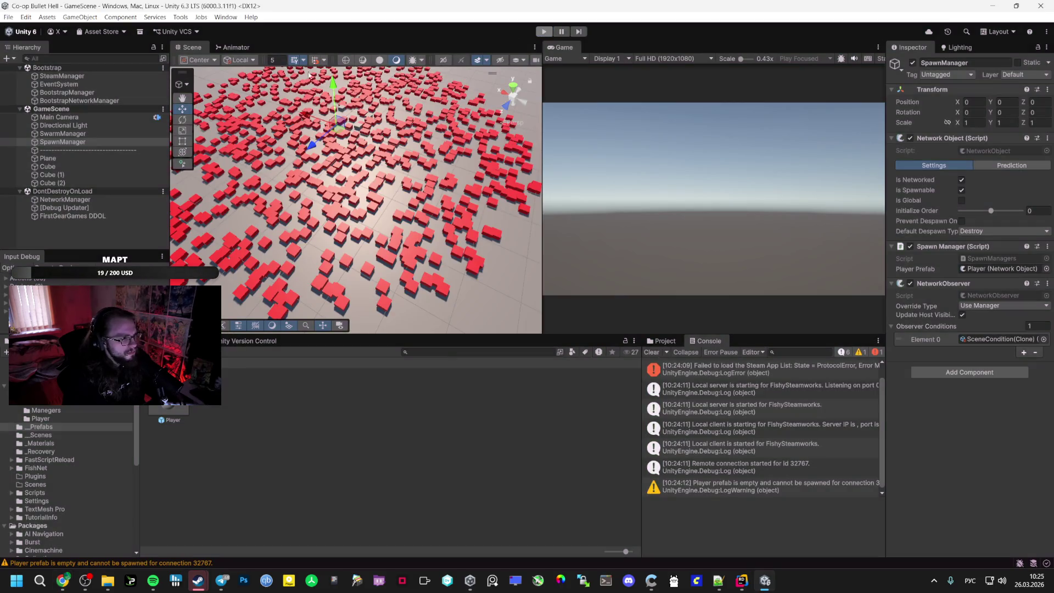
click(77, 100)
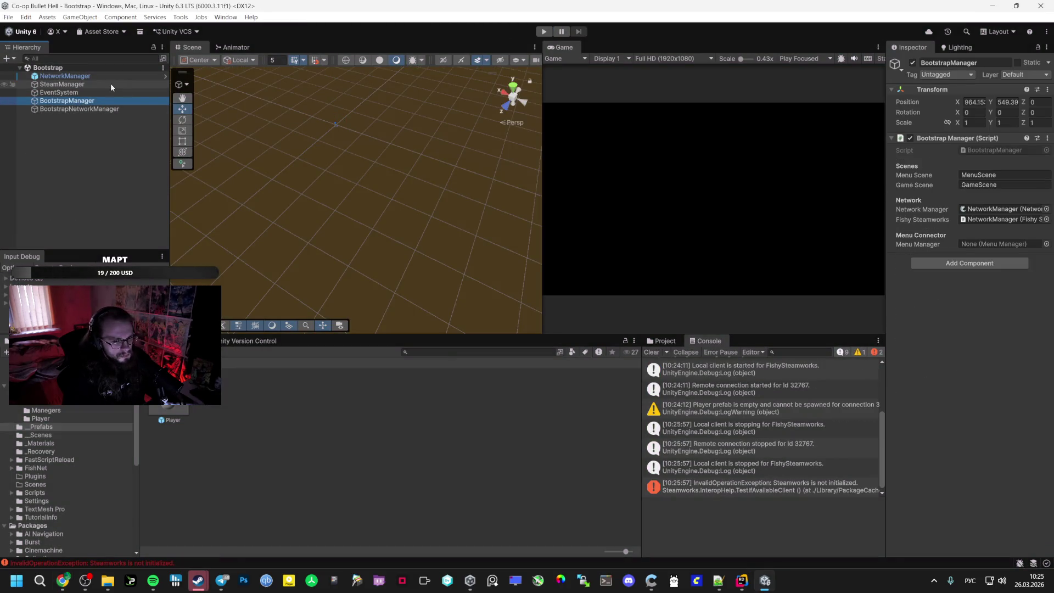
key(Up)
key(Up)
key(Up)
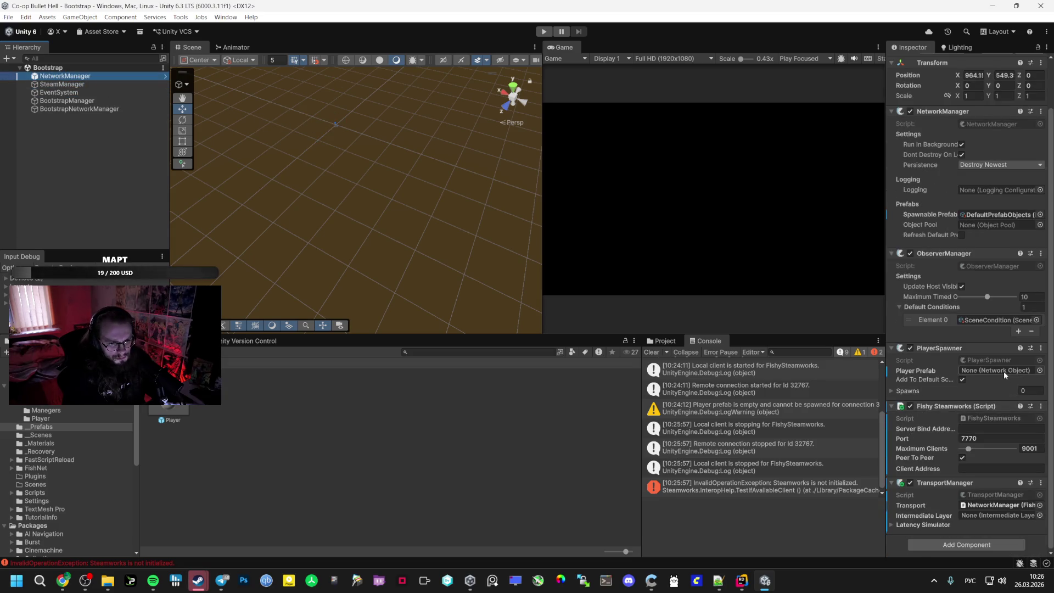
click(1041, 348)
click(996, 383)
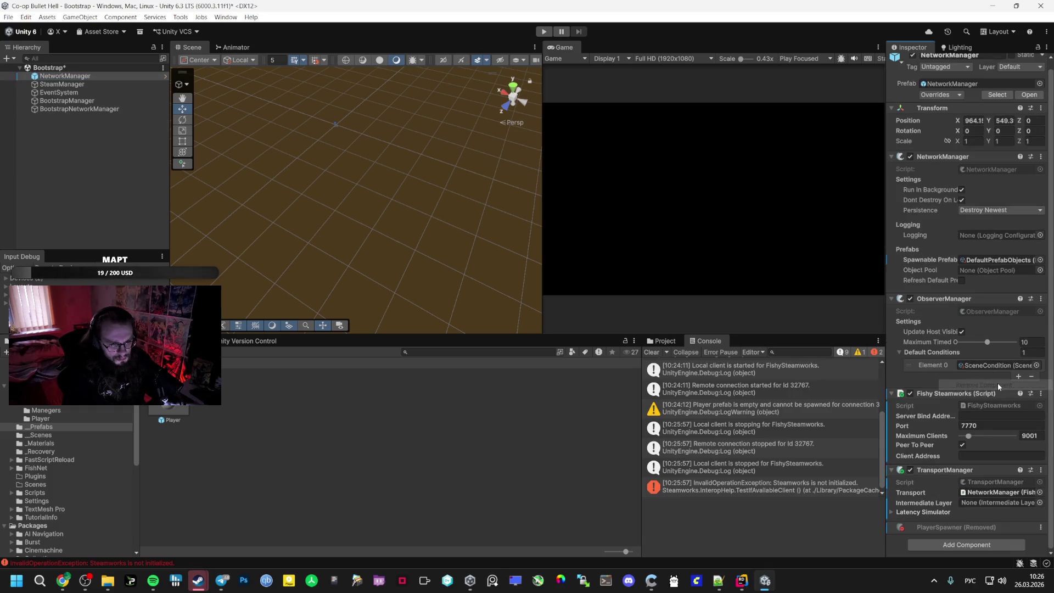
key(alt+Tab)
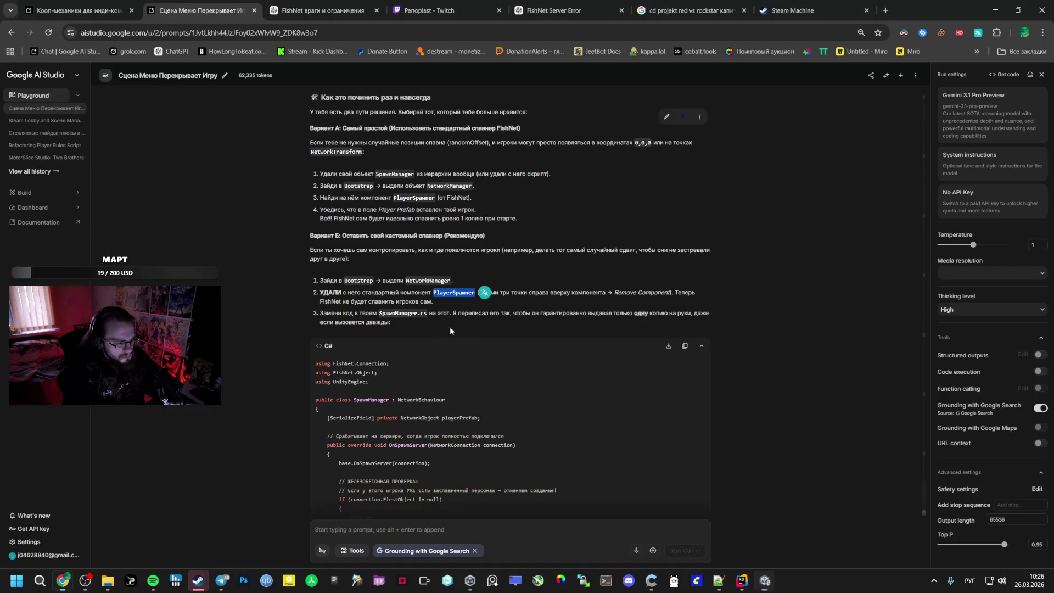
Copy AI Studio's SpawnManager code and paste it over all of SpawnManagers.cs in Rider
click(357, 381)
mouse_move(310, 364)
mouse_down()
mouse_move(392, 385)
mouse_move(439, 417)
mouse_move(461, 335)
mouse_move(455, 165)
mouse_move(494, 258)
mouse_move(417, 447)
mouse_up()
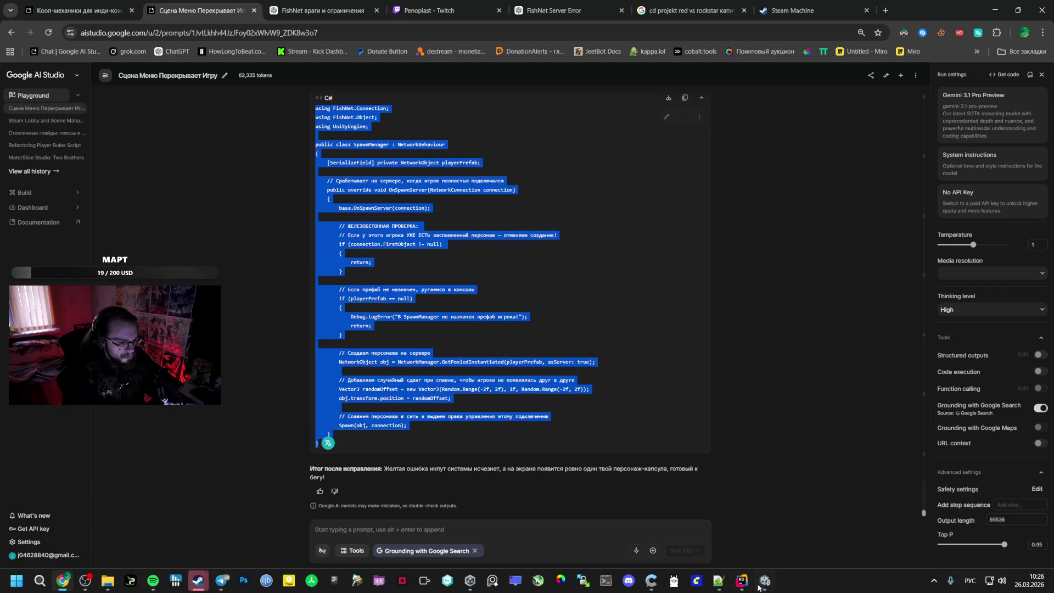
click(738, 576)
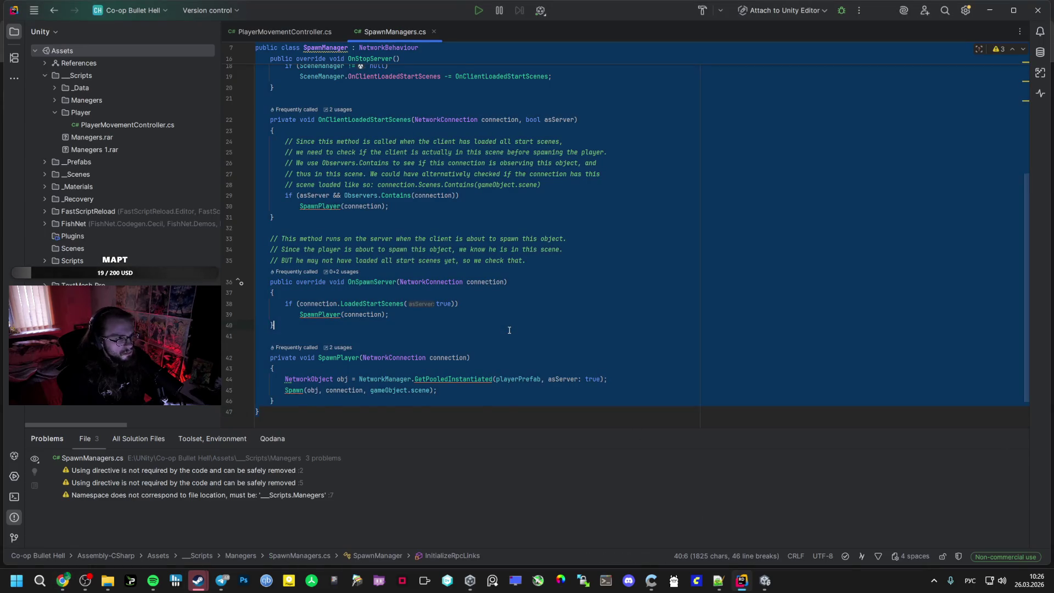
key(ctrl+a)
key(ctrl+v)
click(764, 580)
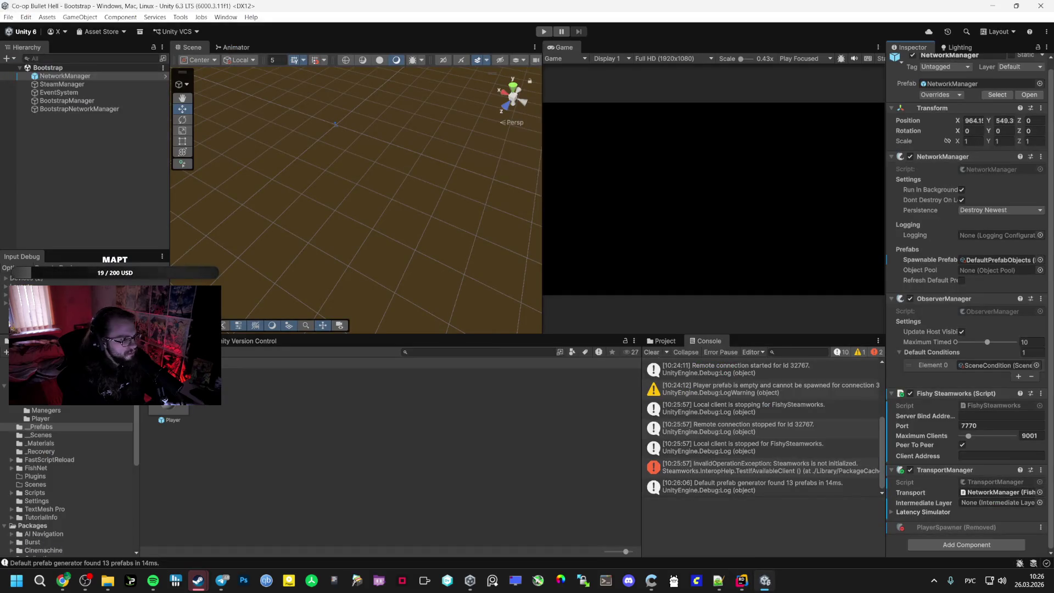
Open GameScene to check SpawnManager's Player prefab, then reopen Bootstrap and start Play mode
click(41, 434)
double_click(218, 398)
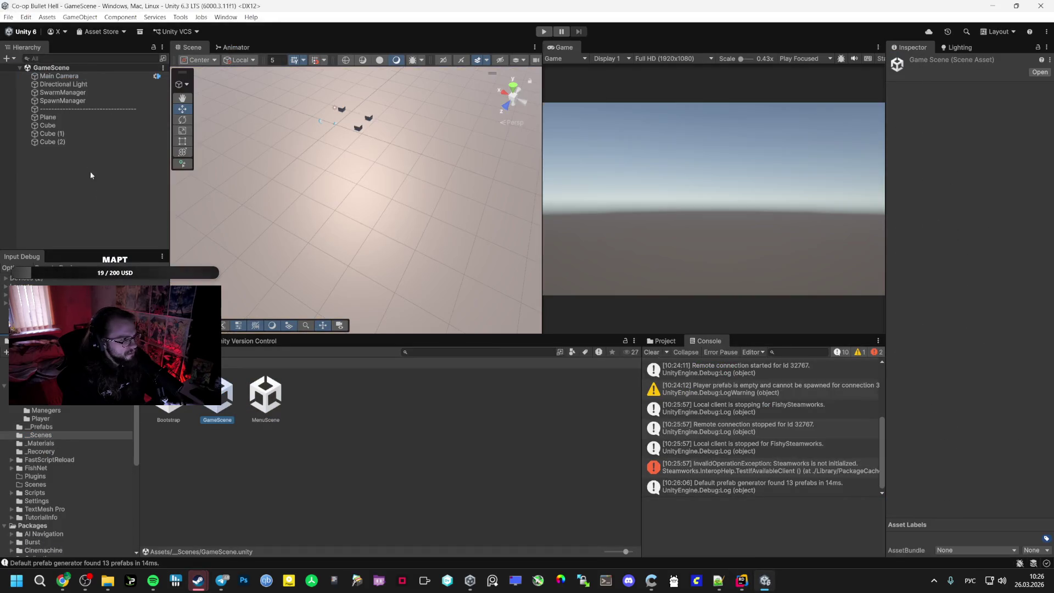
click(55, 100)
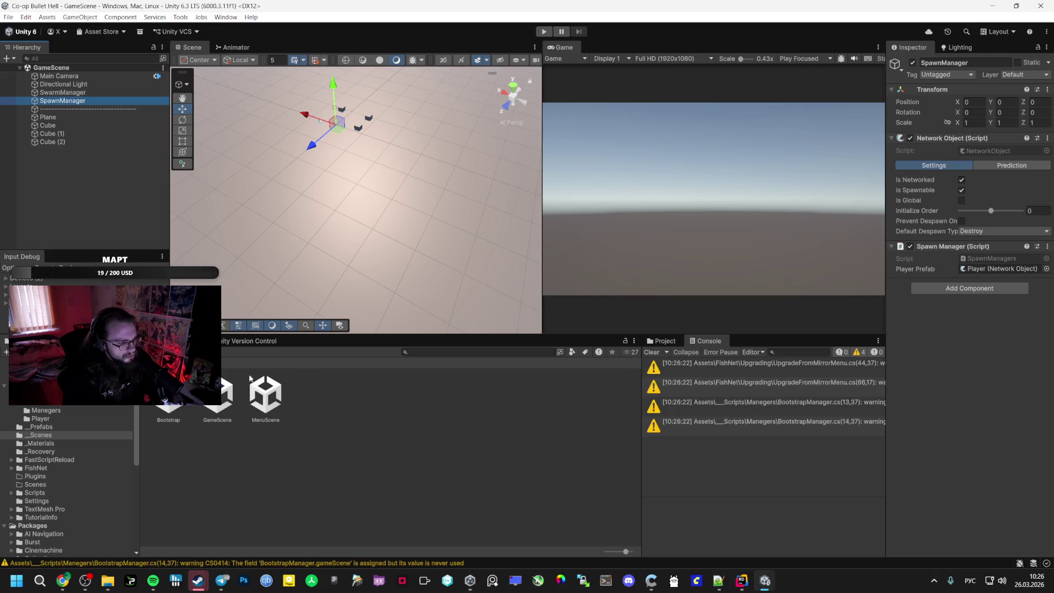
double_click(168, 409)
click(543, 31)
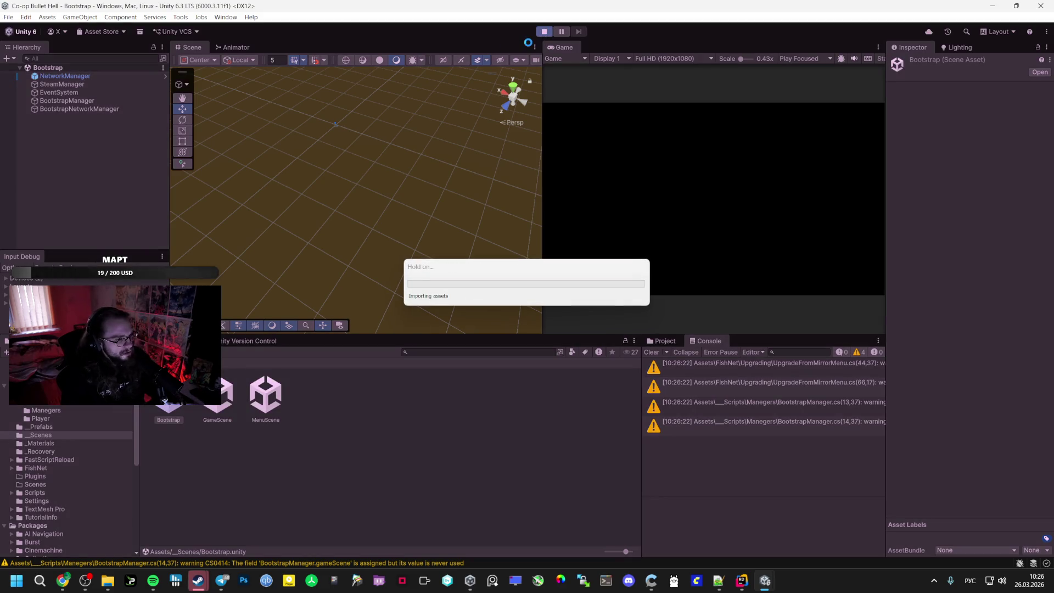
key(alt+Tab)
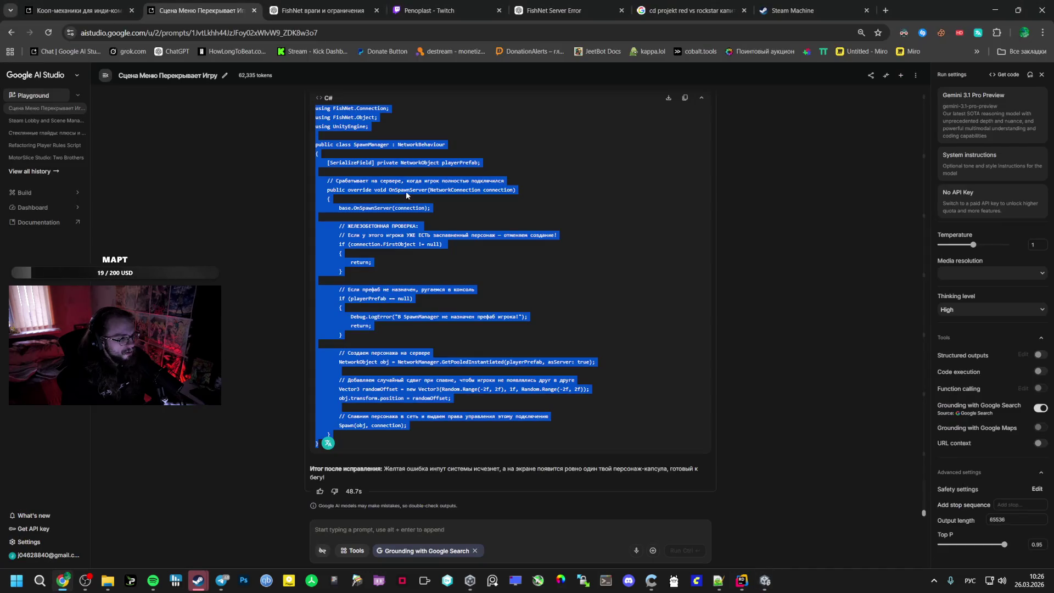
Search Google in a new tab for 'steamdb bullet hell'
click(885, 9)
text(ыеу)
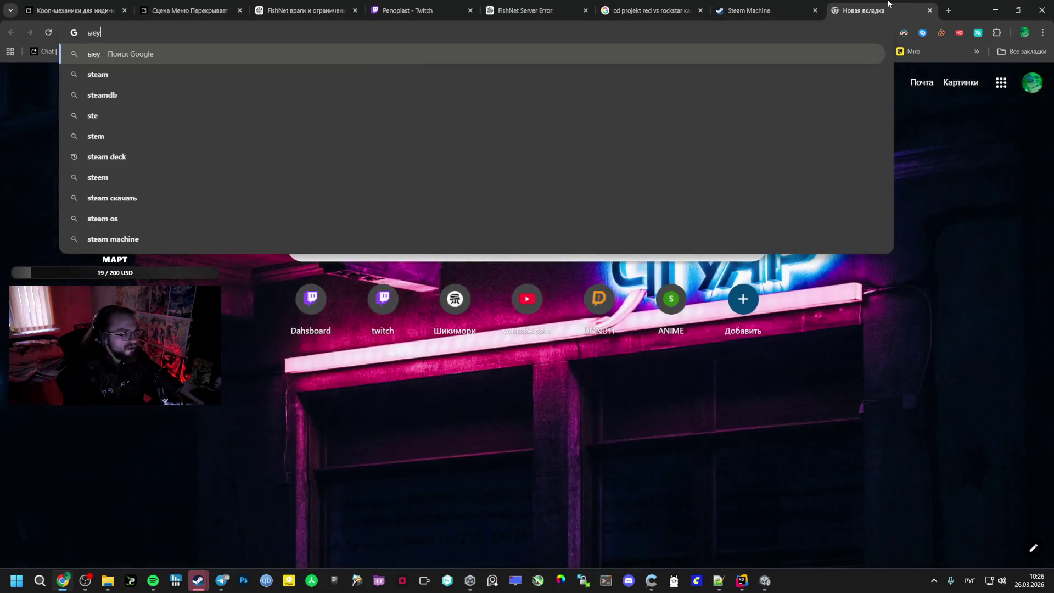
key(alt+shift)
key(BackSpace)
key(BackSpace)
text(stea)
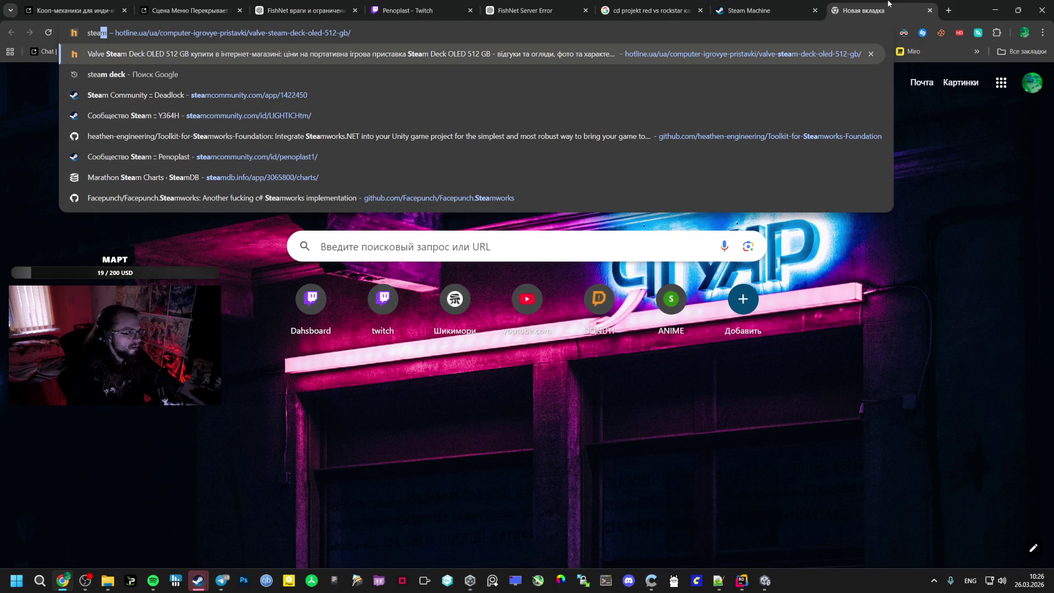
text(m db )
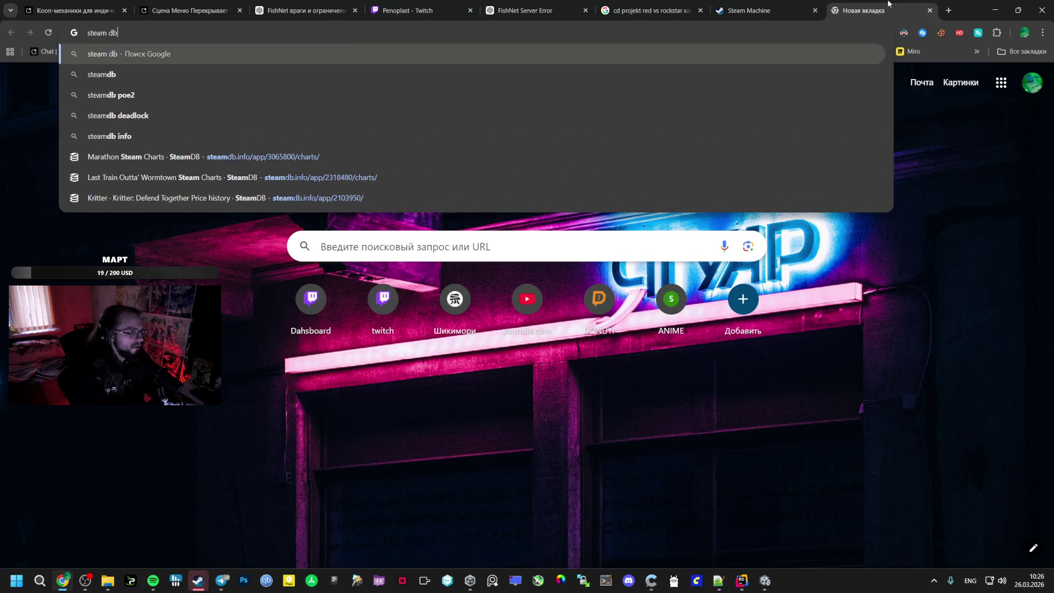
text(bull)
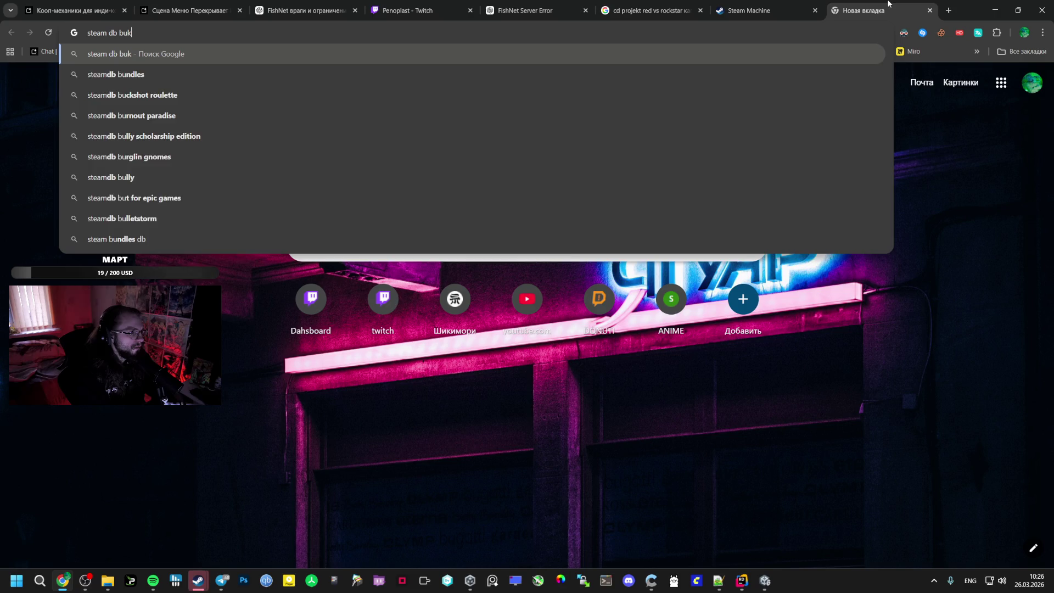
text(et)
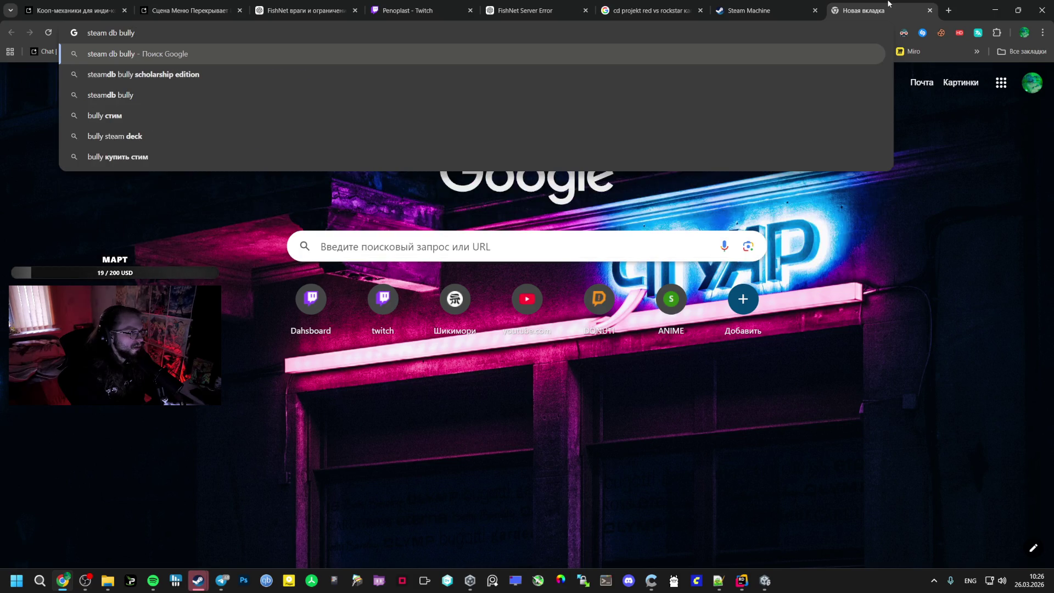
key(Down)
key(Return)
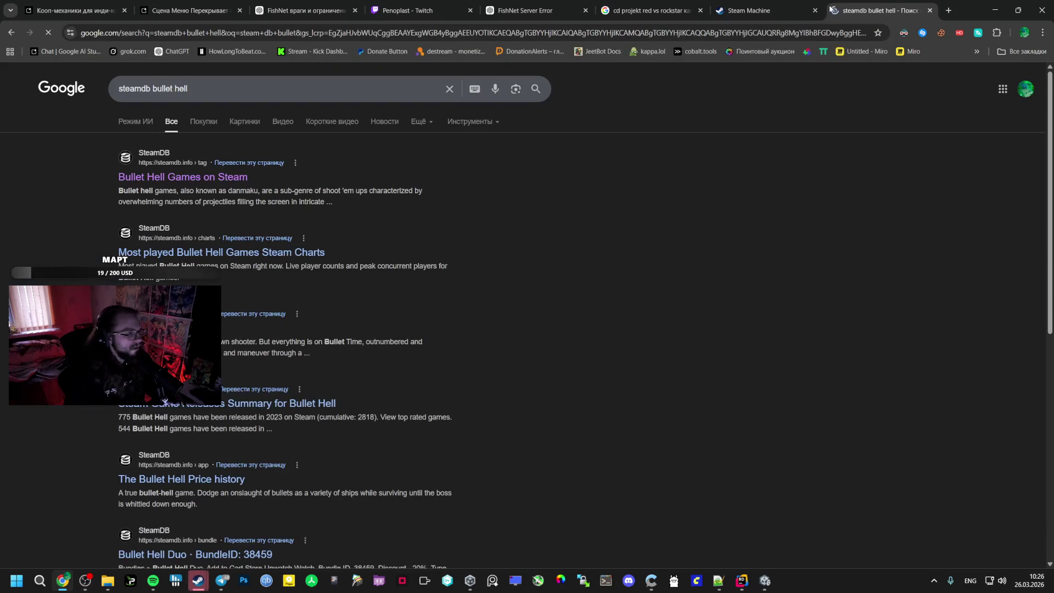
Open SteamDB's 'Bullet Hell Games on Steam' page and close the Steam chat window
click(220, 183)
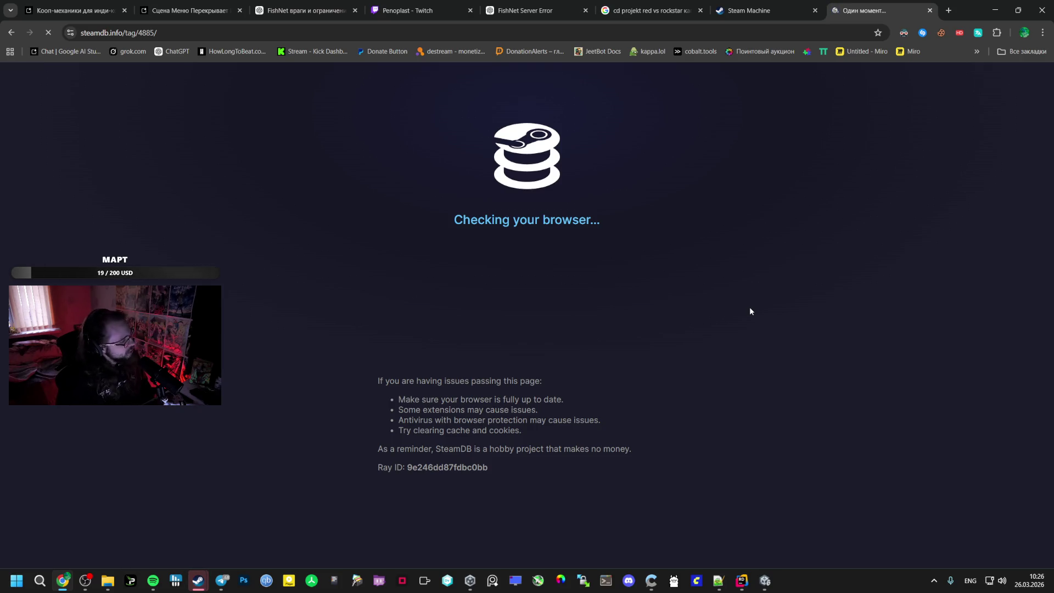
mouse_move(198, 580)
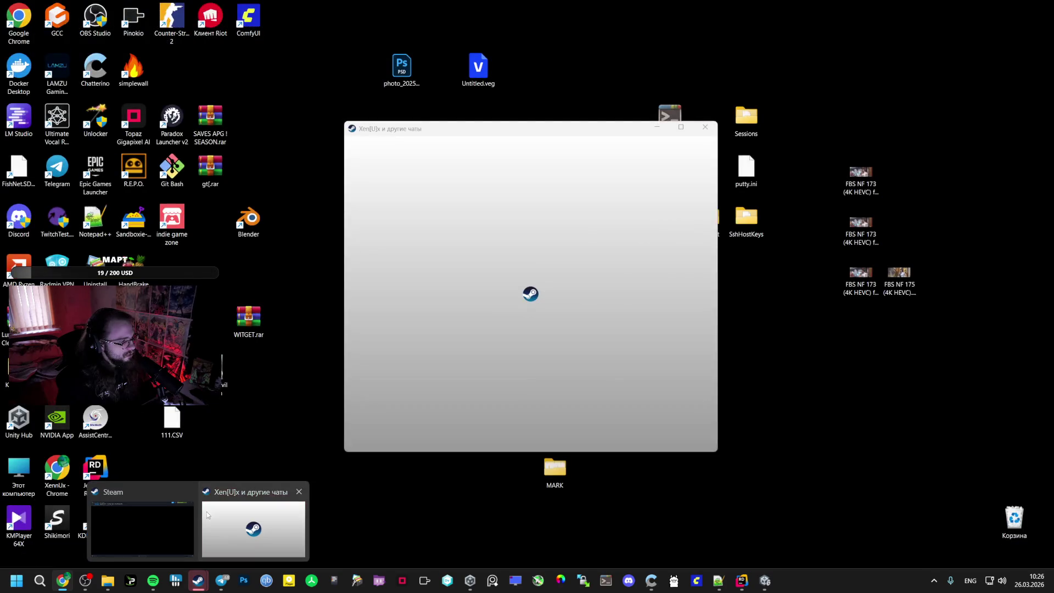
click(209, 509)
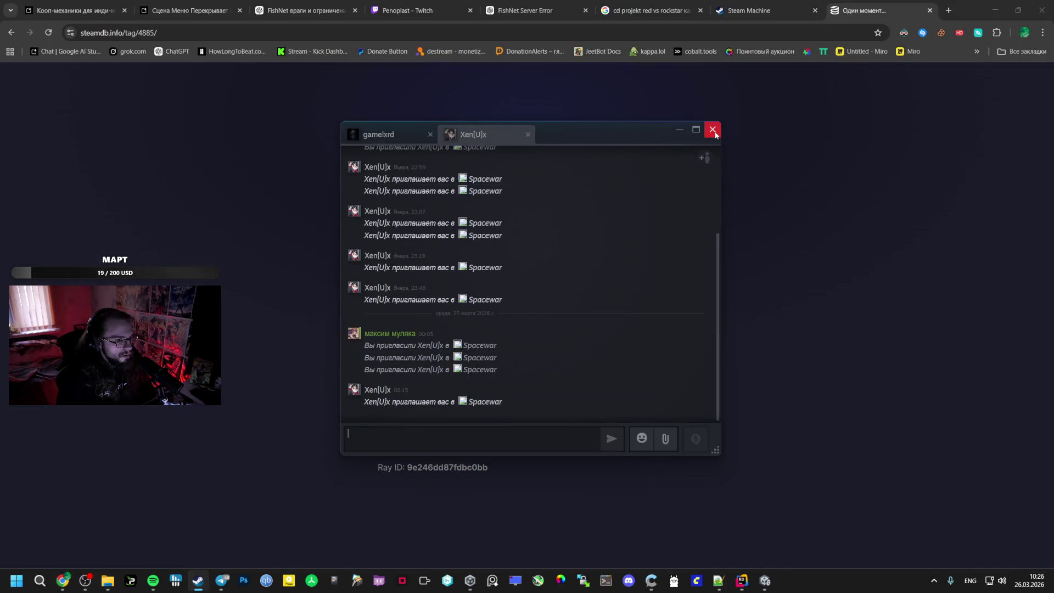
click(713, 132)
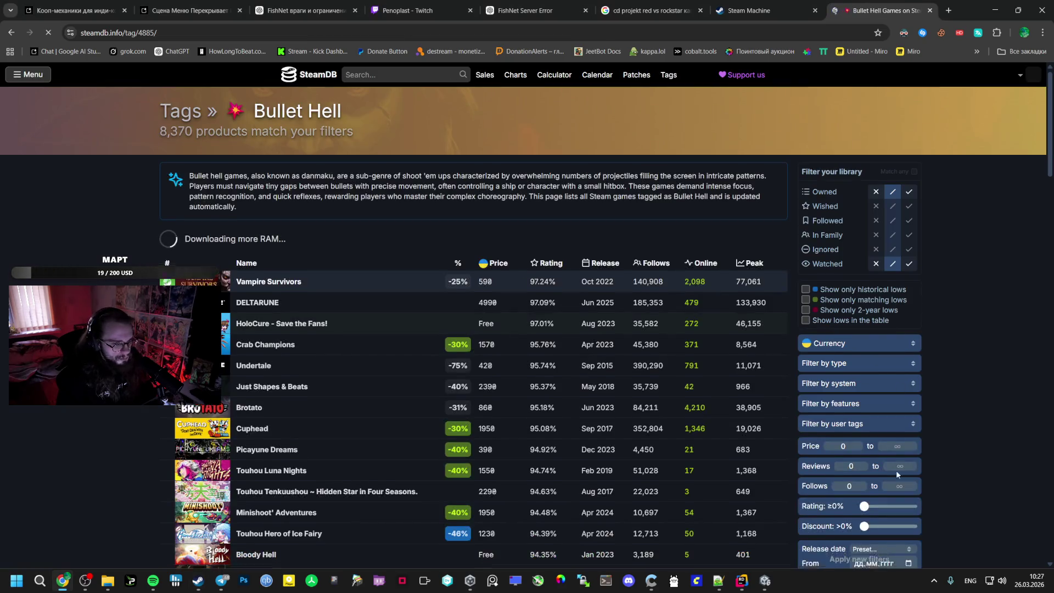
Limit the Bullet Hell list to games only and collapse the system filter
scroll(839, 390, down, 1)
click(859, 315)
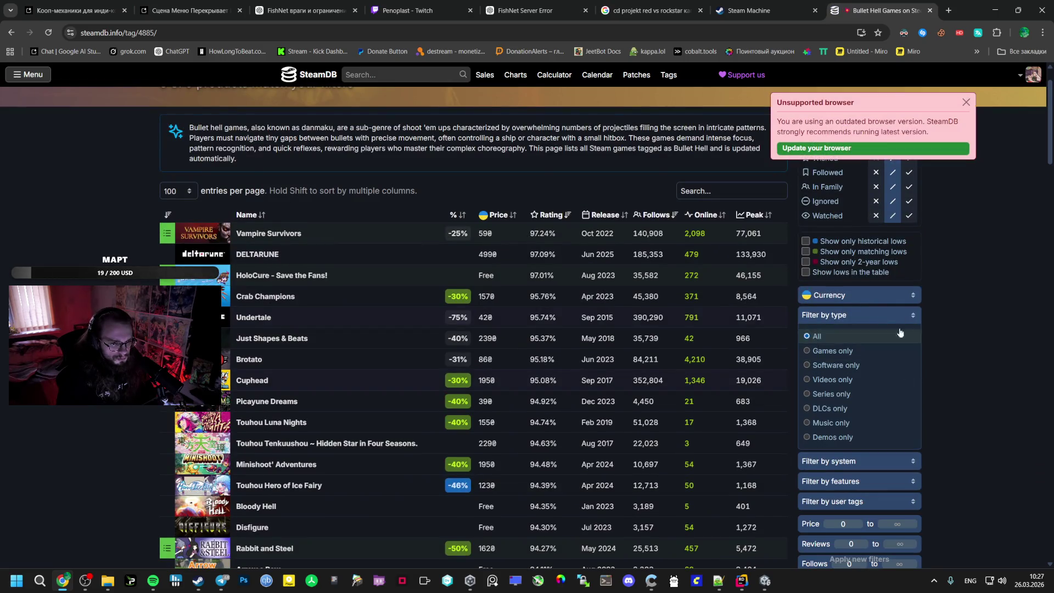
click(860, 315)
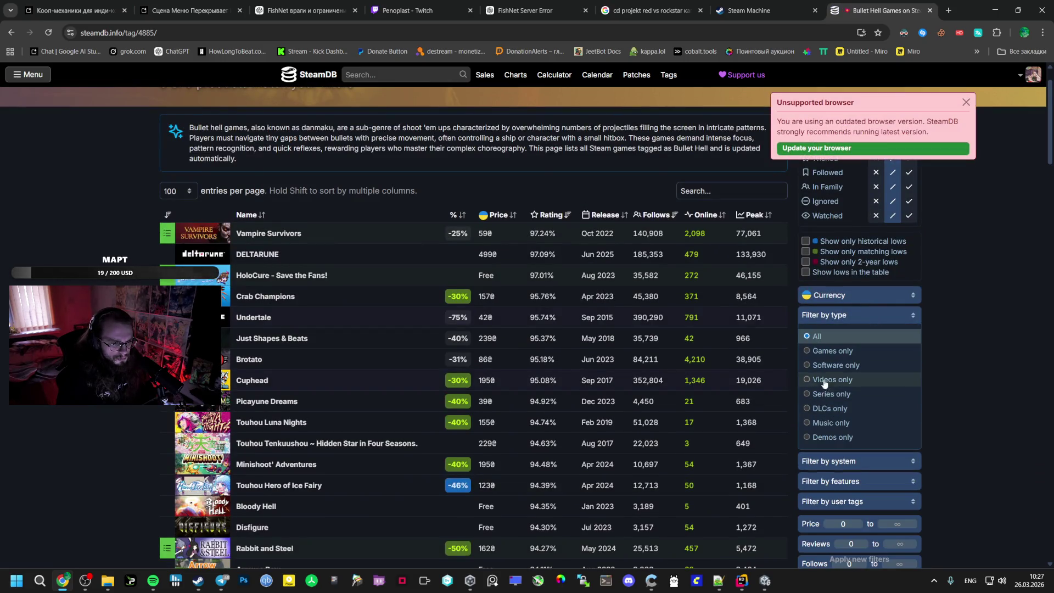
click(871, 350)
click(875, 316)
click(849, 335)
click(849, 335)
click(850, 335)
click(848, 335)
click(842, 339)
click(842, 337)
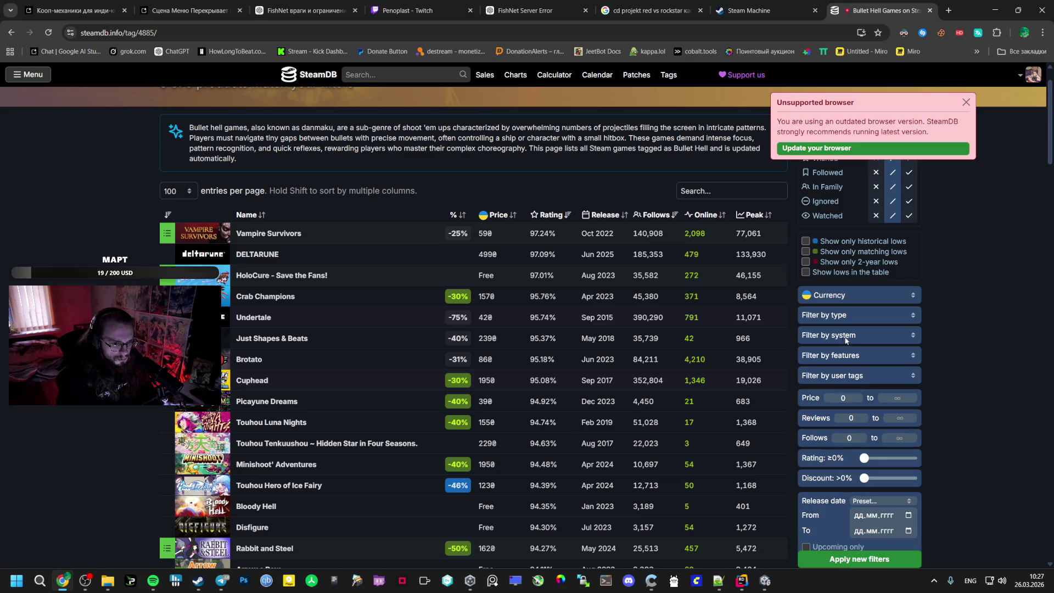
Filter by the Online Co-Op user tag and apply the new filters
click(854, 375)
scroll(845, 385, down, 4)
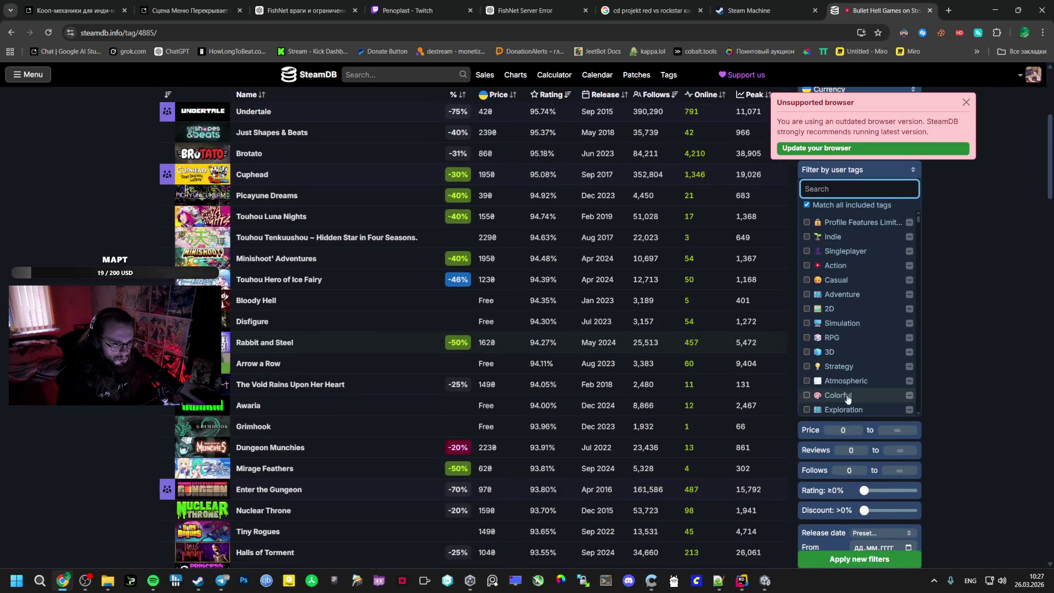
scroll(844, 382, down, 10)
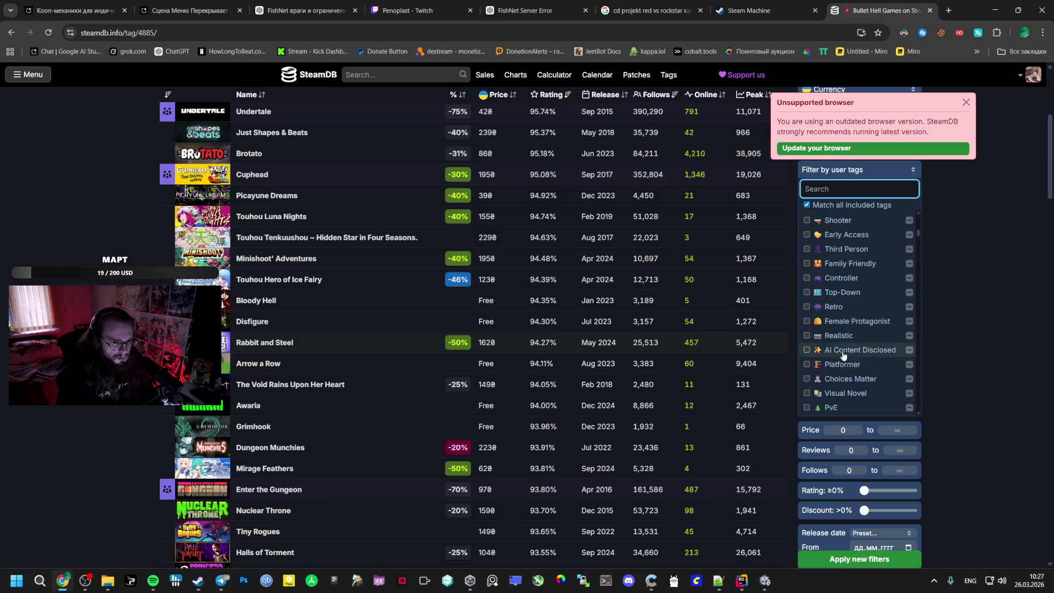
scroll(841, 335, down, 10)
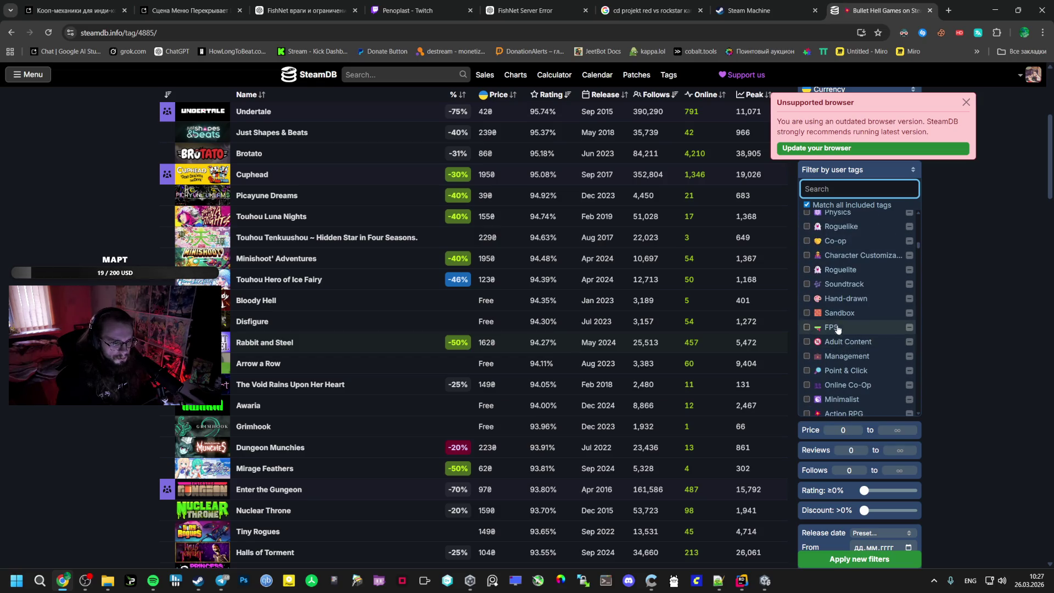
click(840, 230)
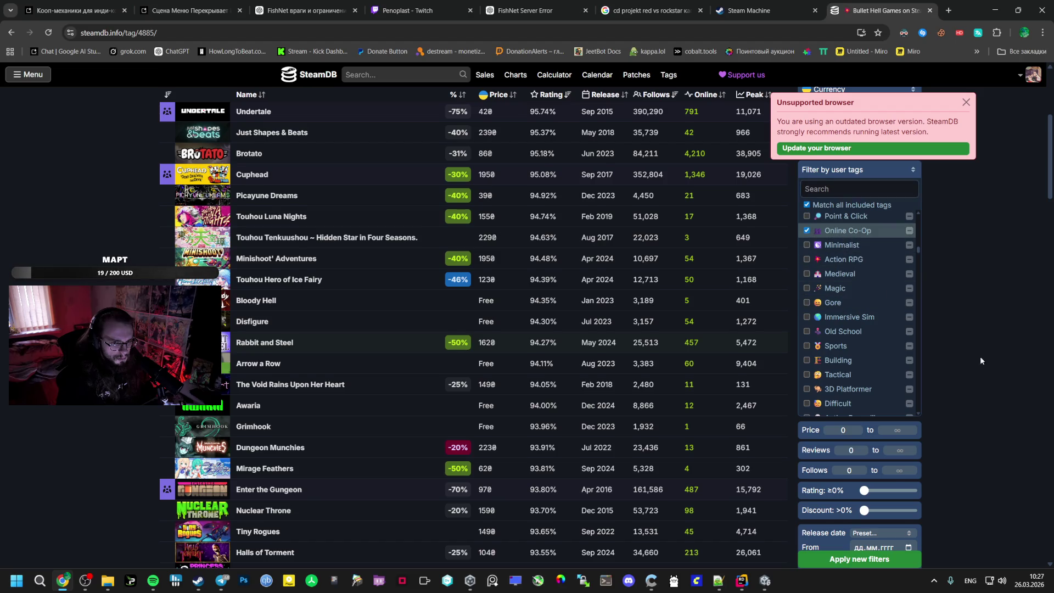
scroll(964, 349, down, 1)
click(854, 553)
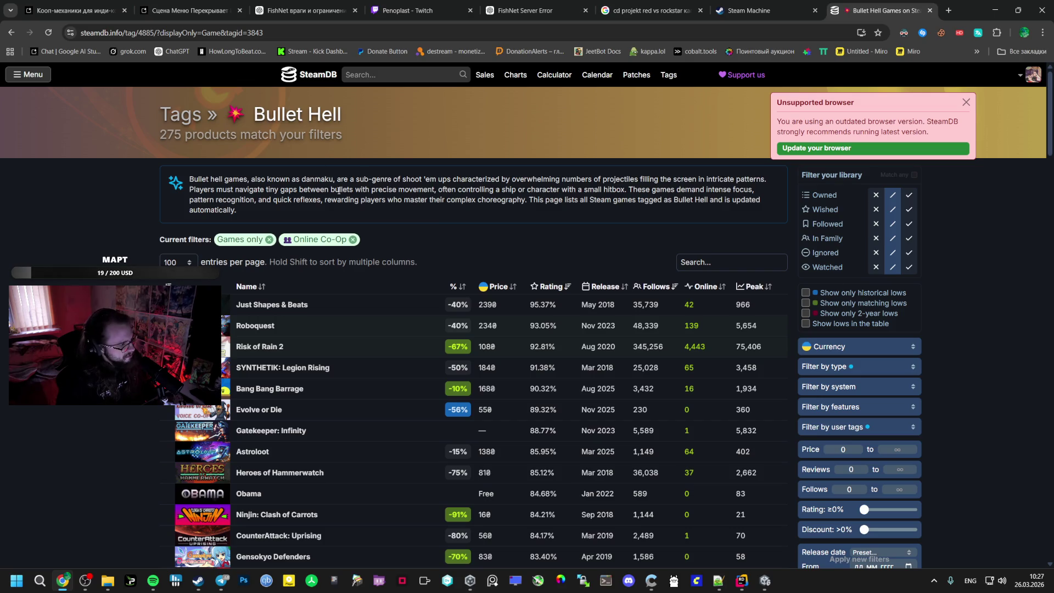
Browse the 275 filtered co-op games, previewing individual rows
mouse_move(627, 324)
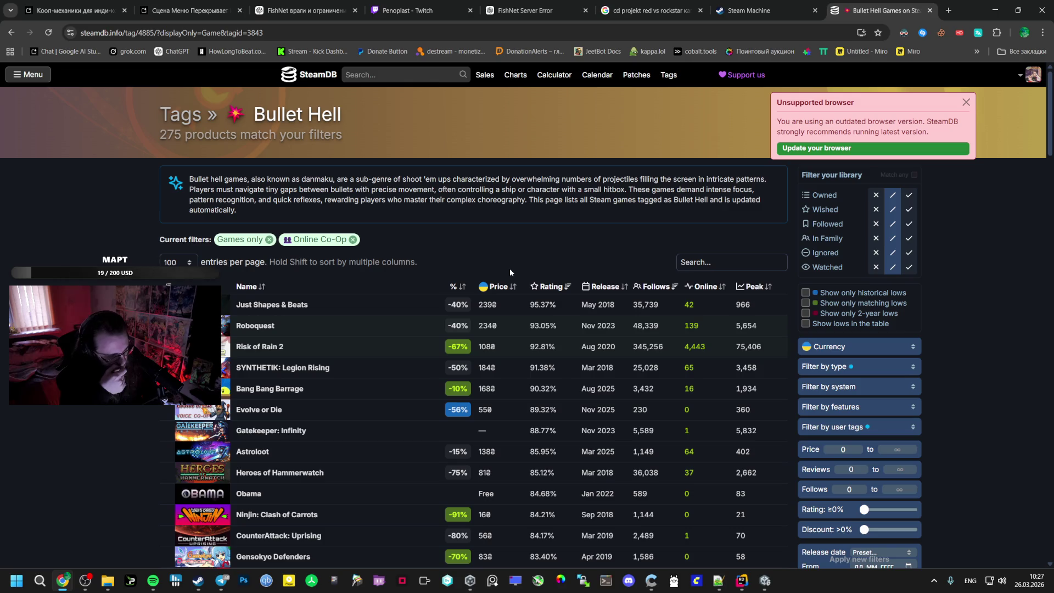
scroll(285, 338, down, 2)
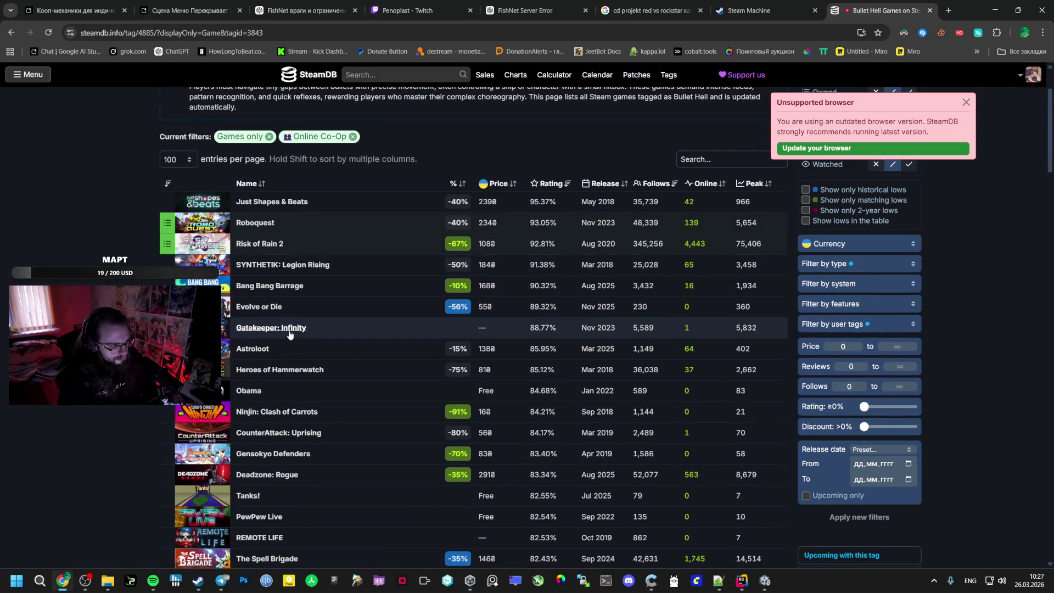
mouse_move(290, 332)
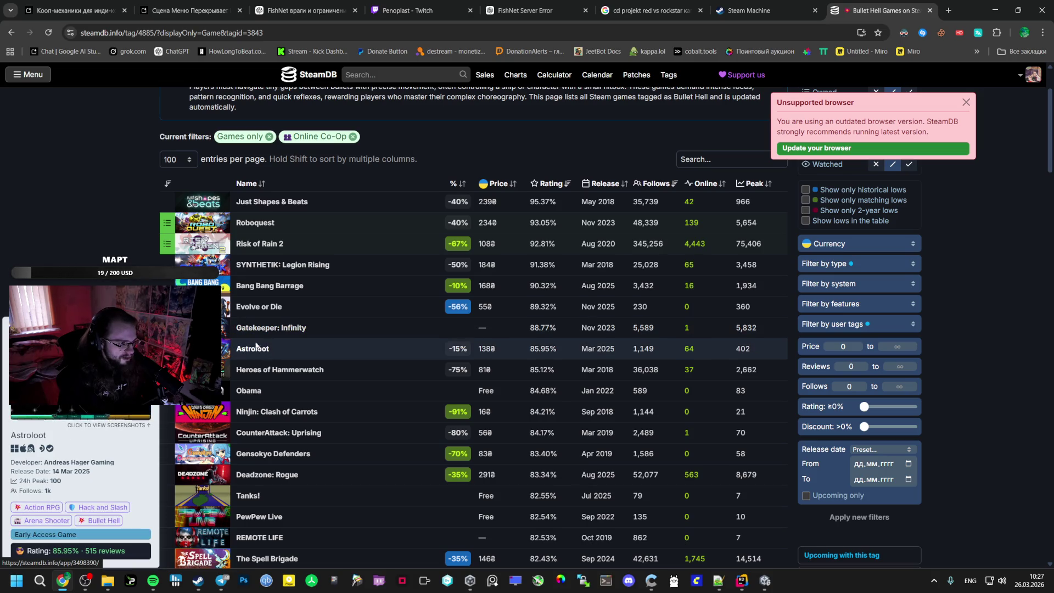
scroll(376, 315, down, 2)
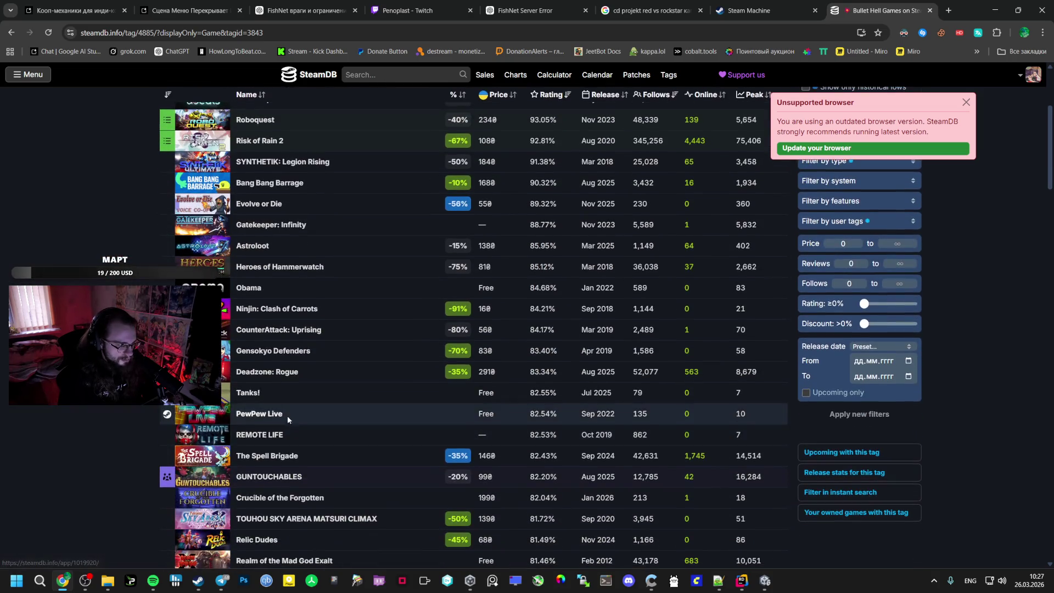
mouse_move(251, 480)
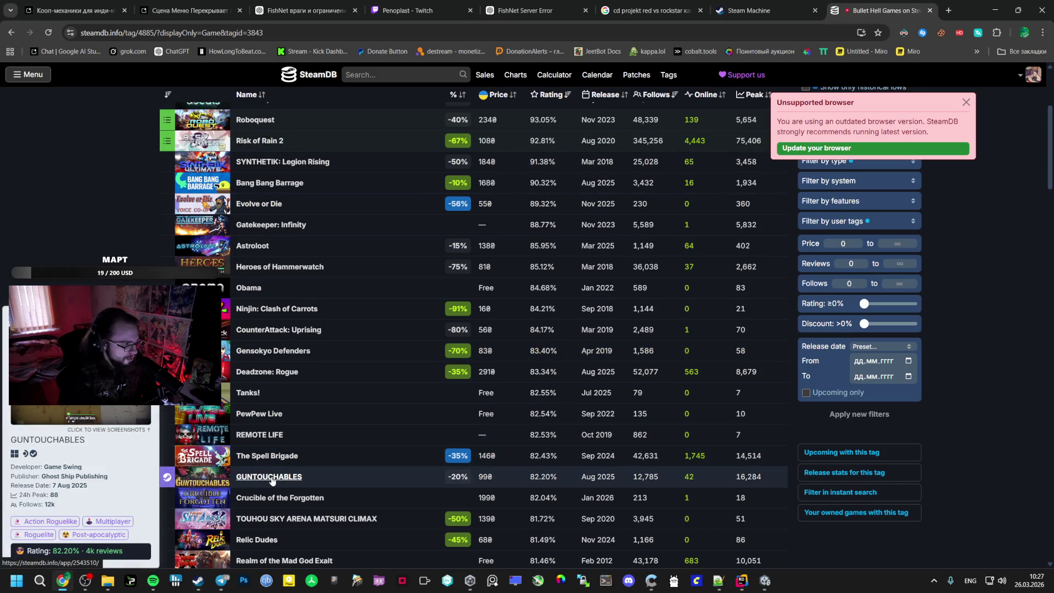
mouse_move(271, 459)
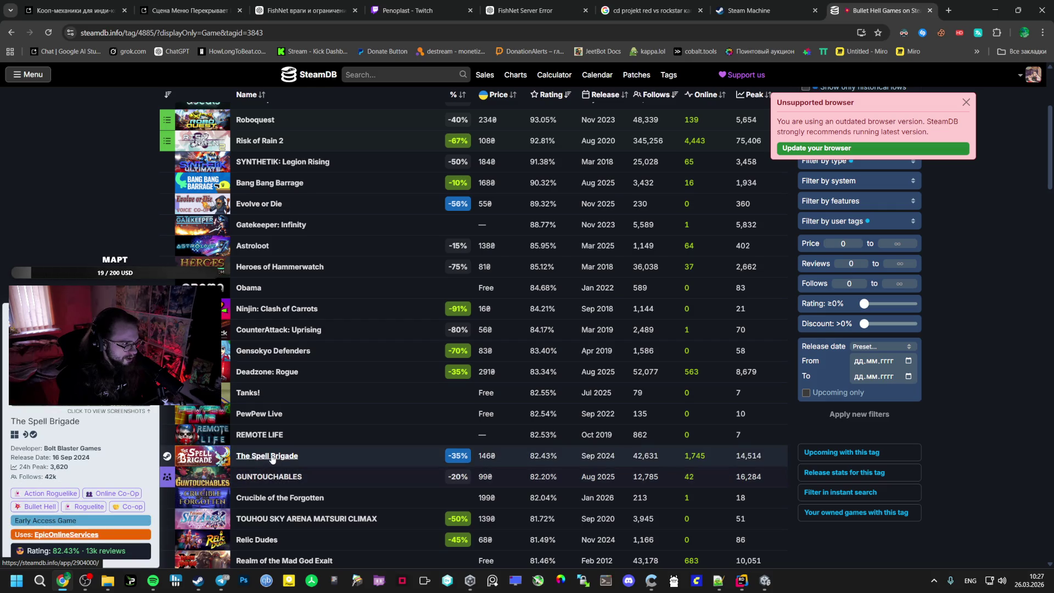
scroll(272, 459, up, 4)
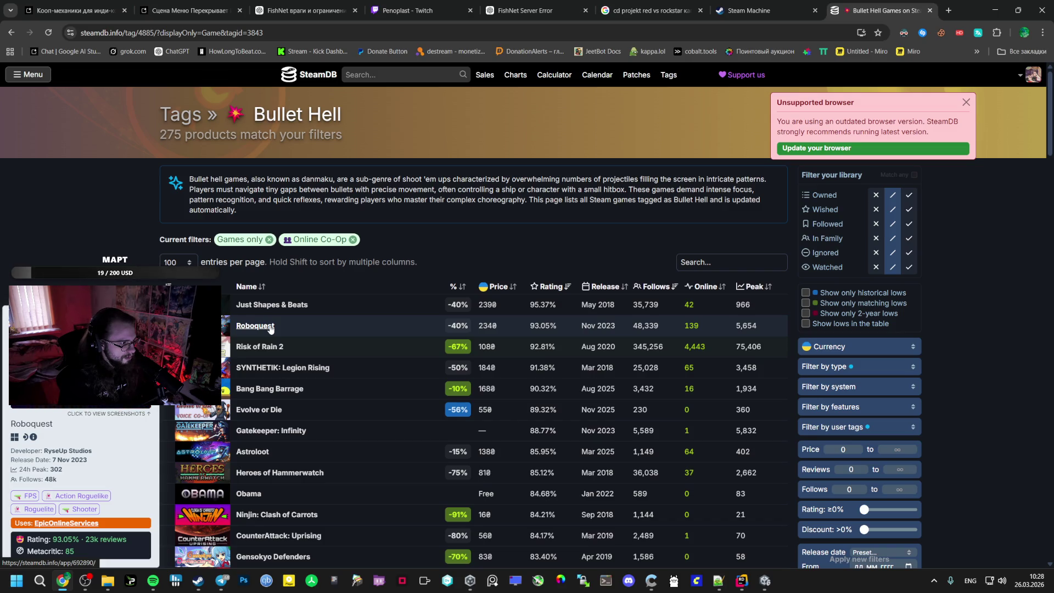
mouse_move(261, 308)
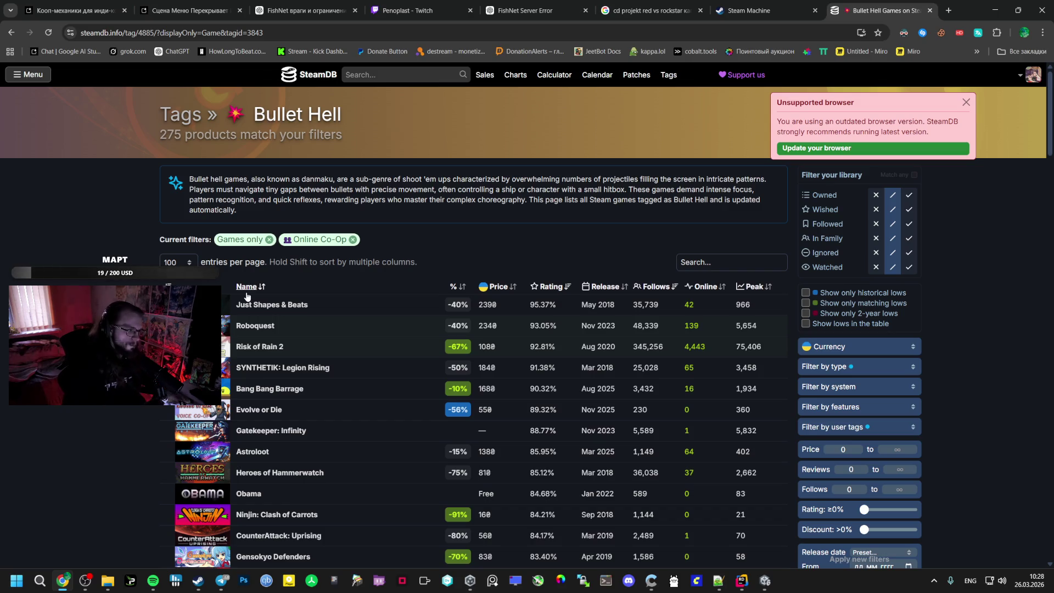
click(948, 8)
Search Google for 'enter the gungeon' and preview several of its image results
text(enter)
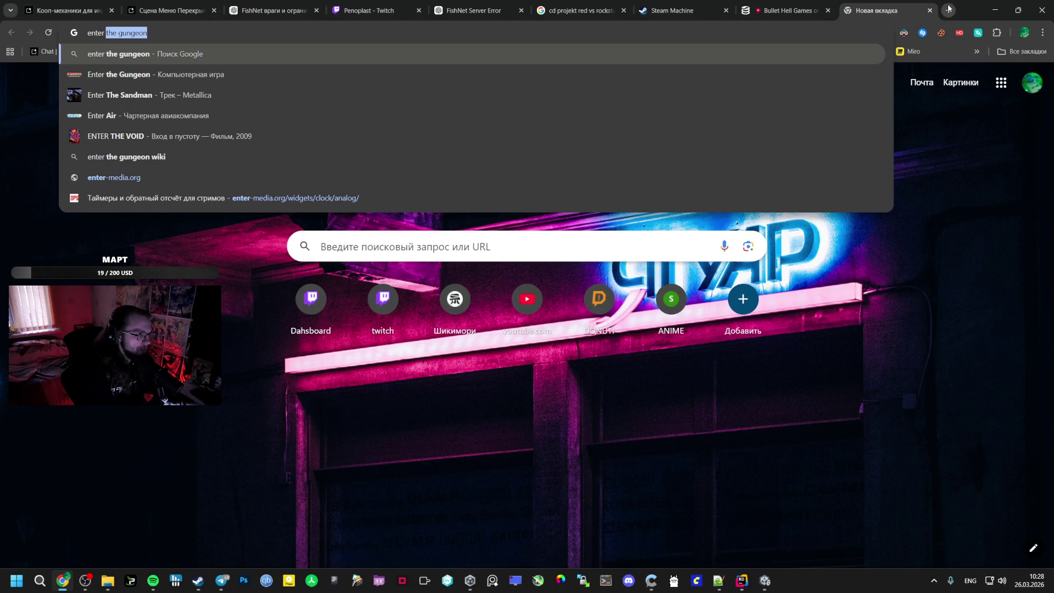
key(Return)
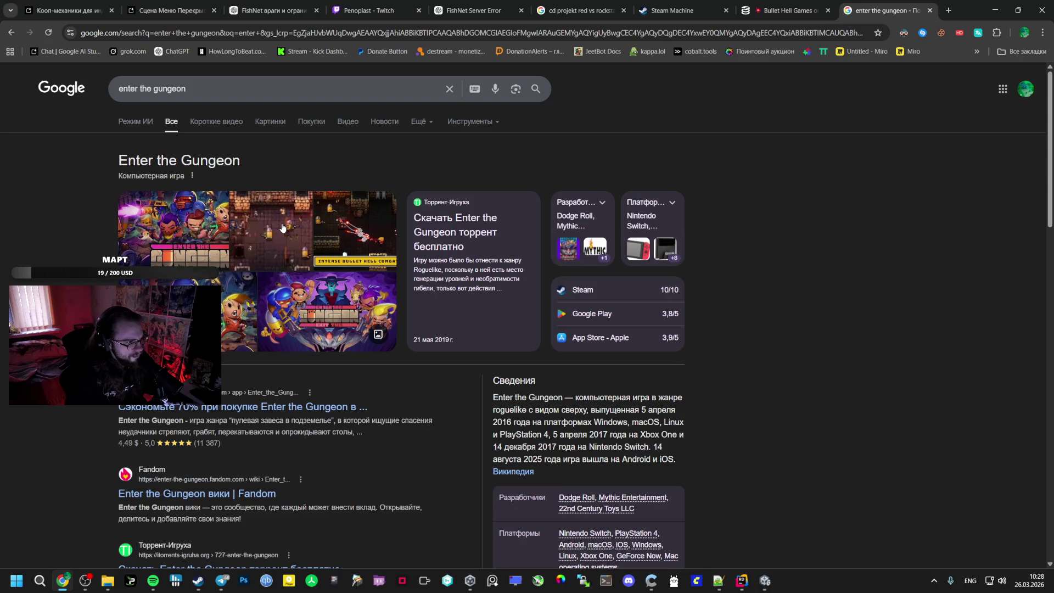
click(328, 220)
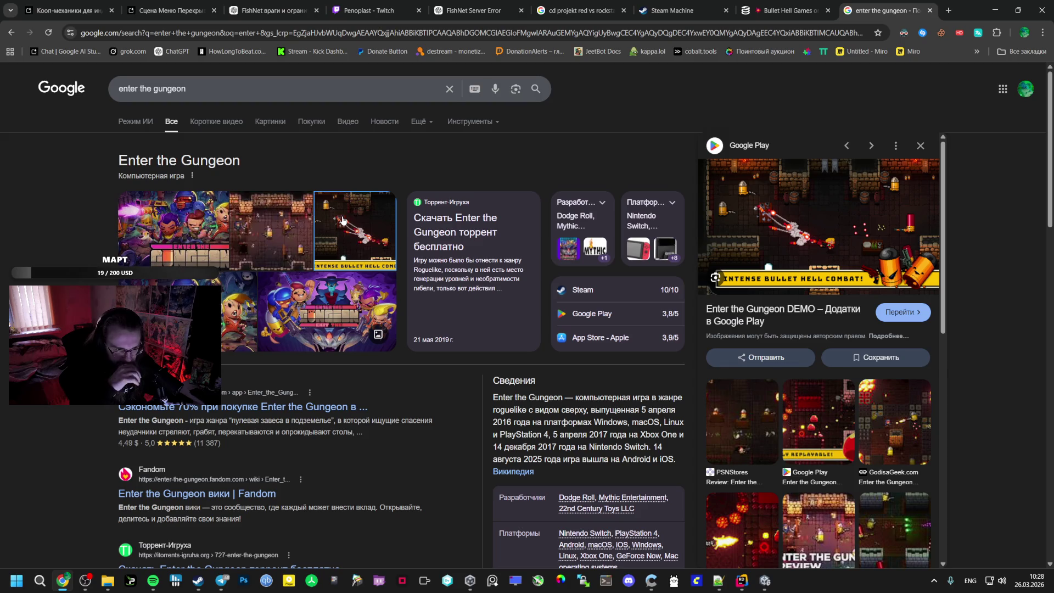
click(201, 225)
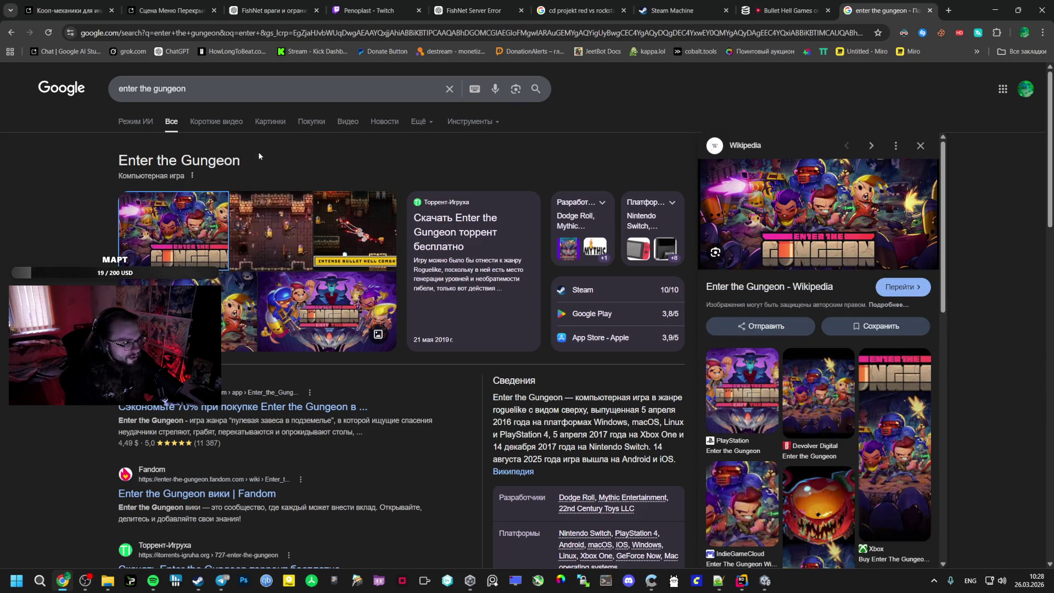
click(254, 116)
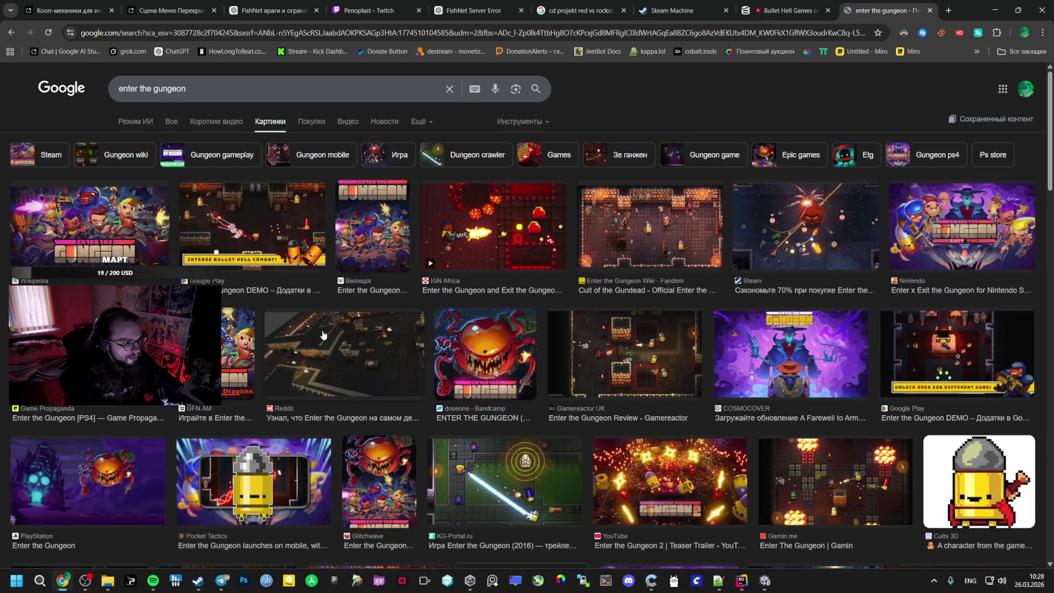
scroll(322, 331, down, 8)
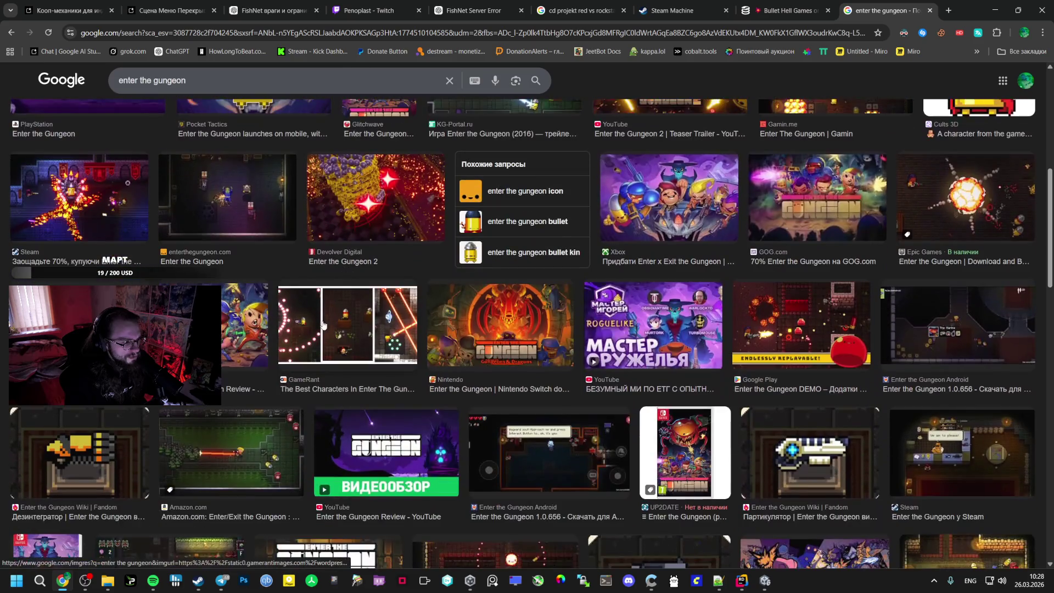
scroll(323, 325, down, 3)
click(250, 312)
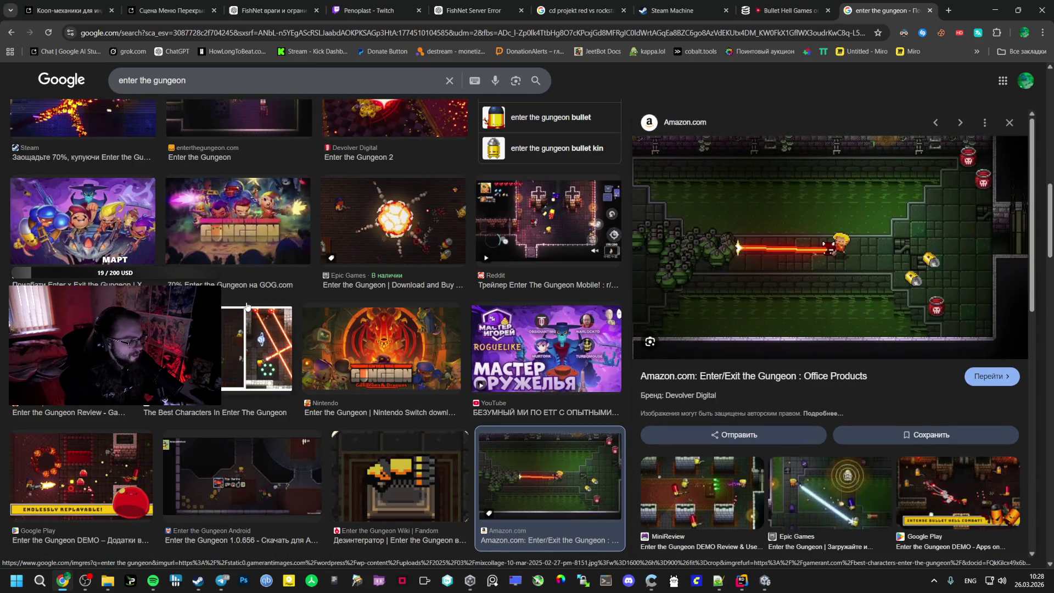
click(785, 11)
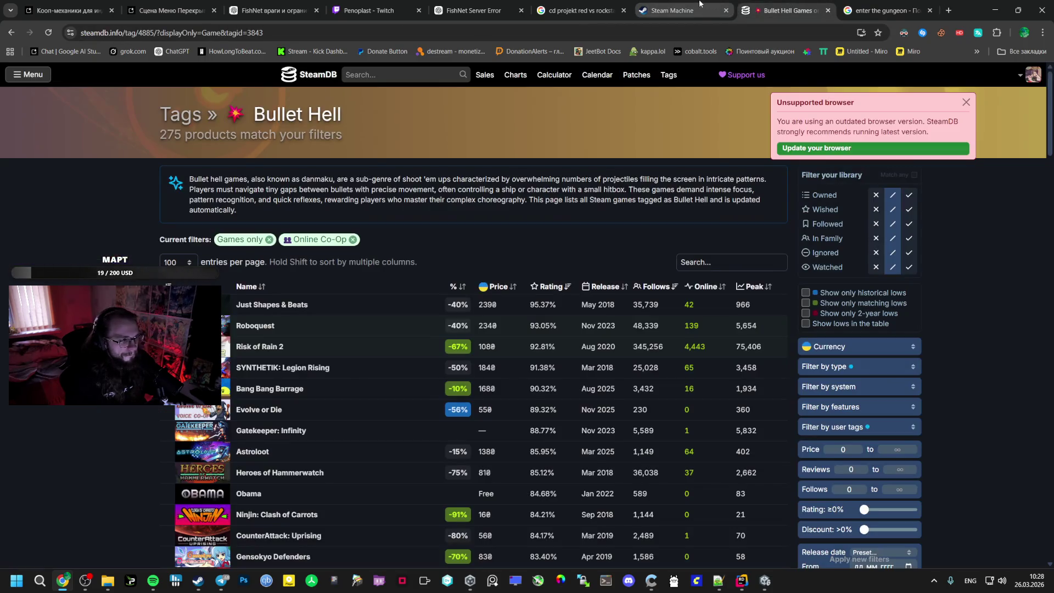
Cycle through the Chrome tabs to the AI Studio SpawnManager fix, then switch to Unity
click(675, 11)
click(601, 4)
click(475, 6)
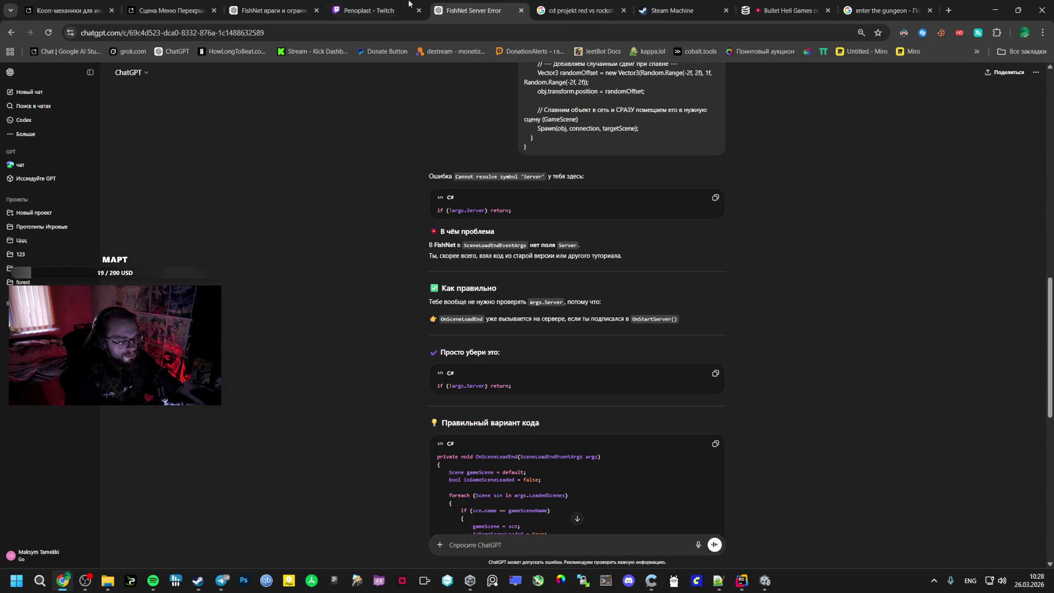
click(338, 4)
click(268, 5)
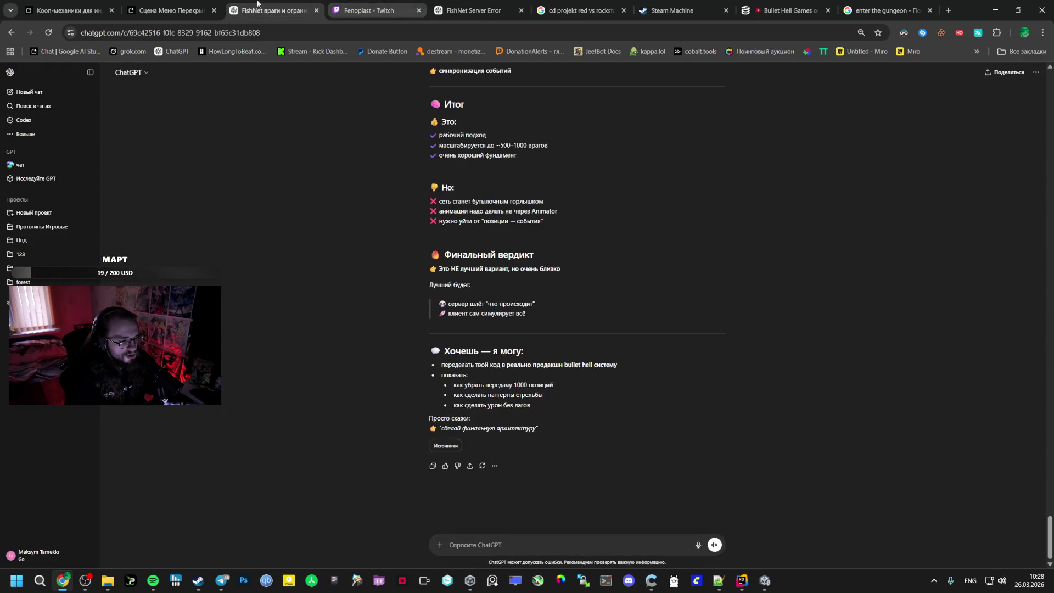
click(144, 4)
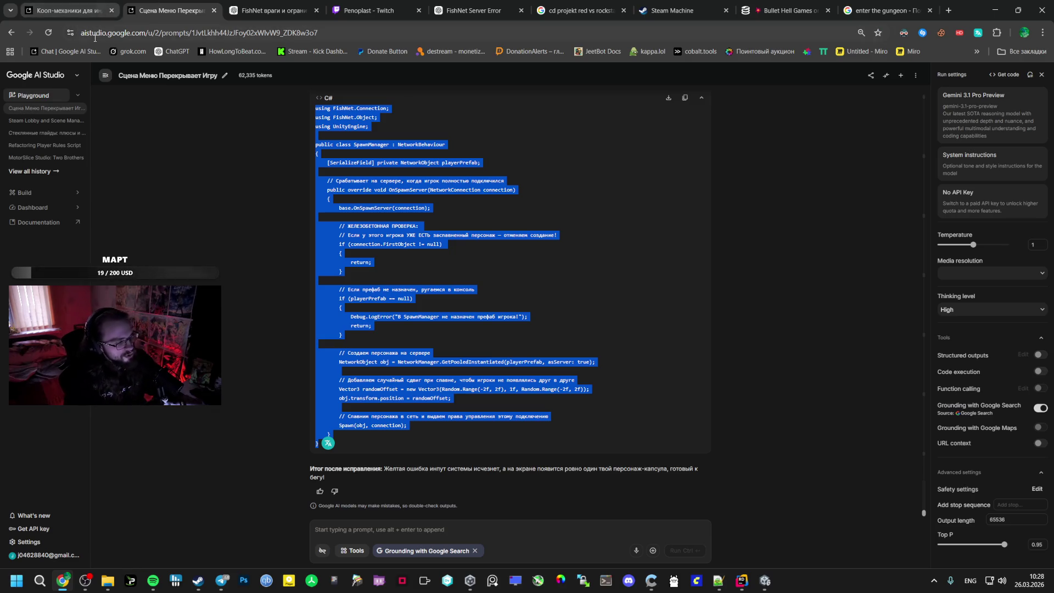
click(765, 580)
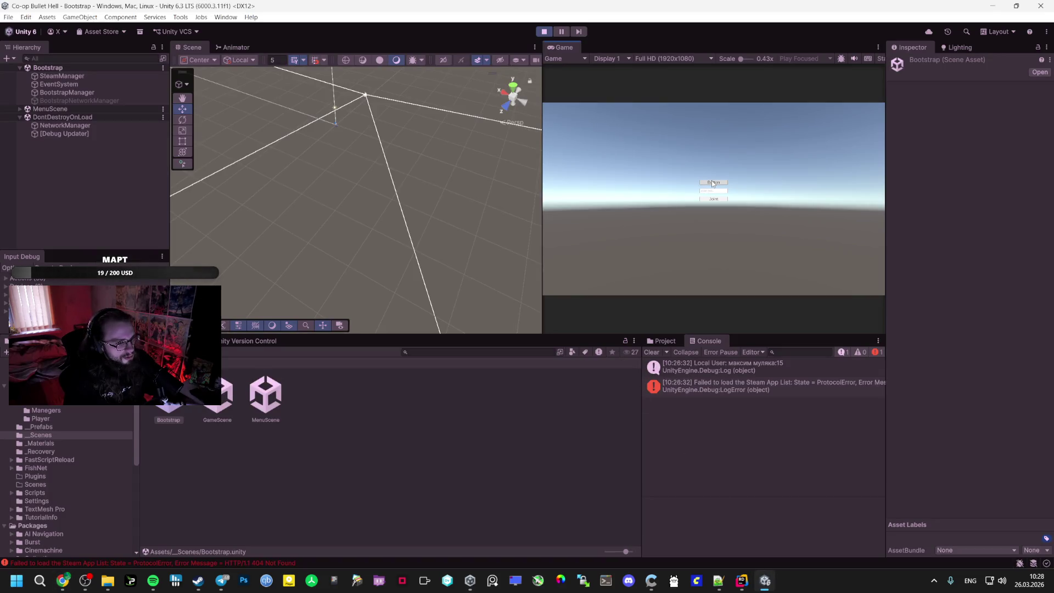
Start the networked game, expand GameScene and inspect SpawnManager, then attempt a save
click(713, 183)
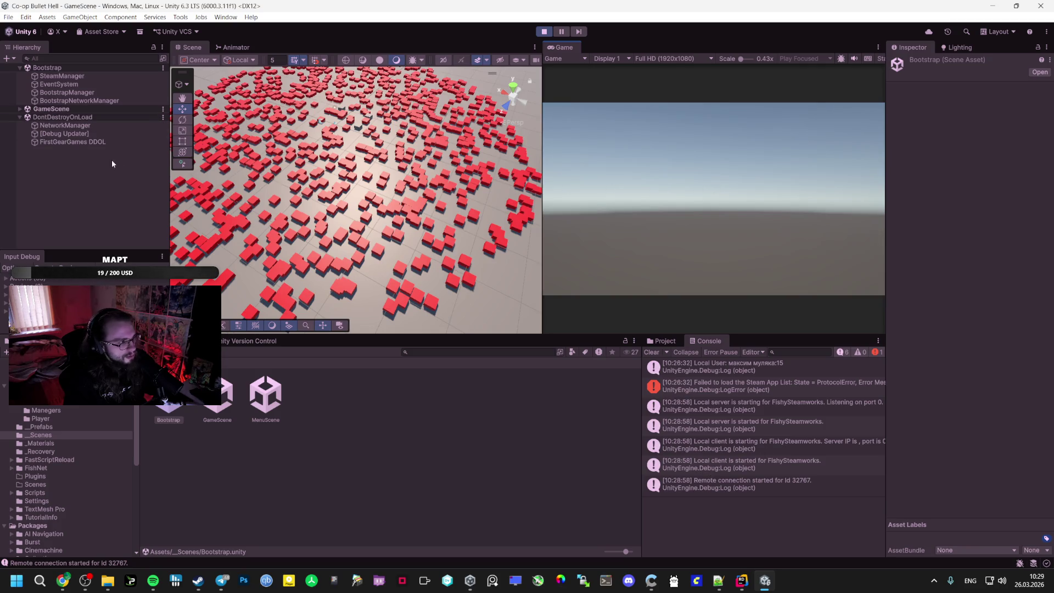
click(20, 109)
click(64, 141)
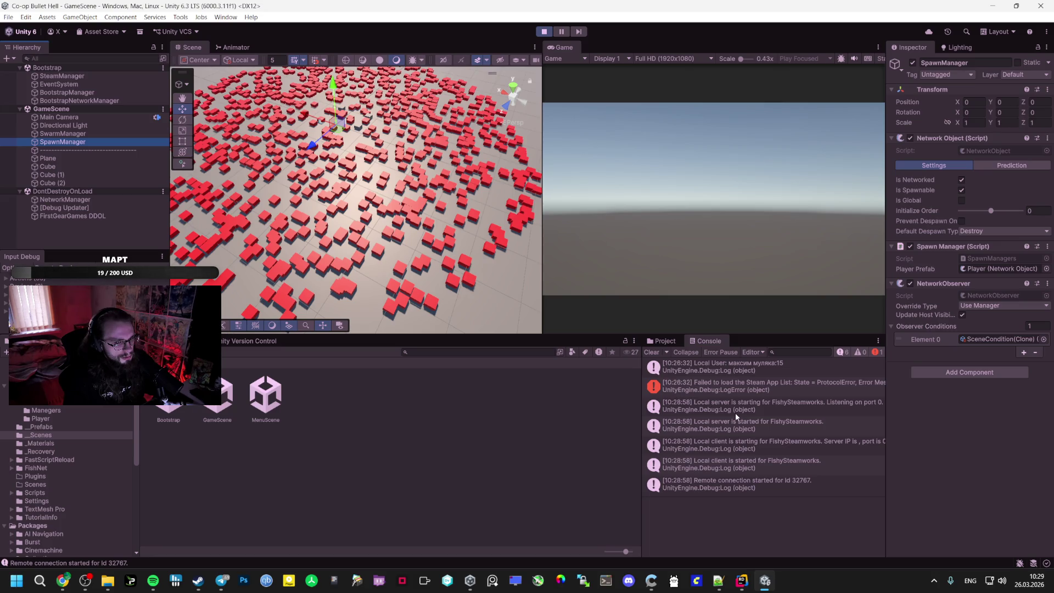
mouse_move(307, 143)
mouse_down()
mouse_move(260, 125)
mouse_move(257, 113)
mouse_up()
key(ctrl+s)
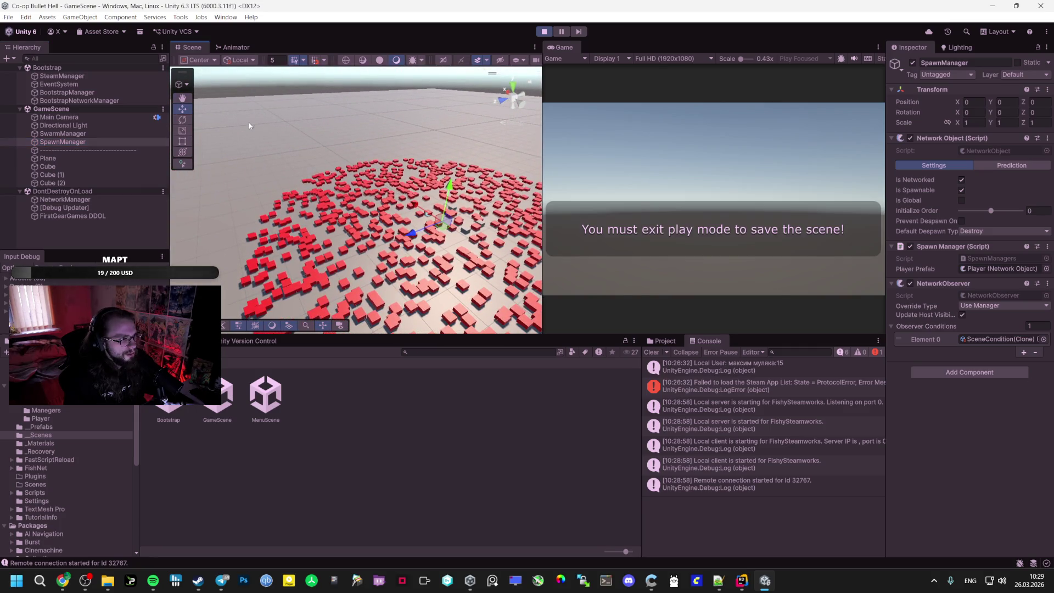
Inspect GameScene's Main Camera, Directional Light, SwarmManager, cubes, SpawnManager and BootstrapManager
click(48, 68)
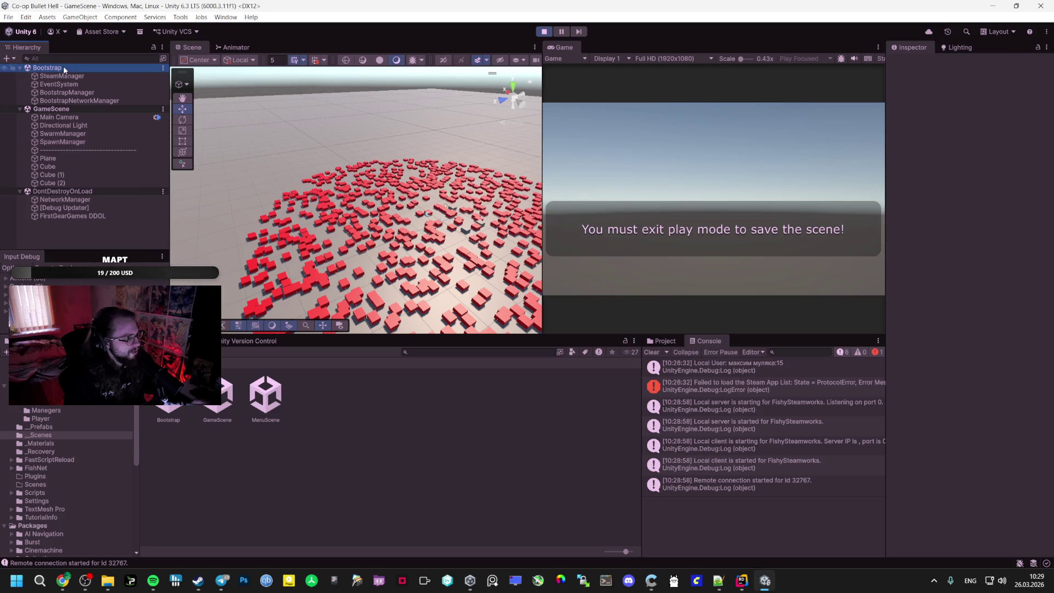
click(59, 107)
click(63, 117)
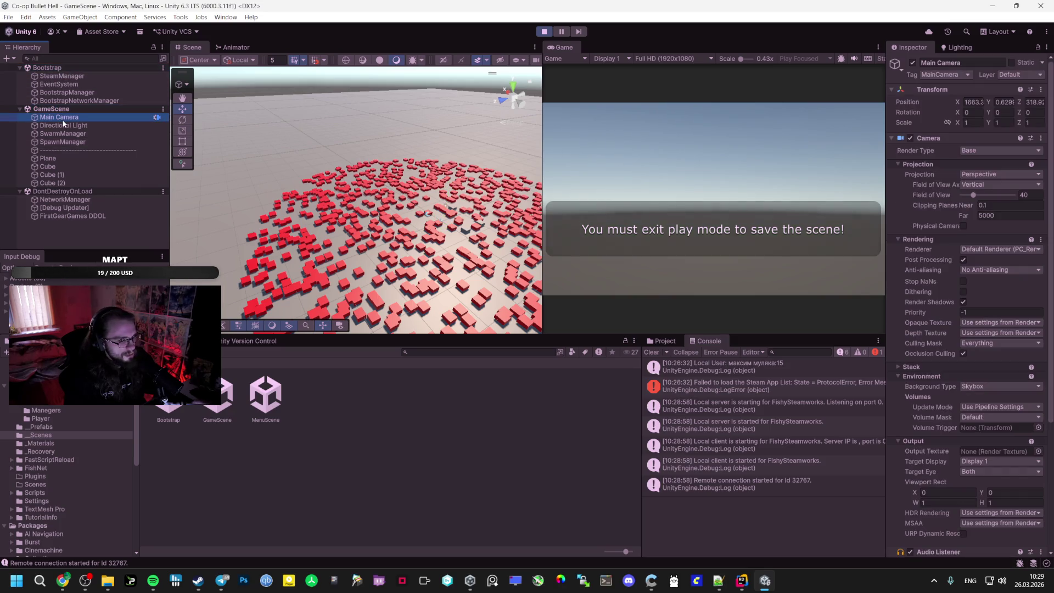
click(68, 126)
click(69, 134)
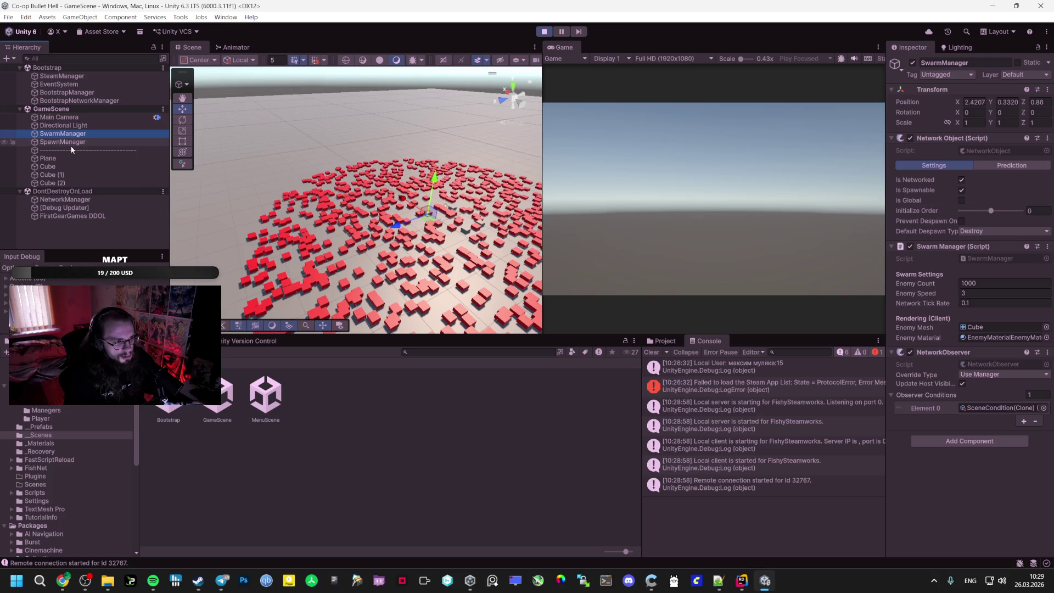
click(69, 158)
click(63, 175)
click(61, 183)
click(66, 141)
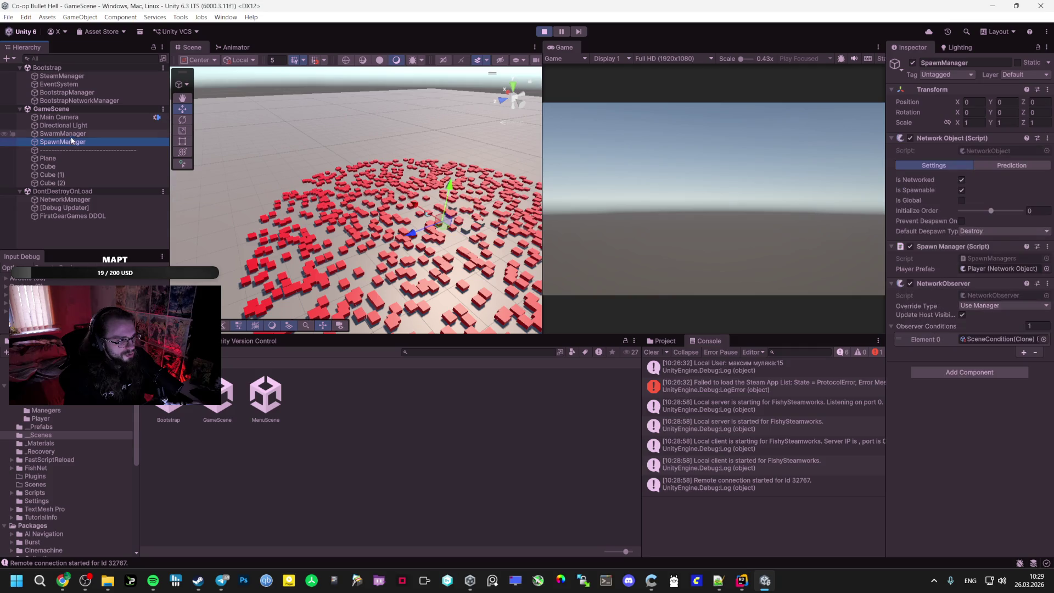
click(80, 134)
click(63, 126)
click(60, 117)
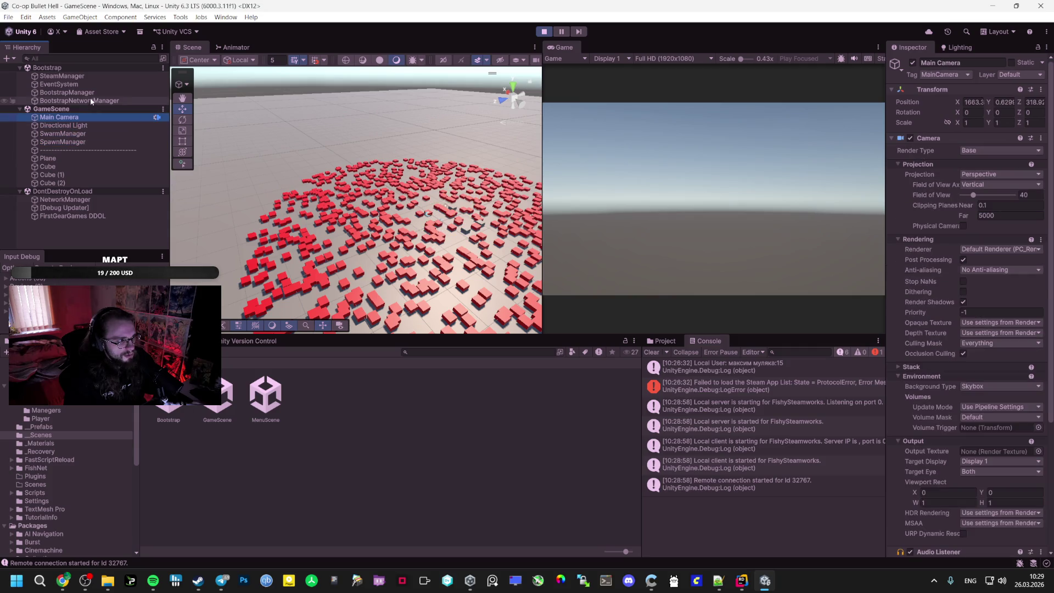
click(67, 93)
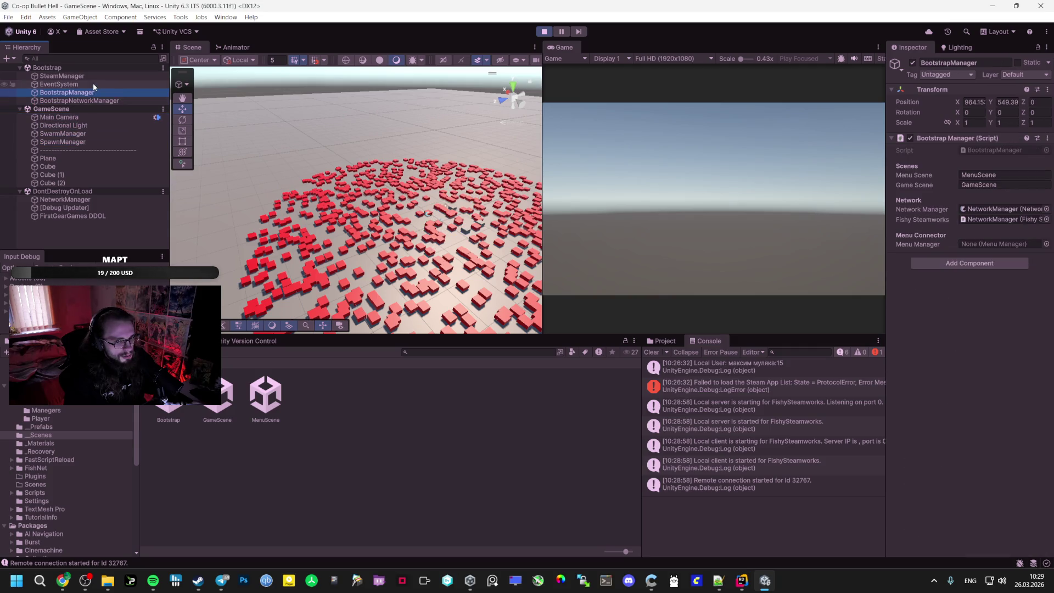
Inspect the EventSystem and SteamManager's Steamworks settings
click(93, 85)
click(88, 76)
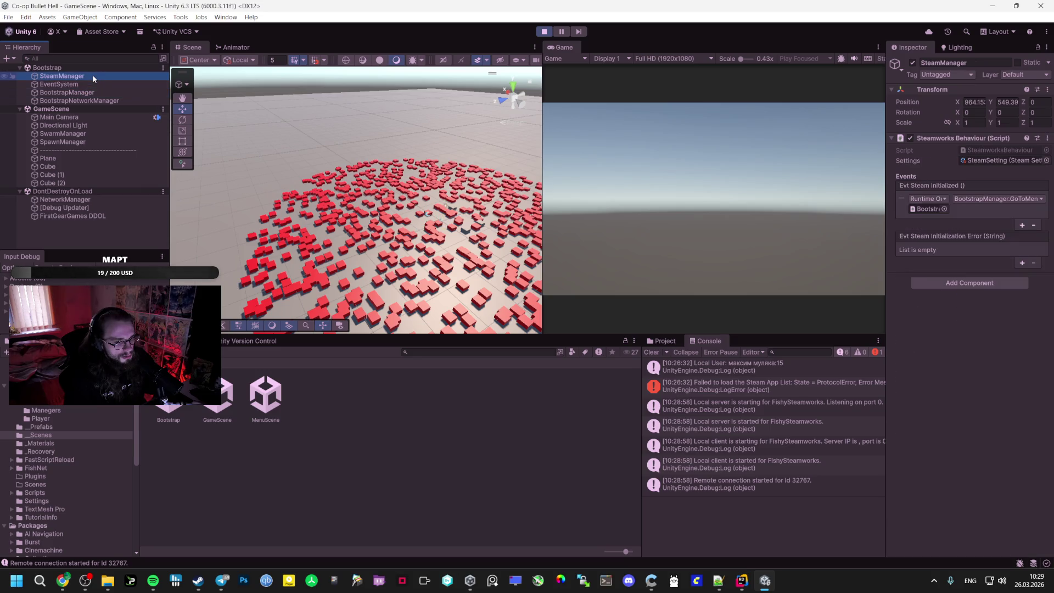
right_click(92, 77)
key(Escape)
Review NetworkManager's FishNet components in the Inspector, then stop Play mode
click(67, 92)
click(64, 199)
scroll(947, 356, down, 5)
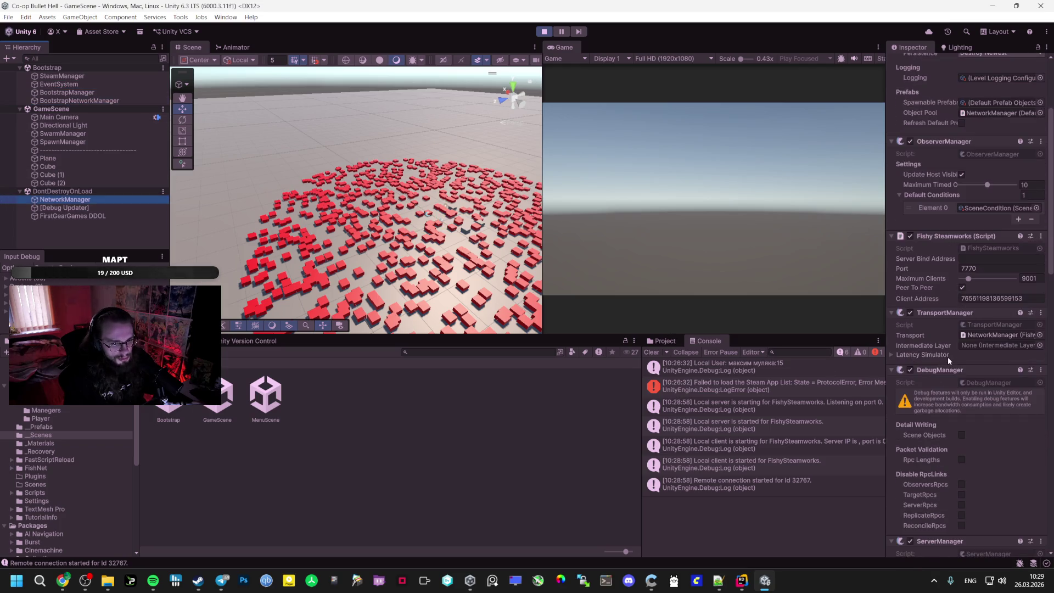
scroll(966, 347, down, 3)
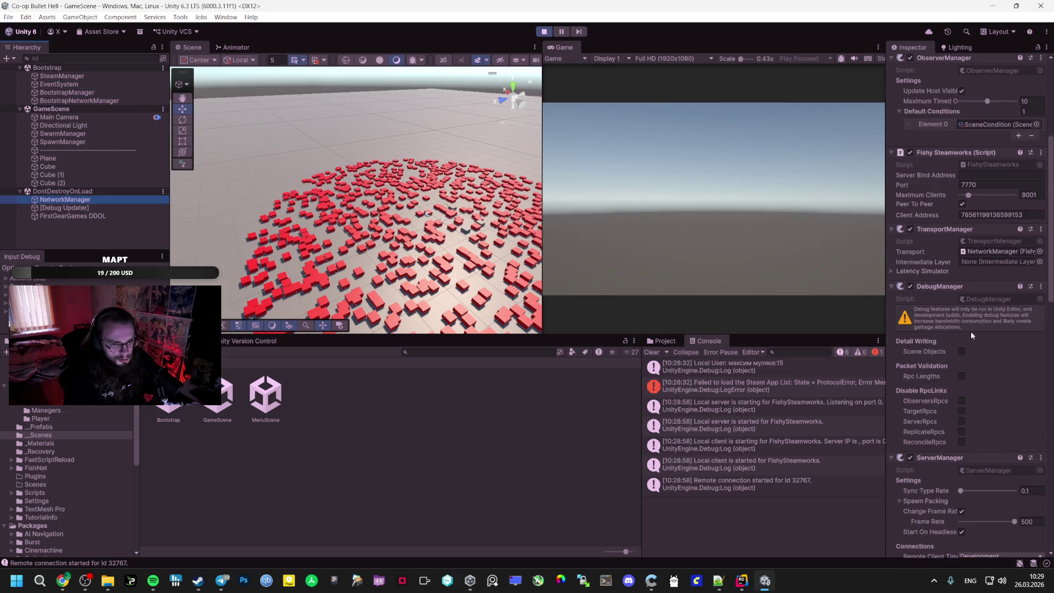
scroll(969, 331, down, 4)
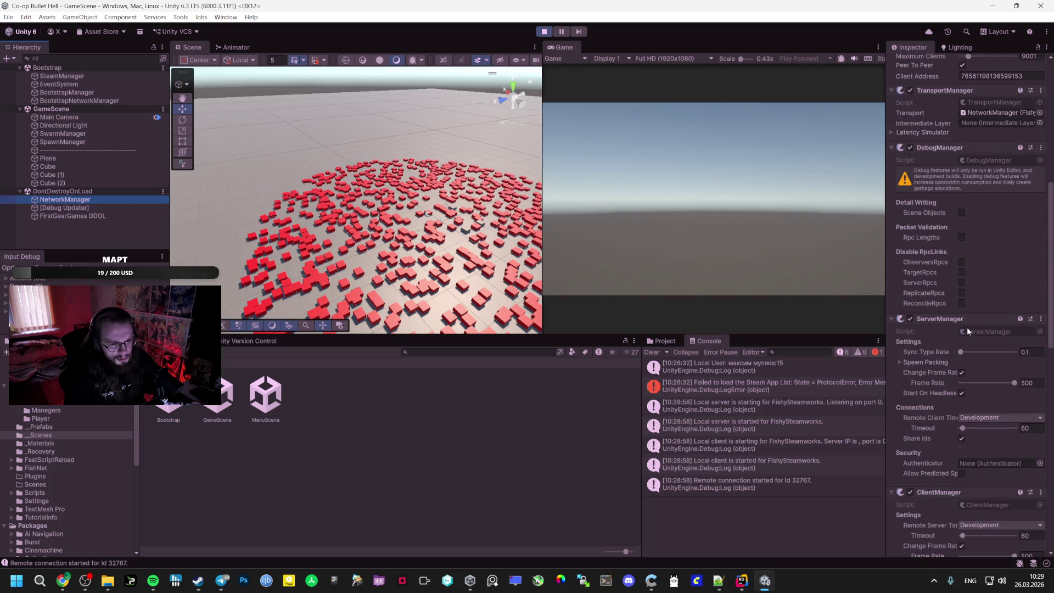
scroll(966, 328, down, 13)
scroll(964, 329, down, 5)
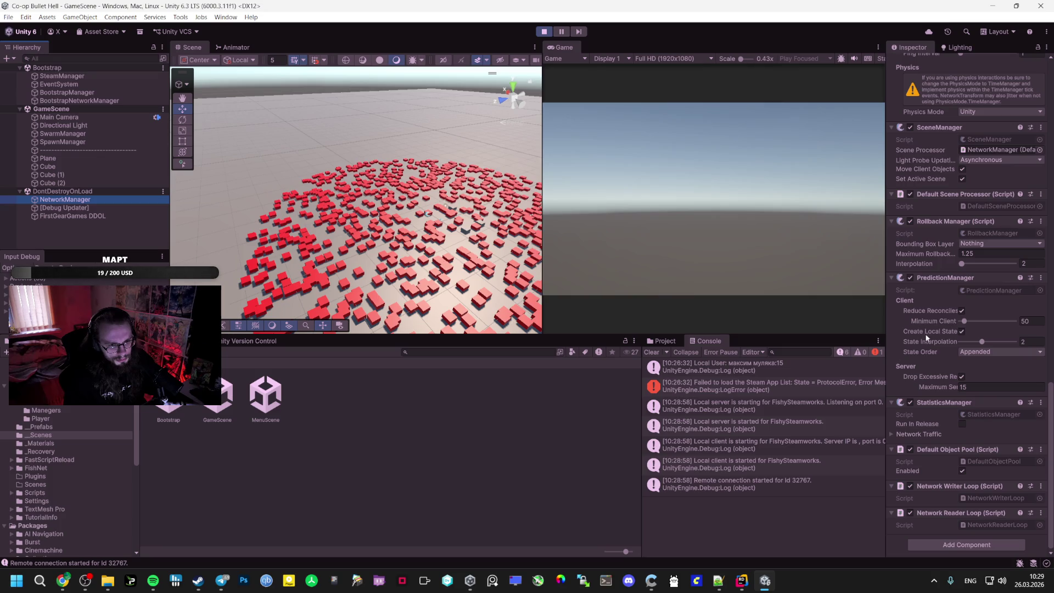
click(933, 581)
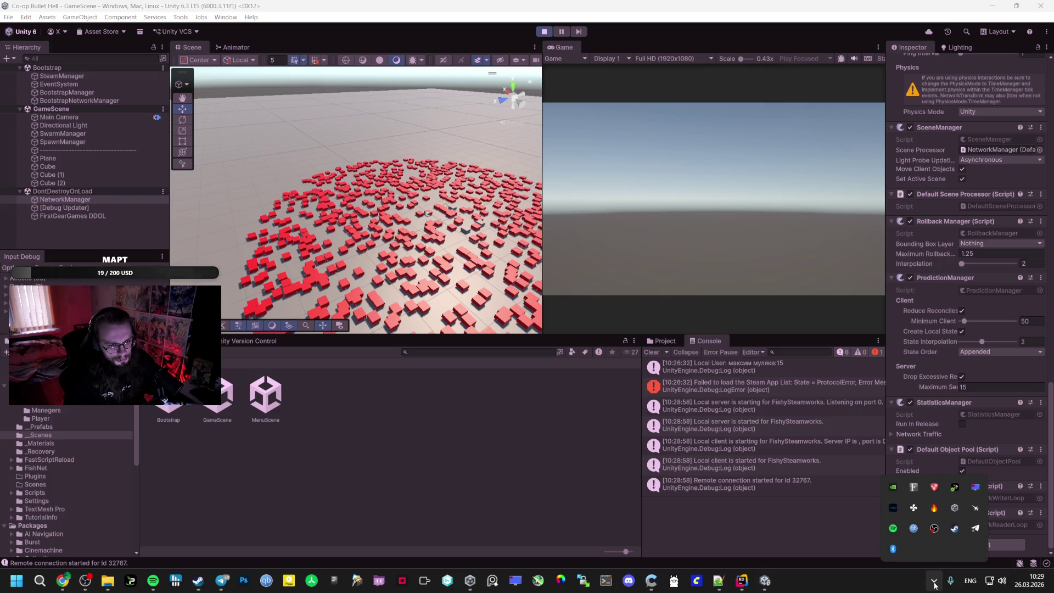
click(553, 116)
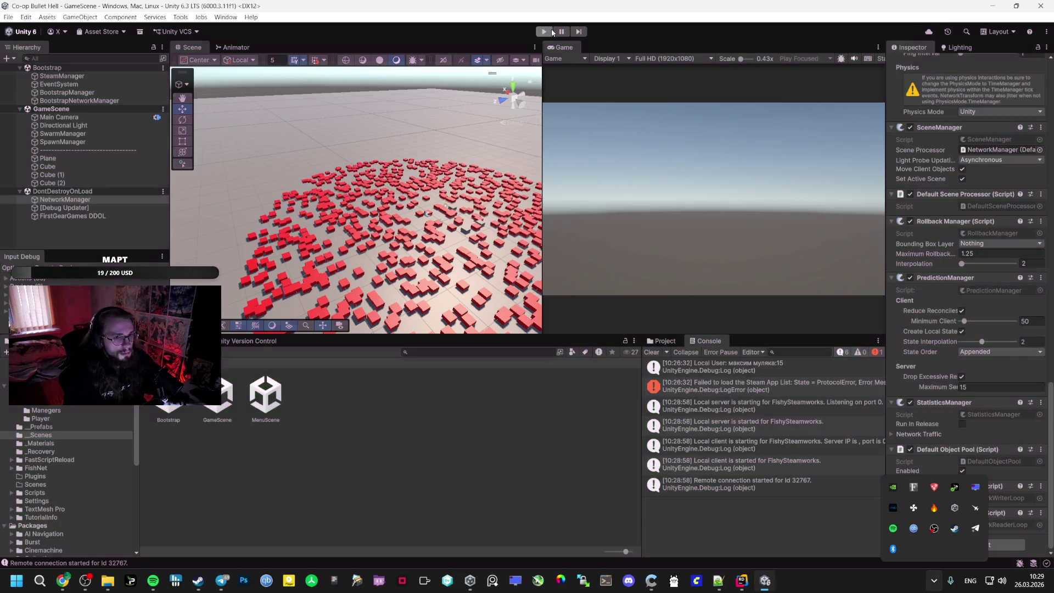
Stop play mode and select the EventSystem object in the Bootstrap scene hierarchy
key(ctrl+p)
click(111, 83)
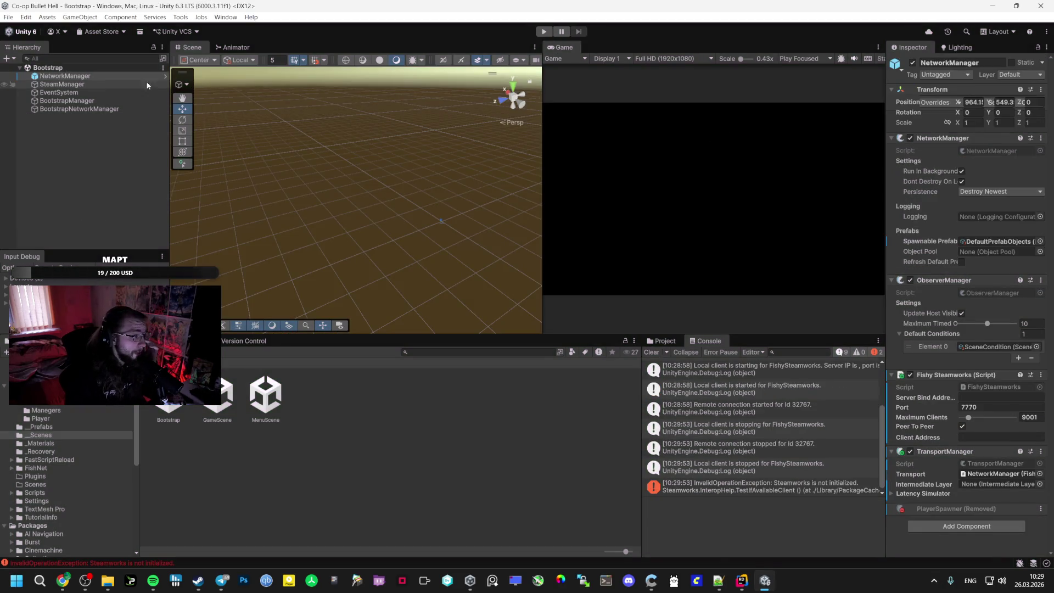
click(107, 92)
click(106, 97)
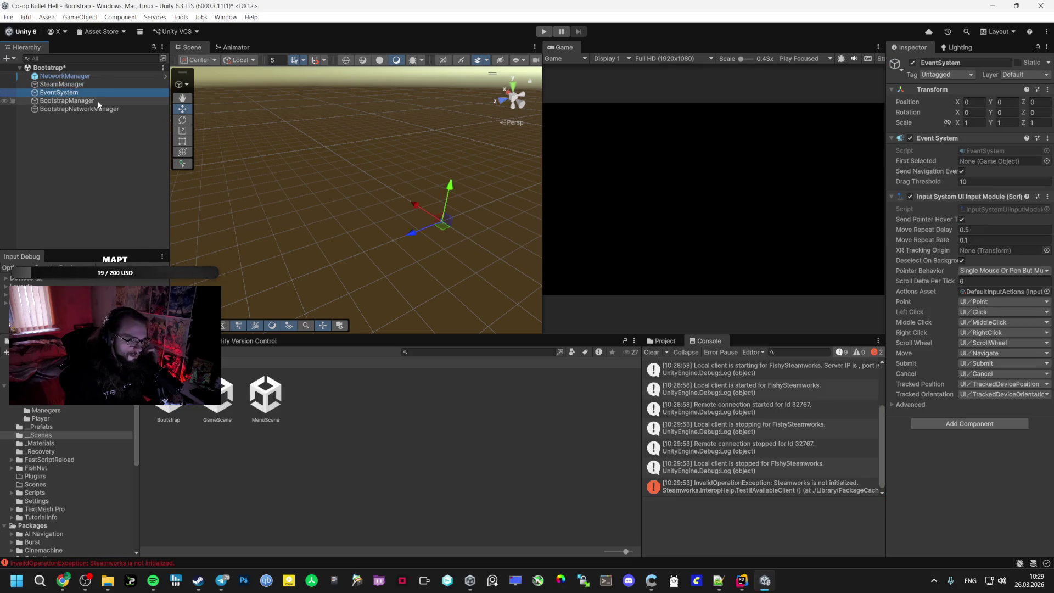
click(90, 95)
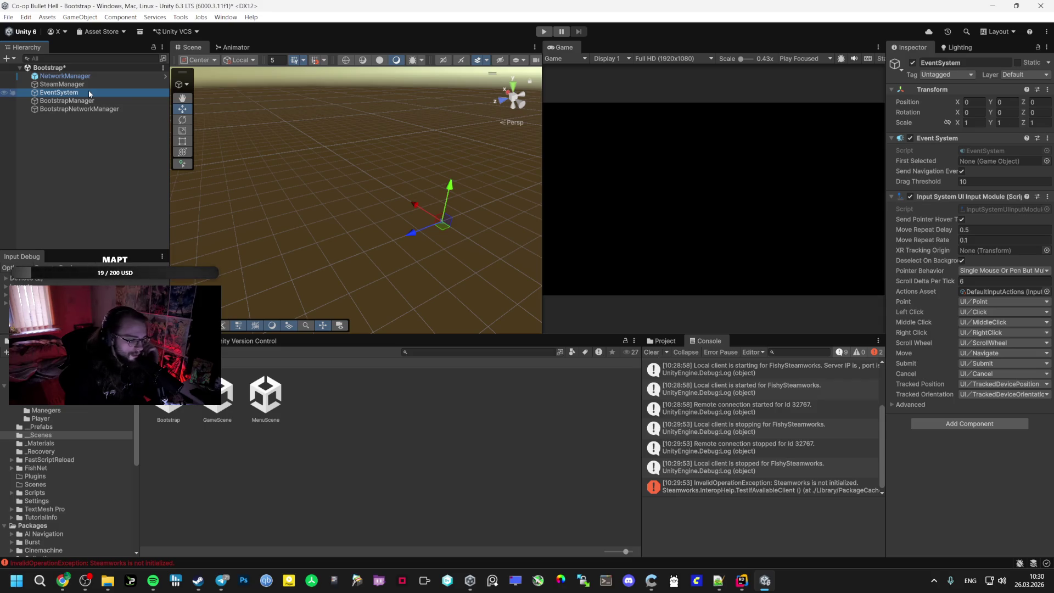
Delete the EventSystem, briefly test play mode without it, then restore it and save Bootstrap
key(Delete)
click(537, 32)
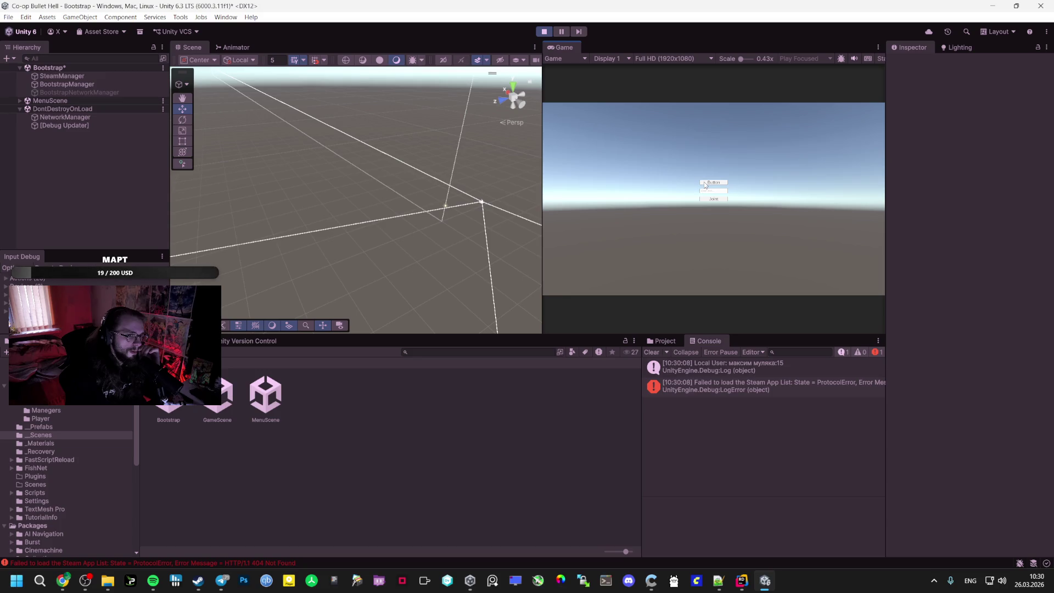
click(543, 32)
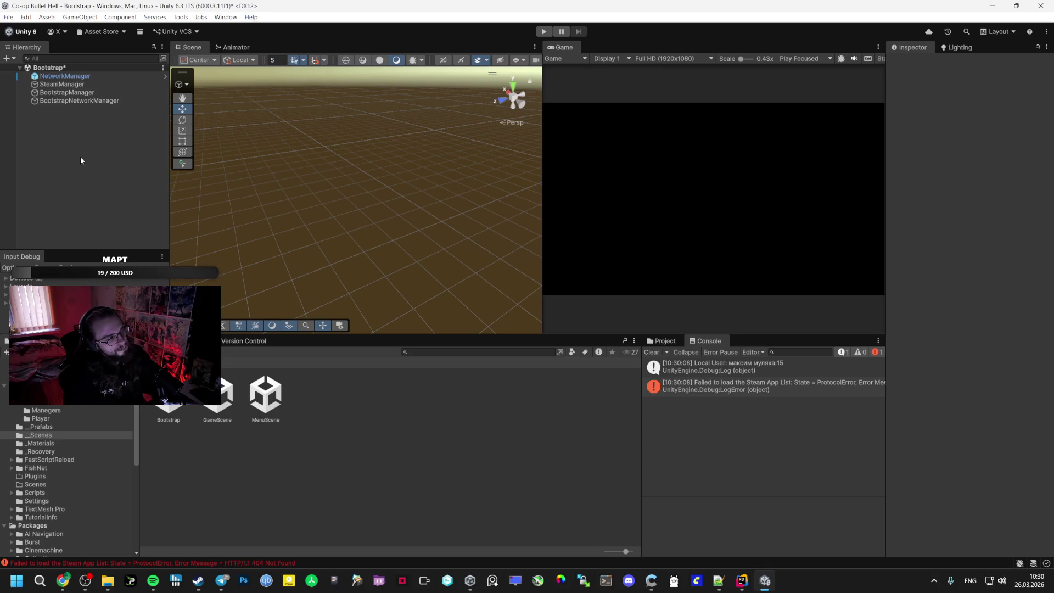
key(ctrl+z)
key(ctrl+s)
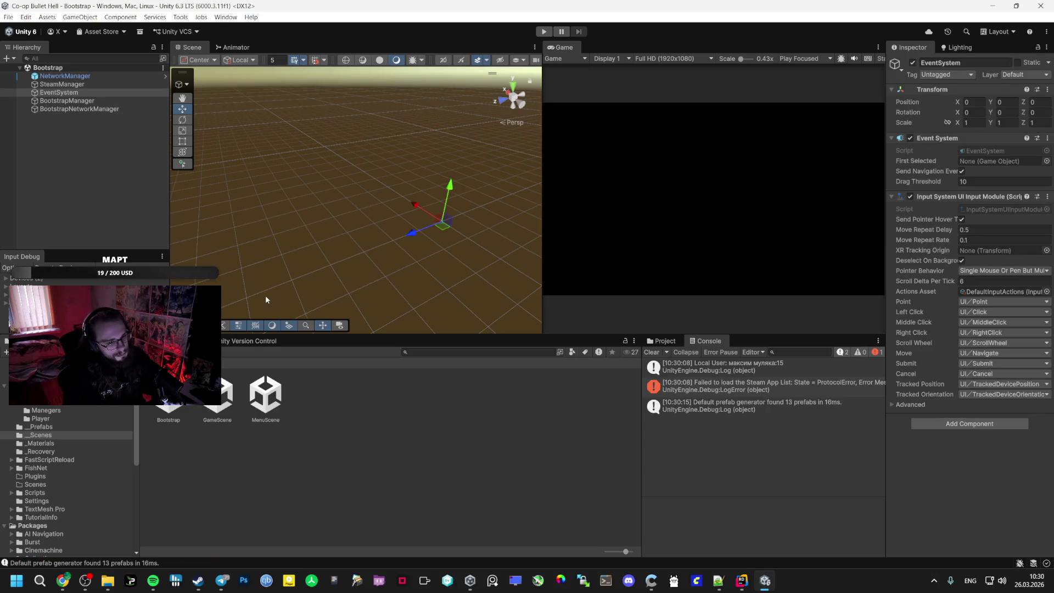
Open MenuScene and expand its Canvas to view the children
double_click(265, 394)
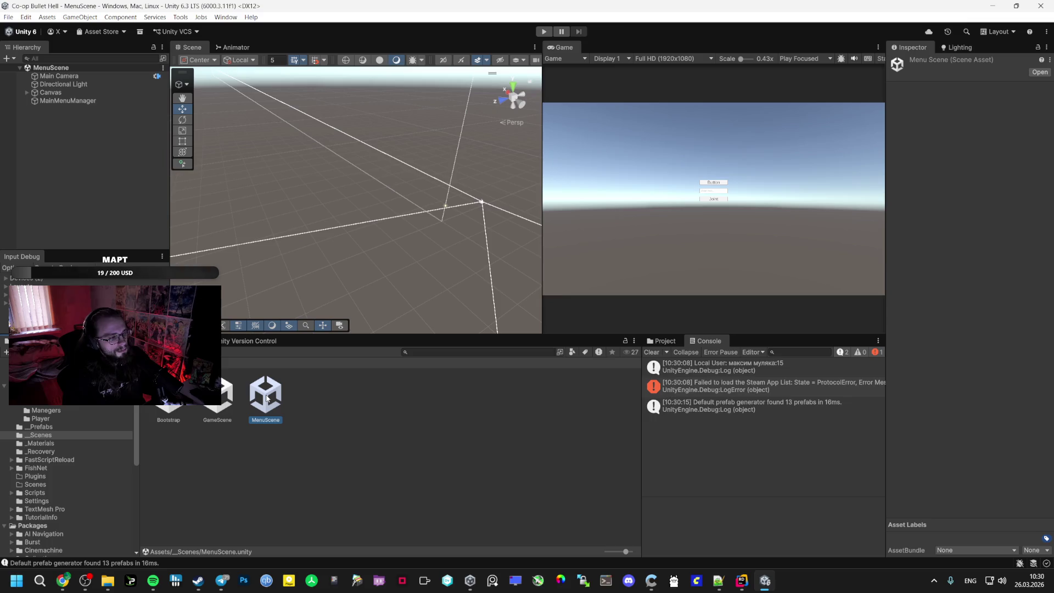
click(50, 93)
click(27, 92)
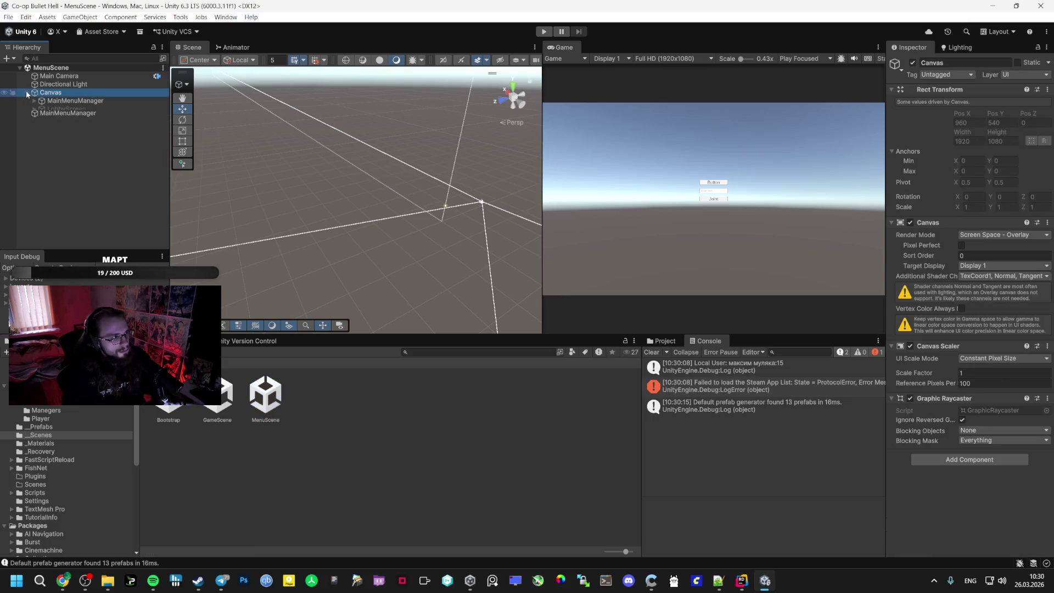
Open GameScene, keep SpawnManager's despawn type as Destroy, and ping its assigned Player prefab
click(217, 393)
double_click(219, 371)
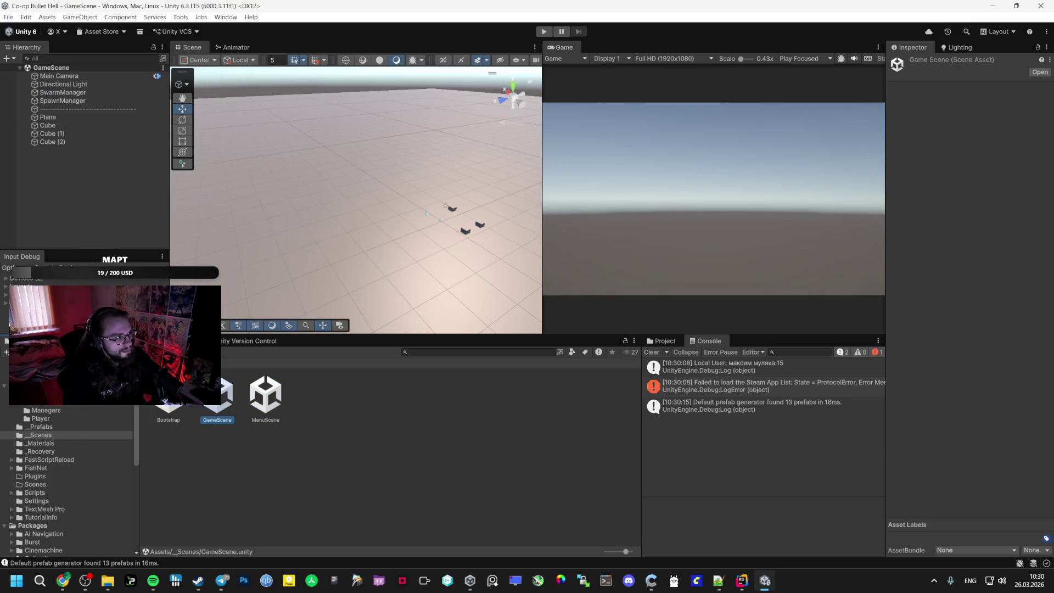
click(59, 93)
click(58, 102)
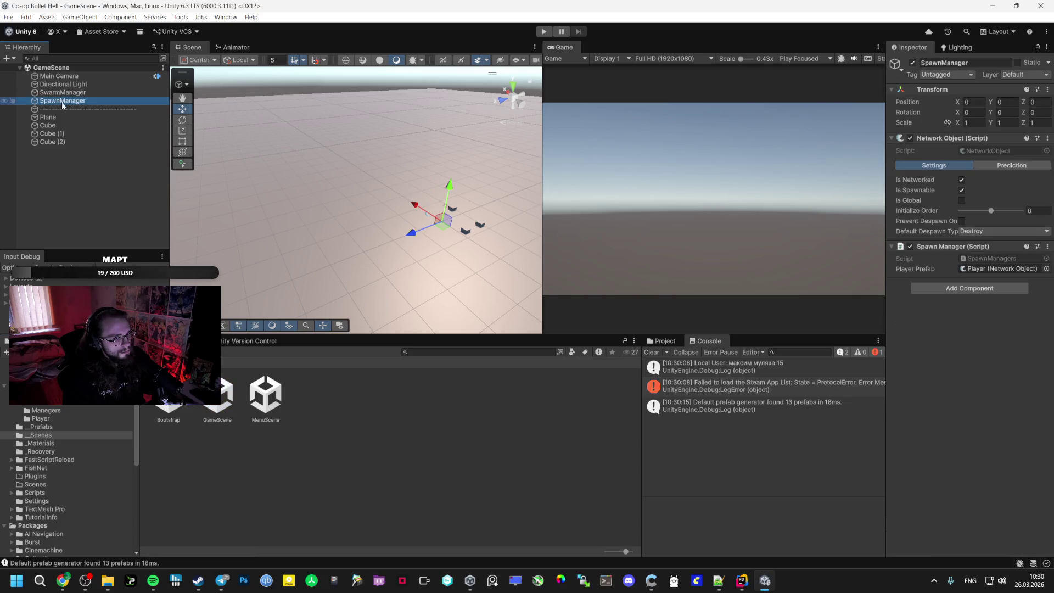
click(992, 231)
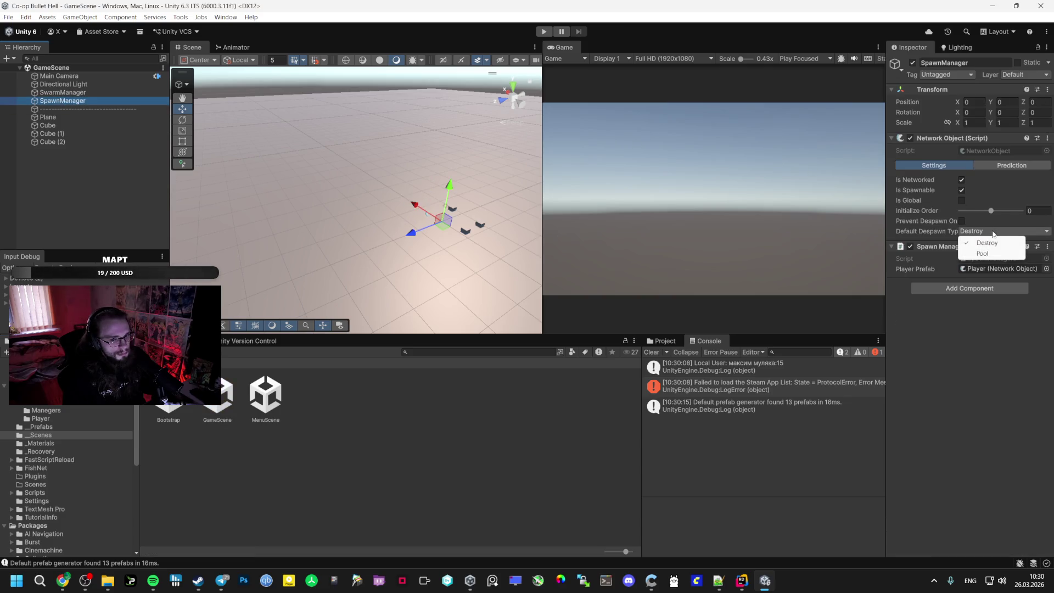
click(986, 243)
click(1005, 270)
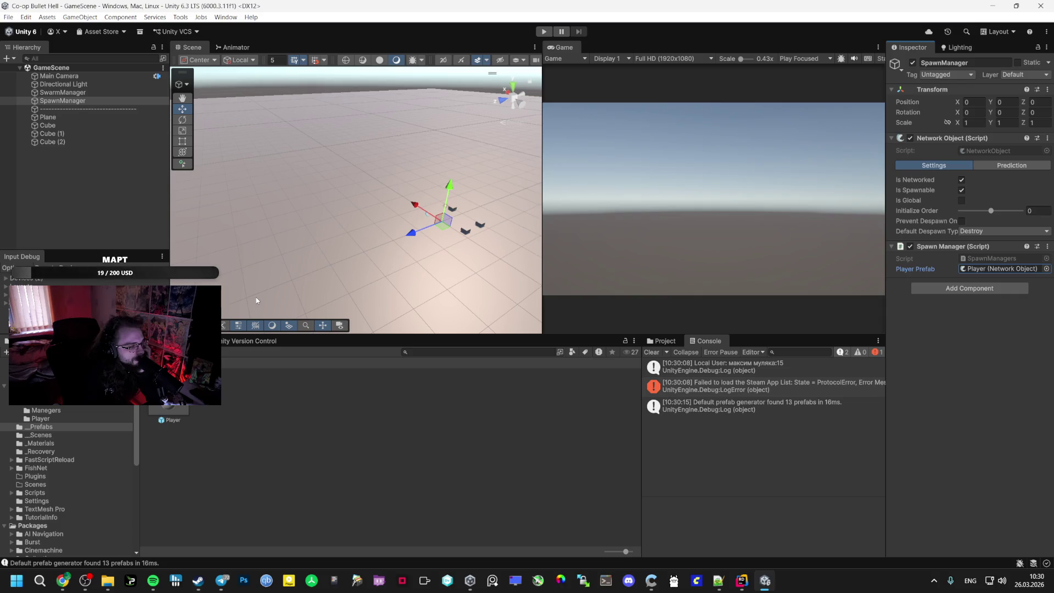
Launch the PPG SPING project from Unity Hub and close the Co-op Bullet Hell editor
click(469, 580)
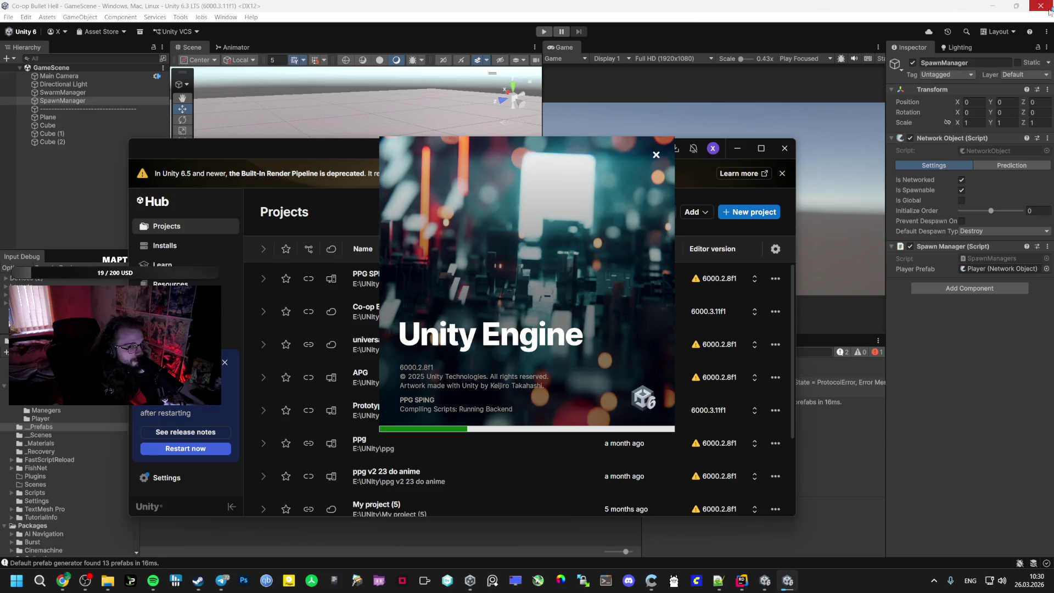
click(716, 136)
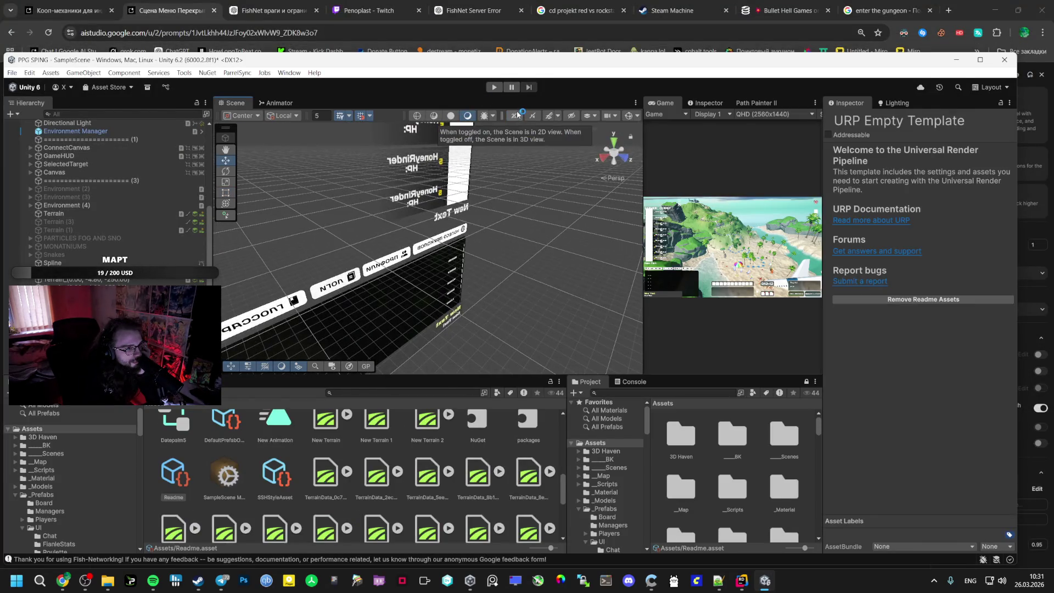
Hide the 5: UI layer in the Scene view and start the island board game
click(590, 116)
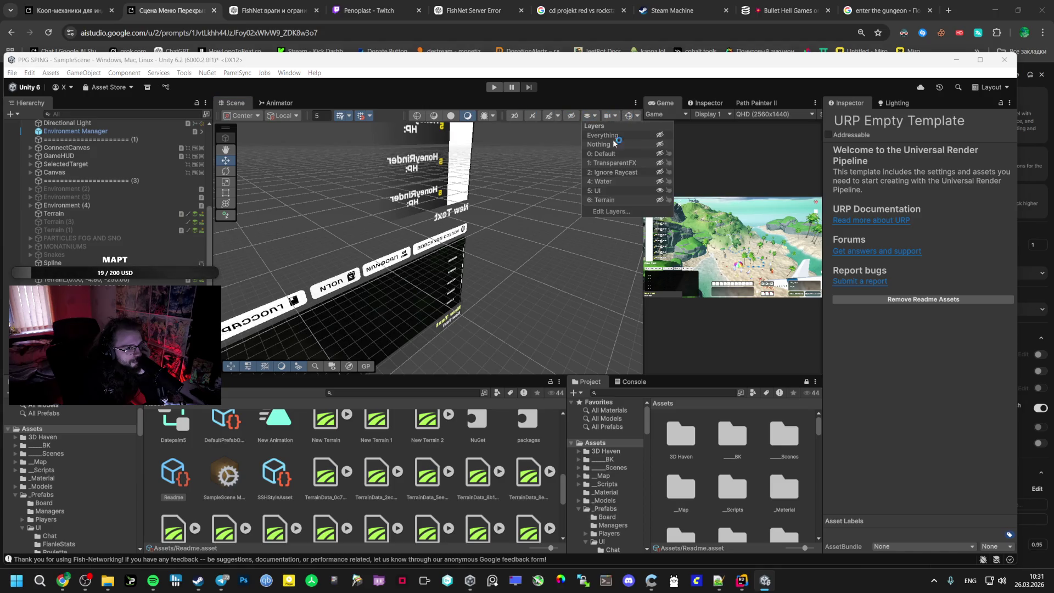
click(659, 189)
click(659, 137)
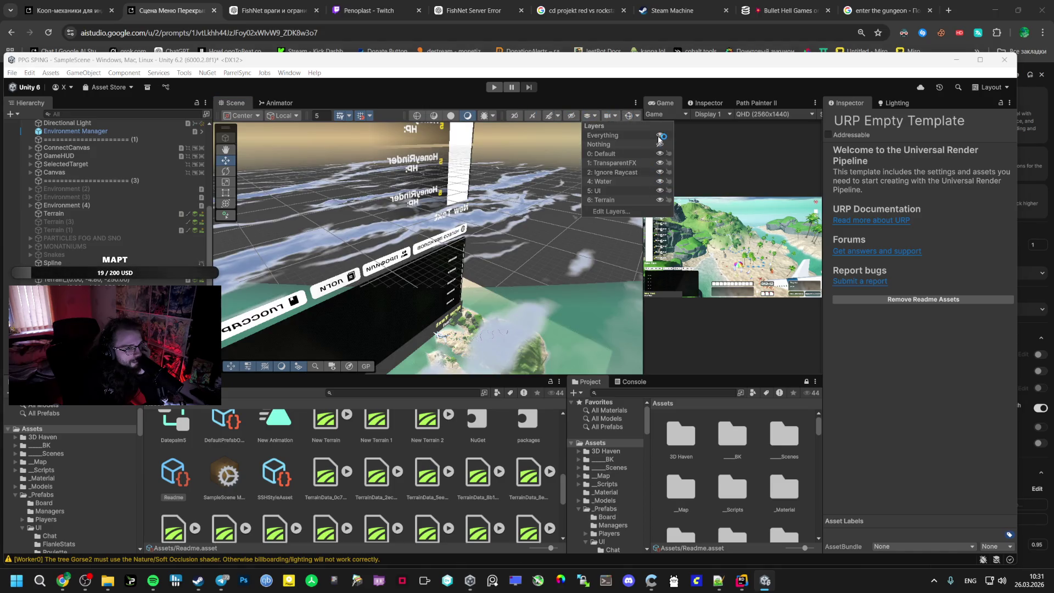
click(659, 190)
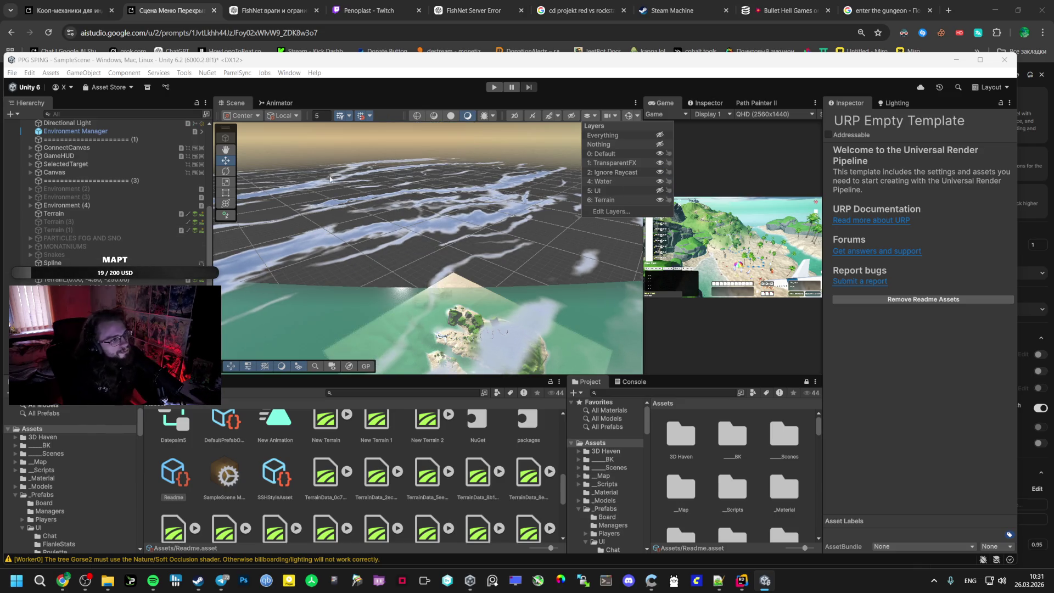
click(499, 88)
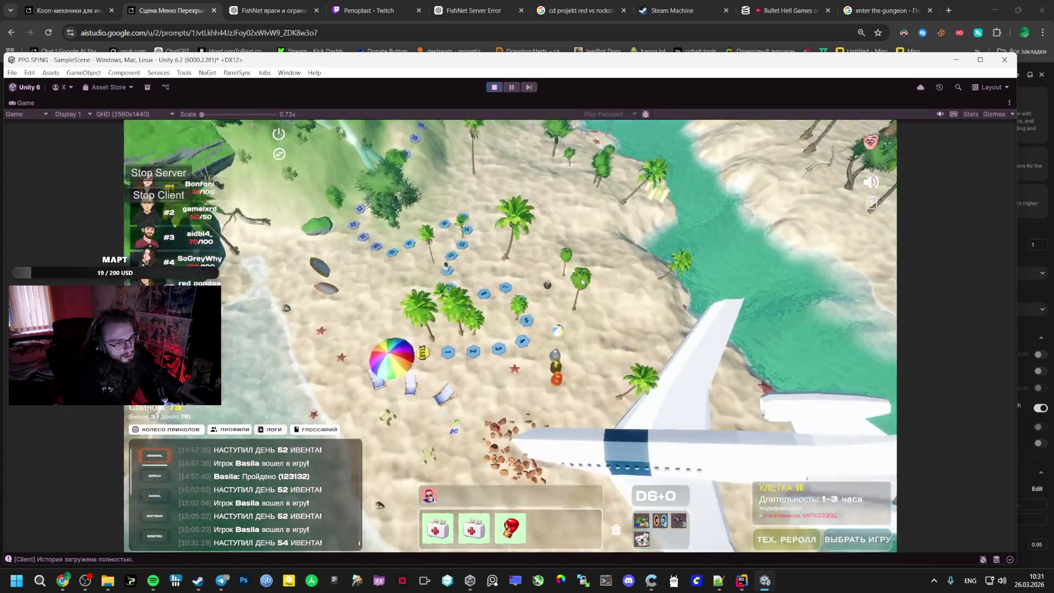
Attempt a scene save during play mode, then bring Telegram to the front
key(ctrl+s)
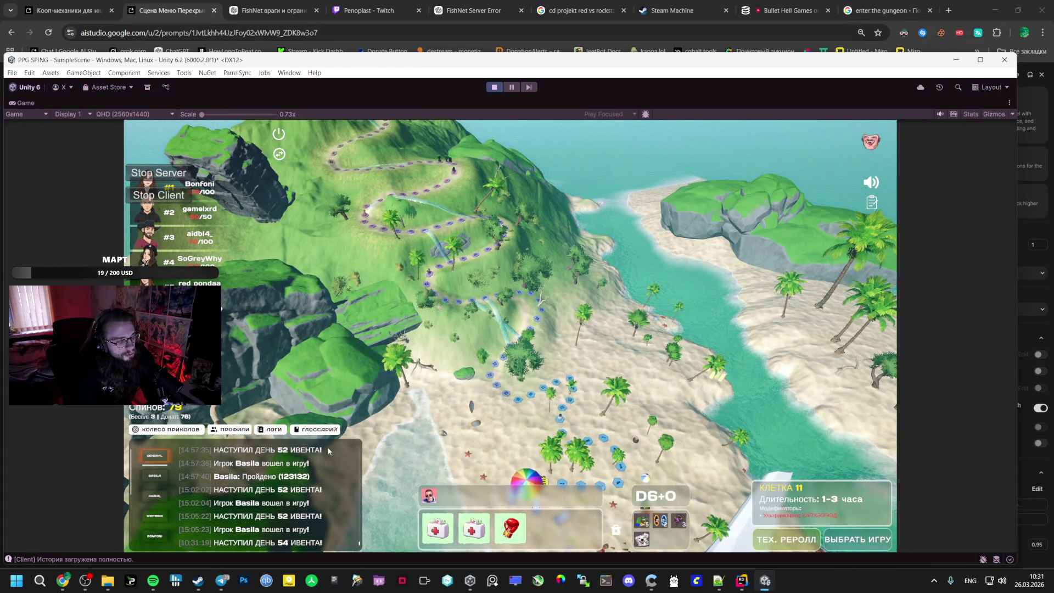
click(229, 584)
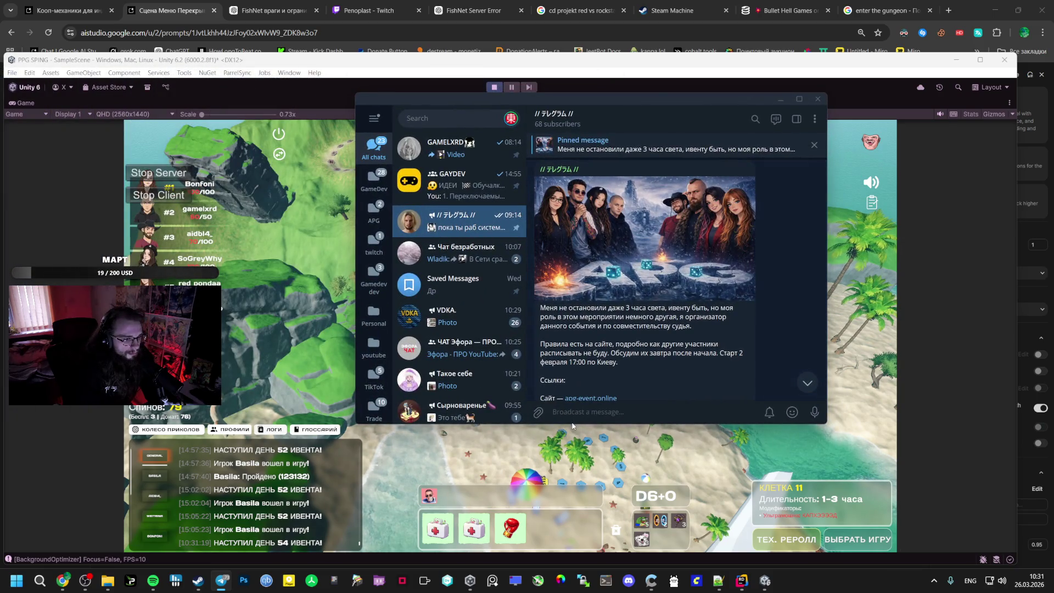
Enlarge Telegram, collapse its chat list and open the apg-event.online link from the post
drag(571, 424, 613, 546)
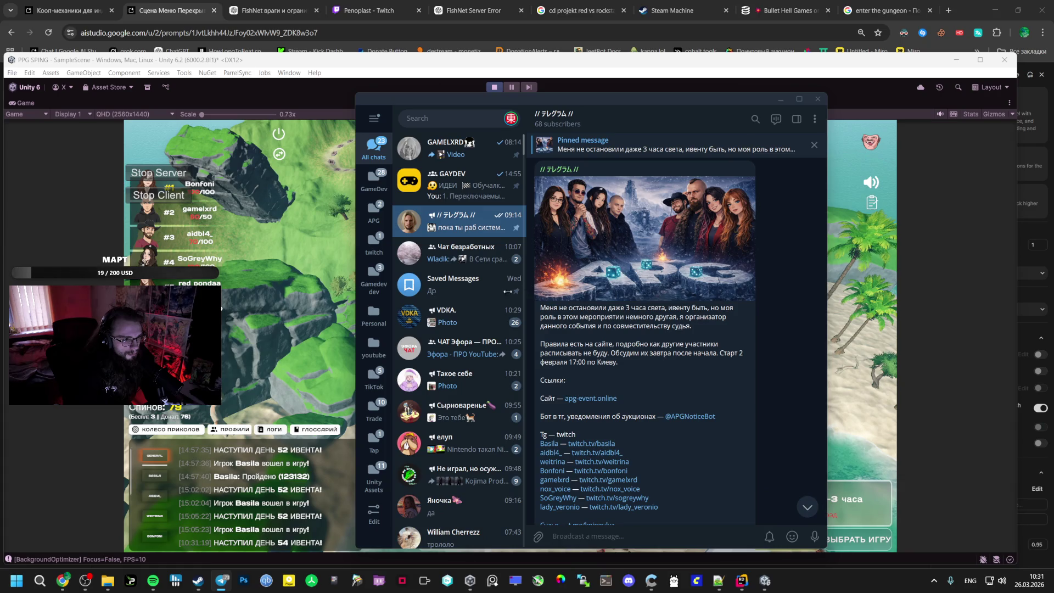
drag(517, 289, 481, 333)
click(501, 400)
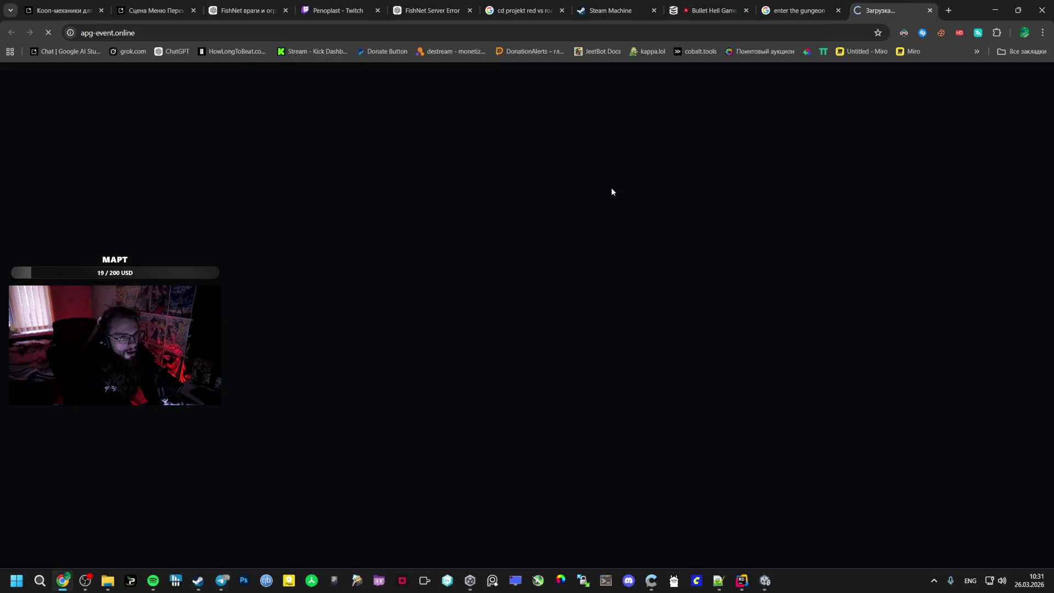
View the APG Event map in Chrome, then bring the Unity game back to the front
key(alt+Tab)
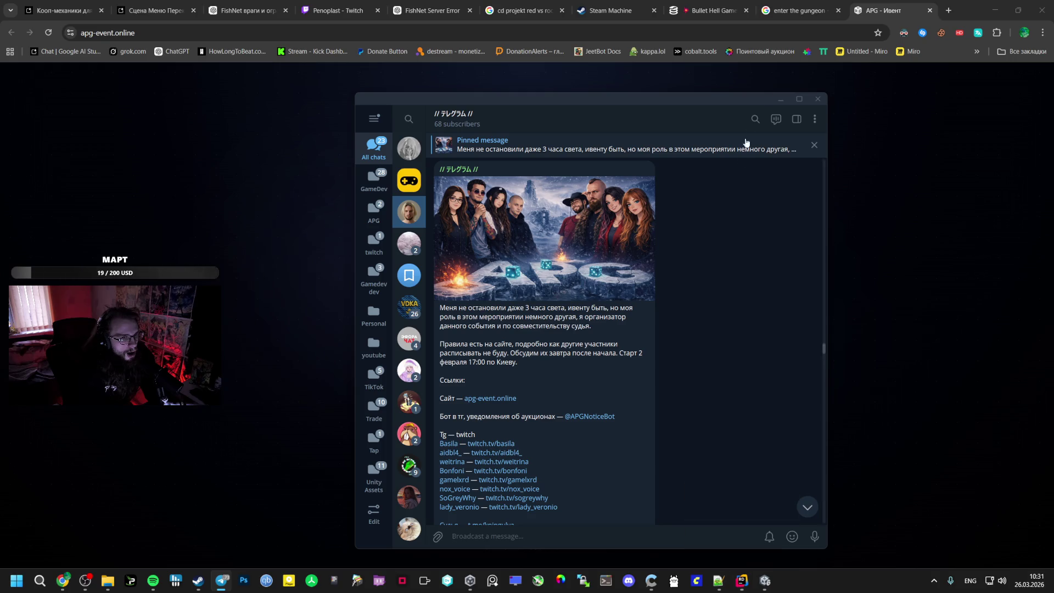
key(alt+Tab)
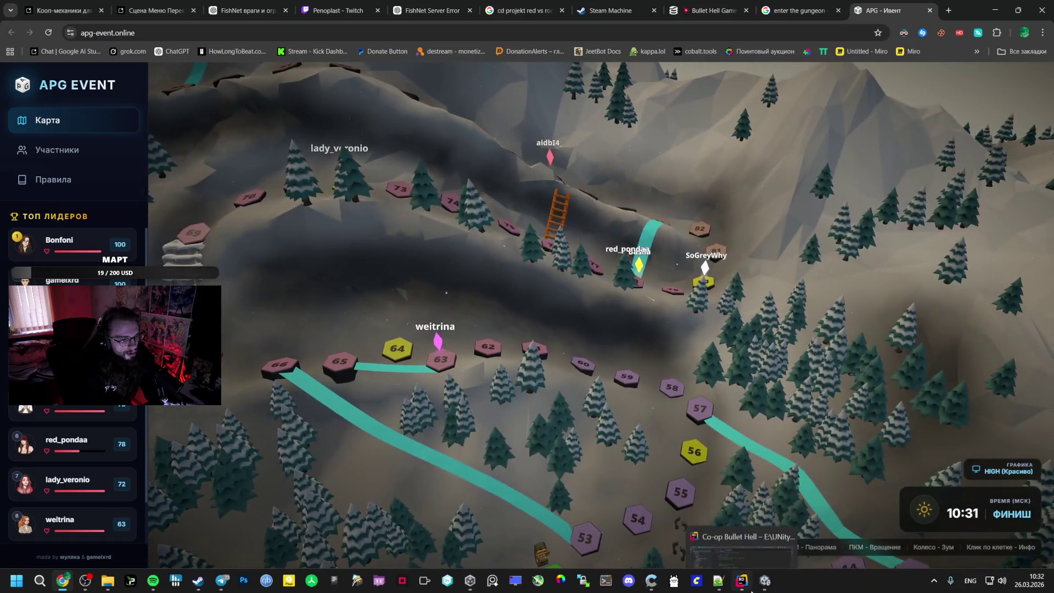
click(746, 583)
click(765, 580)
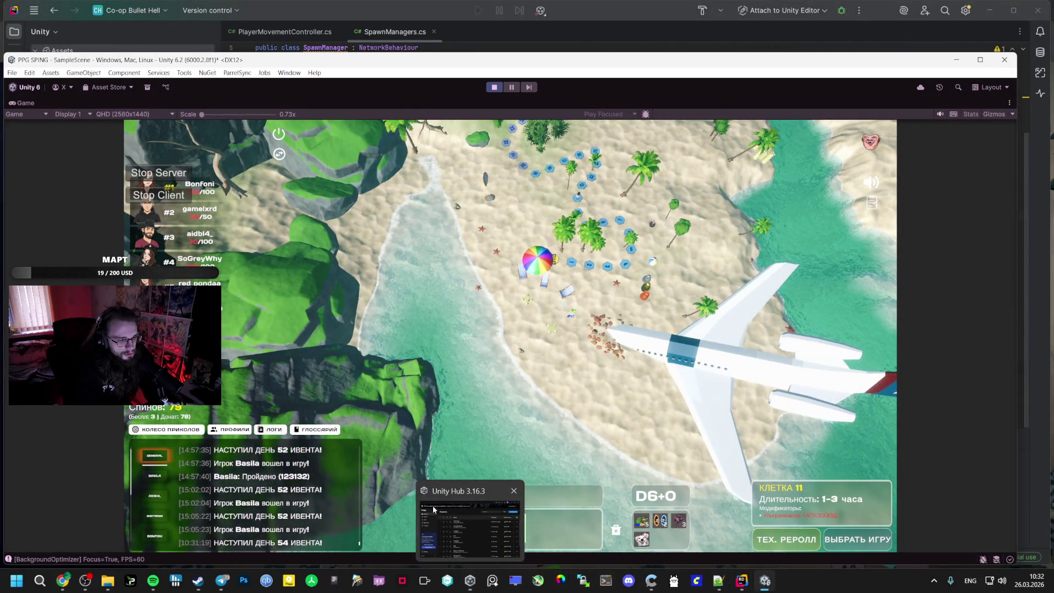
Open the APG project and set 123 as the current player's game
click(468, 581)
click(373, 378)
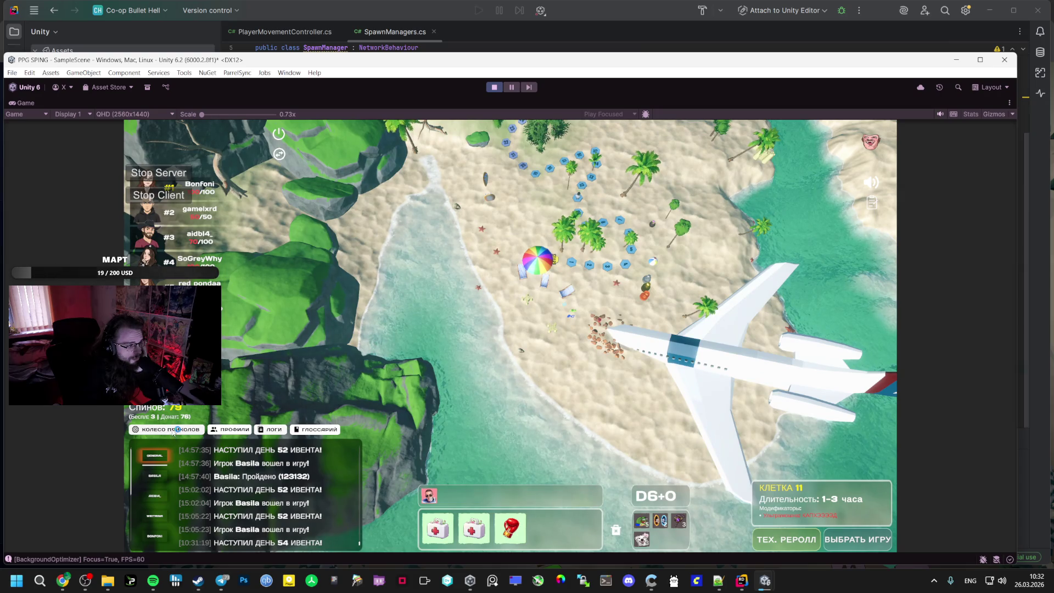
click(168, 430)
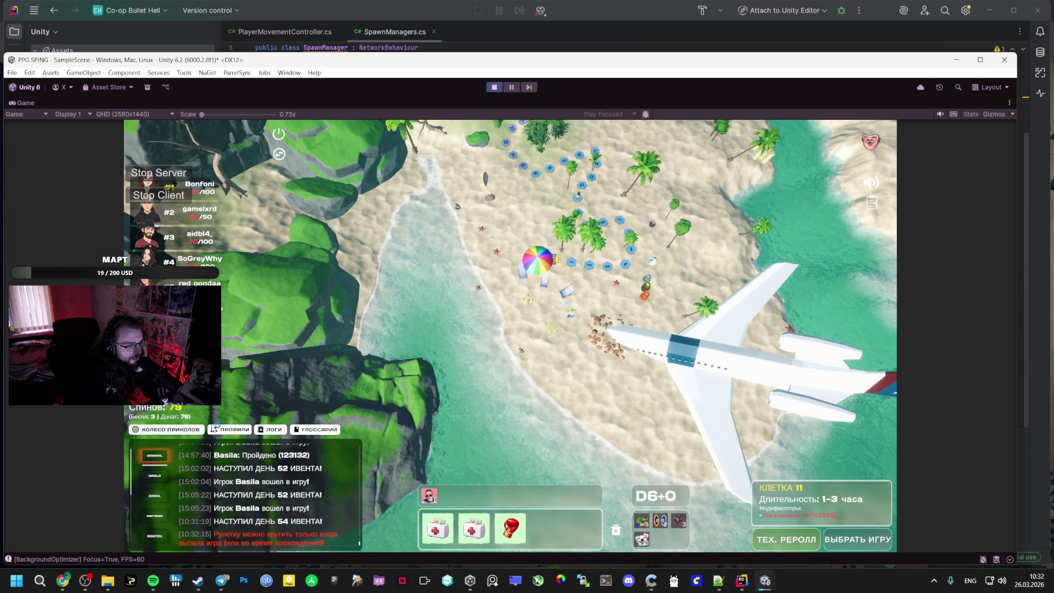
click(852, 541)
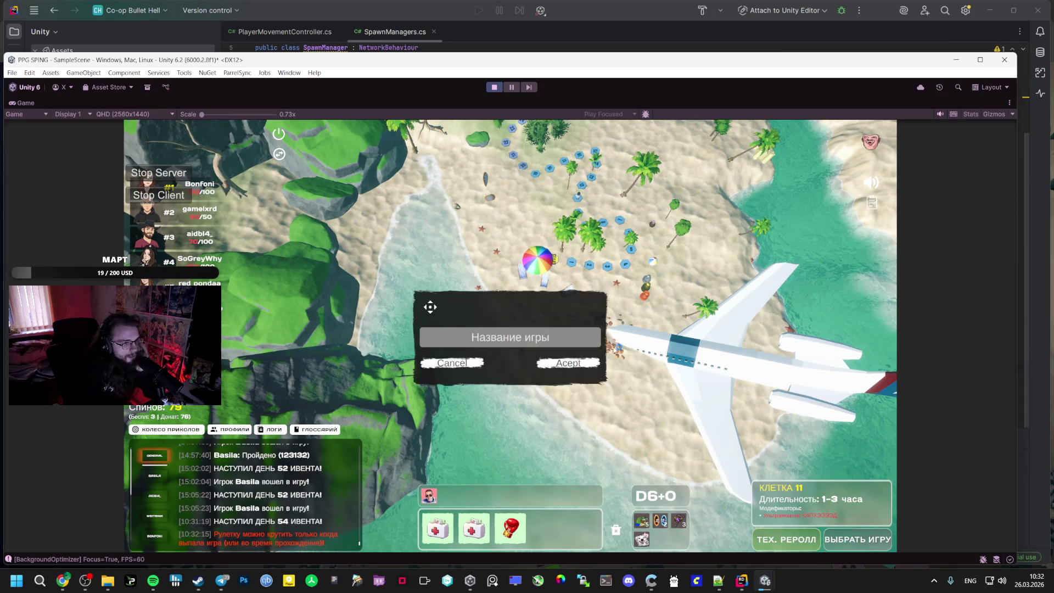
text(3)
click(556, 362)
Browse the player profiles and game history, close the panel, and bring OBS forward
click(229, 430)
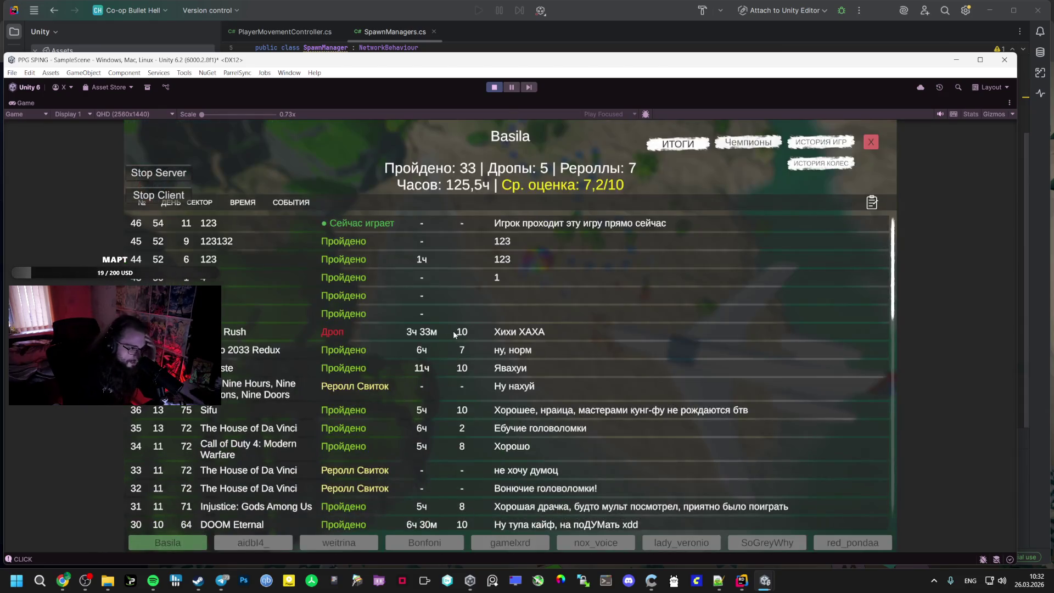
scroll(493, 247, down, 15)
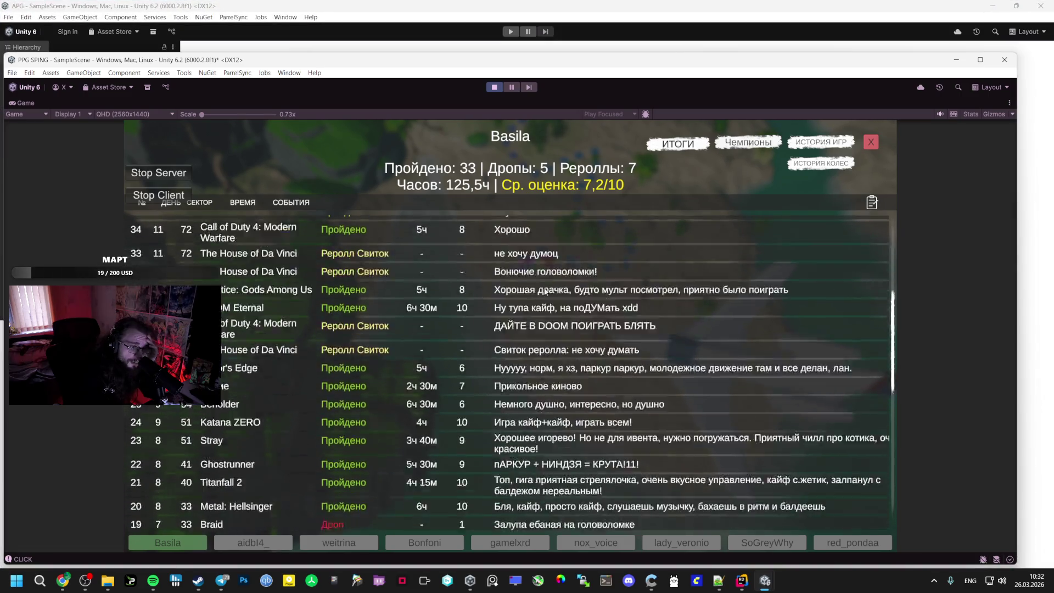
scroll(526, 247, up, 15)
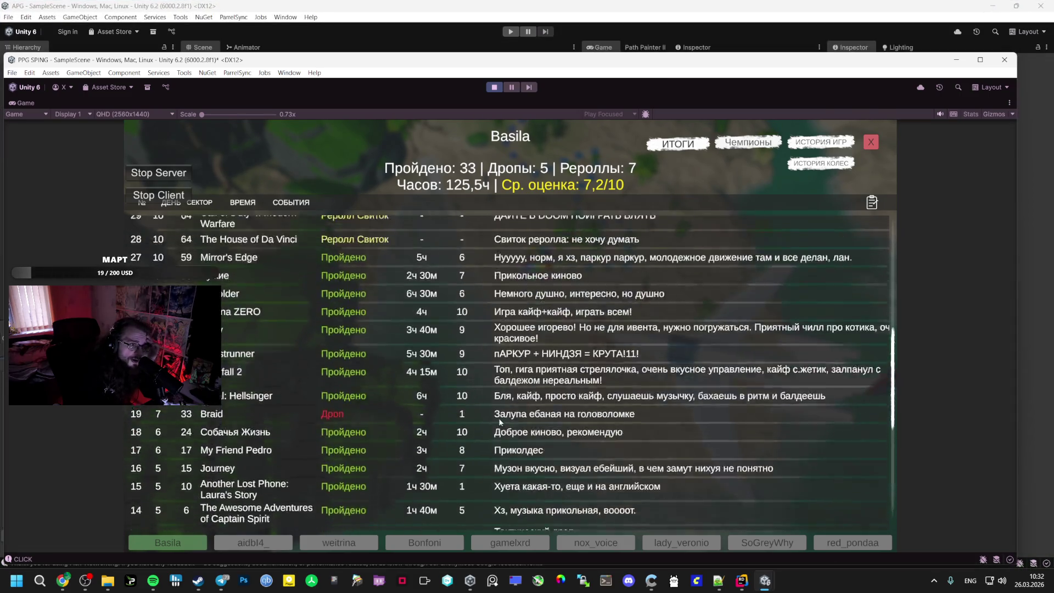
click(869, 144)
mouse_move(85, 580)
click(100, 497)
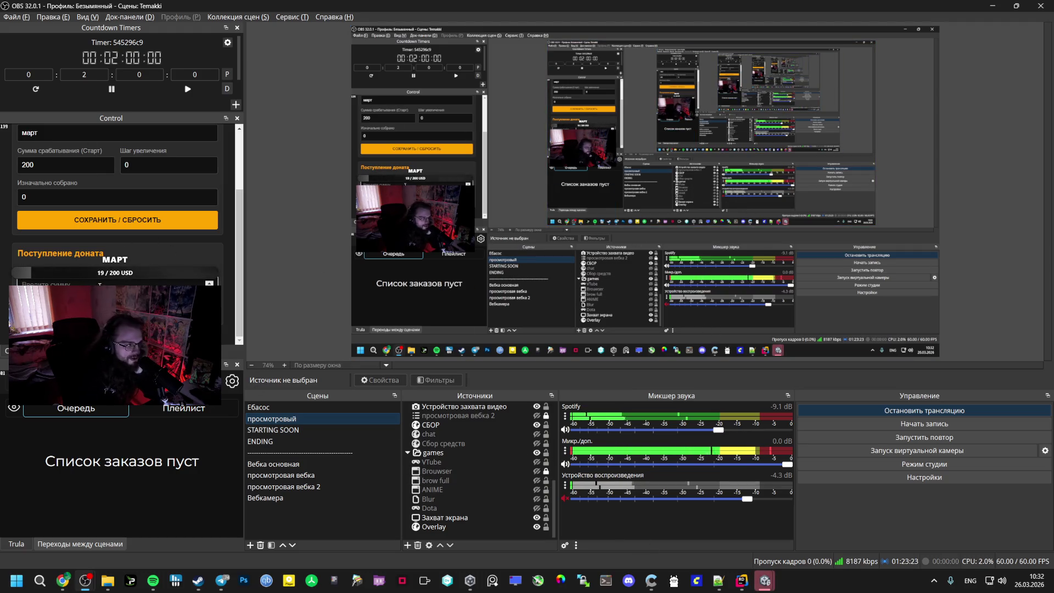
Switch between OBS and the PPG SPING game window, ending with Unity in front
mouse_move(765, 580)
click(708, 527)
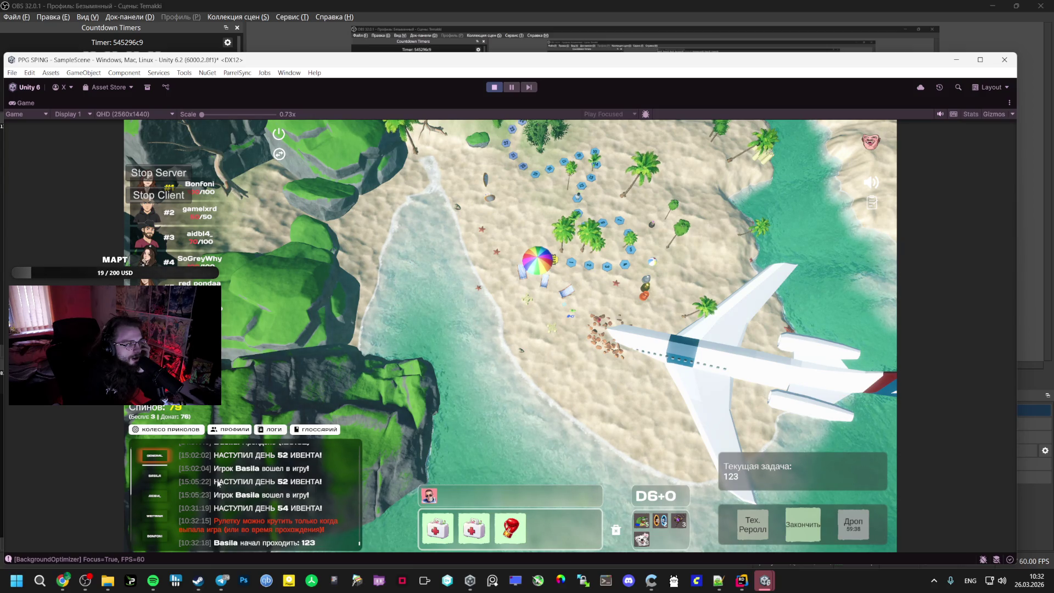
click(85, 580)
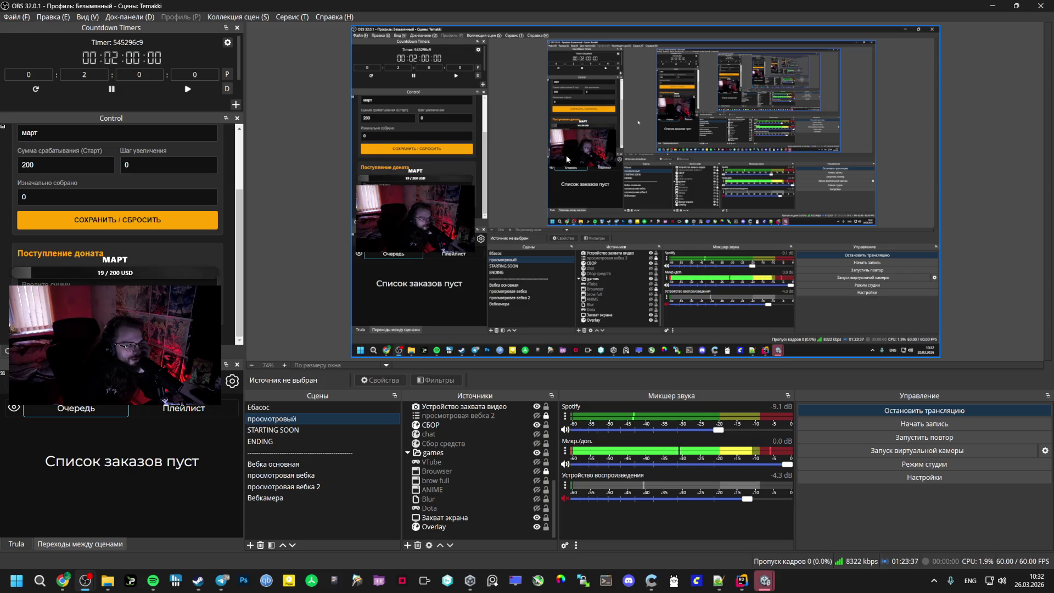
mouse_move(765, 580)
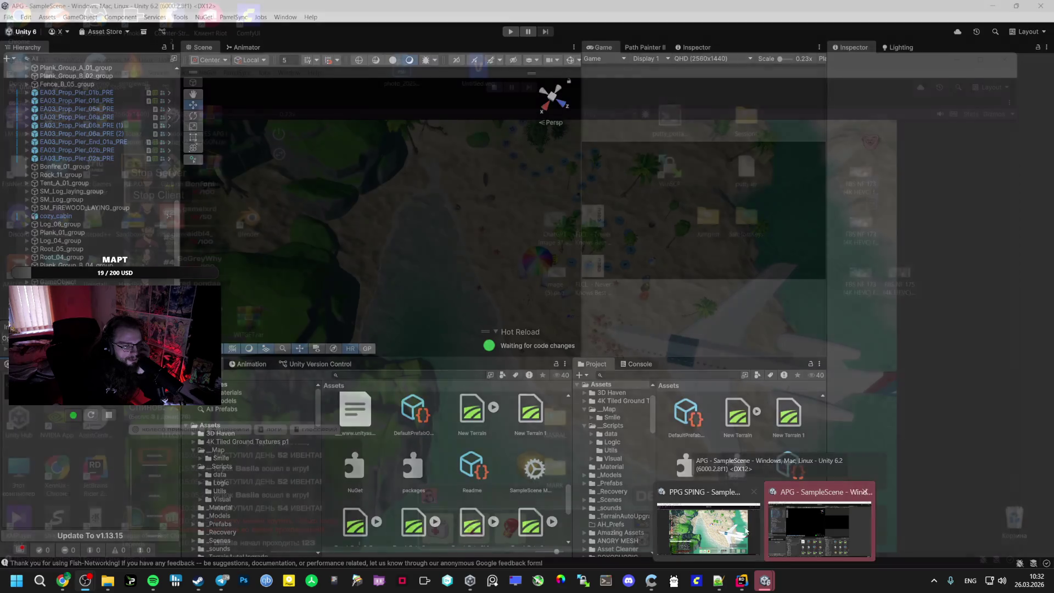
click(820, 521)
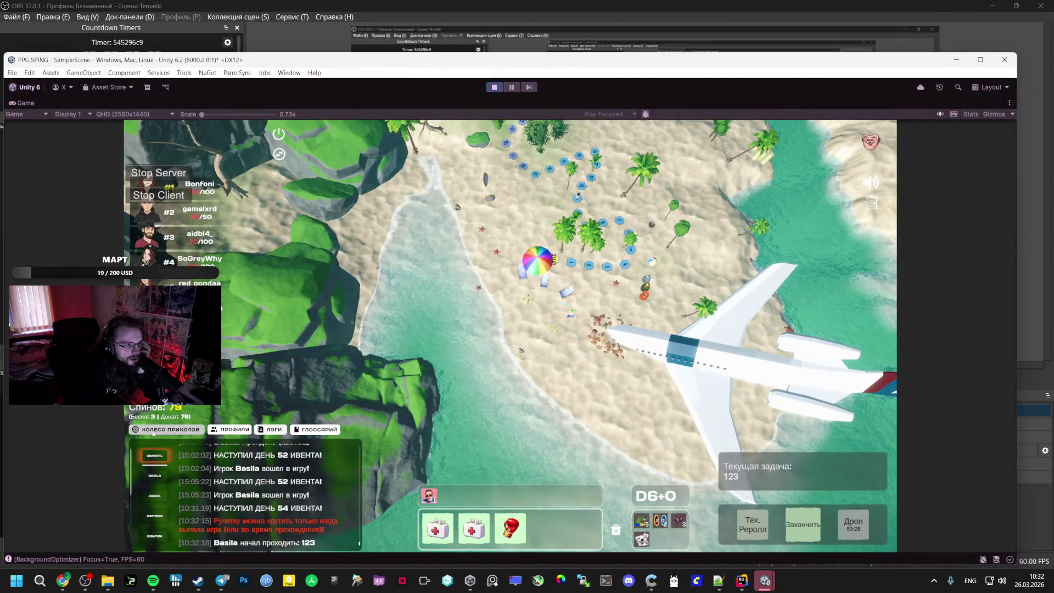
Spin the Колесо приколов, reposition its panel, and claim the Прикольчик prize
click(165, 429)
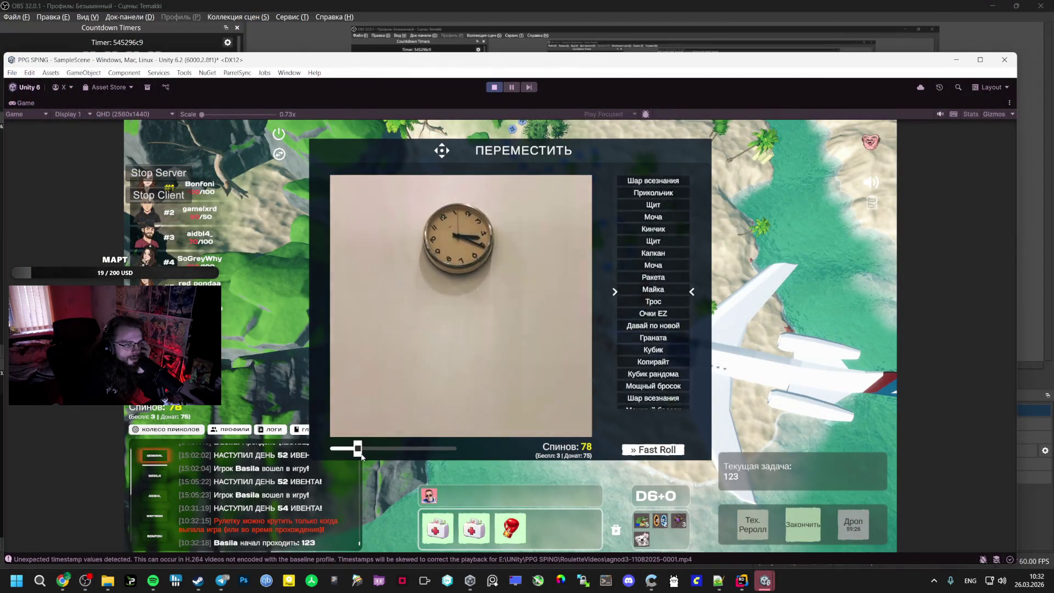
drag(468, 149, 534, 130)
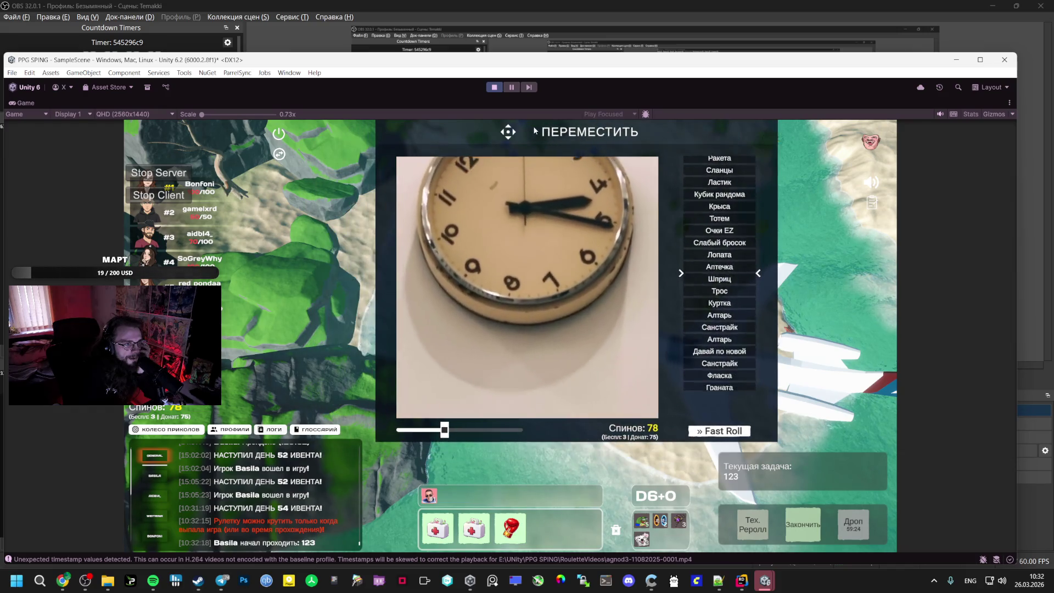
mouse_move(208, 211)
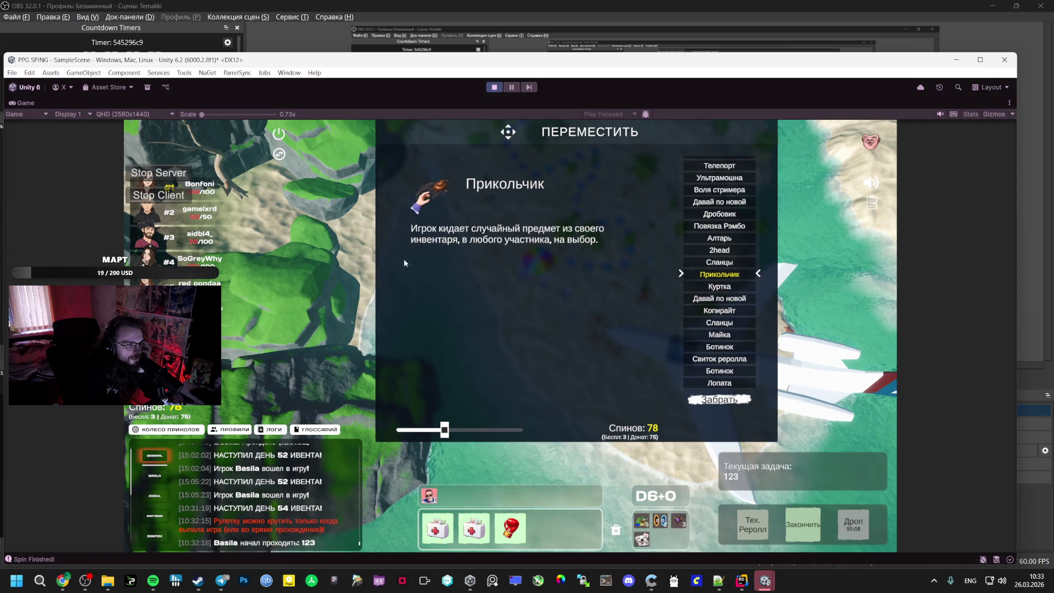
click(706, 401)
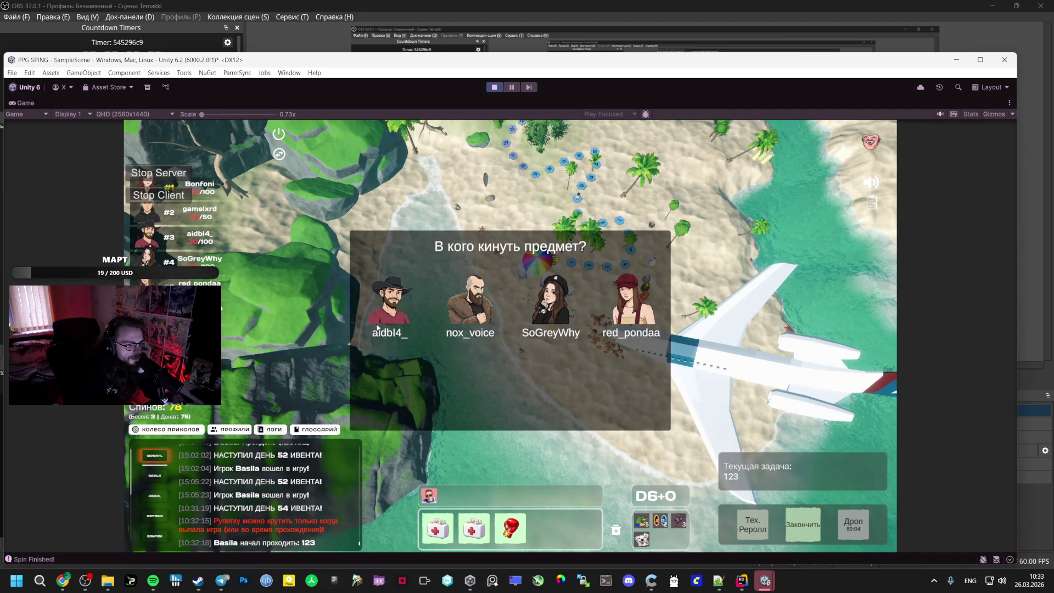
Throw the first-aid kit at the third player, then bring the APG editor forward
mouse_move(219, 189)
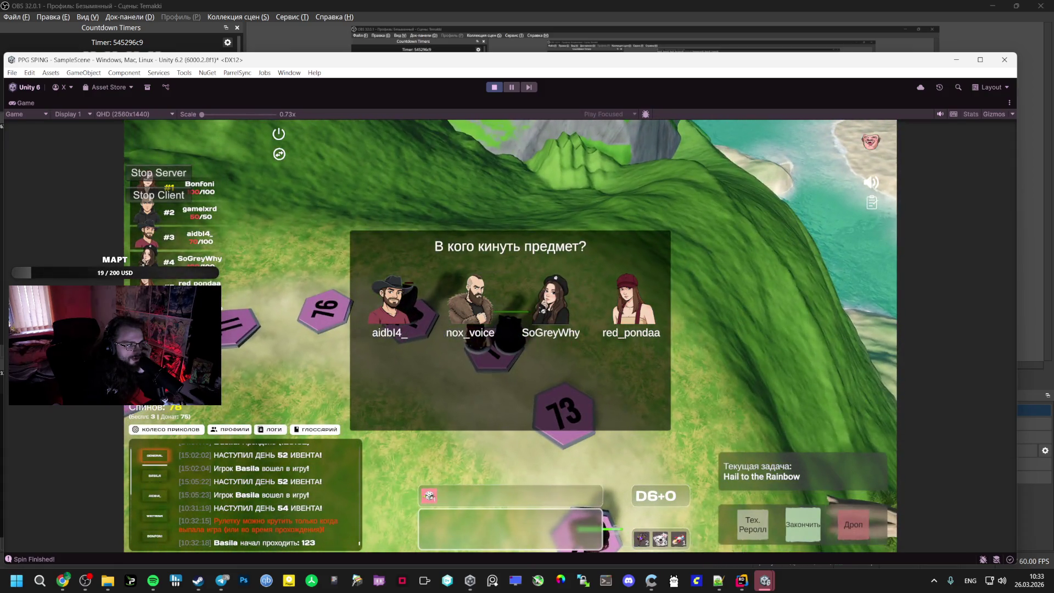
click(513, 325)
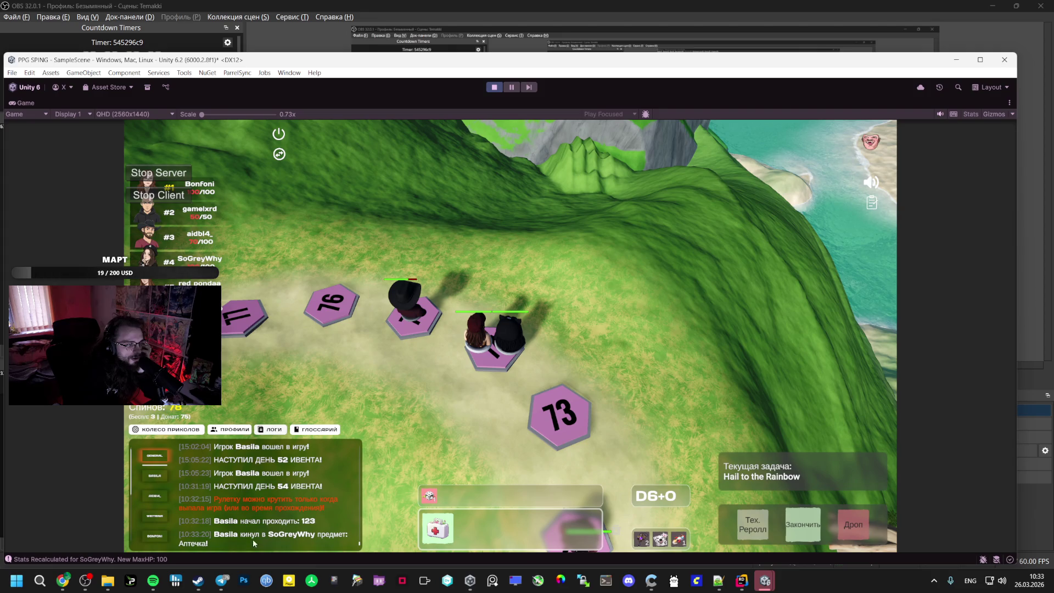
mouse_move(740, 580)
click(719, 478)
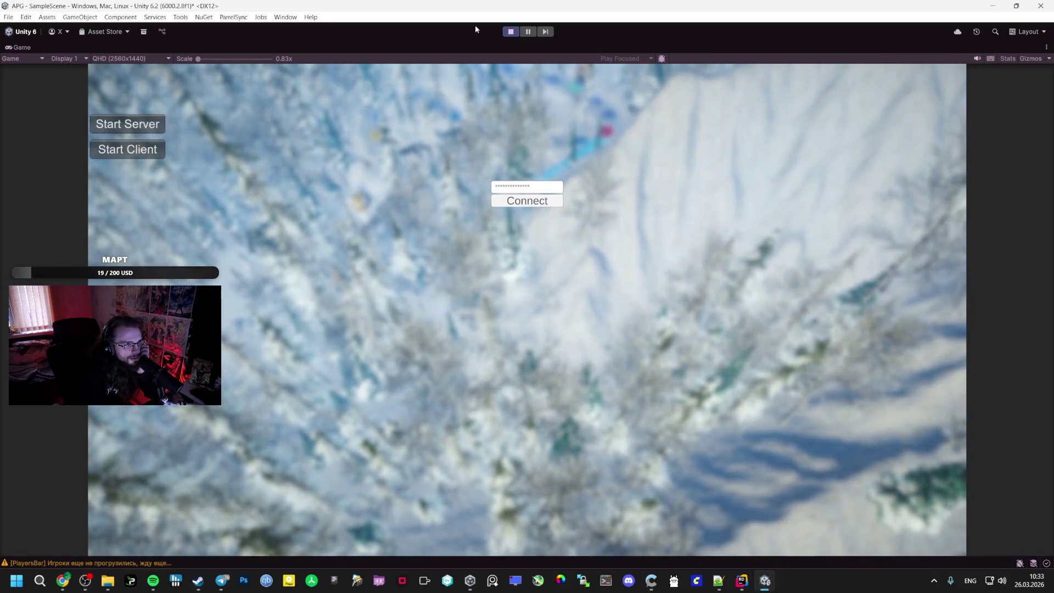
Stop the APG game and inspect the SpinEconomyManager settings in the Hierarchy
click(510, 32)
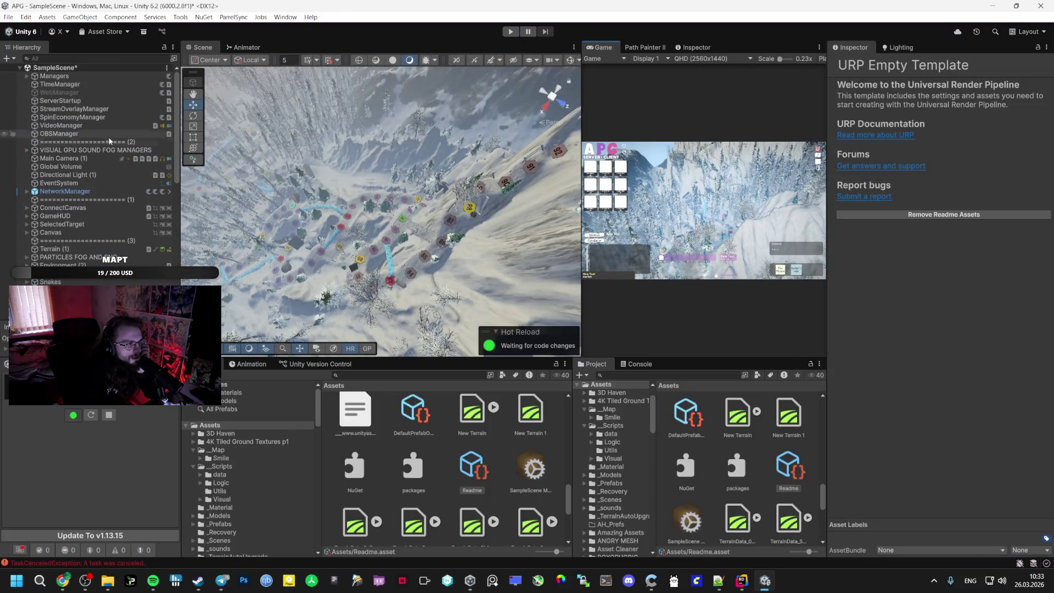
click(63, 83)
click(71, 117)
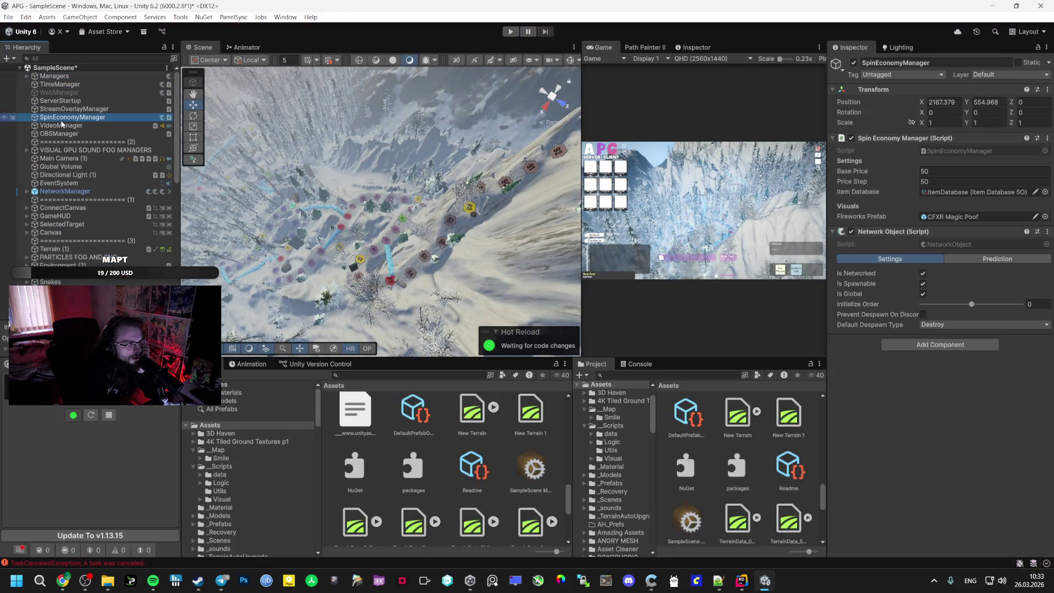
click(73, 109)
click(75, 118)
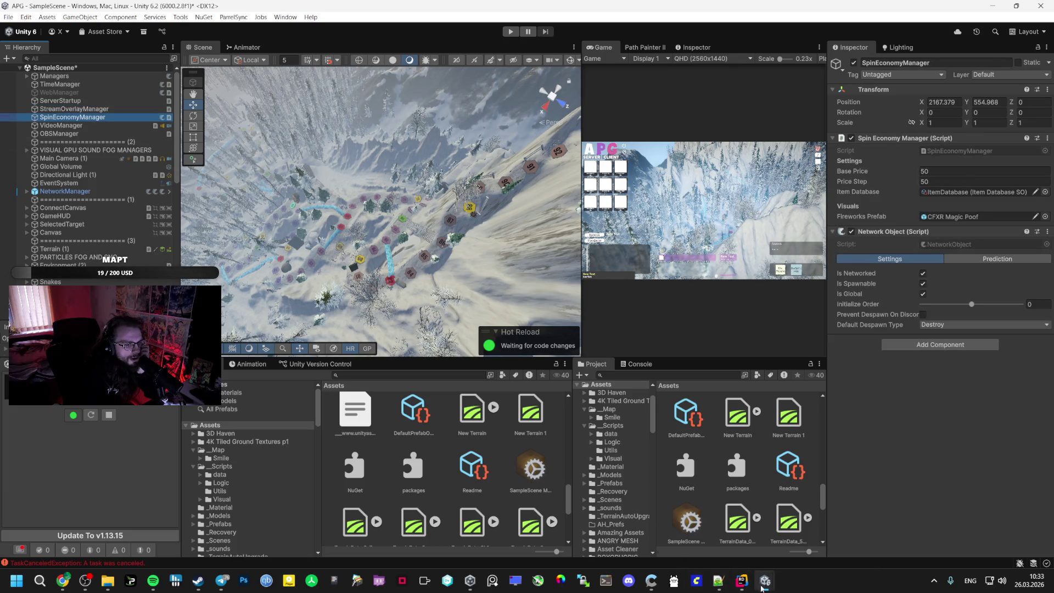
Stop PPG SPING, run APG with a maximized Game view, then bring PPG SPING forward
click(763, 583)
click(493, 87)
click(510, 32)
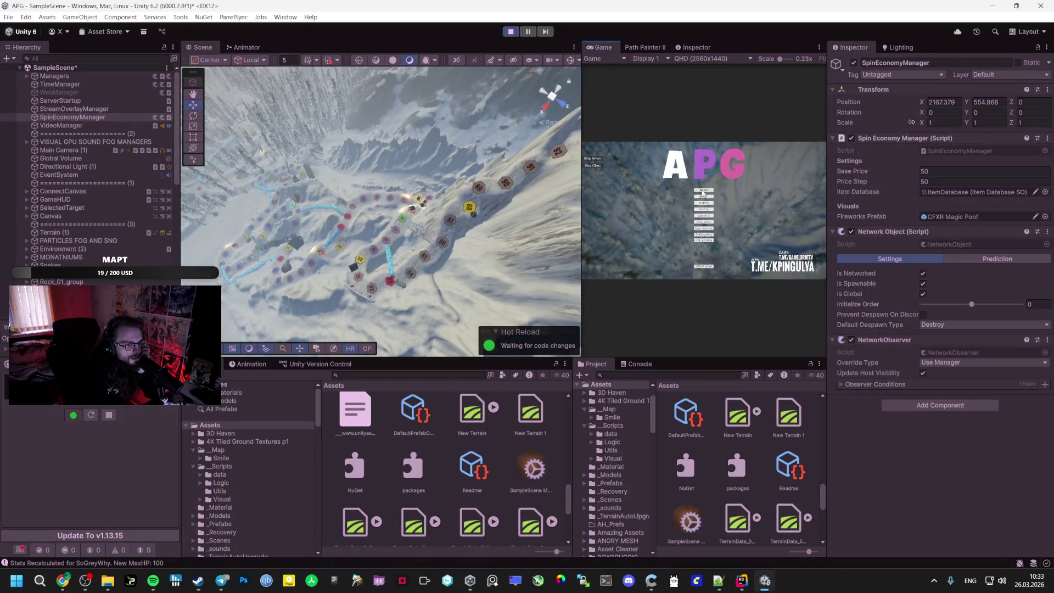
double_click(590, 50)
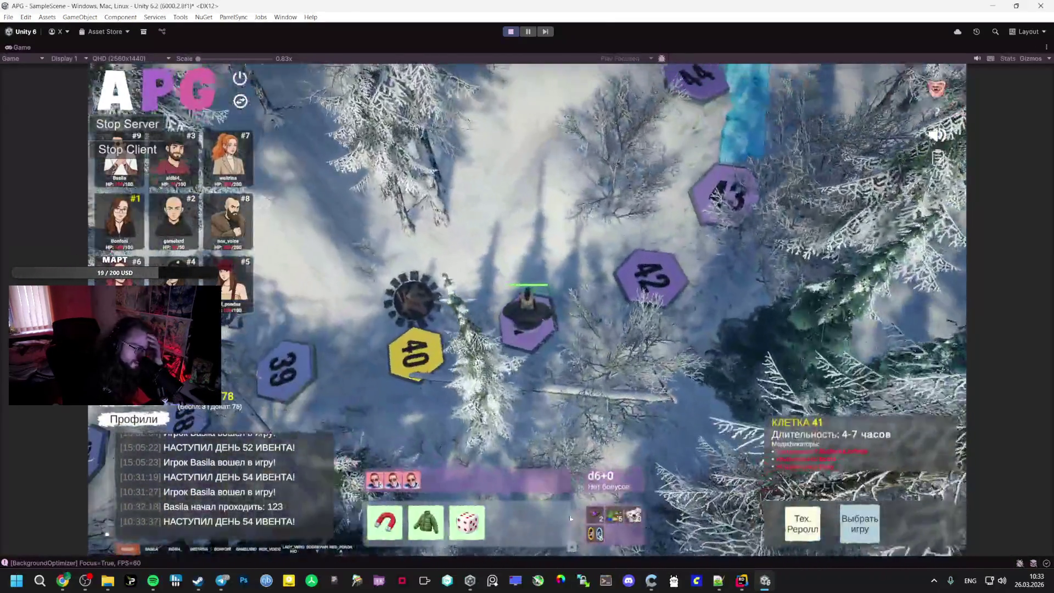
mouse_move(764, 581)
click(702, 516)
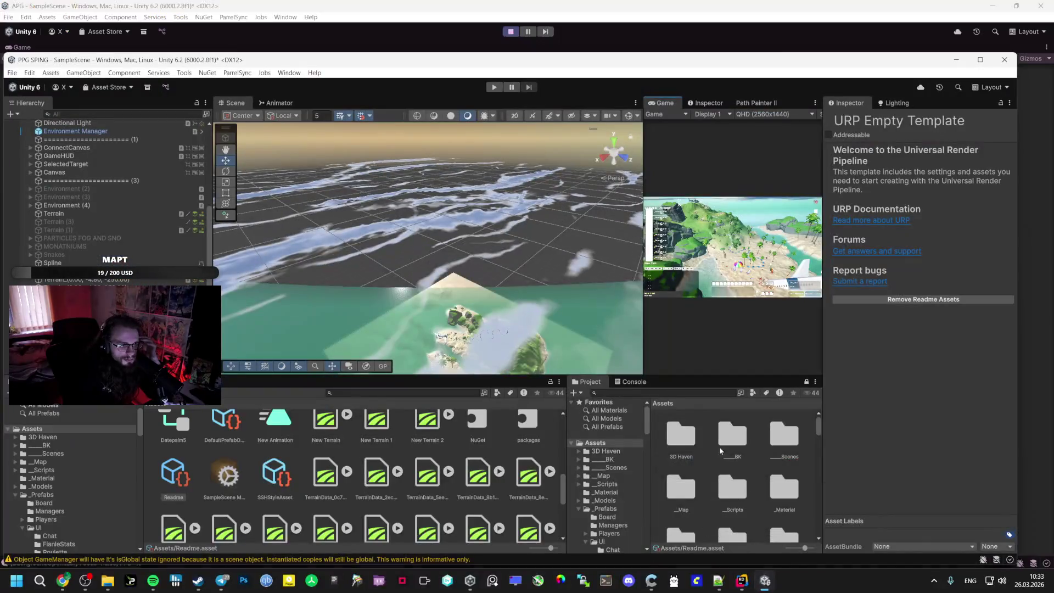
Maximize the PPG SPING Game view, then restore, shrink and move the APG window to the top
double_click(658, 103)
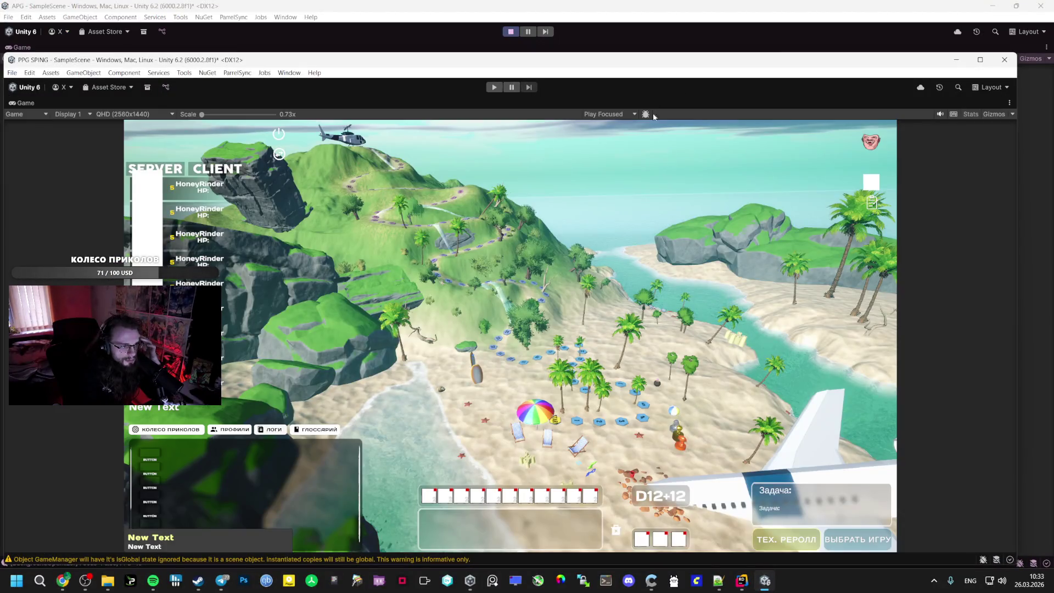
mouse_move(763, 582)
click(823, 521)
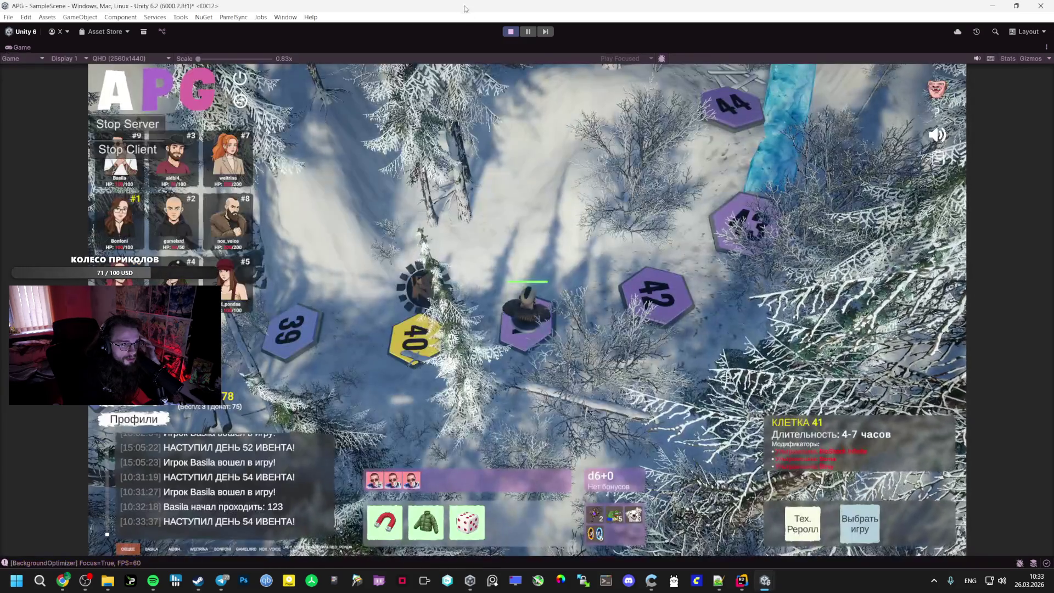
mouse_move(471, 19)
mouse_down()
mouse_move(427, 64)
mouse_move(375, 26)
mouse_move(159, 1)
mouse_move(156, 15)
mouse_move(362, 3)
mouse_move(562, 50)
mouse_move(969, 80)
mouse_up()
mouse_move(544, 70)
mouse_down()
mouse_move(306, 55)
mouse_move(384, 49)
mouse_move(604, 186)
mouse_up()
mouse_move(670, 193)
mouse_down()
mouse_move(725, 197)
mouse_move(619, 175)
mouse_move(451, 109)
mouse_move(590, 57)
mouse_move(770, 137)
mouse_move(579, 74)
mouse_move(545, 80)
mouse_up()
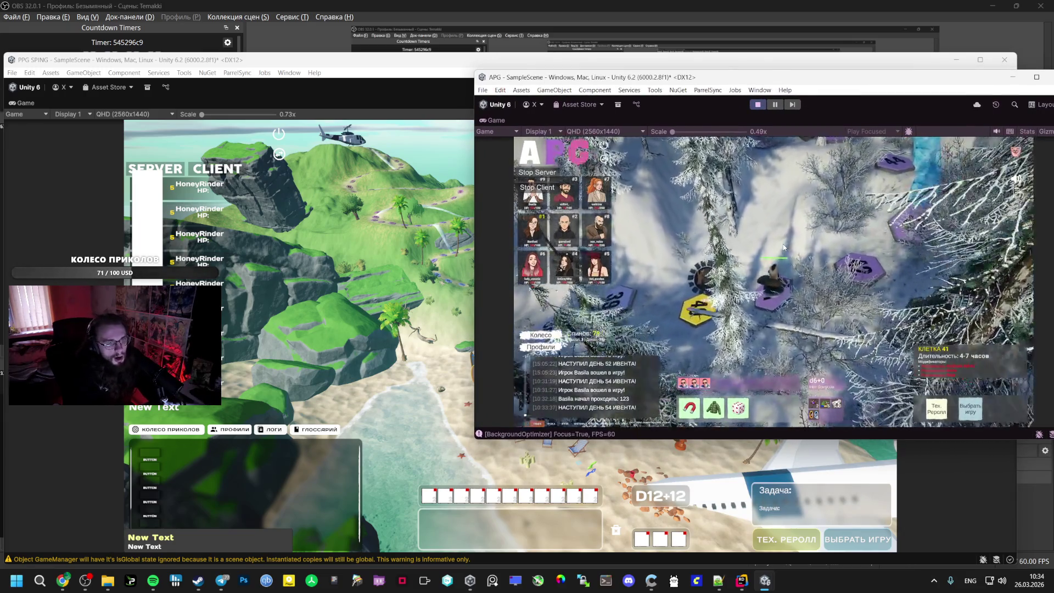
key(ctrl+s)
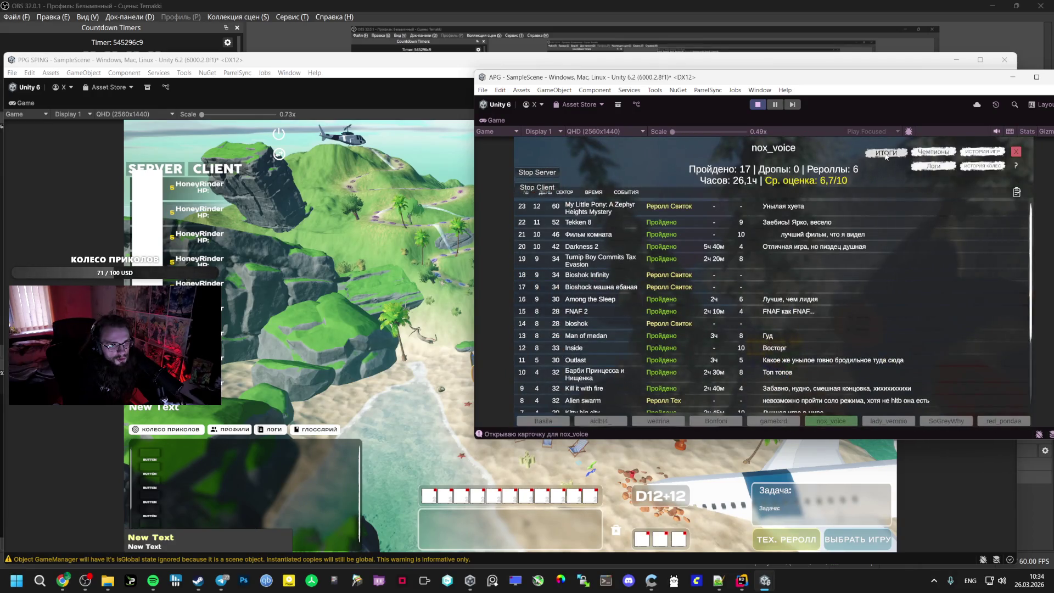
click(885, 154)
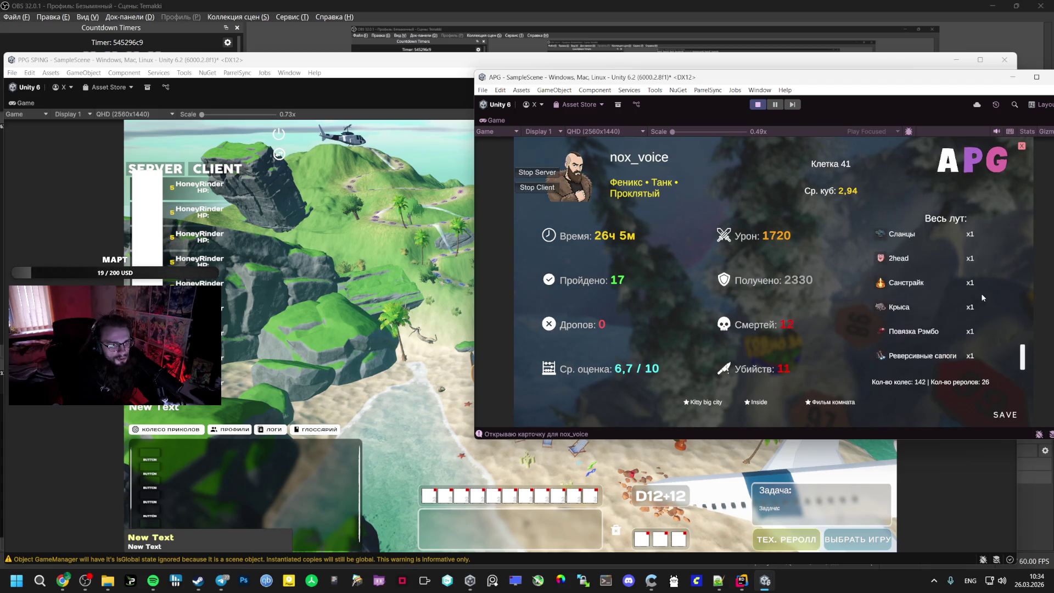
click(931, 166)
click(931, 167)
scroll(857, 304, down, 10)
scroll(801, 330, down, 5)
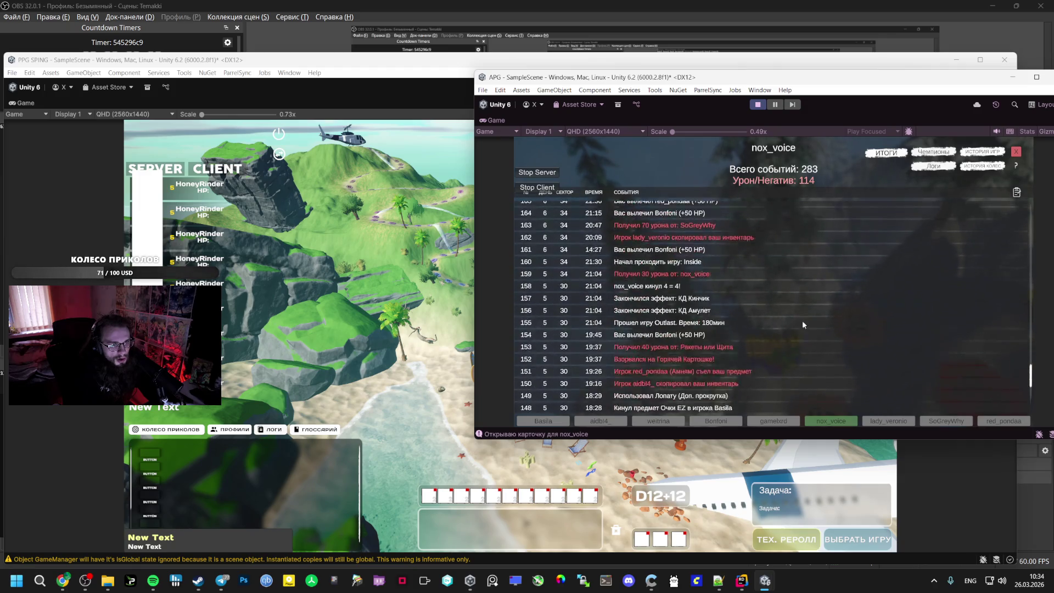
key(Escape)
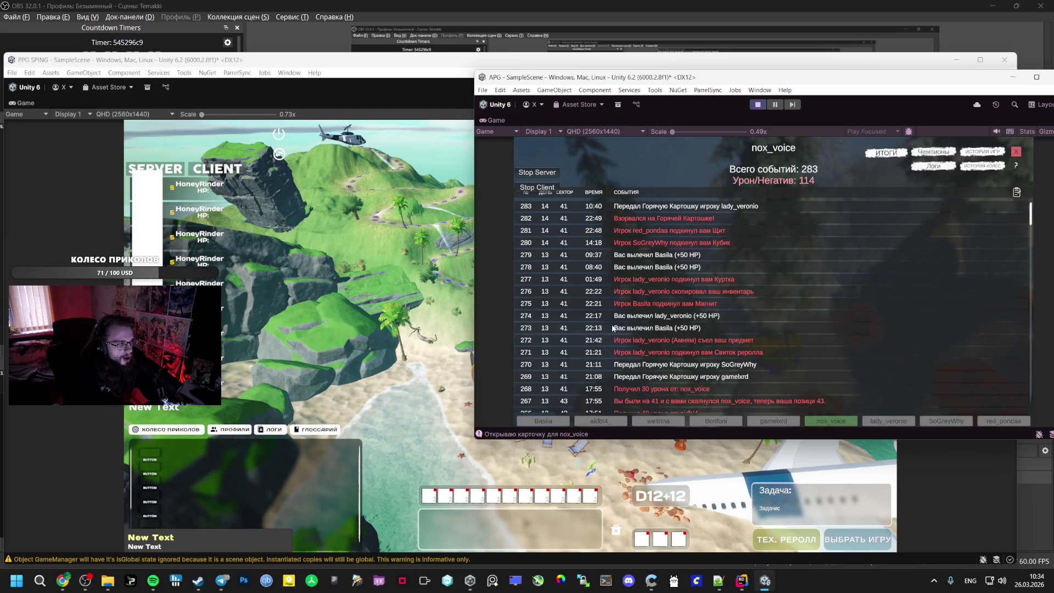
click(935, 153)
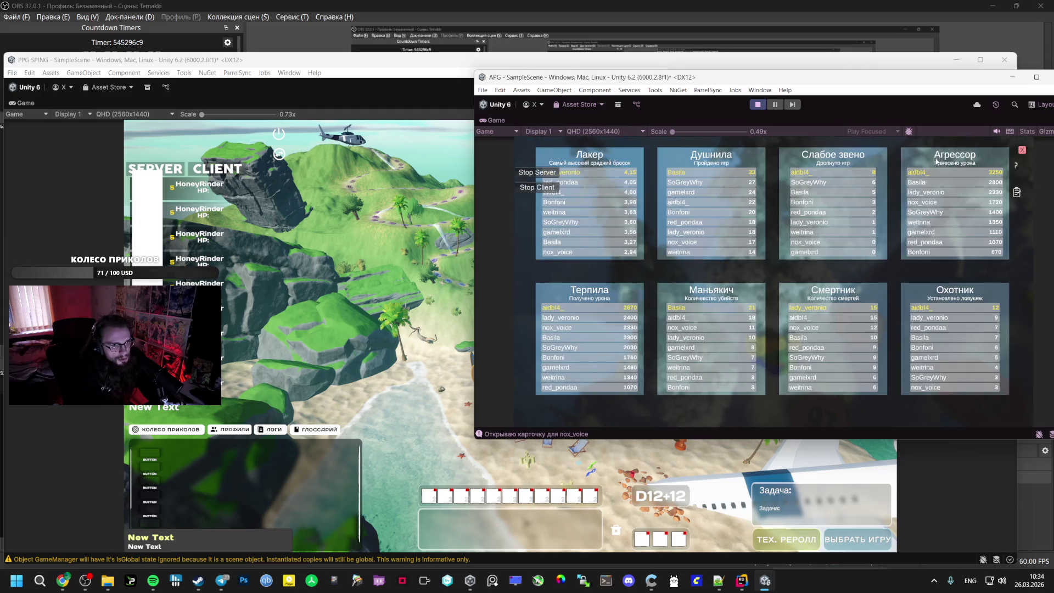
click(1017, 149)
click(982, 152)
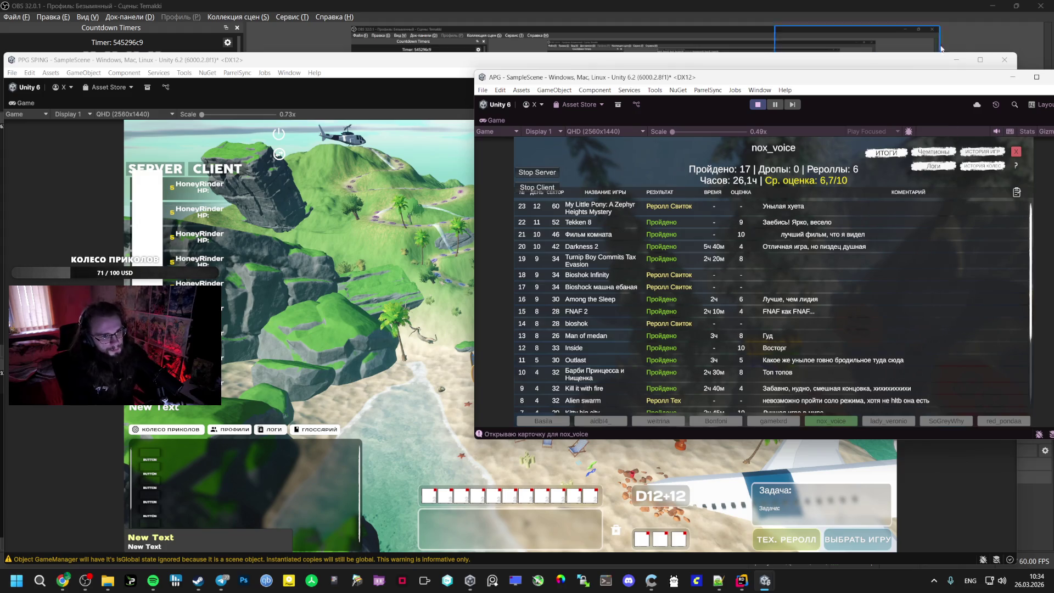
click(976, 165)
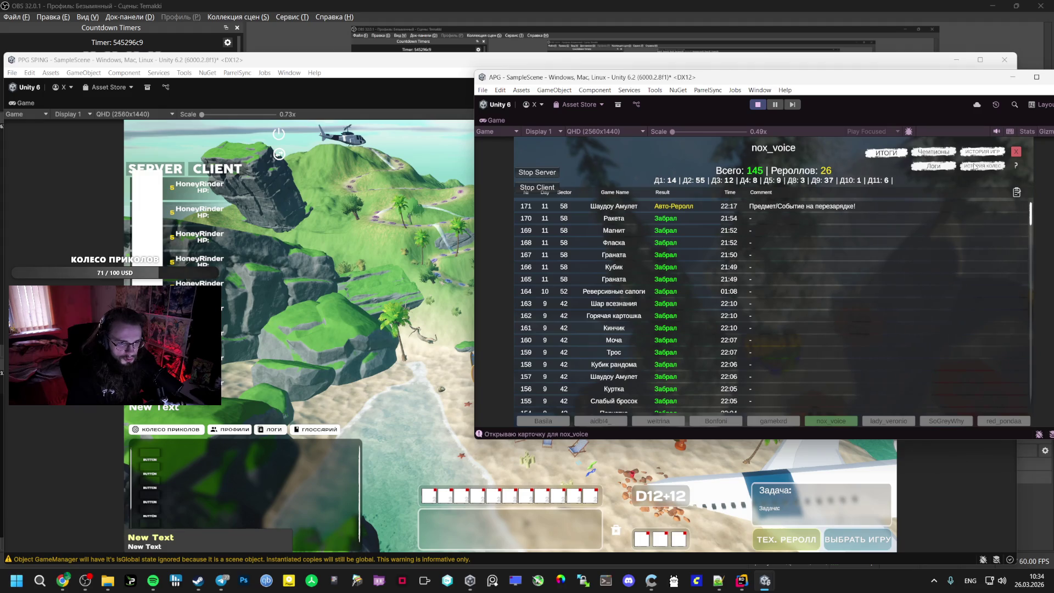
scroll(801, 229, down, 1)
mouse_move(927, 214)
mouse_down()
mouse_move(945, 373)
mouse_move(942, 329)
mouse_up()
click(919, 147)
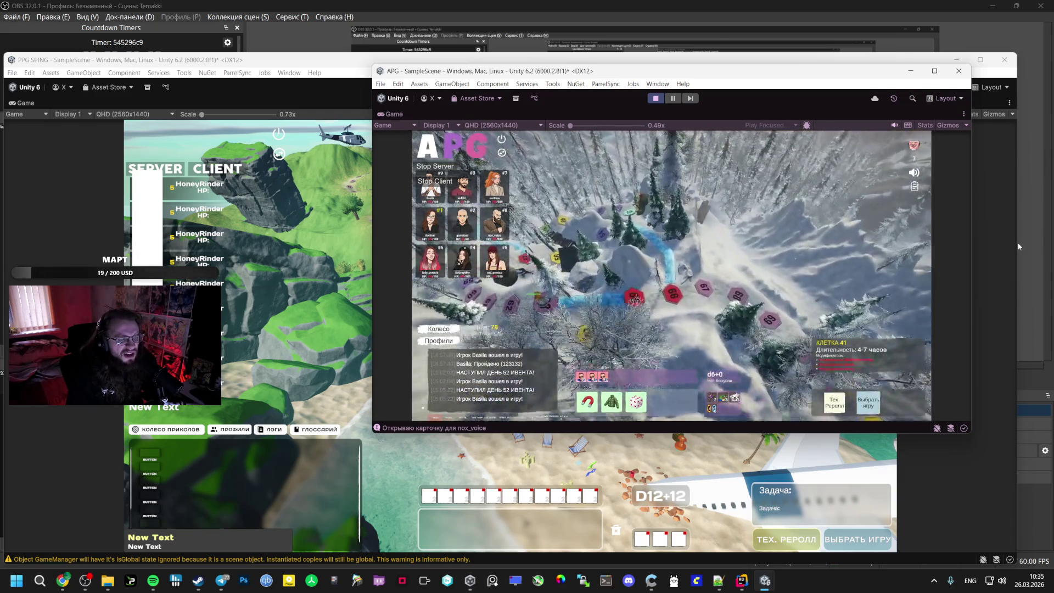
Switch between the two editors and try saving the APG scene with Ctrl+S during play
click(342, 78)
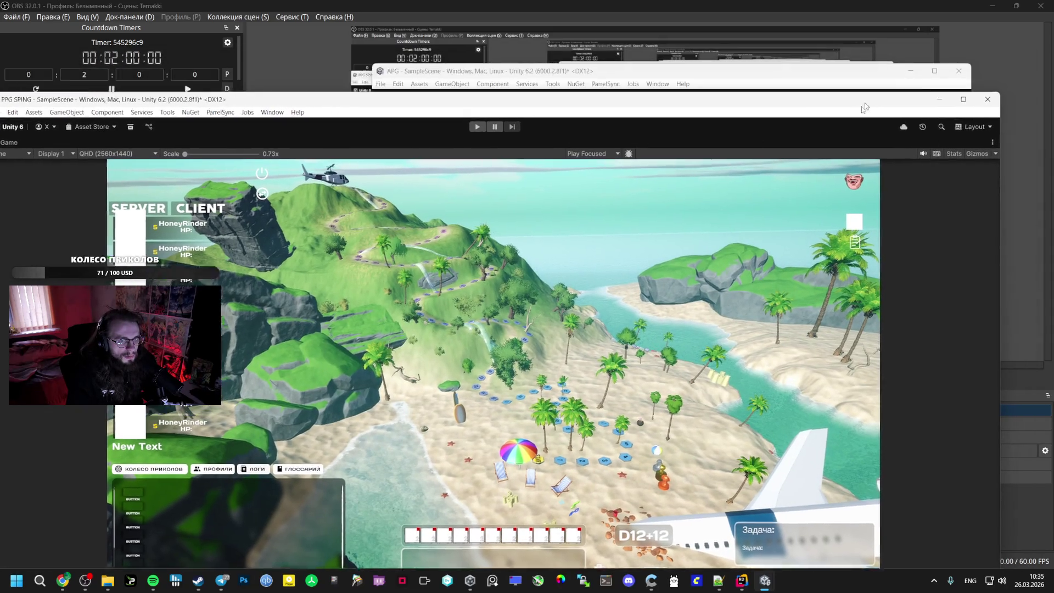
click(825, 91)
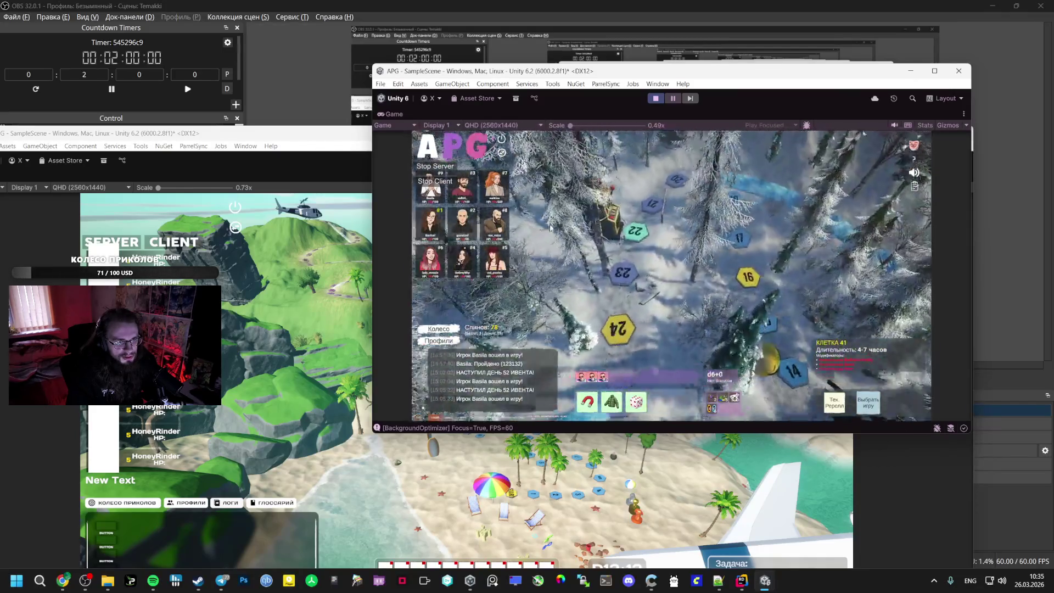
mouse_move(443, 221)
key(ctrl+s)
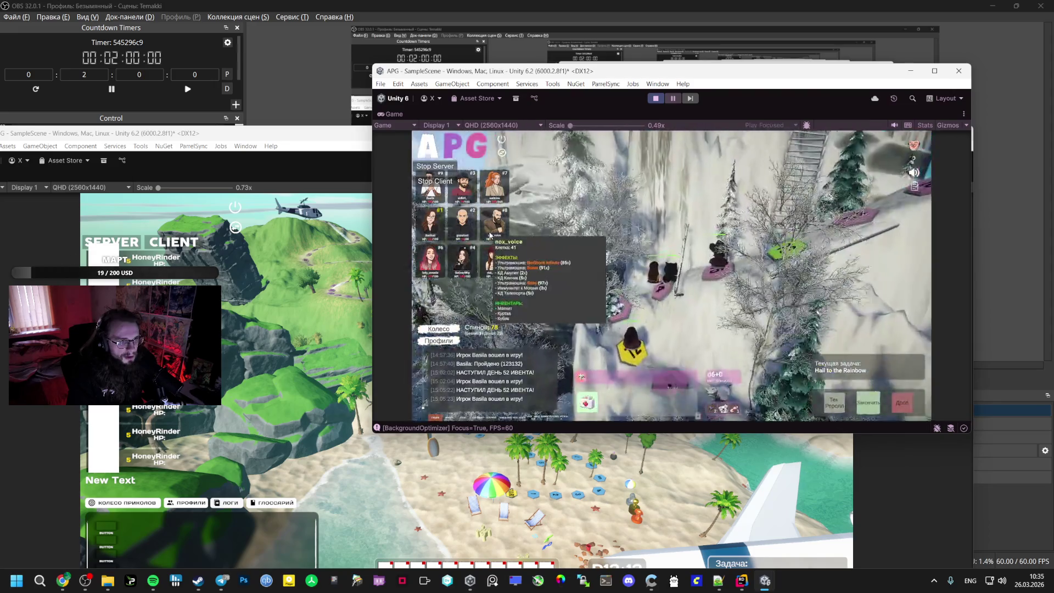
key(alt+Tab)
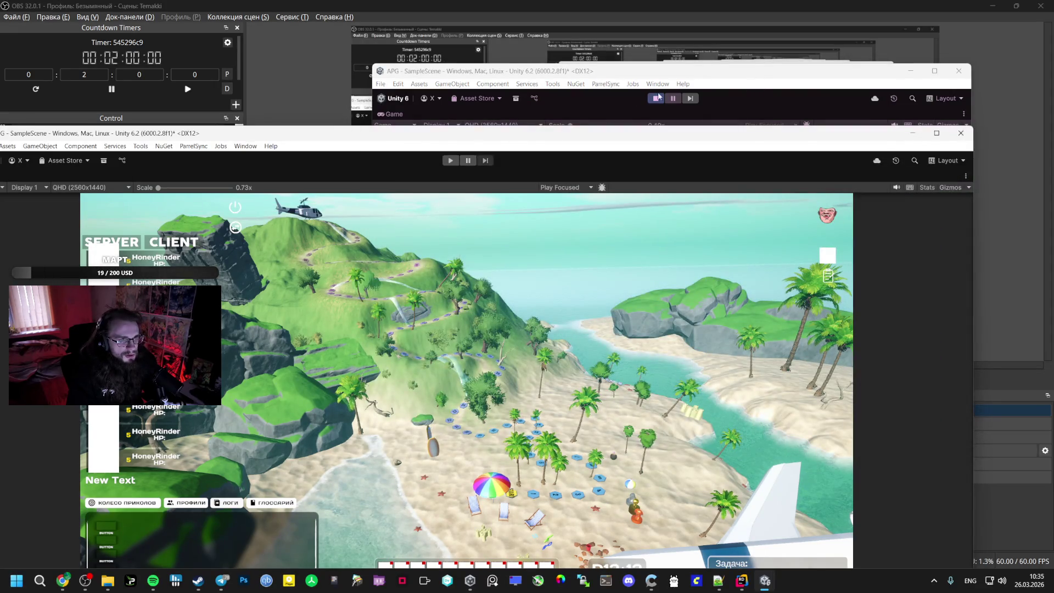
Stop the APG game, close its editor saving the scene, then close the PPG SPING editor
click(660, 97)
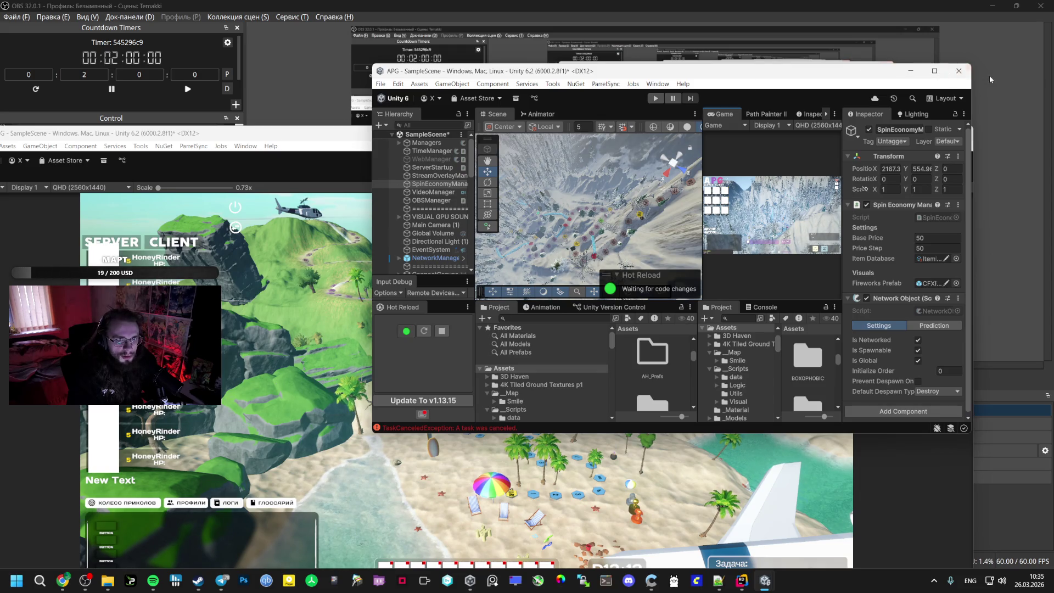
click(958, 70)
click(660, 279)
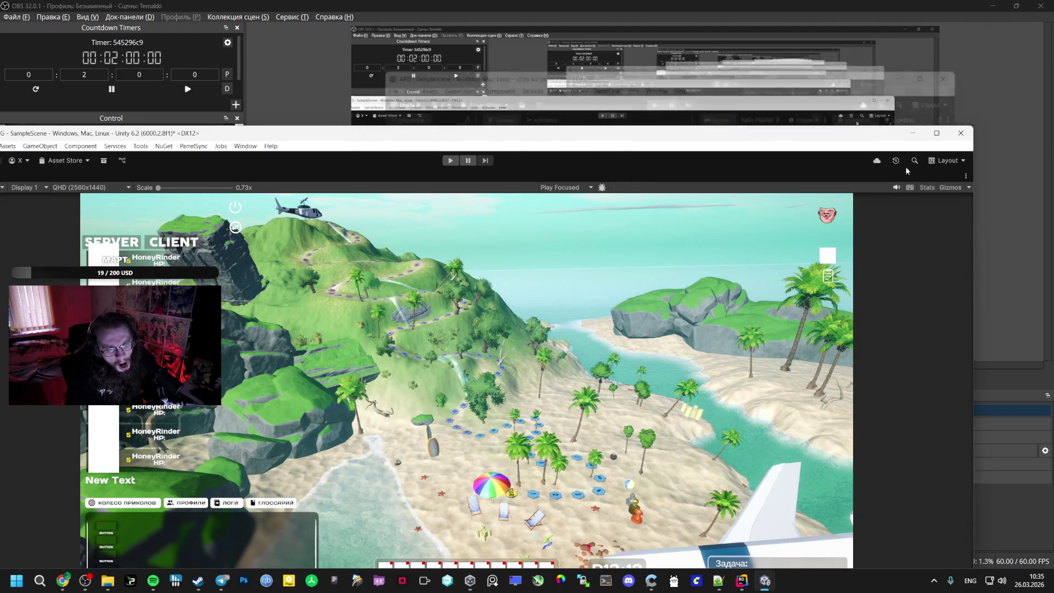
click(961, 136)
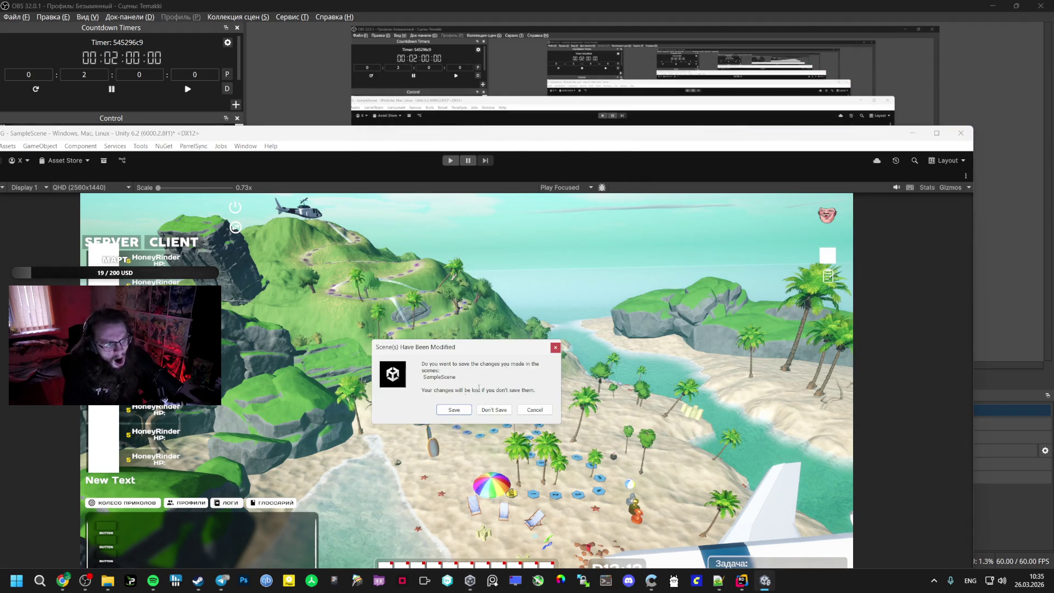
Save the PPG SPING scene, open the universal project from Unity Hub, and create a lobby
click(446, 411)
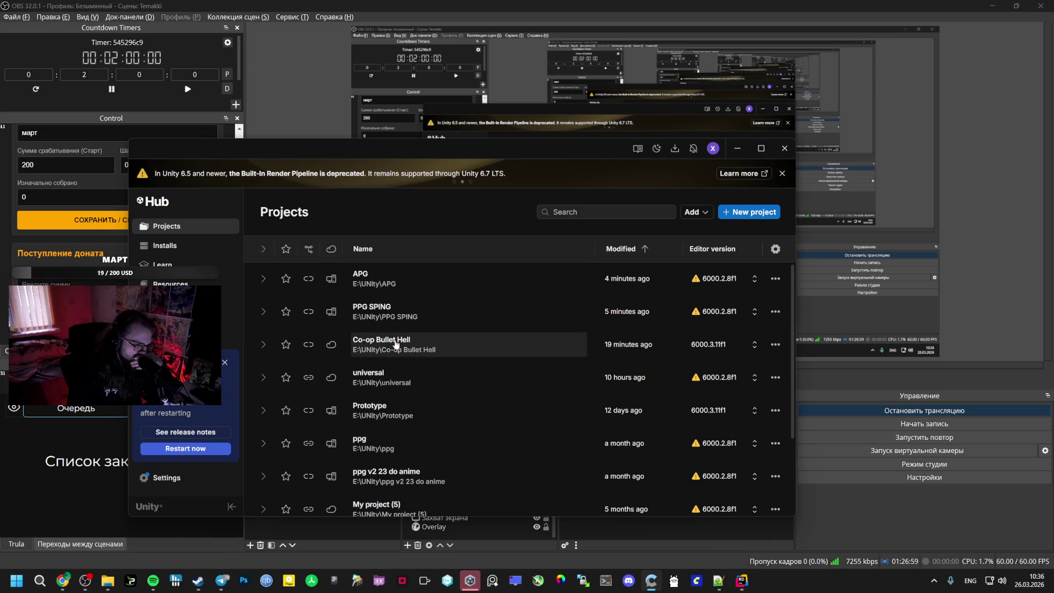
click(386, 370)
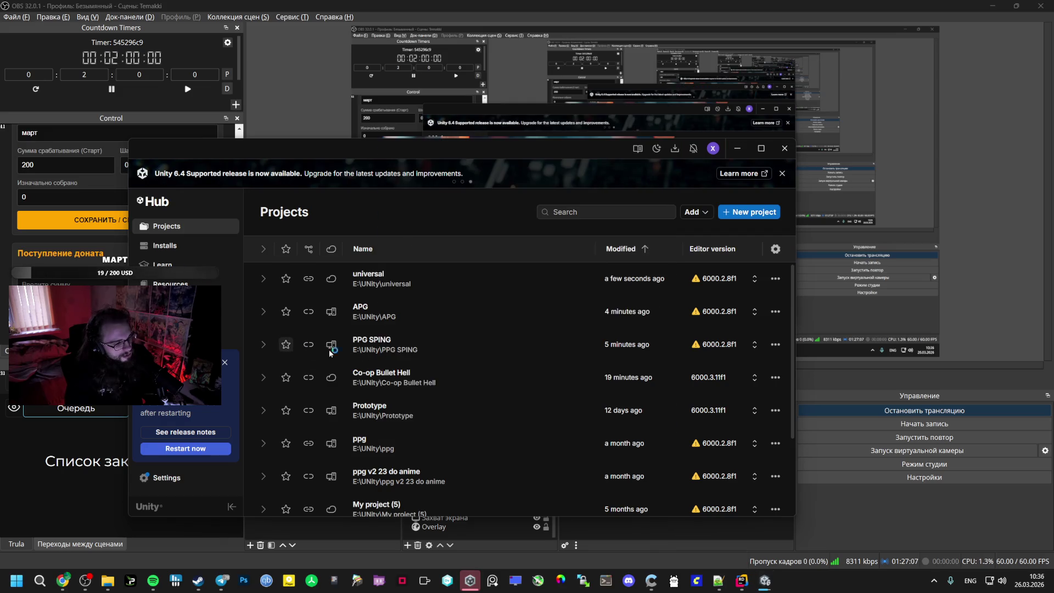
right_click(345, 347)
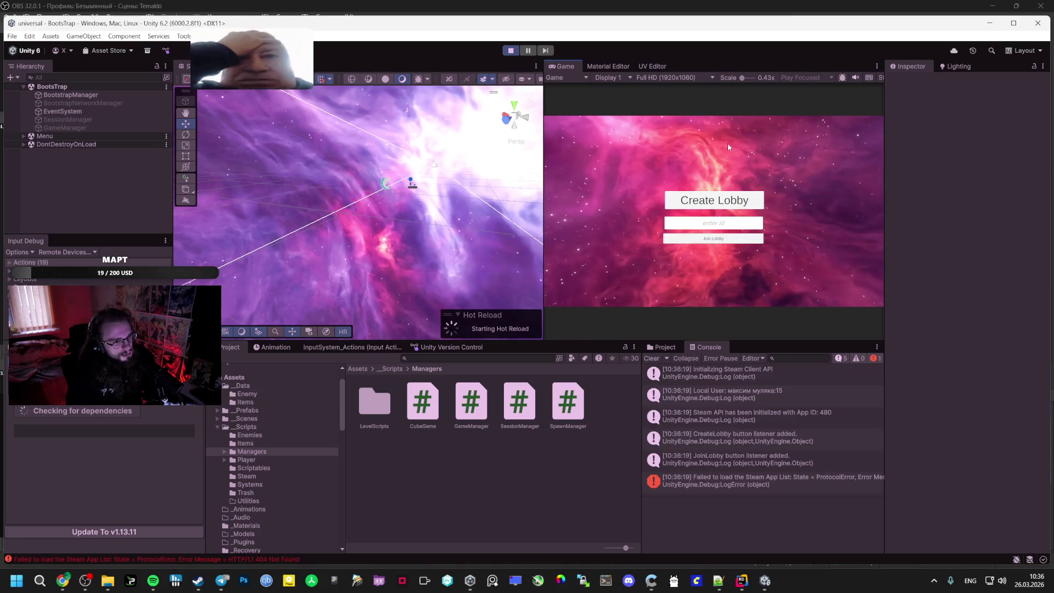
click(719, 200)
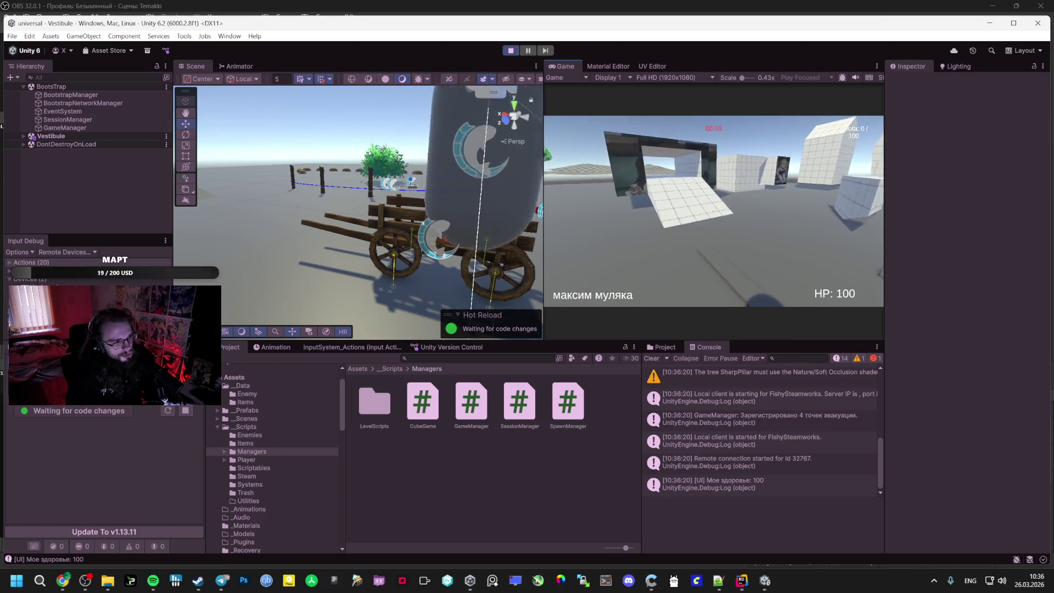
Walk the player around the Vestibule map past the cart, ramp, buildings and posts
key(w)
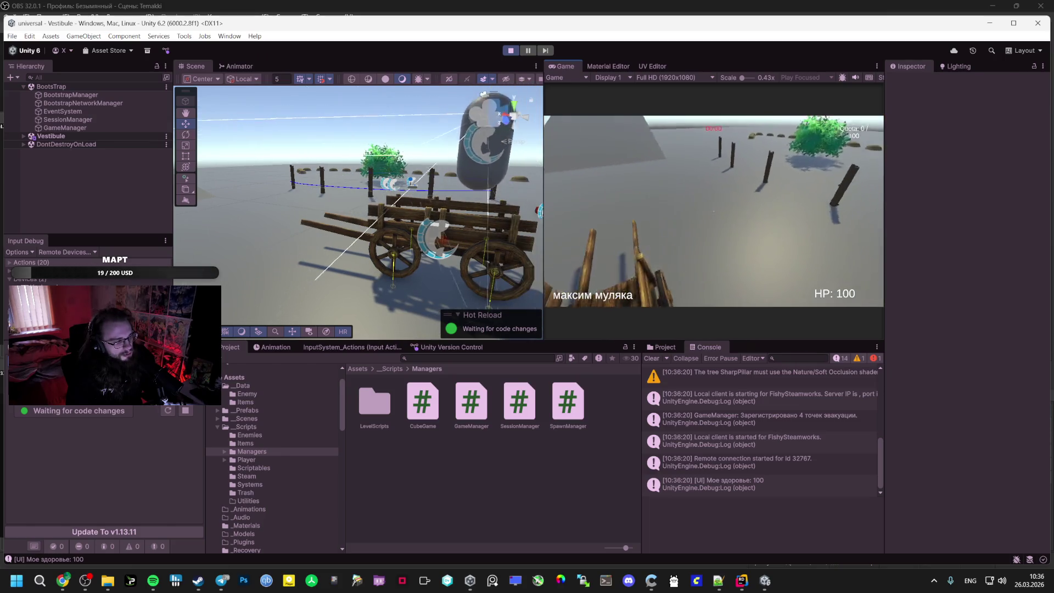
key(w)
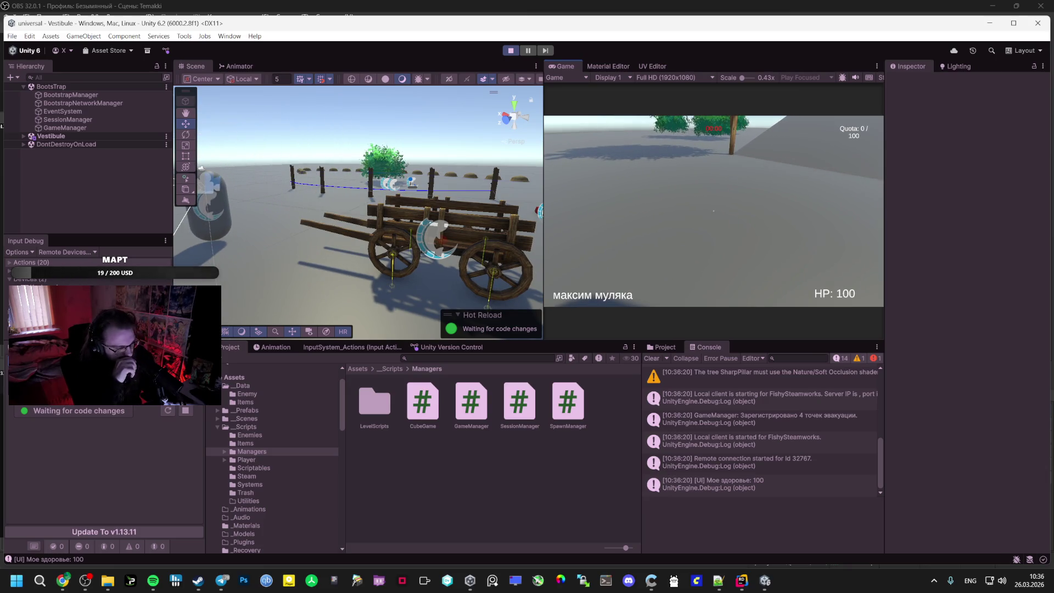
key(w)
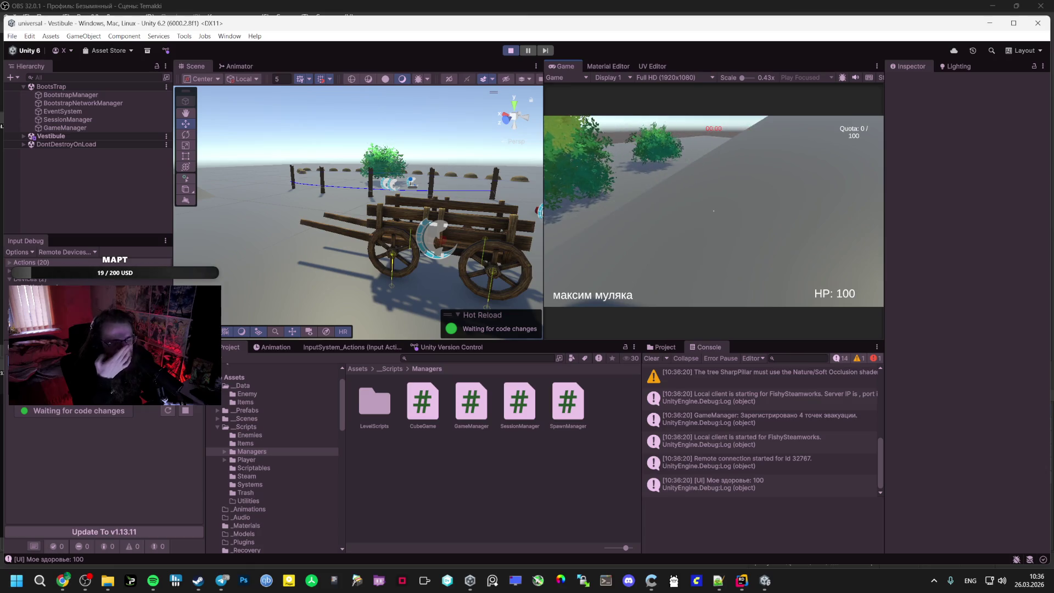
key(w)
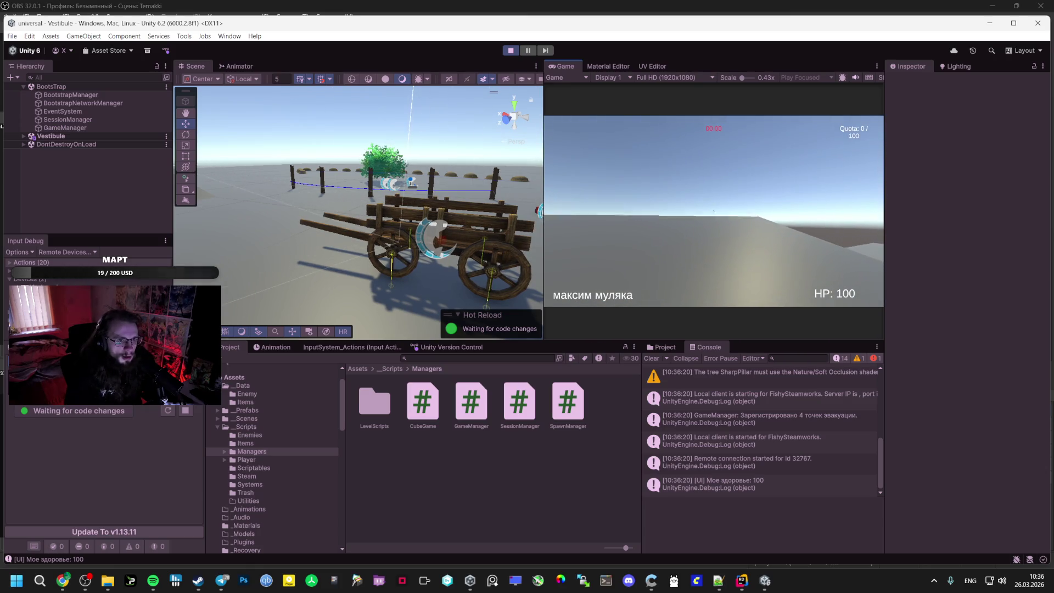
key(w)
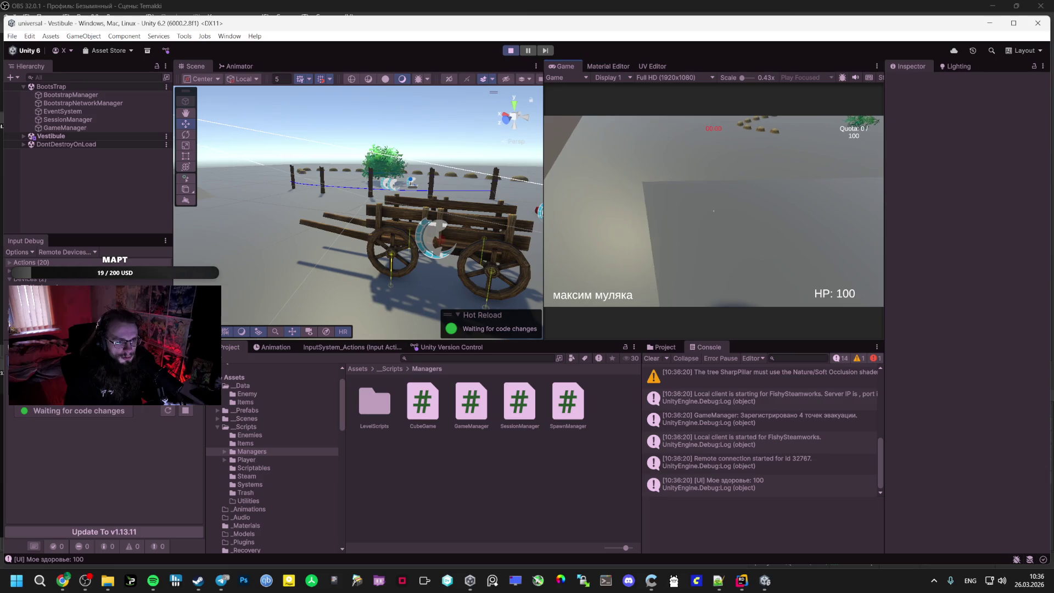
key(w)
key(w)
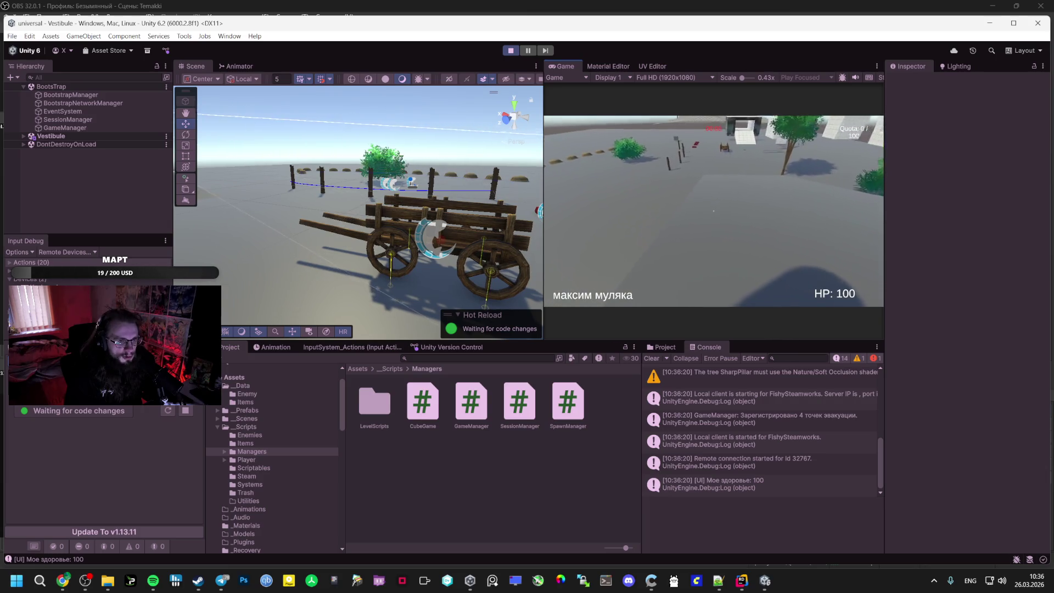
key(w)
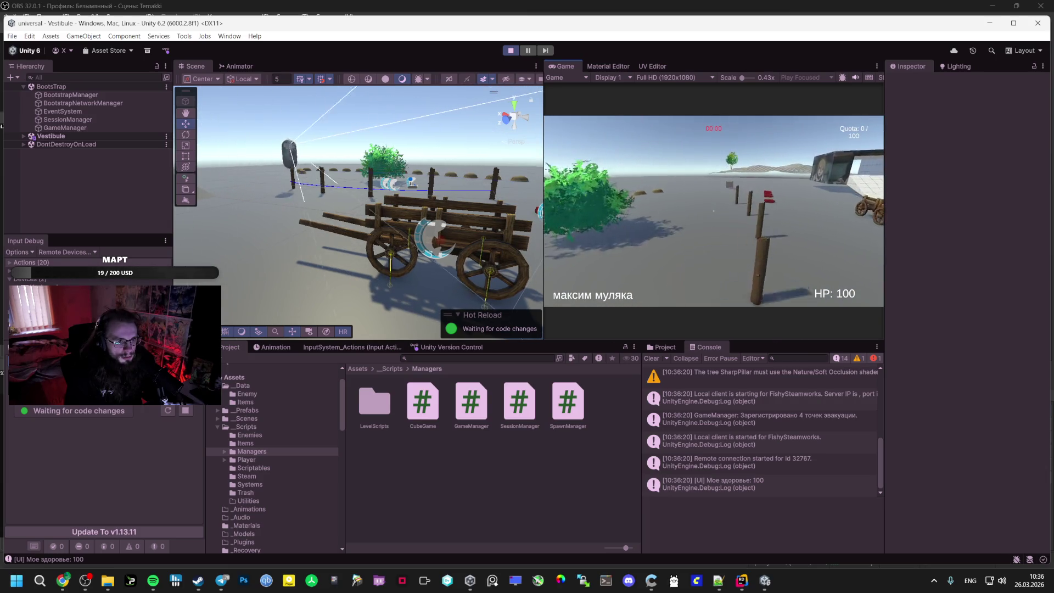
key(w)
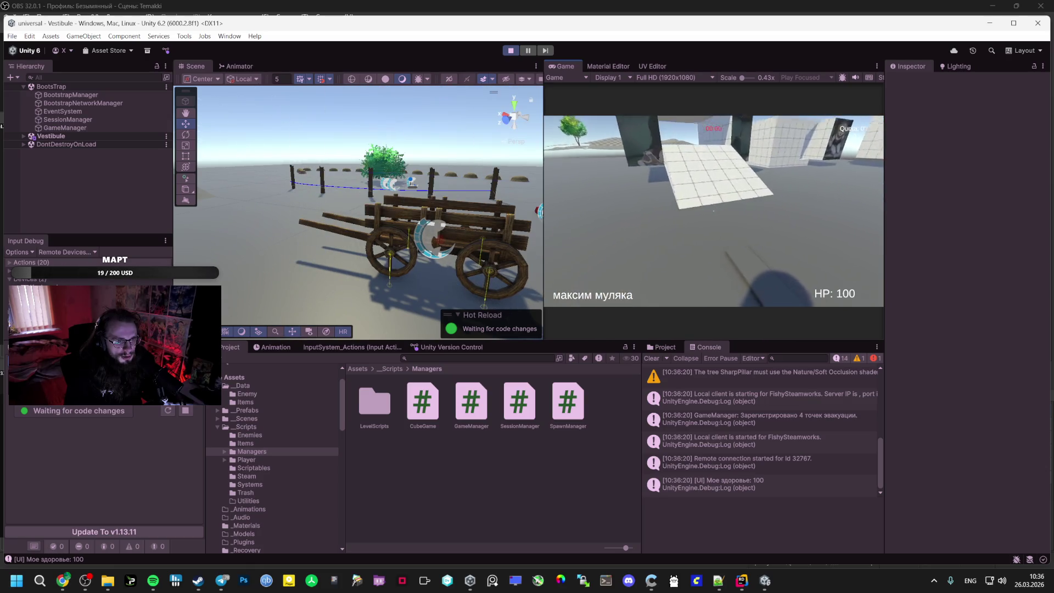
key(w)
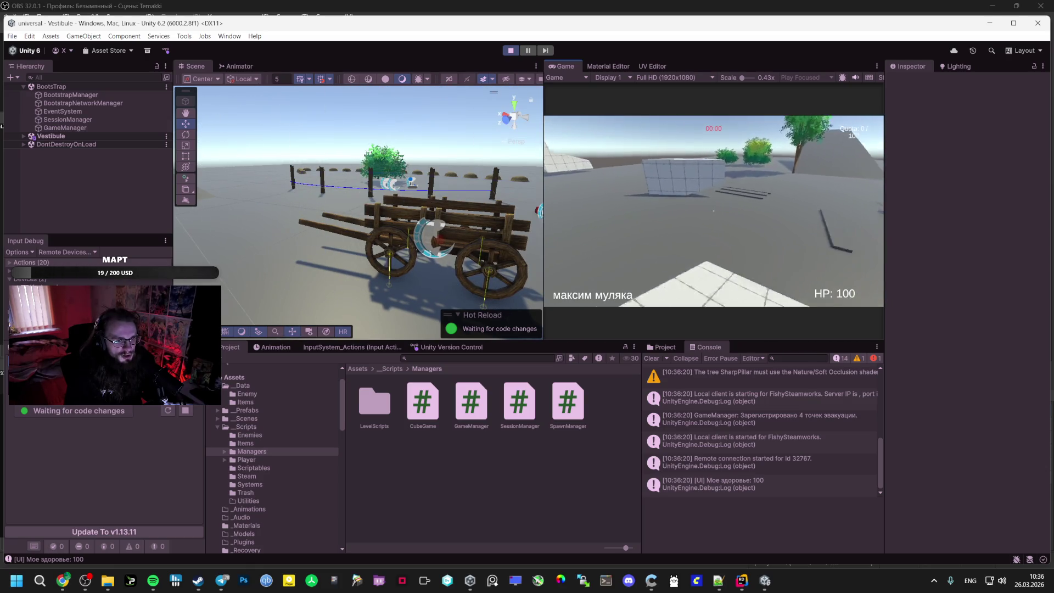
key(w)
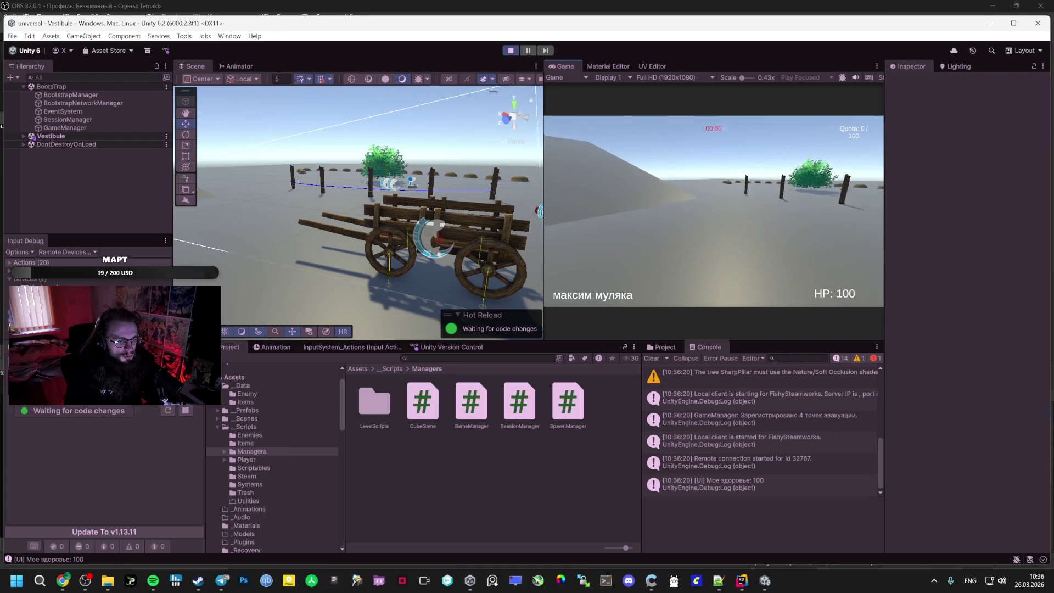
key(w)
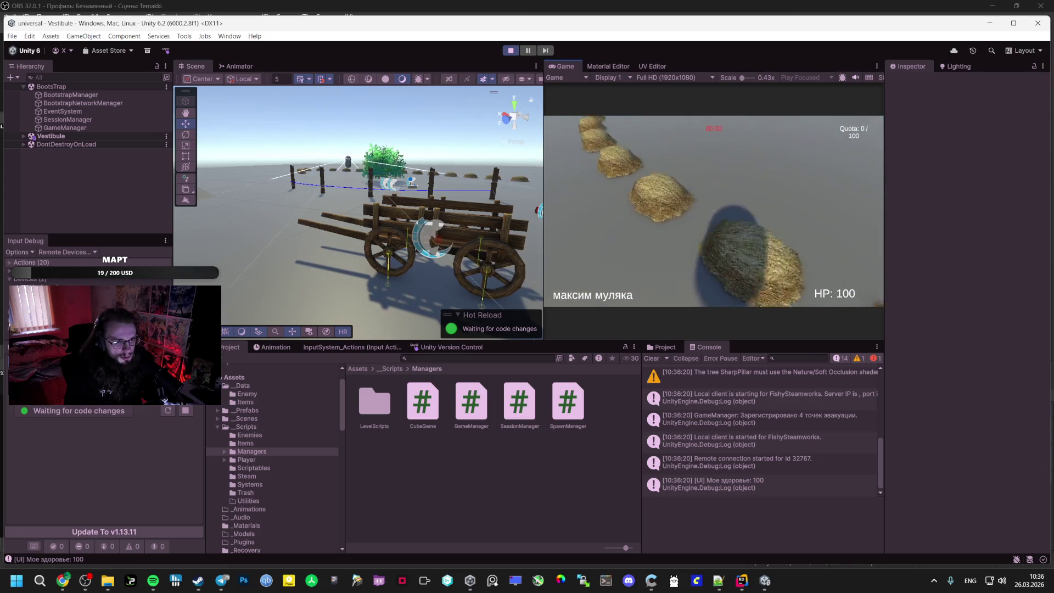
Glance at the APG Event map and the code window, then return to the universal editor
key(alt+Tab)
key(alt+Tab)
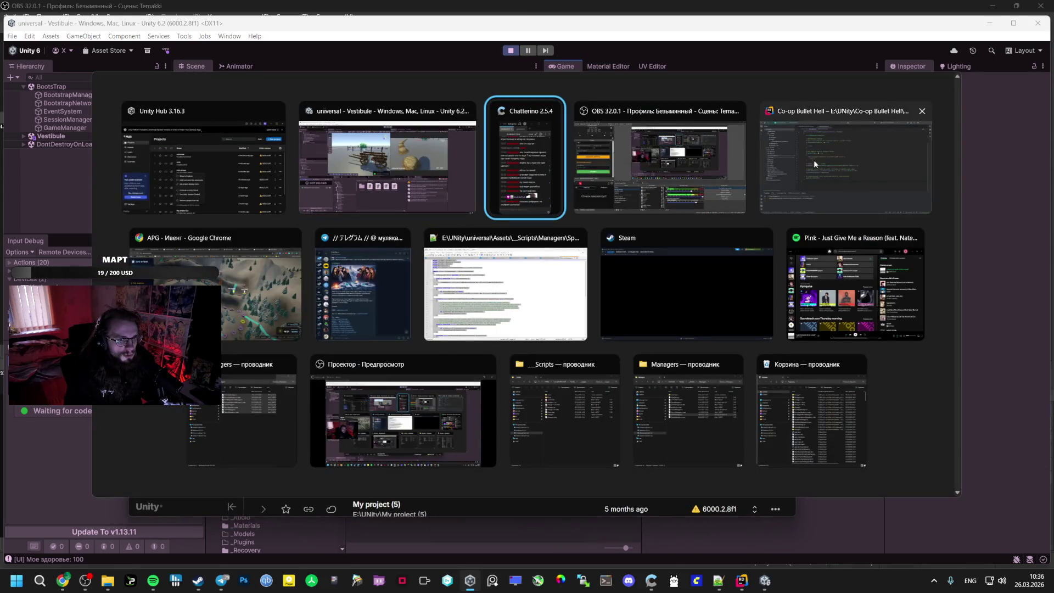
click(823, 138)
click(64, 586)
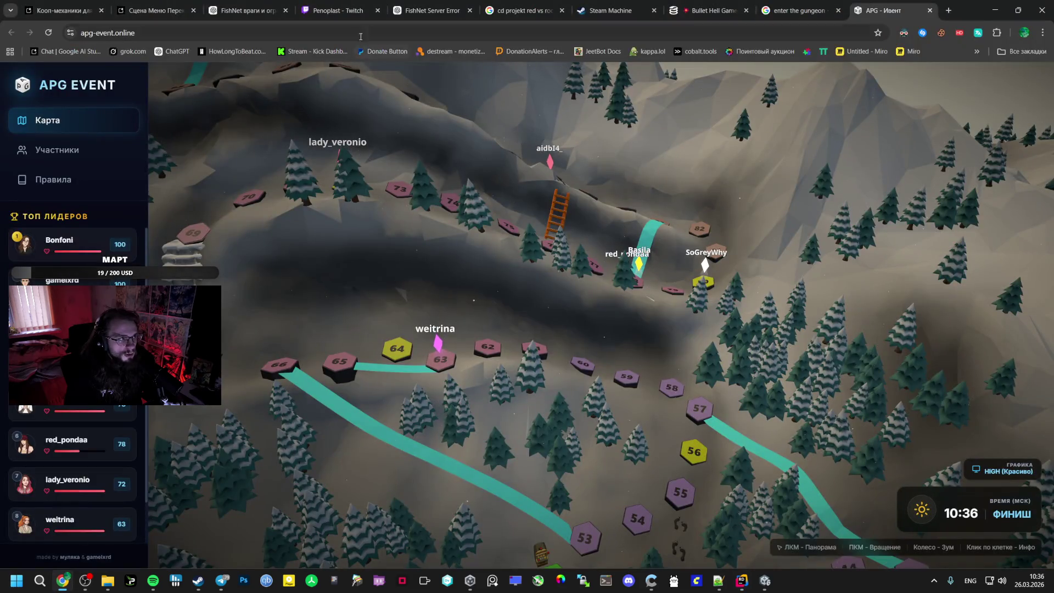
key(alt+Tab)
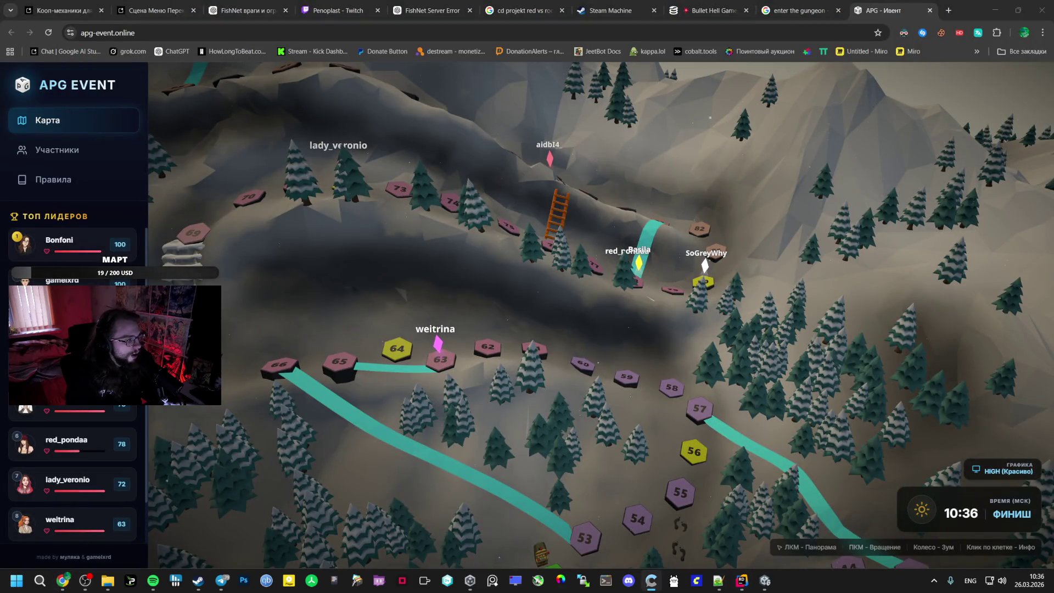
key(alt+Tab)
key(alt+Tab)
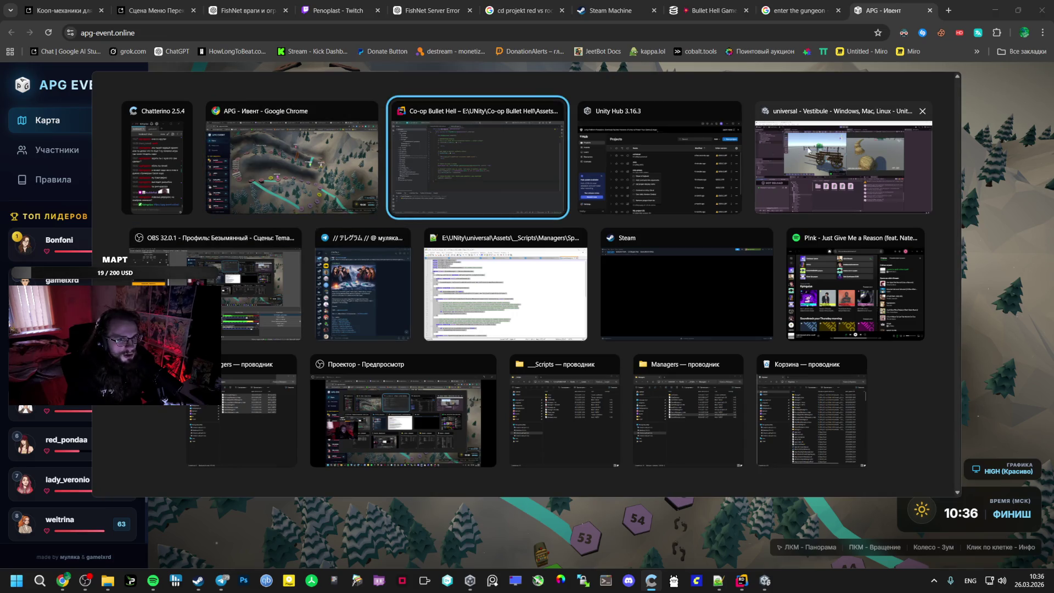
click(808, 153)
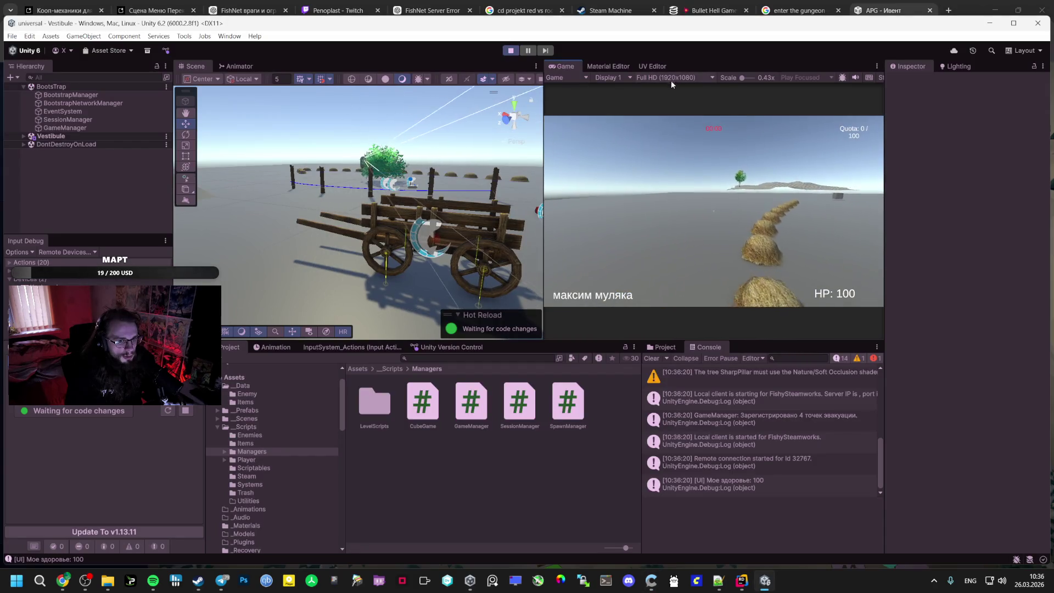
Open the lobby pause menu, expand Vestibule in the Hierarchy, and stop the playtest
key(Escape)
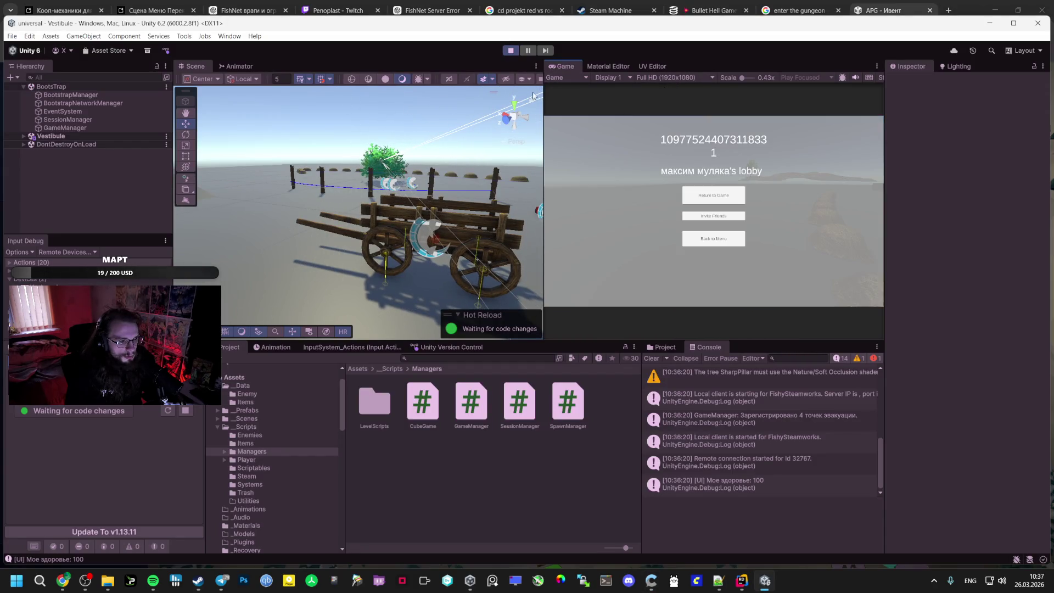
click(23, 137)
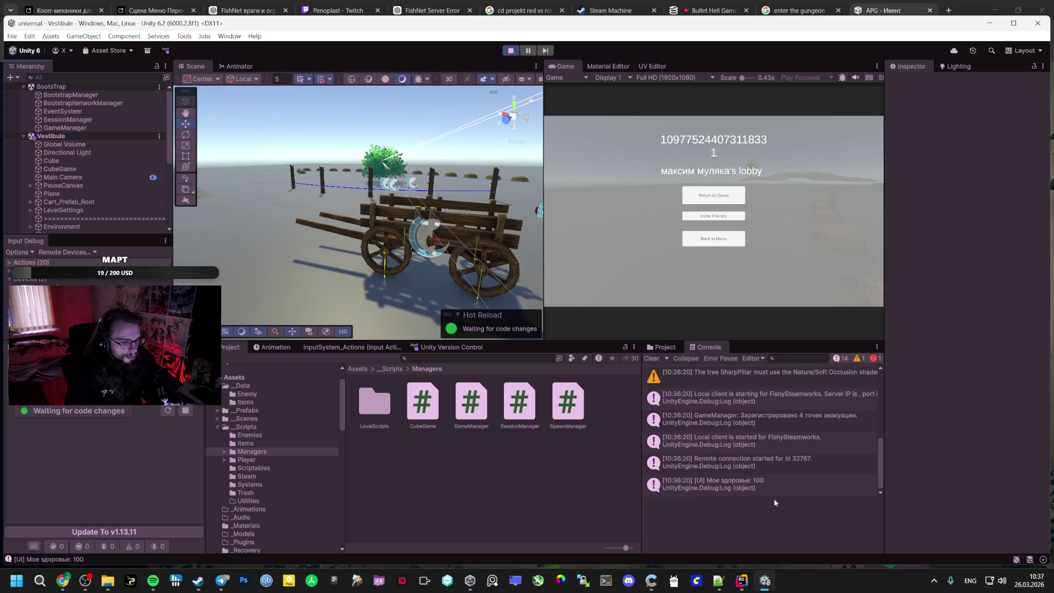
click(510, 50)
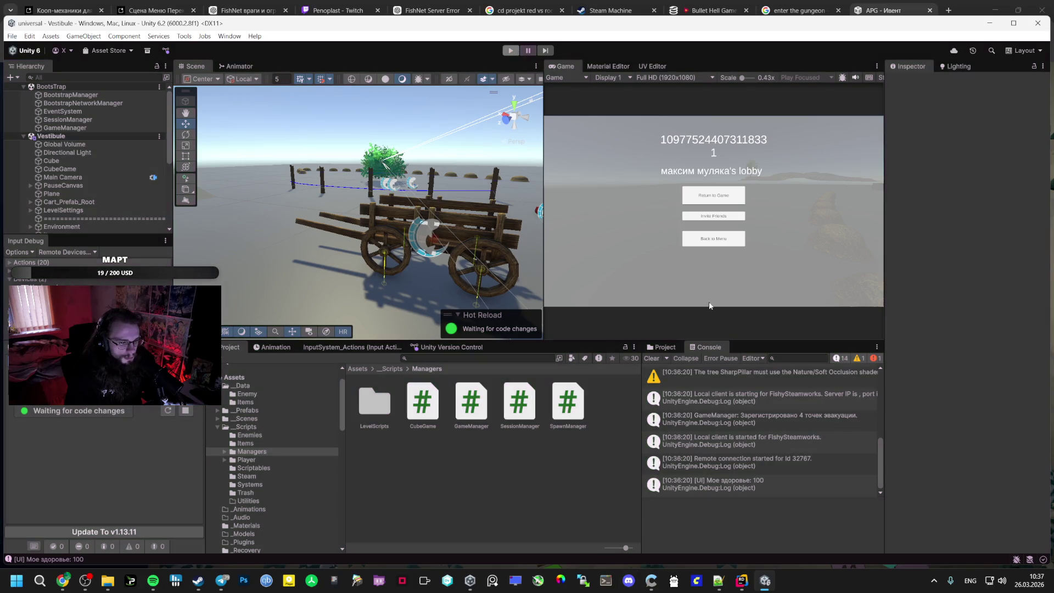
Open Co-op Bullet Hell from Unity Hub and its Scripts > Manegers > BootstrapManager.cs
click(470, 580)
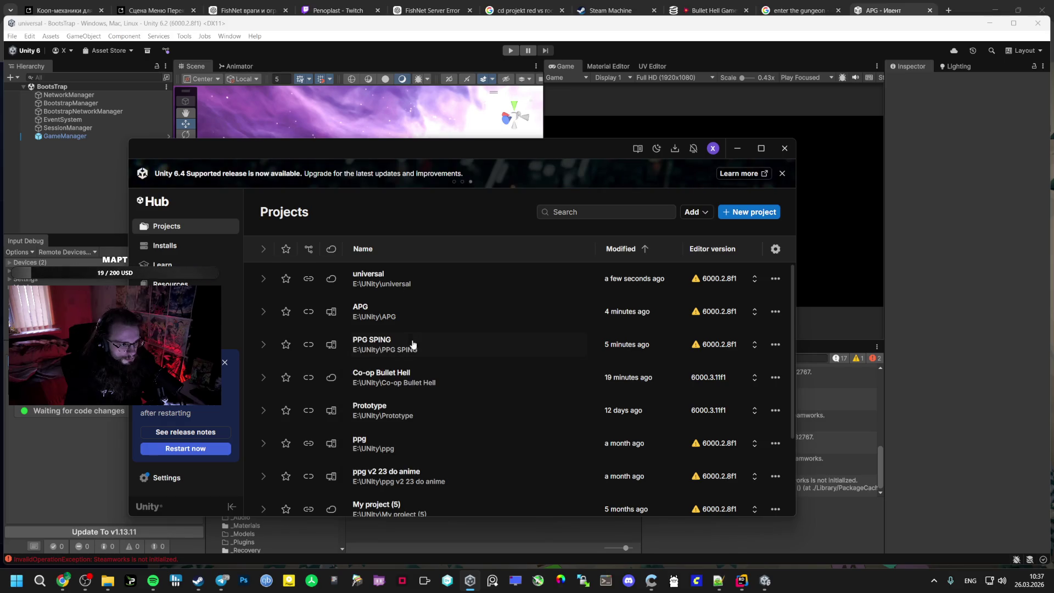
click(437, 376)
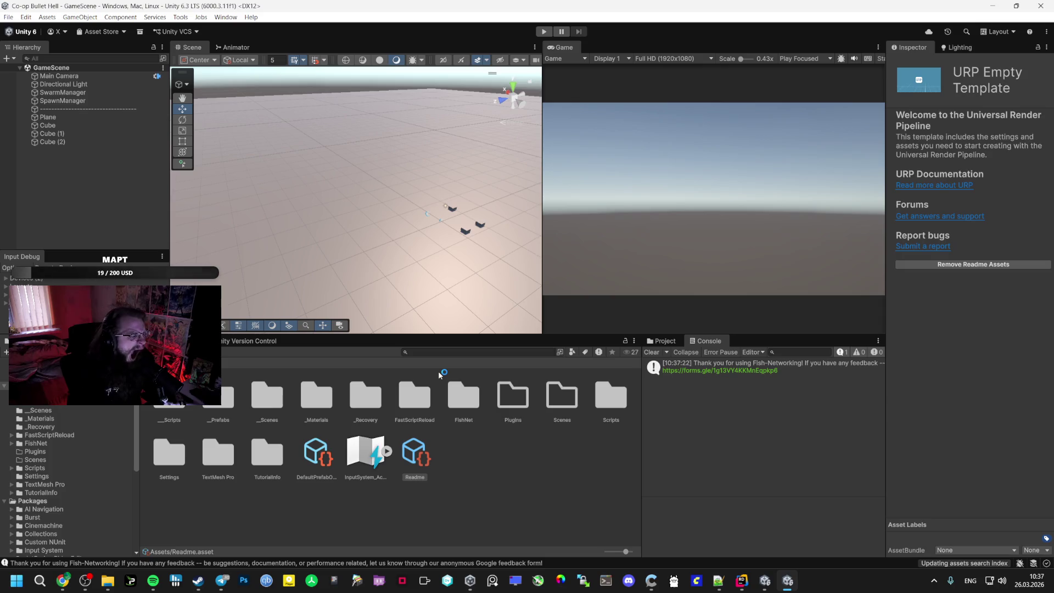
double_click(169, 395)
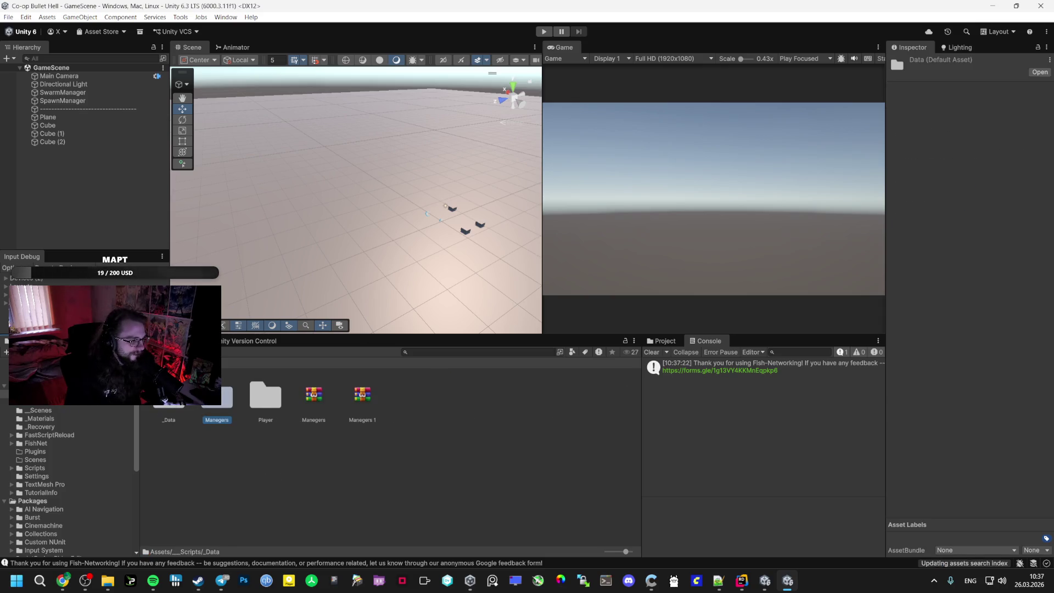
double_click(216, 396)
double_click(169, 395)
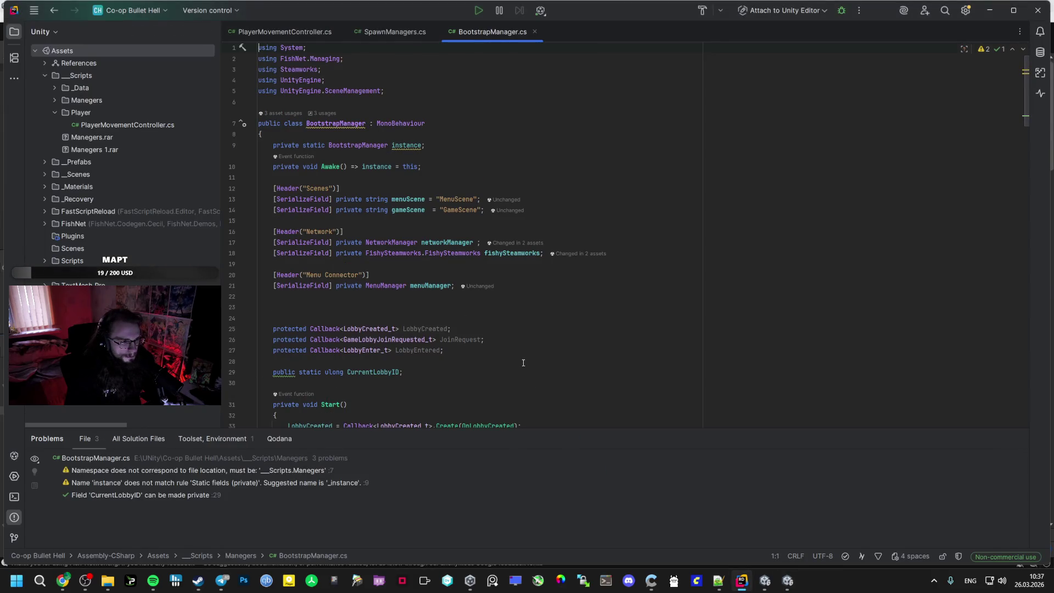
scroll(523, 362, down, 10)
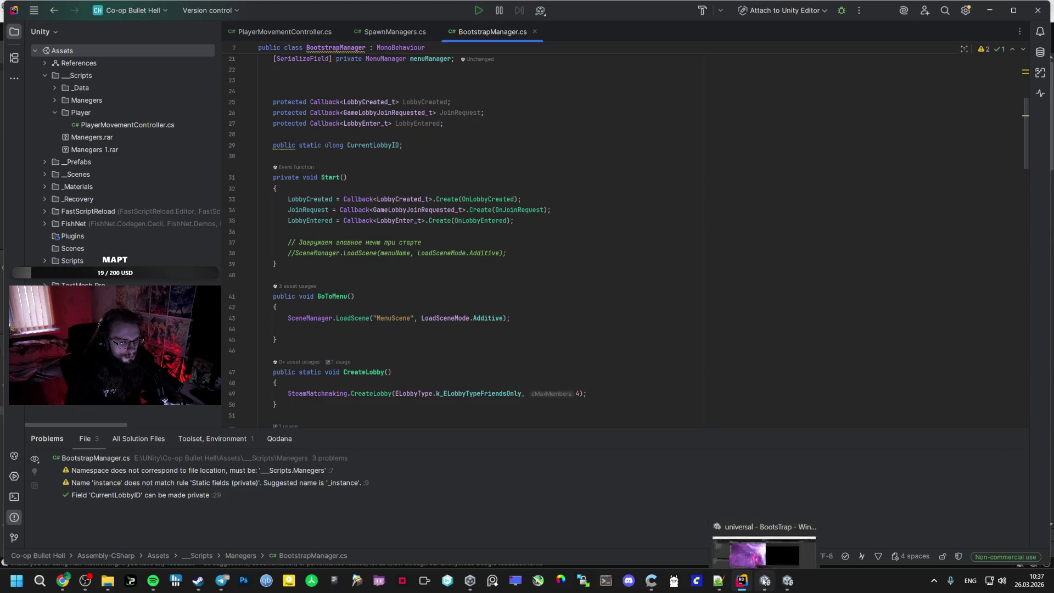
In the universal editor, open Scripts > Managers > GameManager.cs, confirming the universal solution
mouse_move(787, 580)
click(760, 563)
click(763, 580)
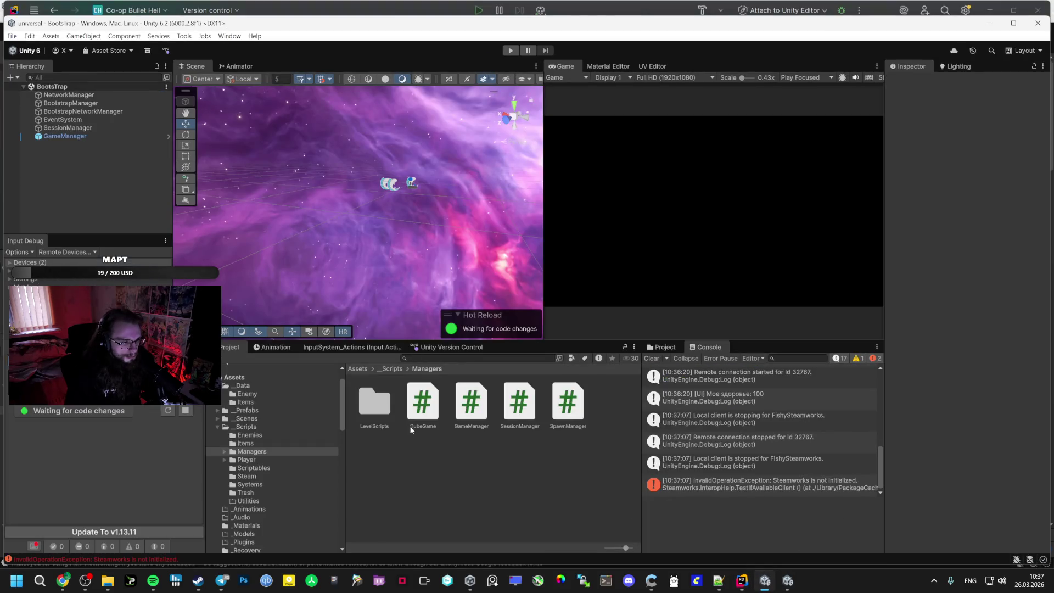
click(253, 426)
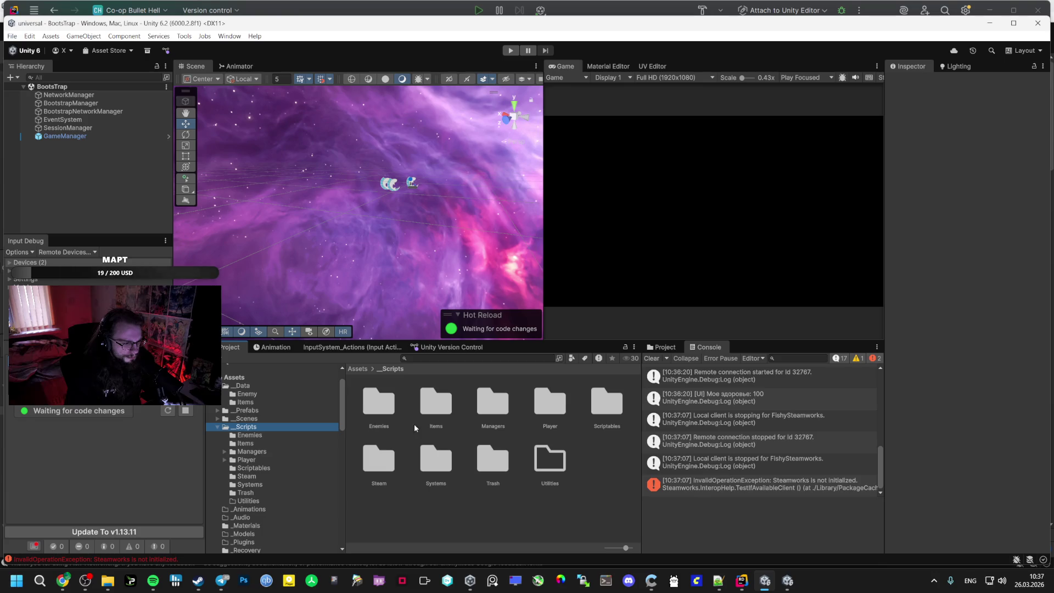
double_click(493, 411)
double_click(463, 398)
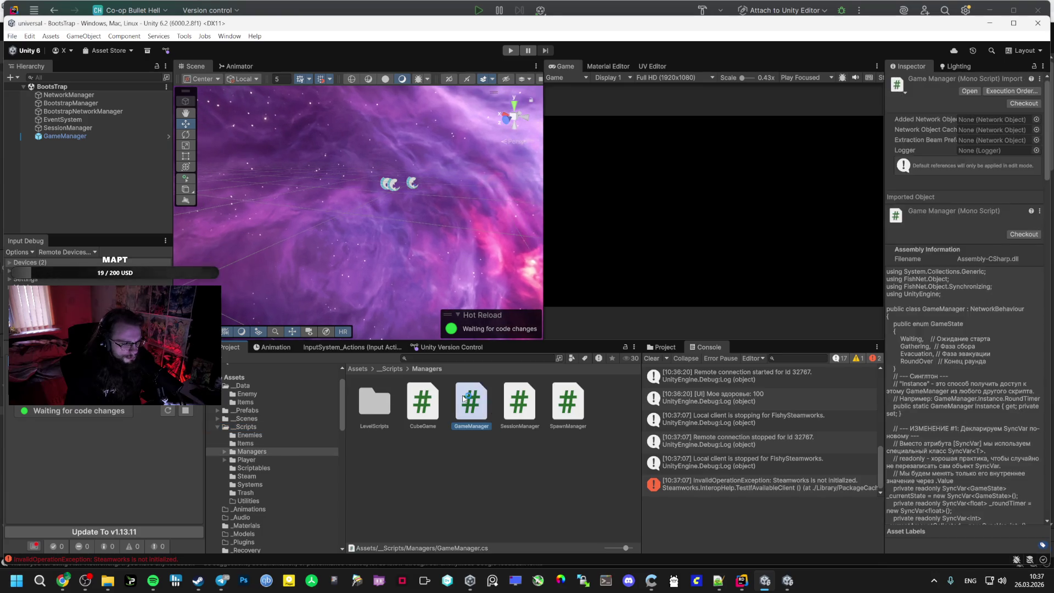
click(532, 311)
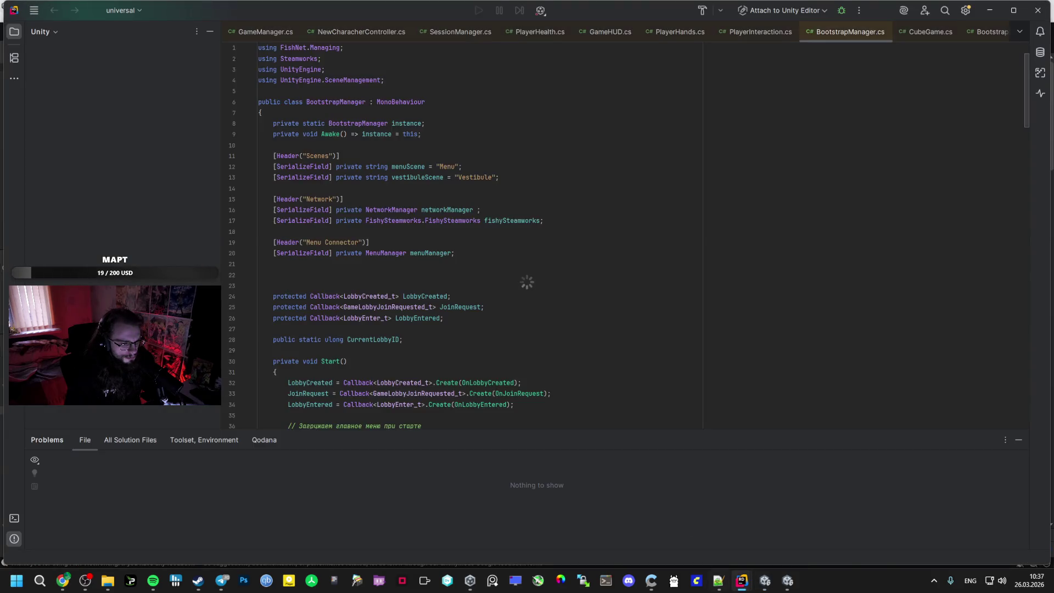
Open the universal project's Steam > BootstrapManager.cs in the code editor
click(764, 579)
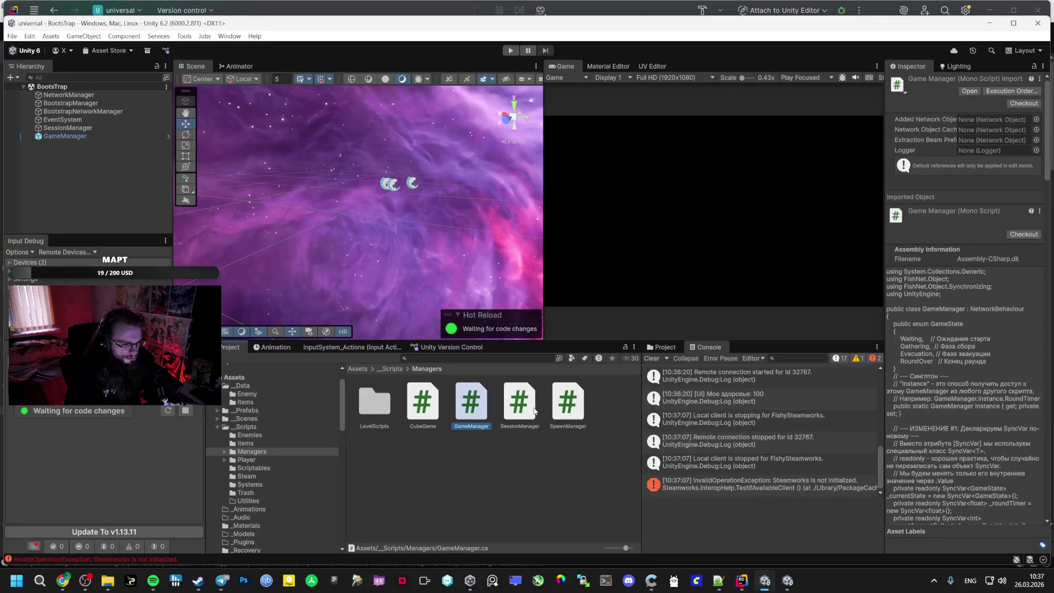
click(246, 475)
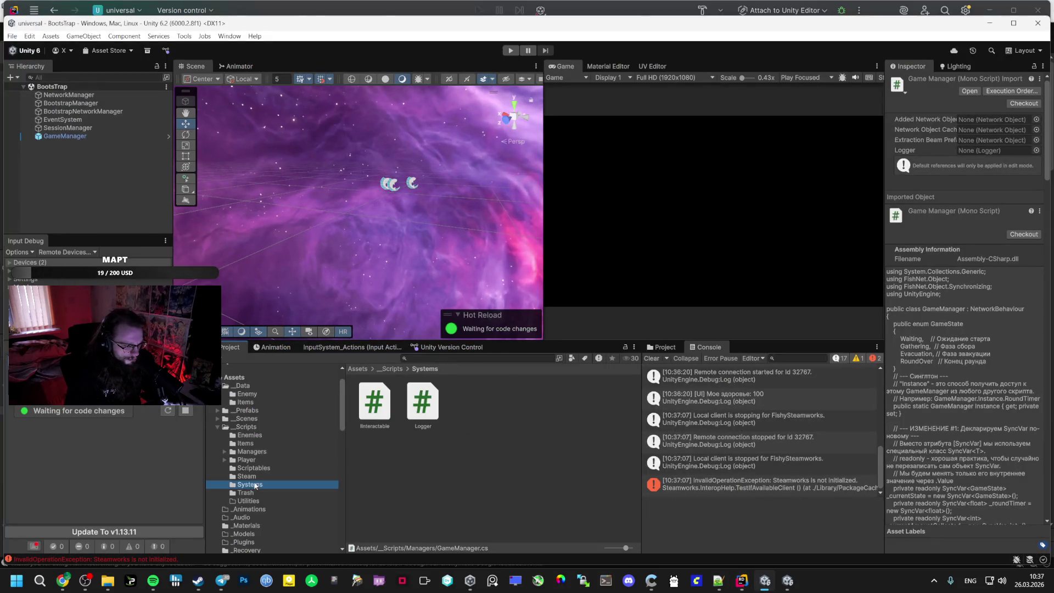
click(381, 413)
double_click(381, 413)
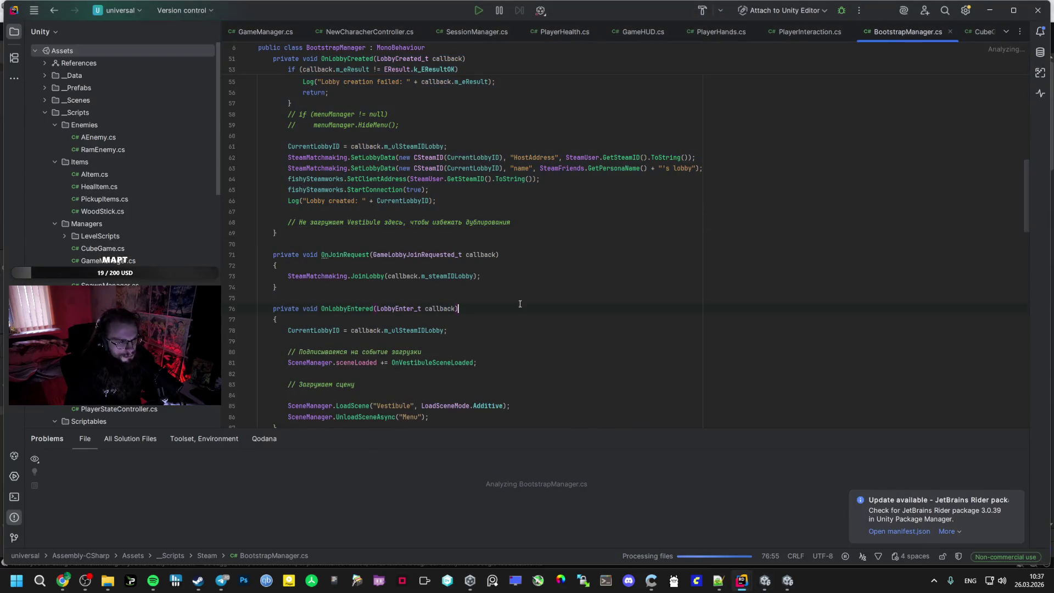
Replace the Co-op BootstrapManager.cs with the copied code and delete the Logger field and Log method
key(alt+Tab)
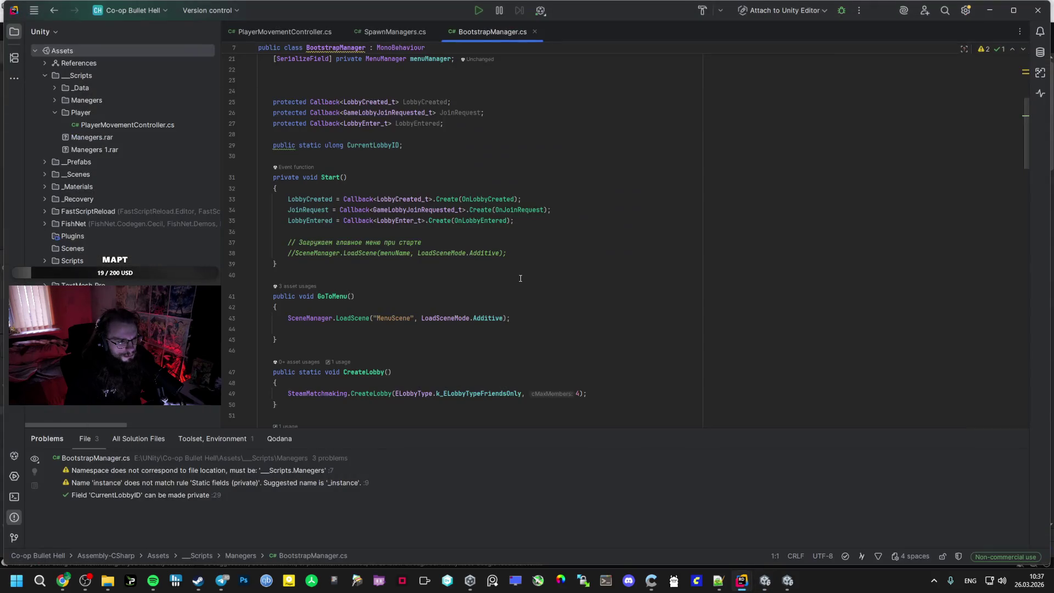
key(ctrl+a)
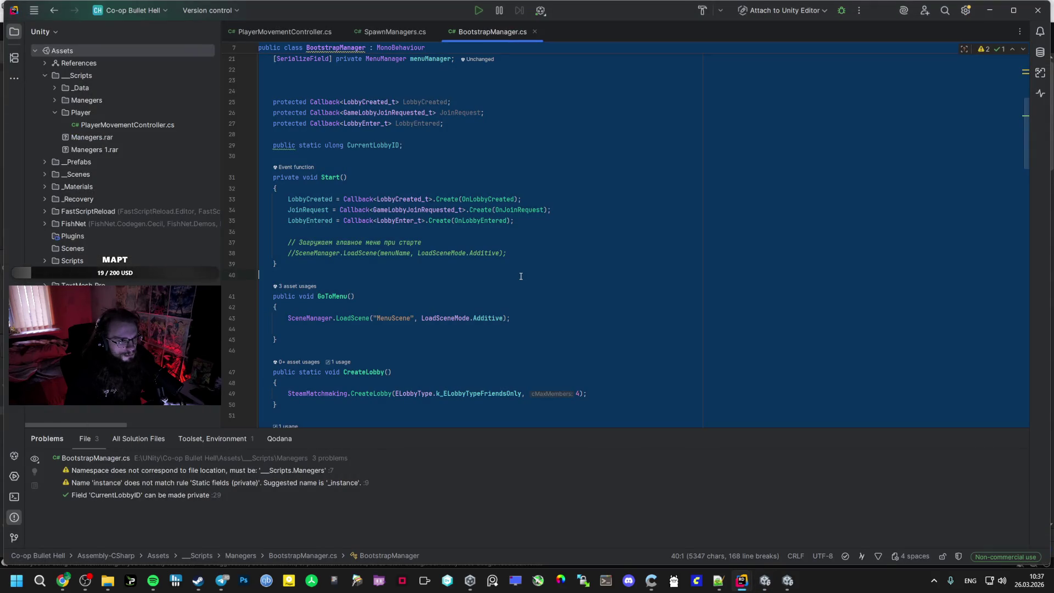
key(ctrl+v)
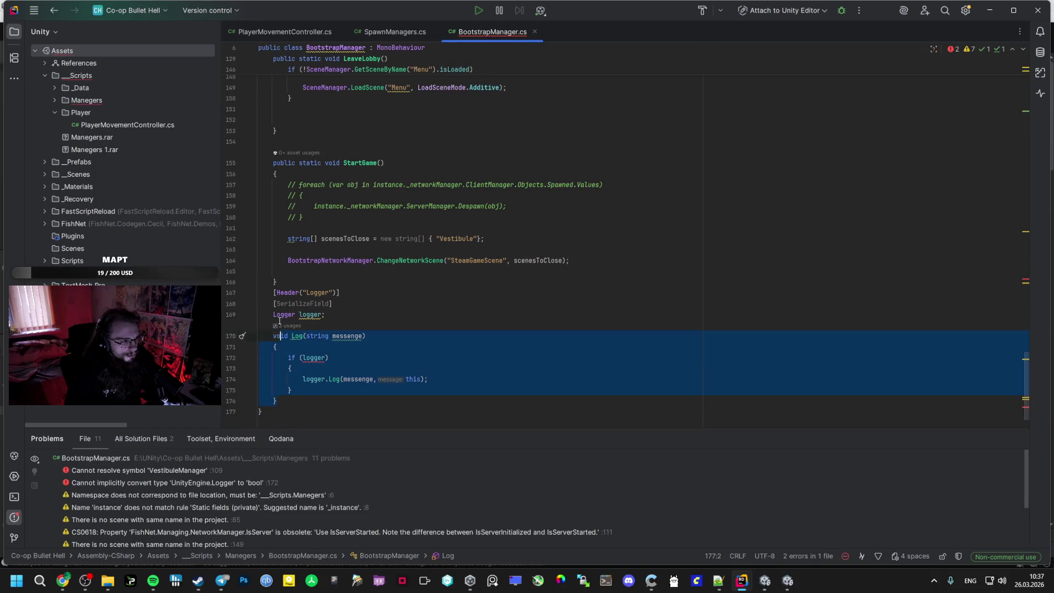
key(Delete)
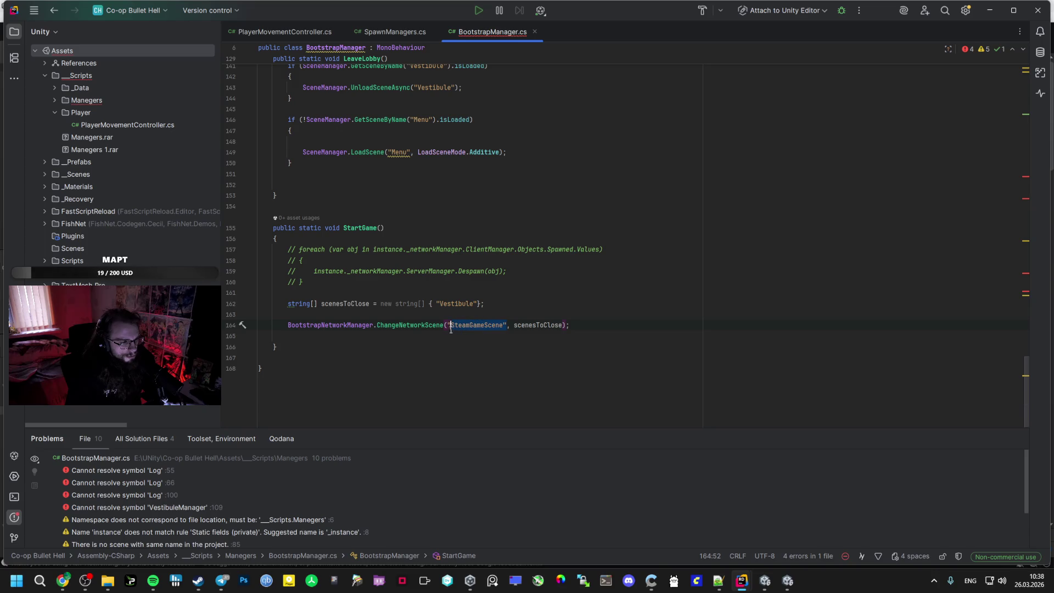
Rename the vestibuleScene field to gameScene
scroll(1035, 355, up, 4)
drag(1027, 353, 1022, 68)
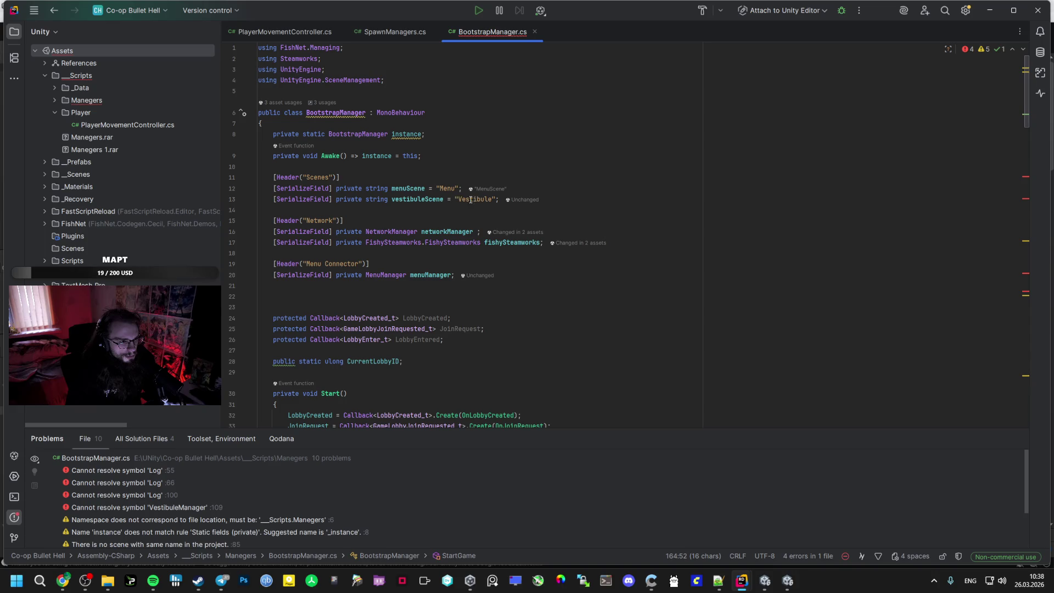
click(392, 199)
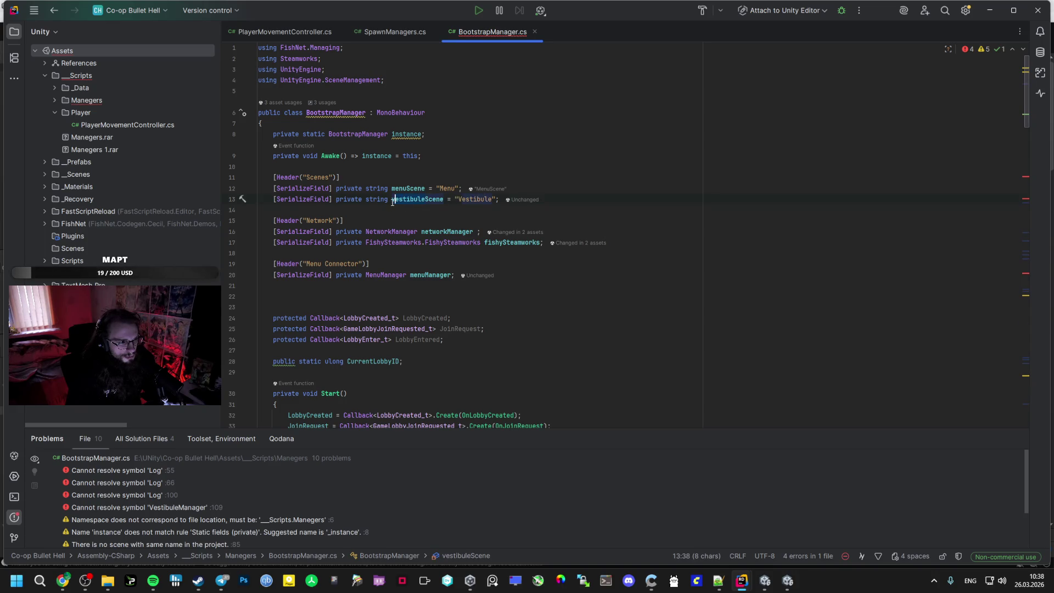
text(game)
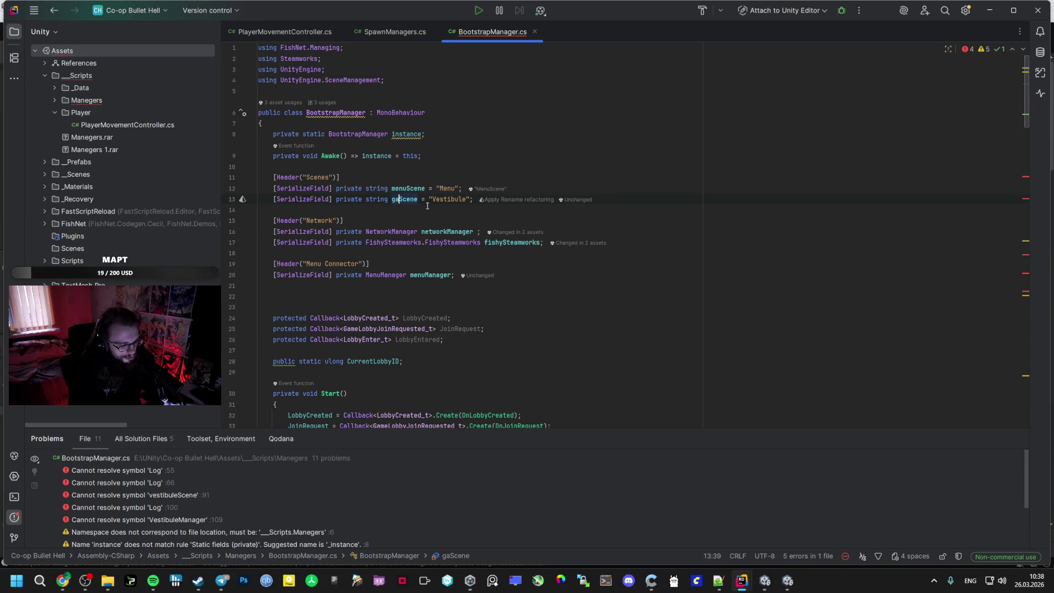
drag(423, 201, 402, 199)
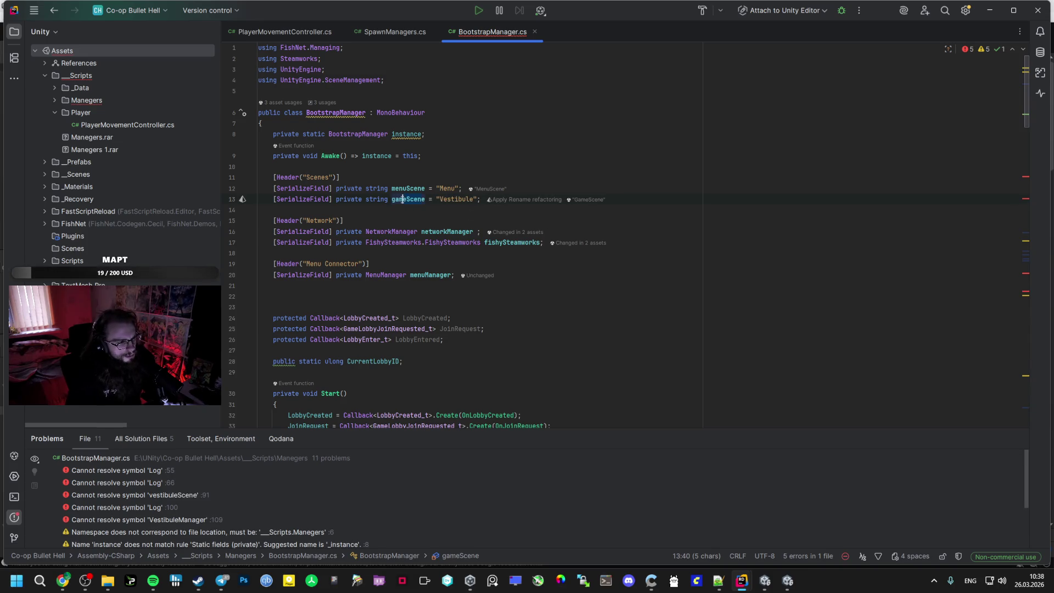
click(393, 200)
Start replacing the unresolved Log call on line 66 with Debug
scroll(488, 244, down, 5)
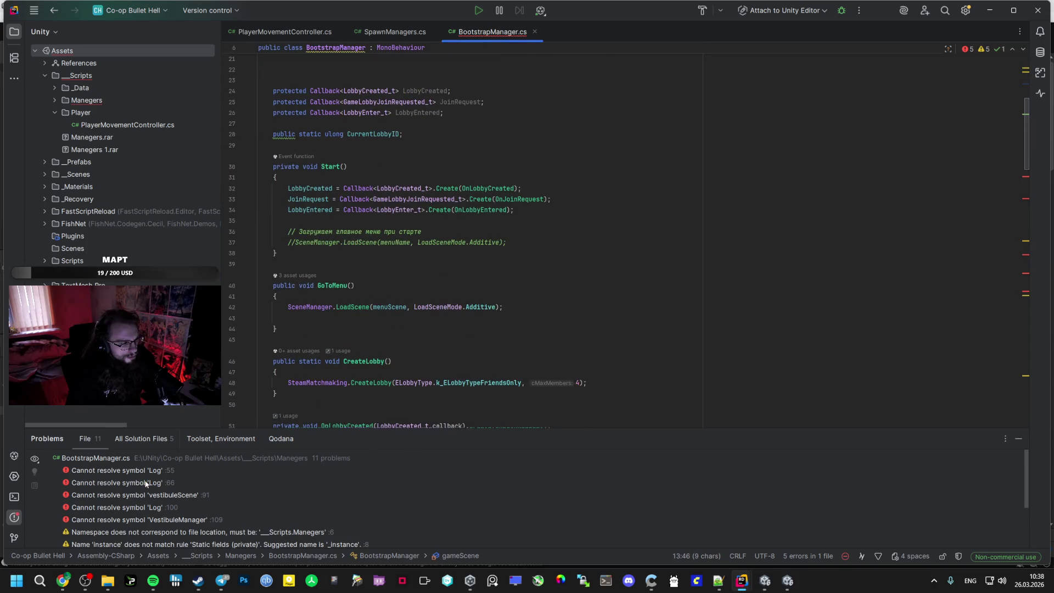
double_click(144, 481)
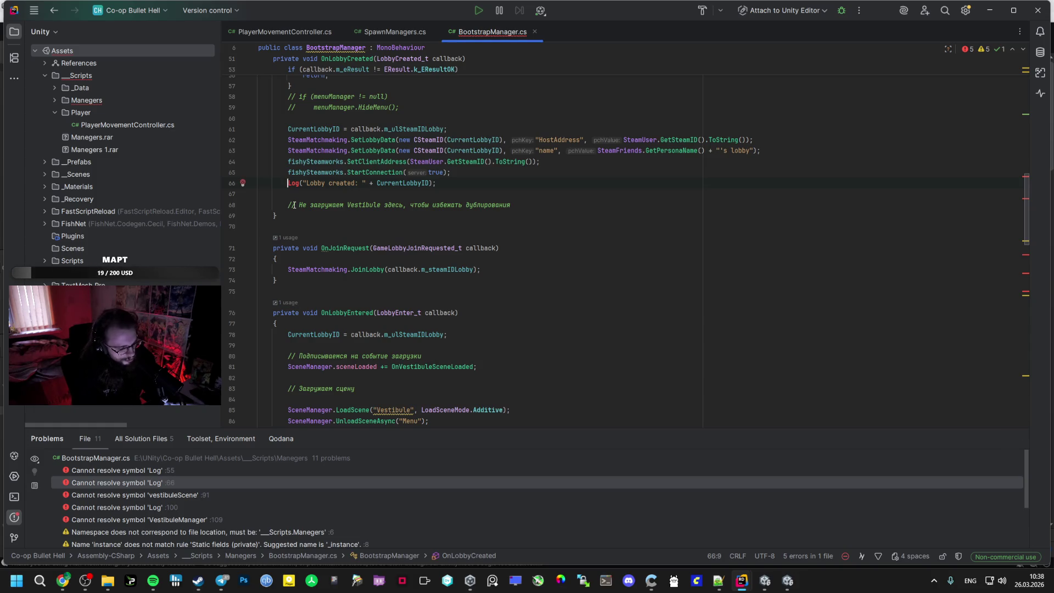
text(Debug)
text(.)
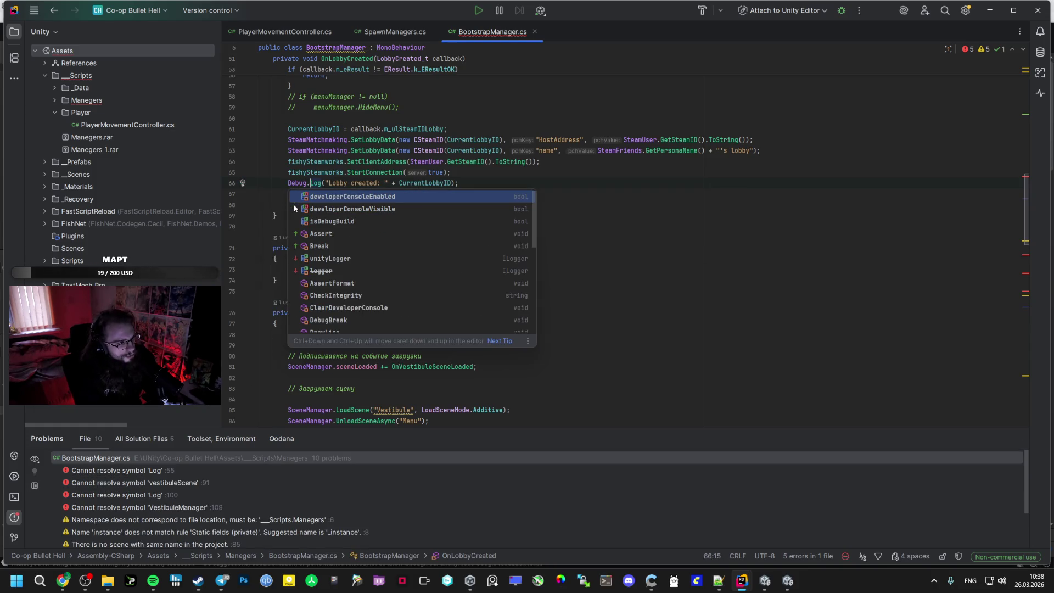
Make the scene check compare against gameScene, then bring the APG Event page forward
scroll(324, 216, down, 5)
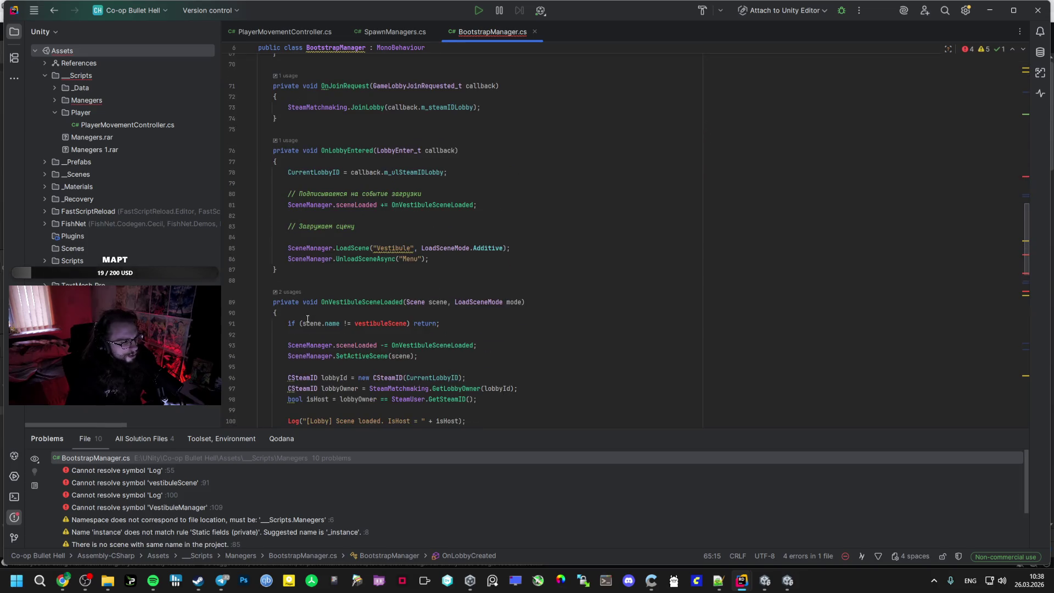
double_click(396, 323)
text(gameScene)
scroll(348, 355, down, 1)
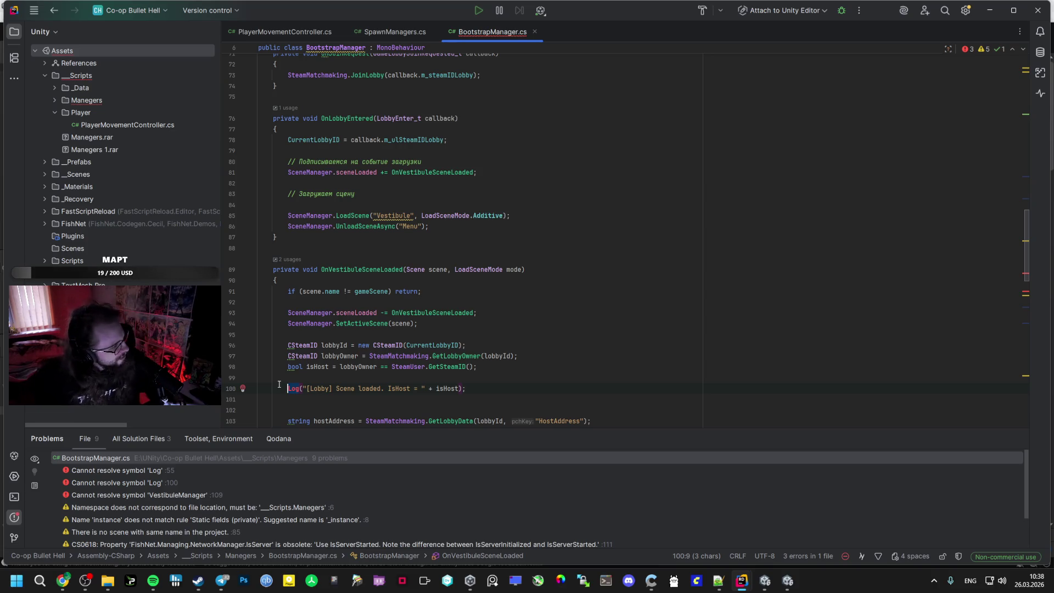
key(alt+Tab)
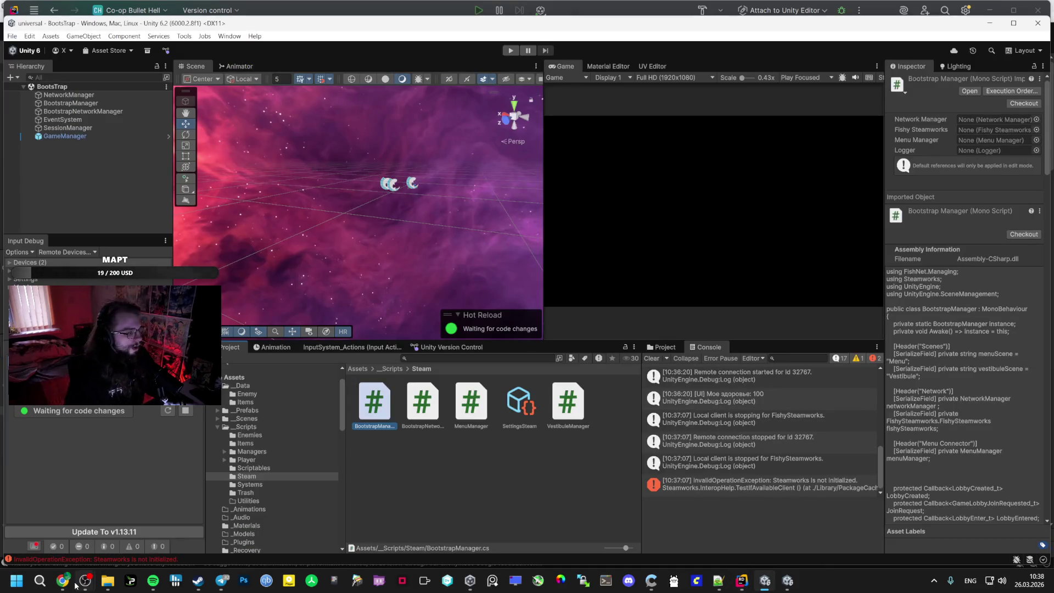
click(63, 580)
Pick the fifth-place player on the APG map and browse their participant profile
click(96, 260)
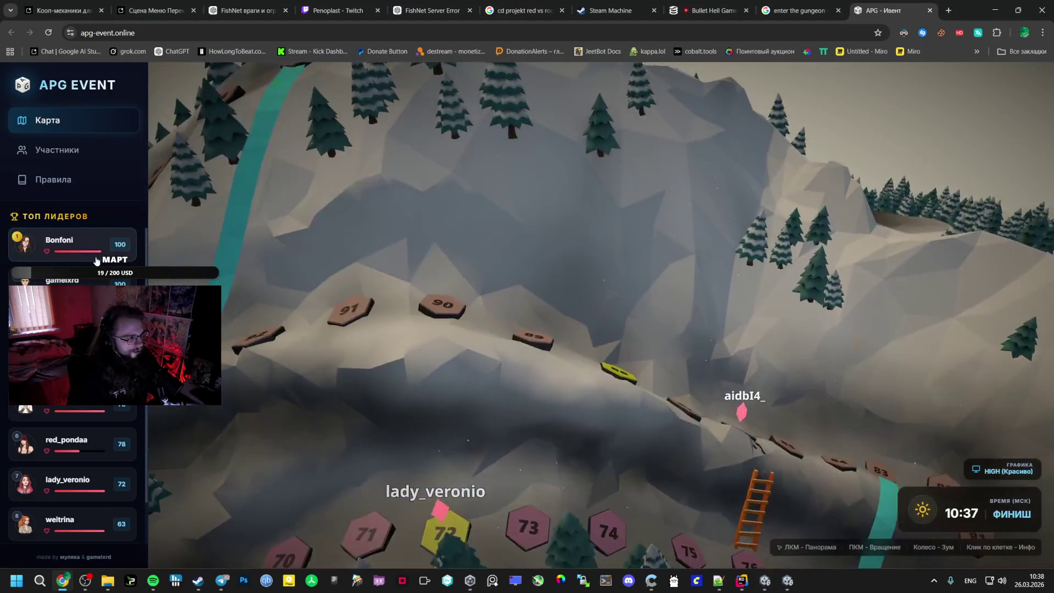
click(71, 409)
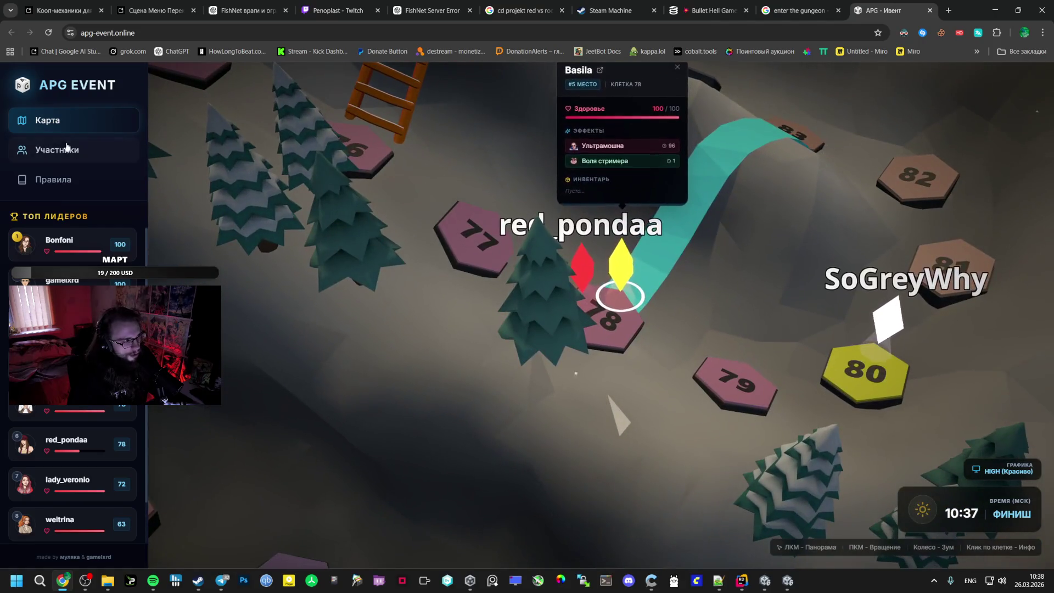
click(55, 150)
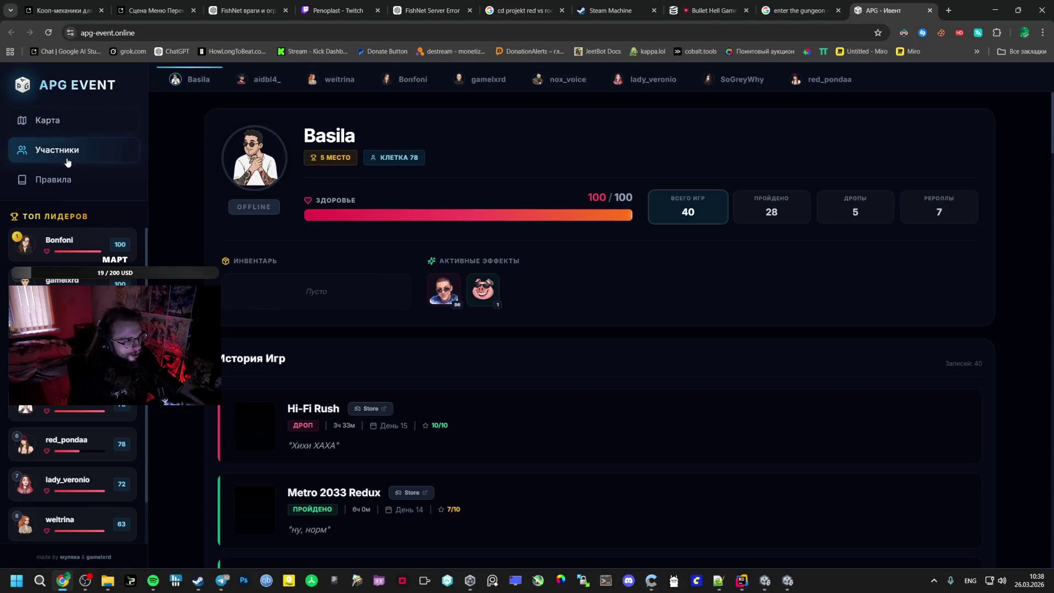
scroll(348, 372, down, 5)
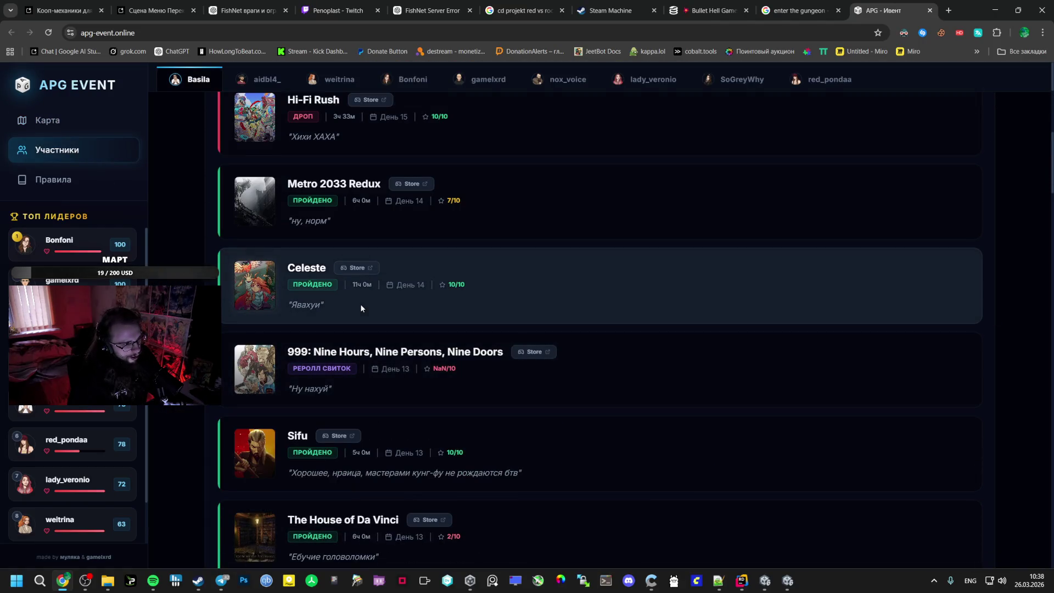
scroll(357, 298, up, 1)
scroll(355, 294, up, 5)
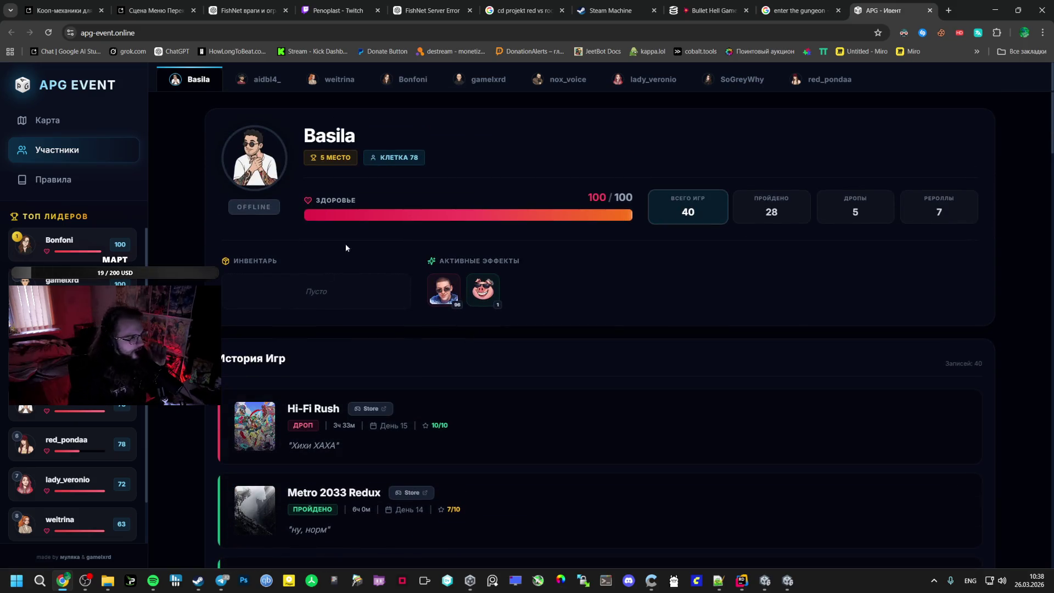
Switch to another participant, scroll through their game history, and return to Unity
click(485, 80)
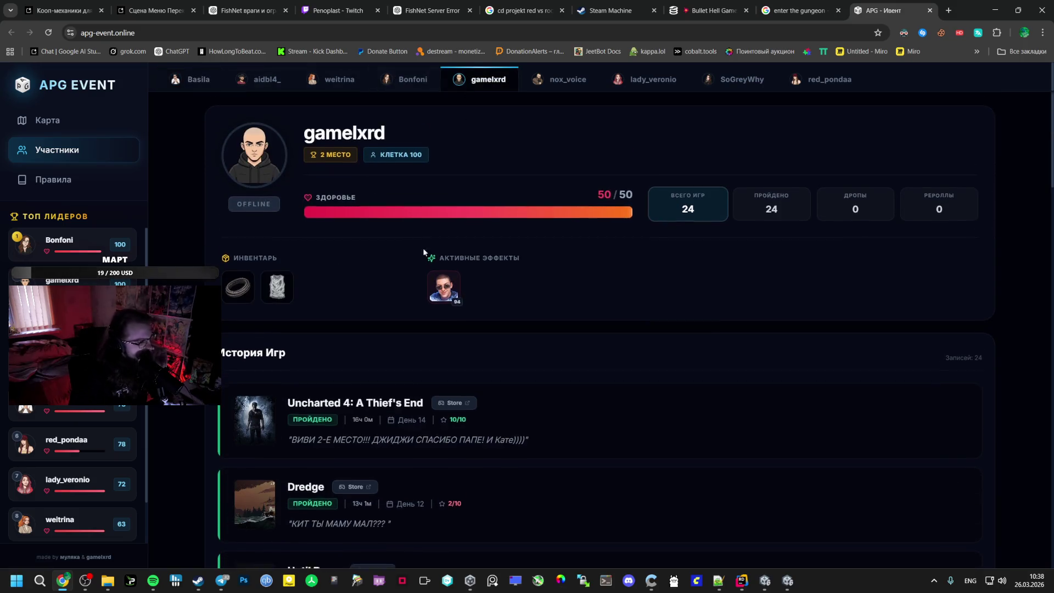
scroll(406, 263, down, 4)
scroll(373, 286, down, 2)
scroll(356, 295, down, 5)
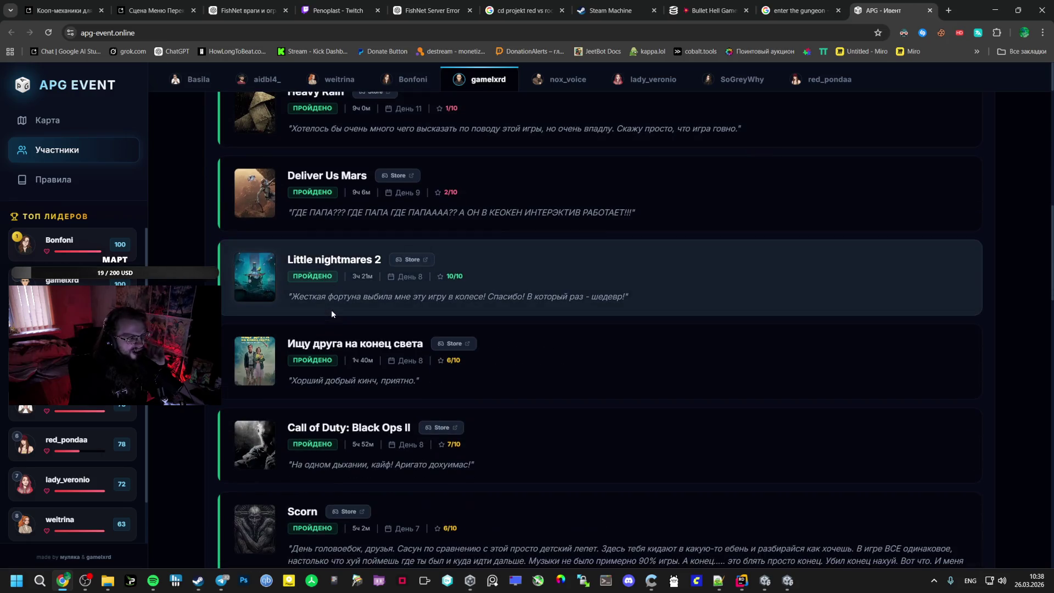
scroll(331, 309, up, 1)
scroll(326, 310, down, 6)
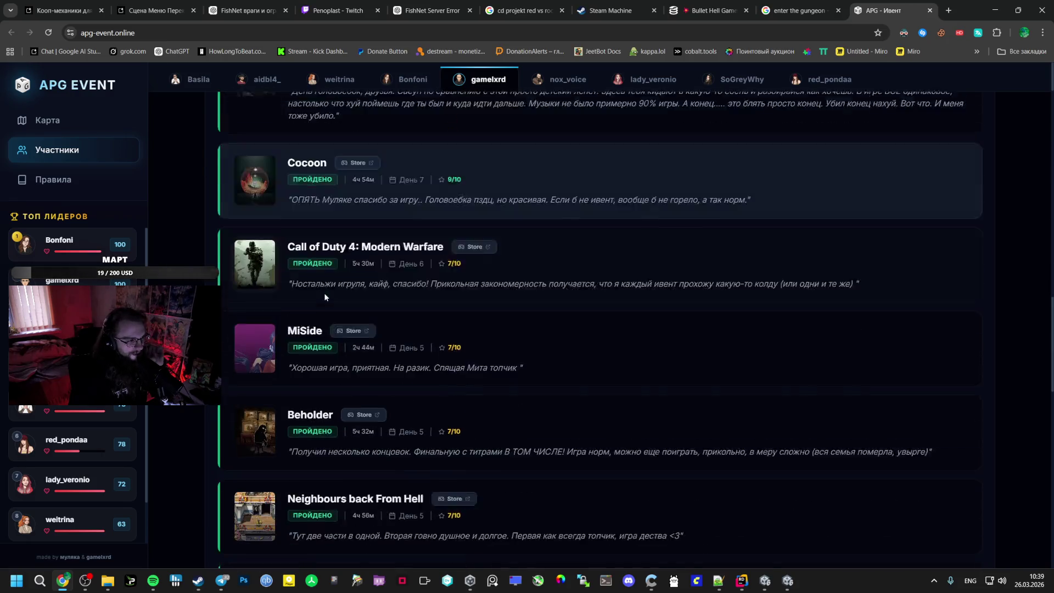
scroll(324, 296, down, 3)
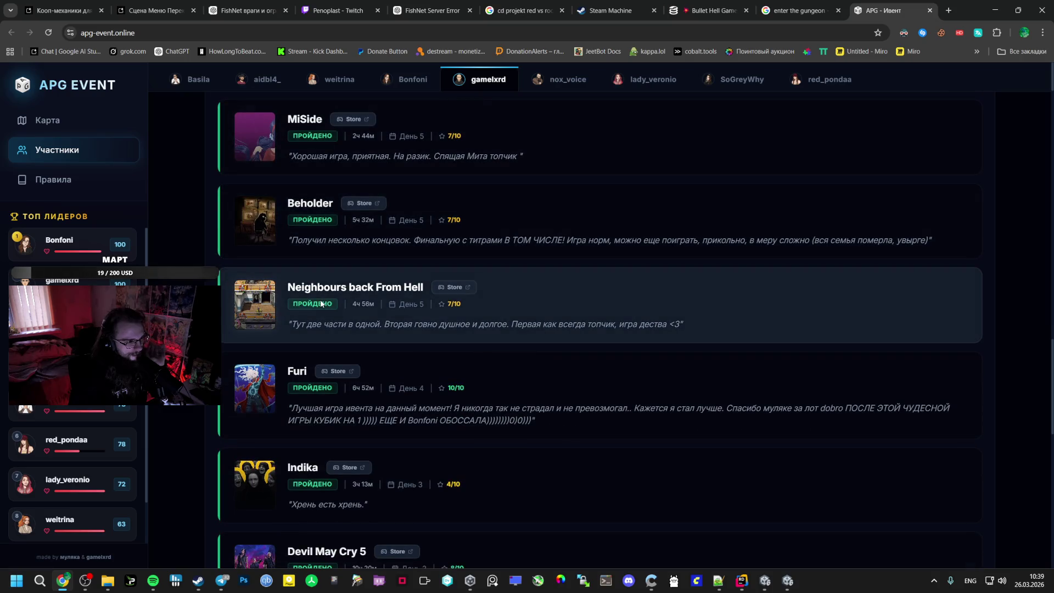
scroll(321, 298, down, 3)
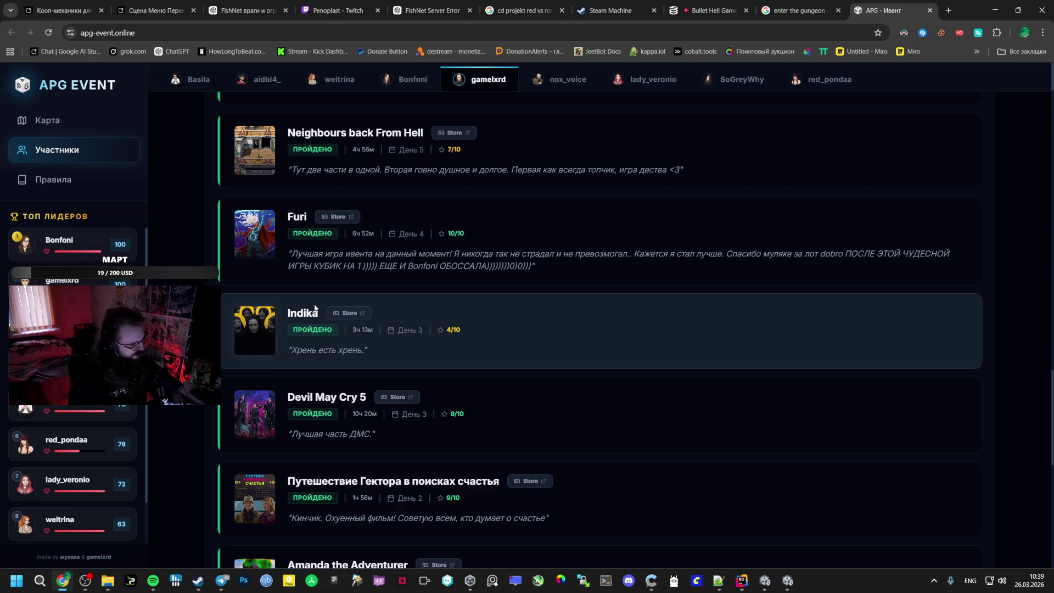
scroll(316, 310, down, 3)
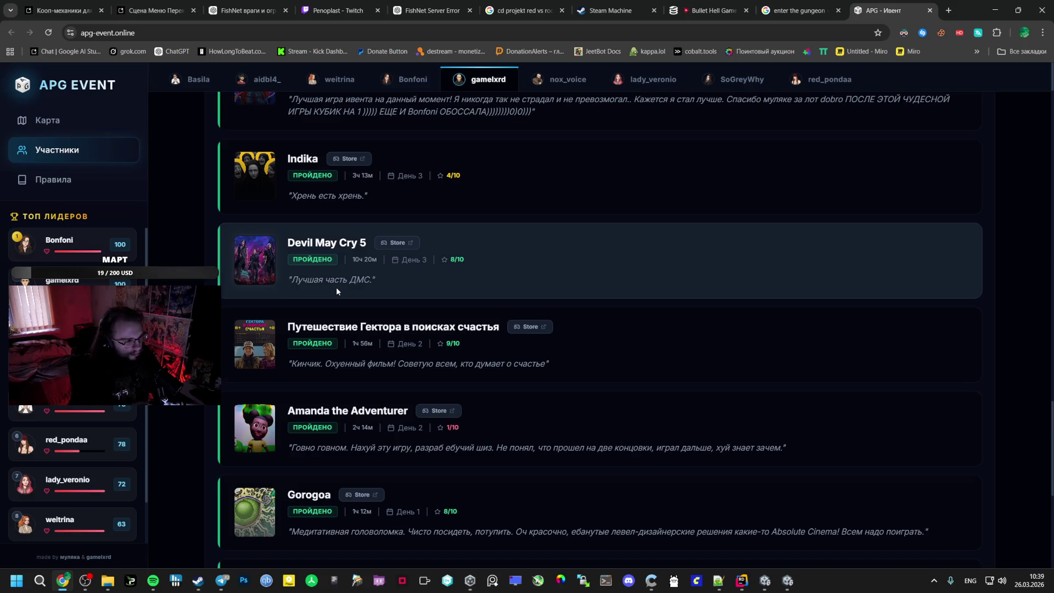
key(alt+Tab)
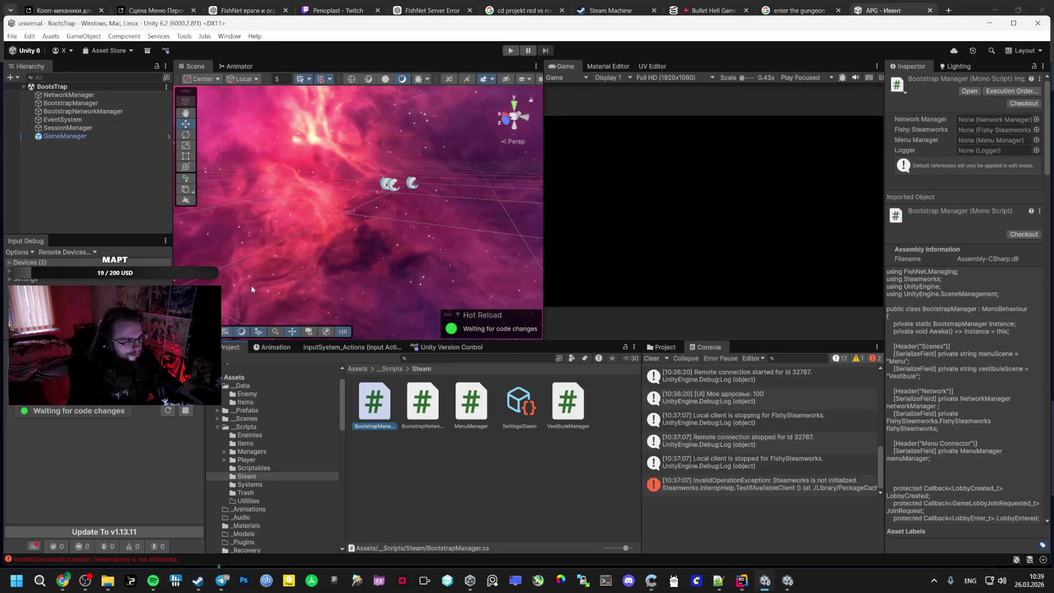
Cycle past Spotify to the Co-op Bullet Hell editor, then return to BootstrapManager.cs in Rider
click(151, 580)
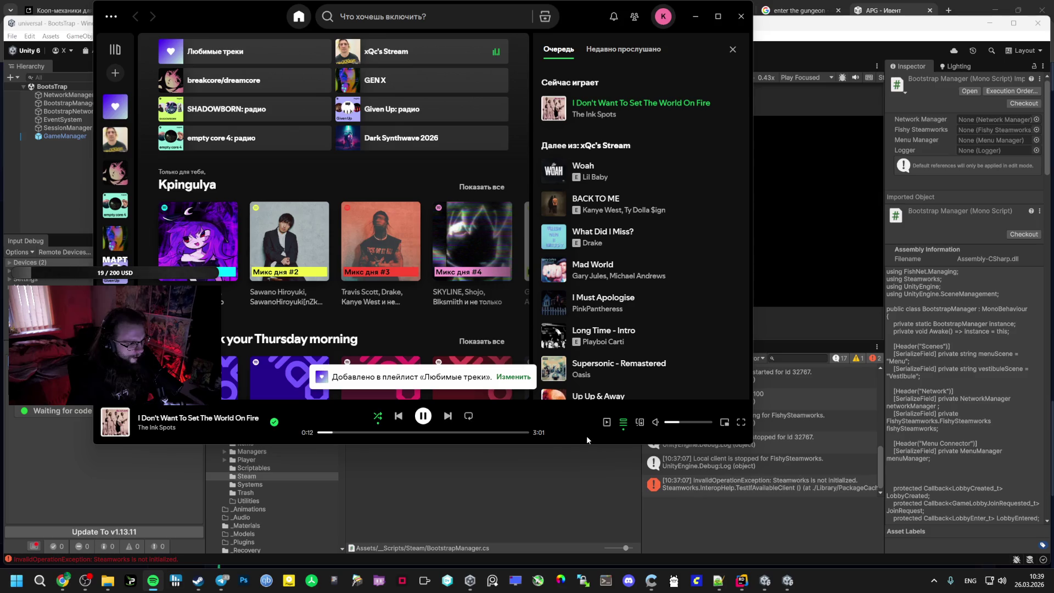
click(543, 490)
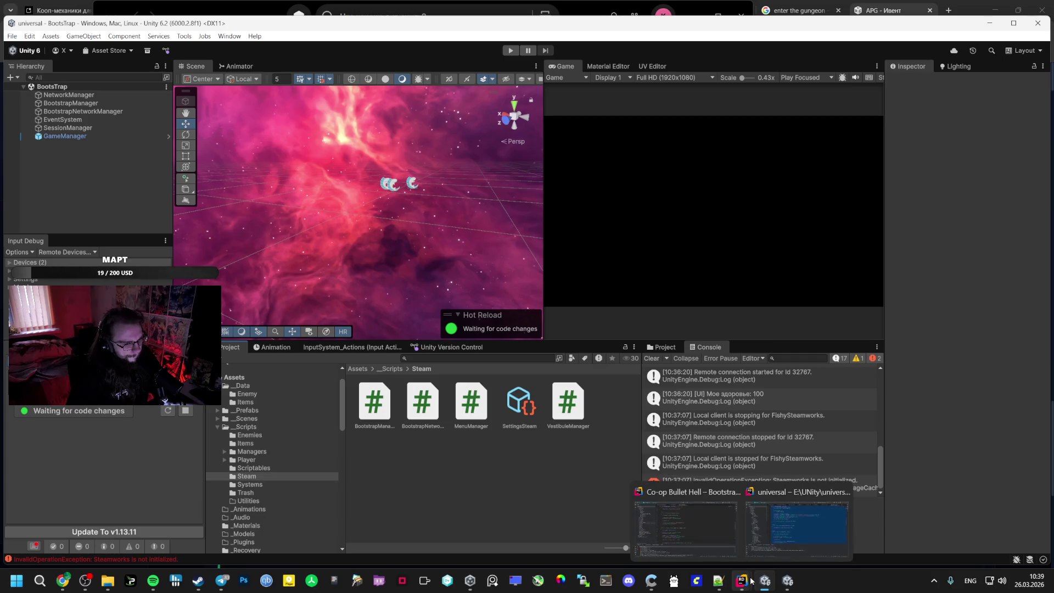
click(788, 581)
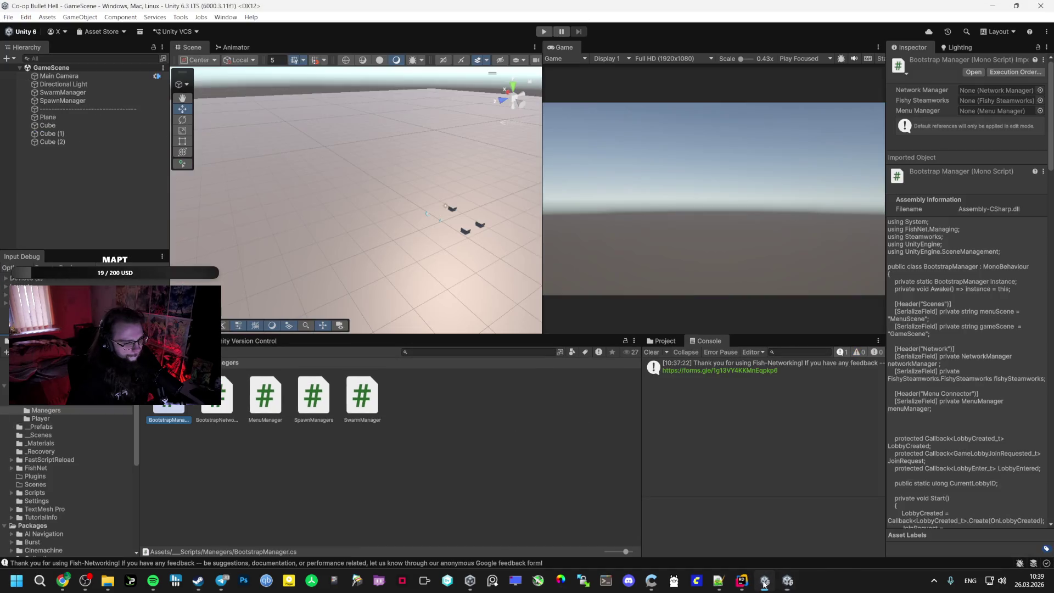
mouse_move(739, 577)
click(715, 525)
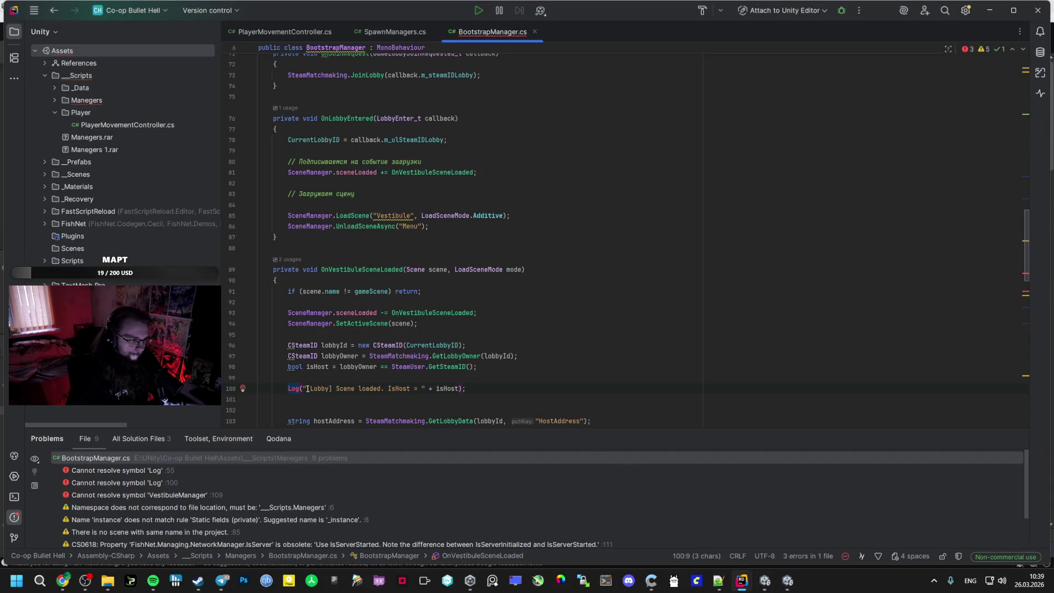
Change the scene-loaded Log call to Debug.Log using autocomplete
text(Debu)
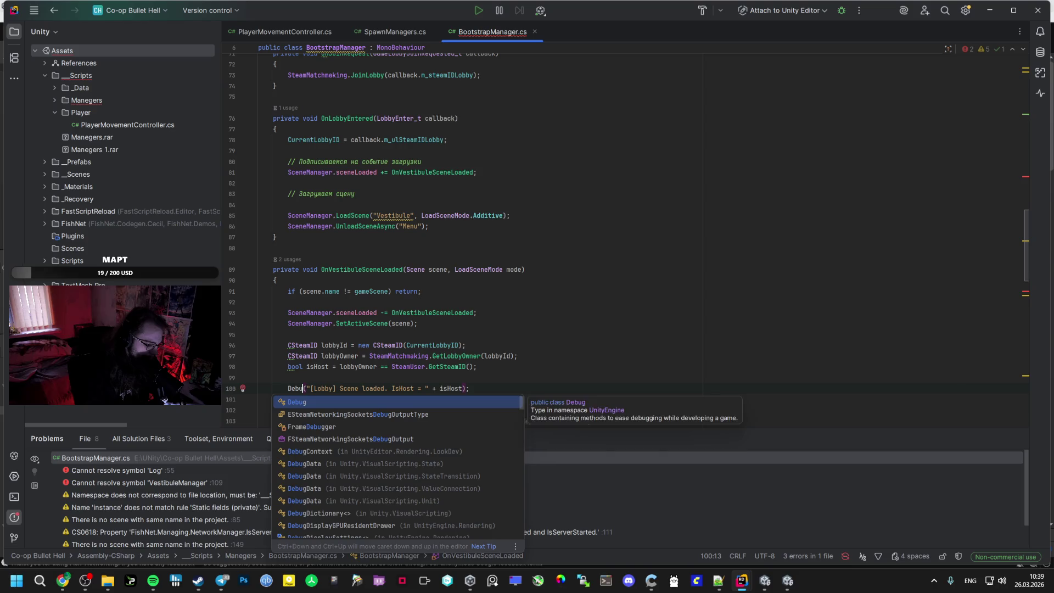
key(Return)
text(.Log)
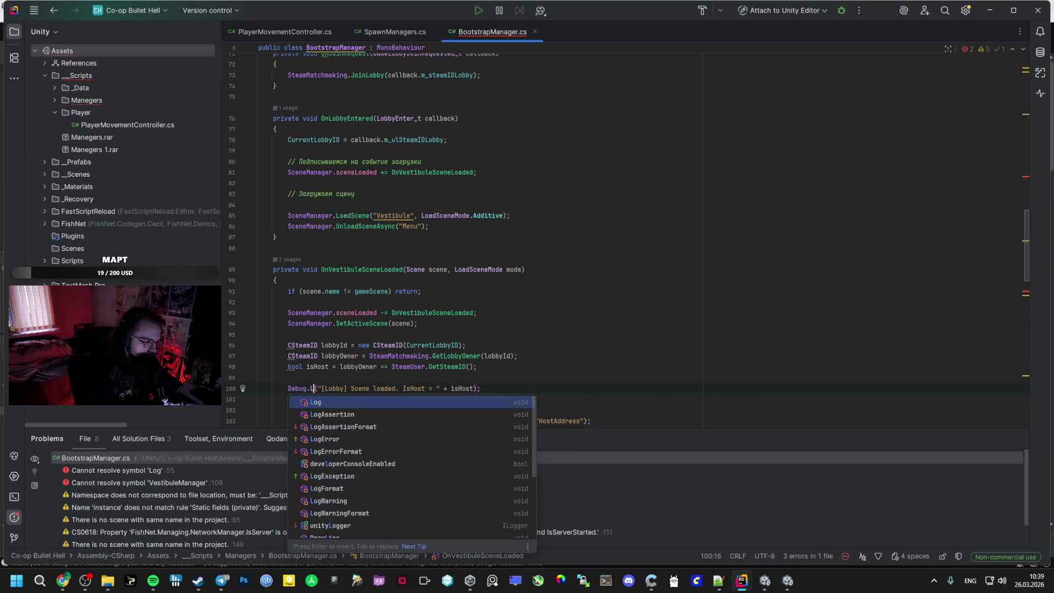
click(343, 389)
Comment out the VestibuleManager UI notification lines with Ctrl+/
scroll(424, 372, down, 8)
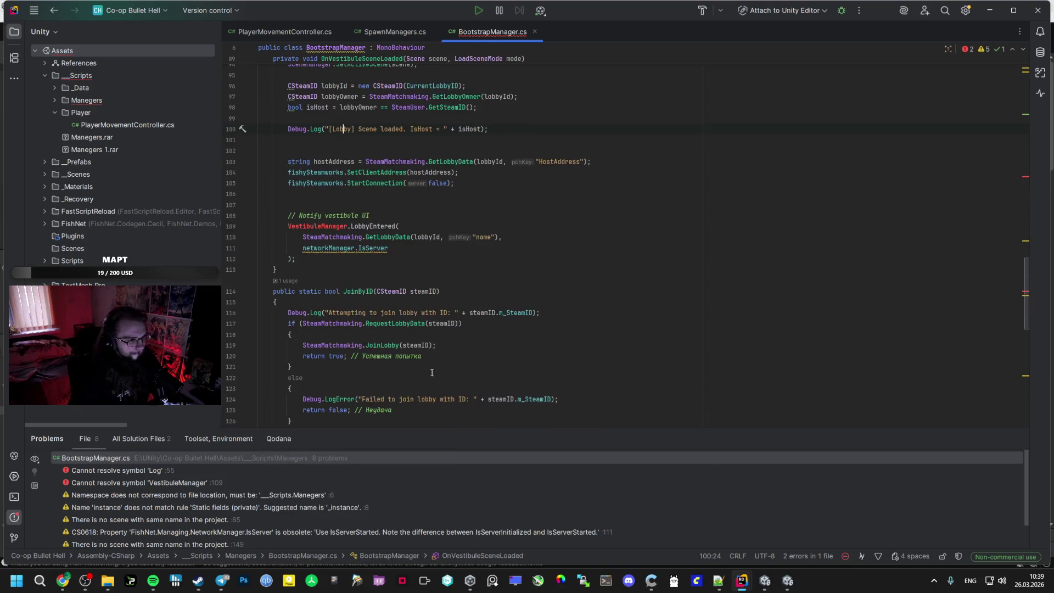
text(V)
drag(295, 242, 289, 215)
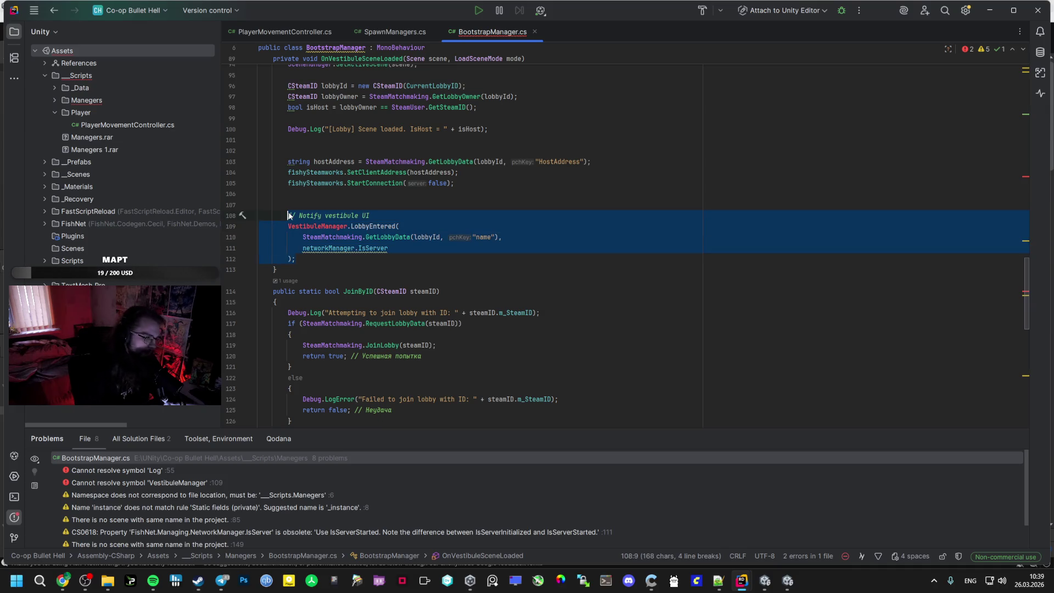
key(ctrl+slash)
Select the Vestibule scene name inside the LeaveLobby method
scroll(308, 203, down, 13)
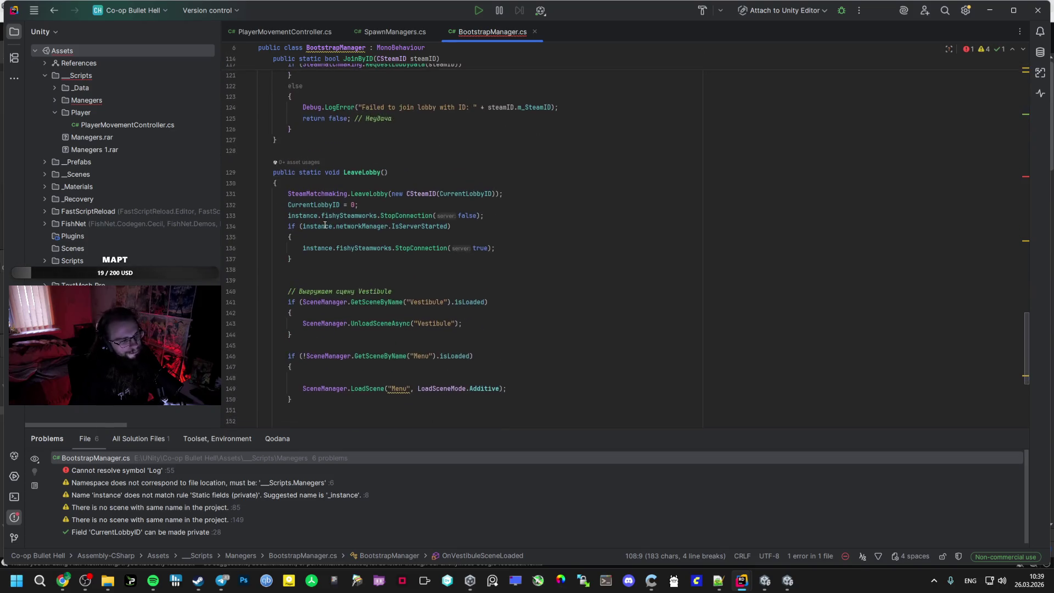
click(410, 203)
scroll(409, 187, up, 3)
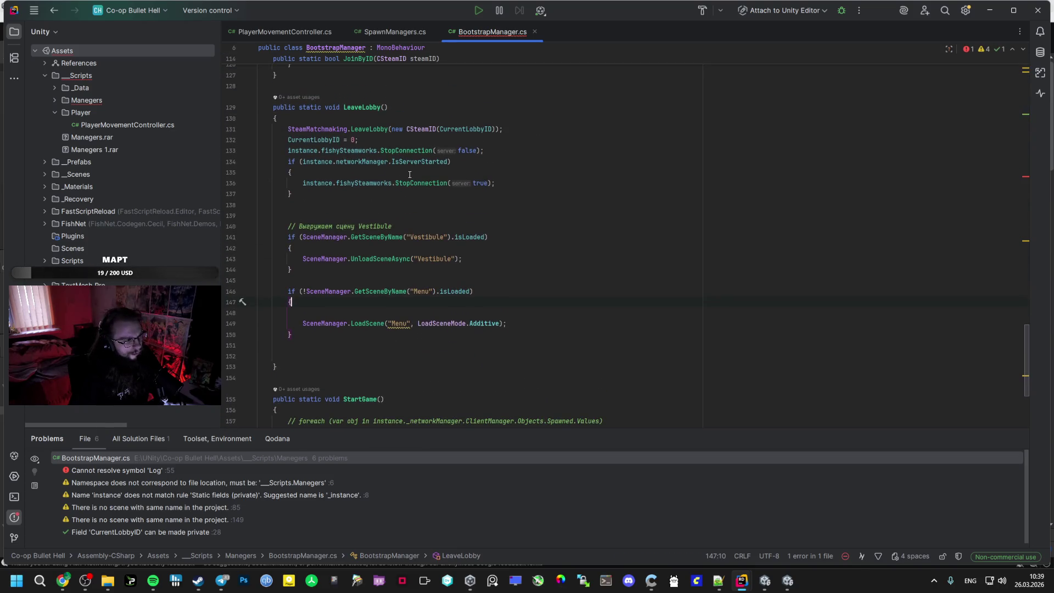
click(418, 237)
double_click(433, 236)
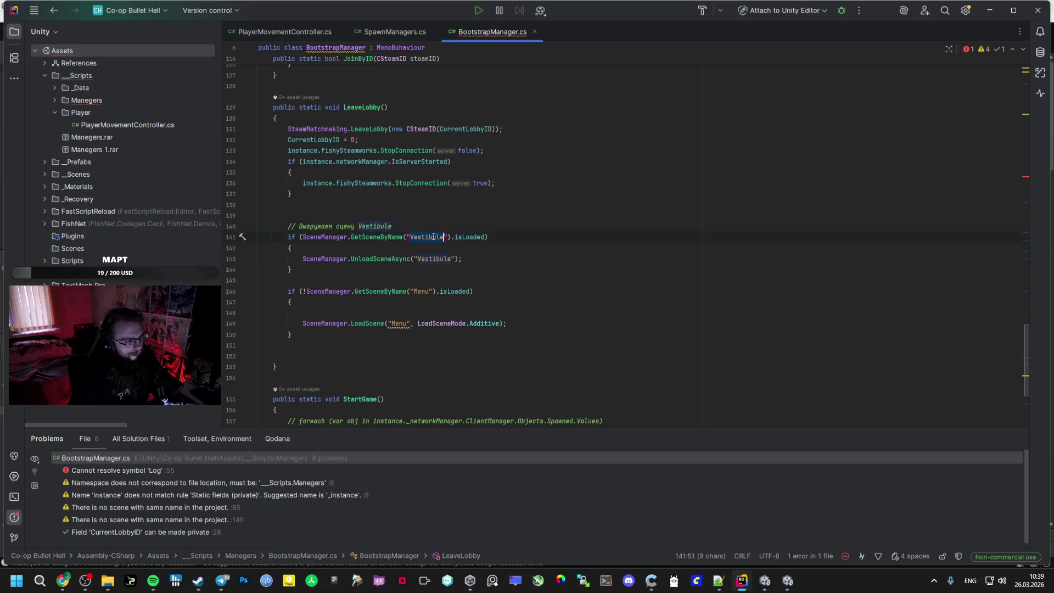